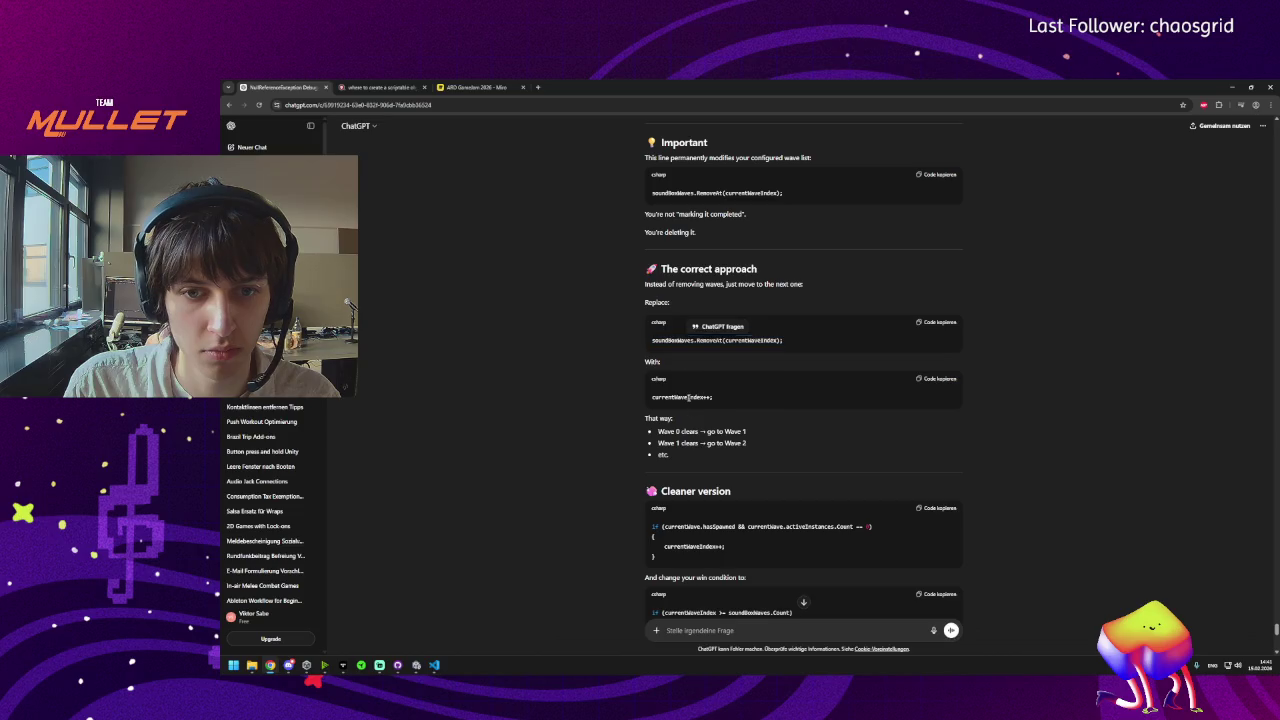
Copy the soundBoxWaves.RemoveAt(currentWaveIndex); line from ChatGPT's answer and switch to the SoundBoxSpawner script.
triple_click(680, 342)
triple_click(676, 344)
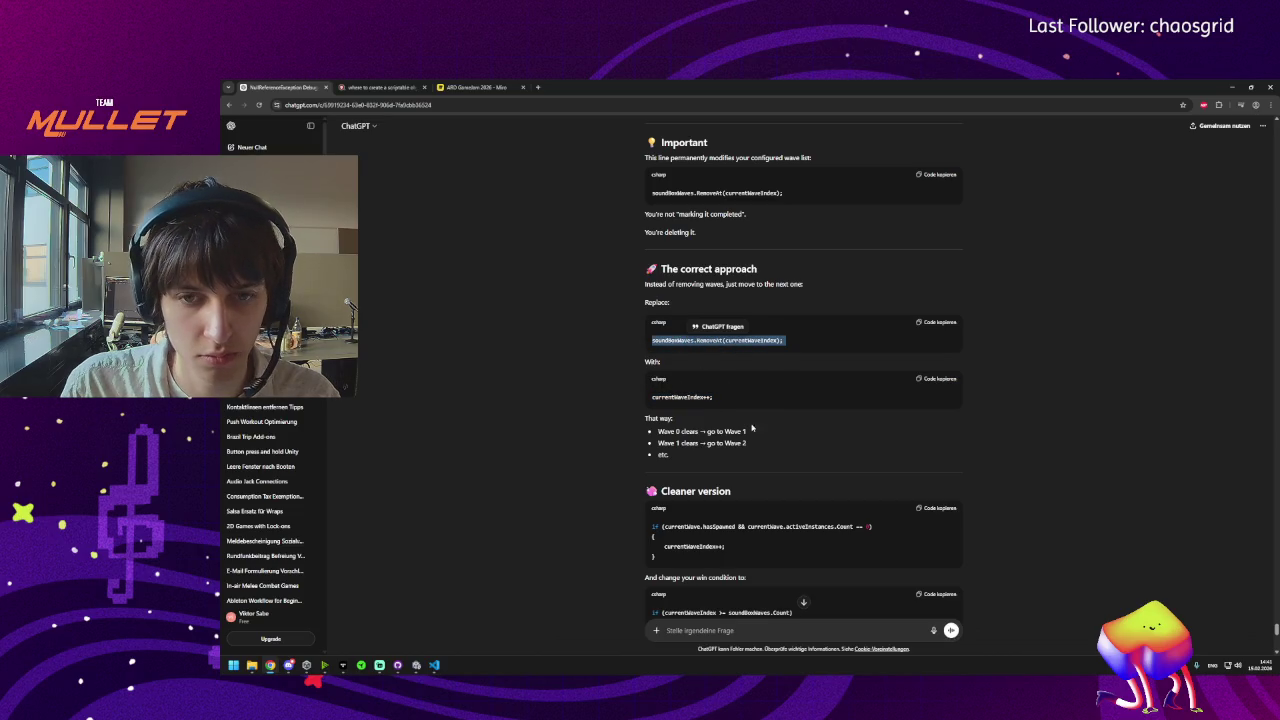
click(434, 665)
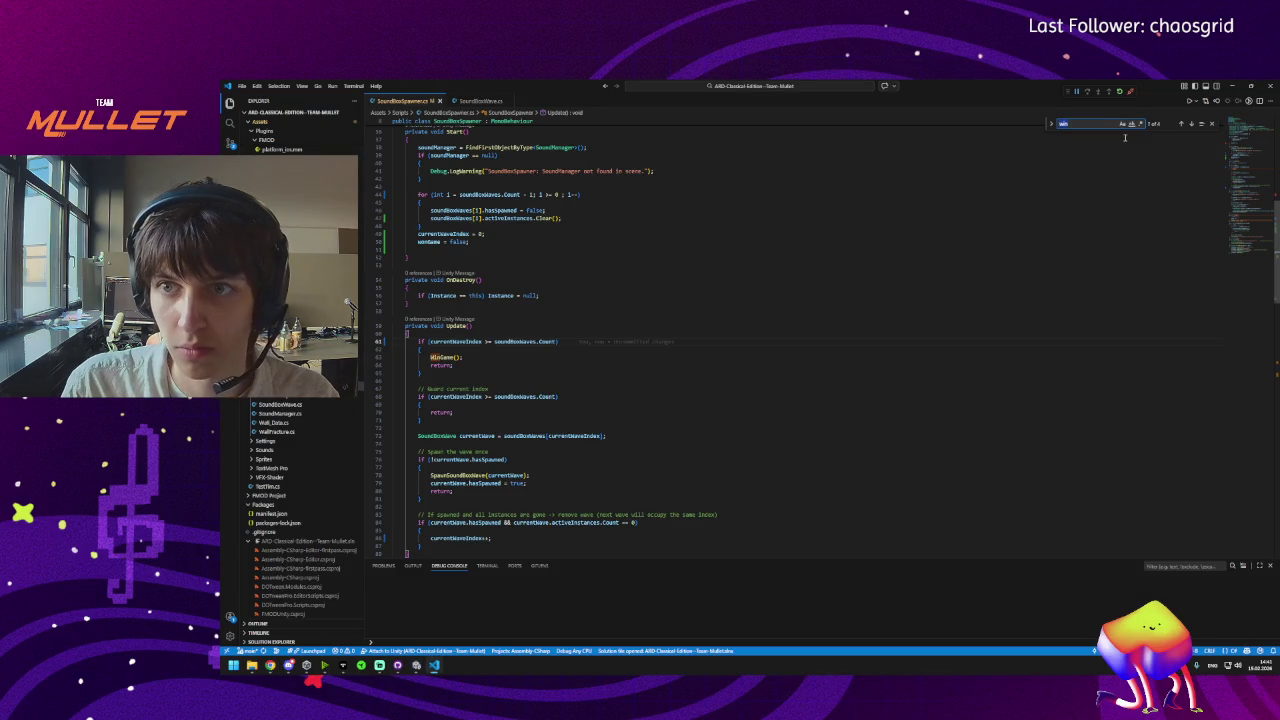
Search SoundBoxSpawner.cs for soundBoxWaves. and step through every match.
key(ctrl+v)
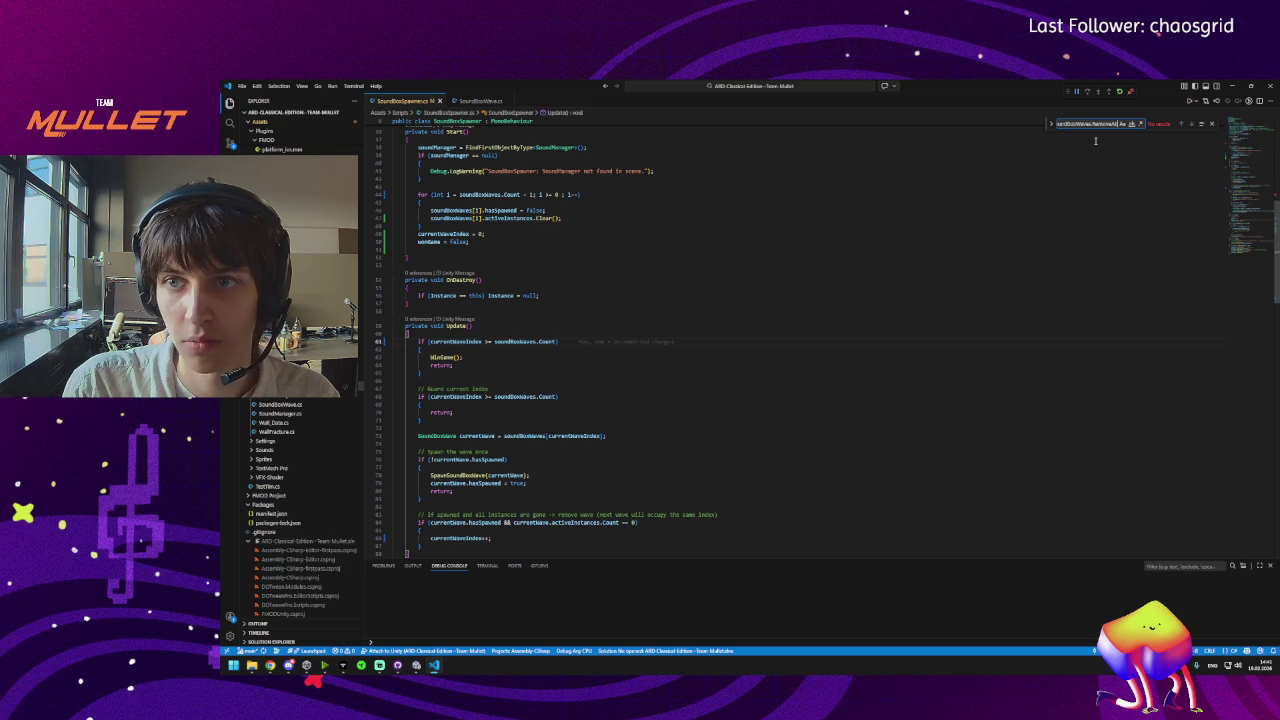
key(ctrl+BackSpace)
key(ctrl+BackSpace)
key(ctrl+BackSpace)
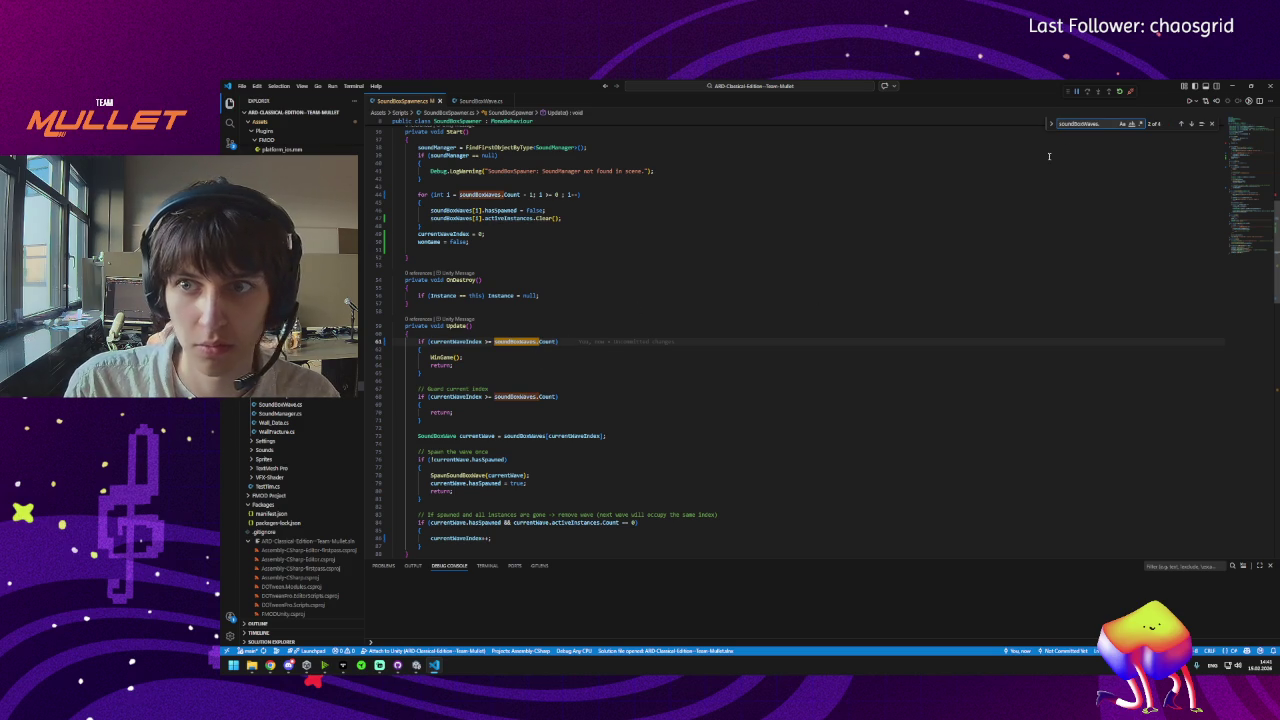
click(1190, 124)
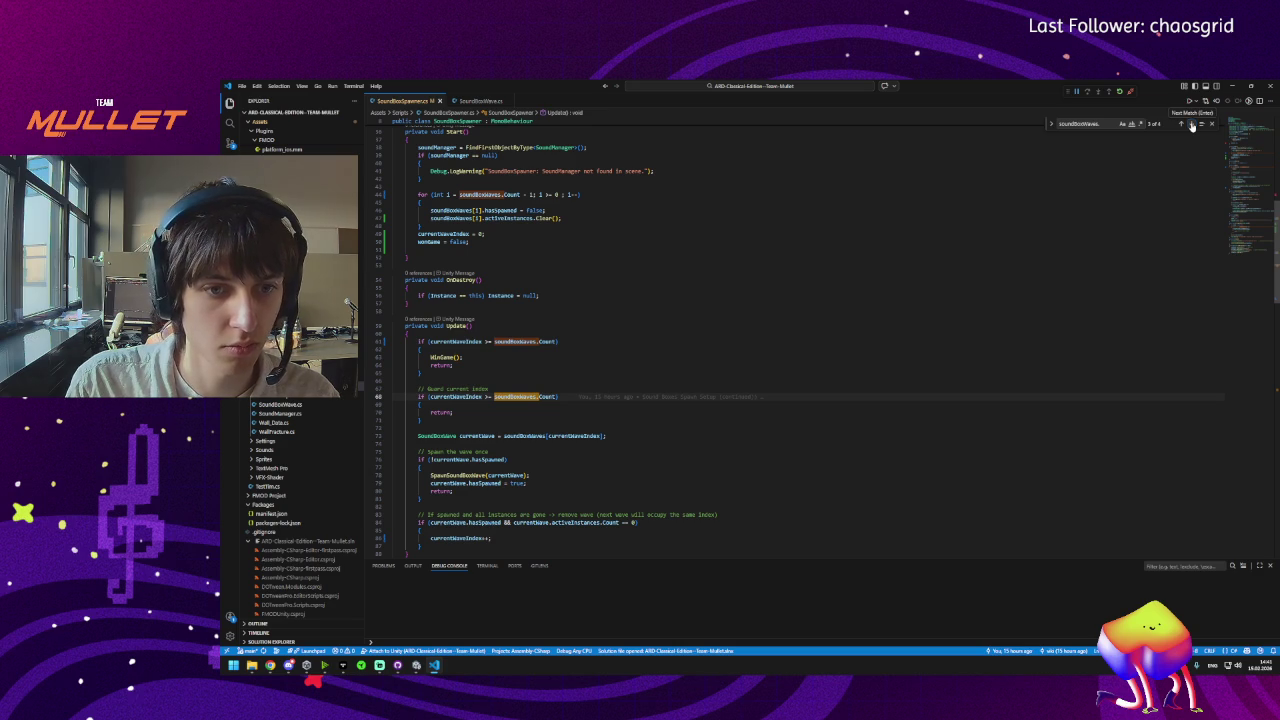
click(1191, 124)
click(1191, 124)
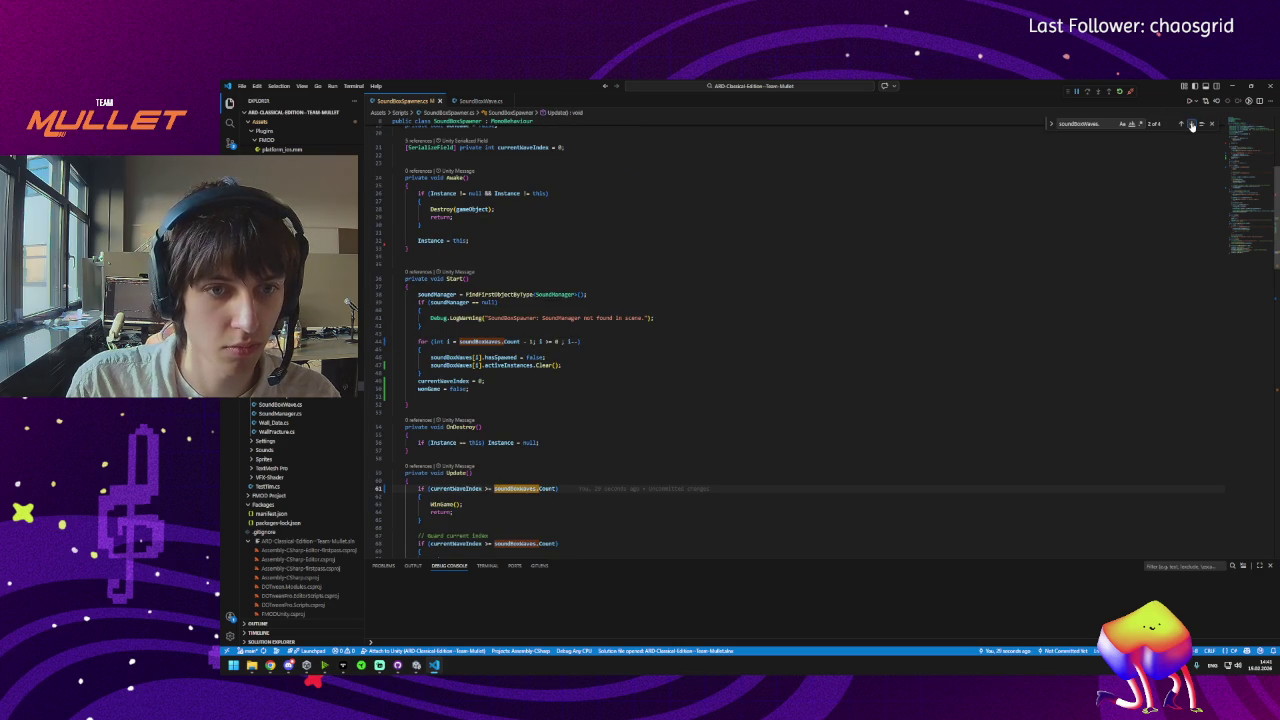
click(1191, 124)
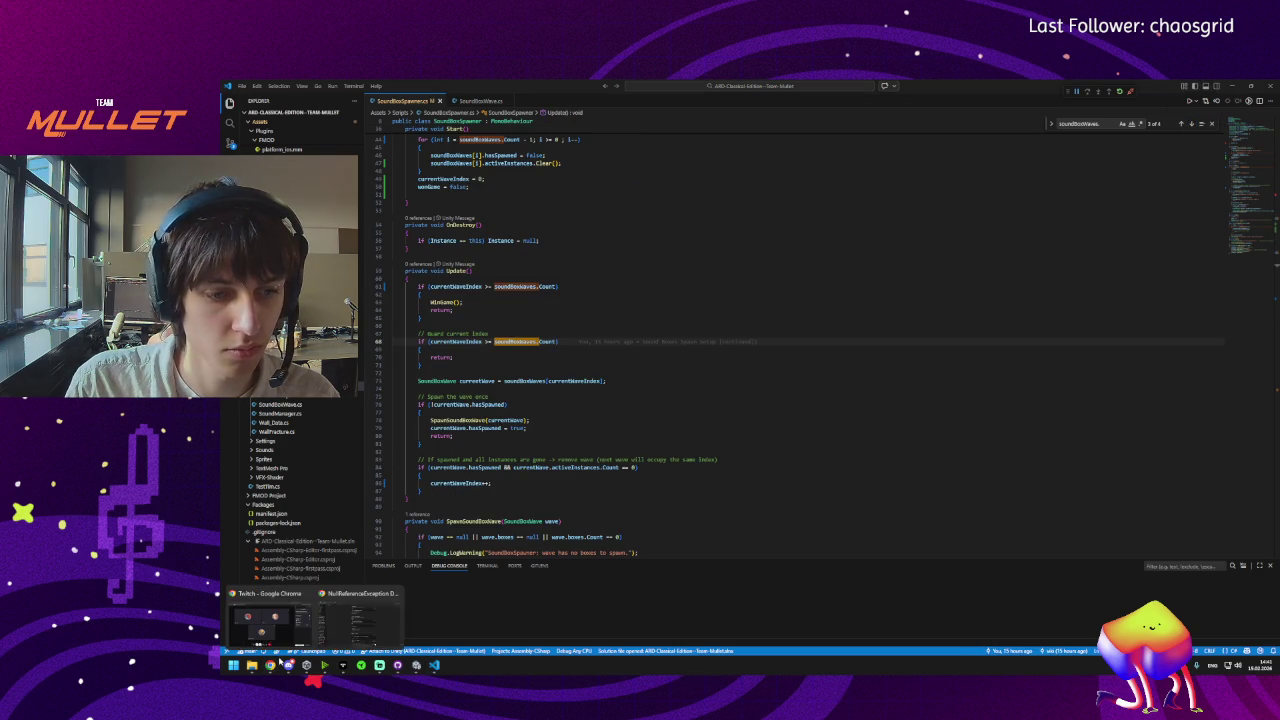
In ChatGPT's answer, select the currentWaveIndex++; line.
click(270, 665)
click(679, 341)
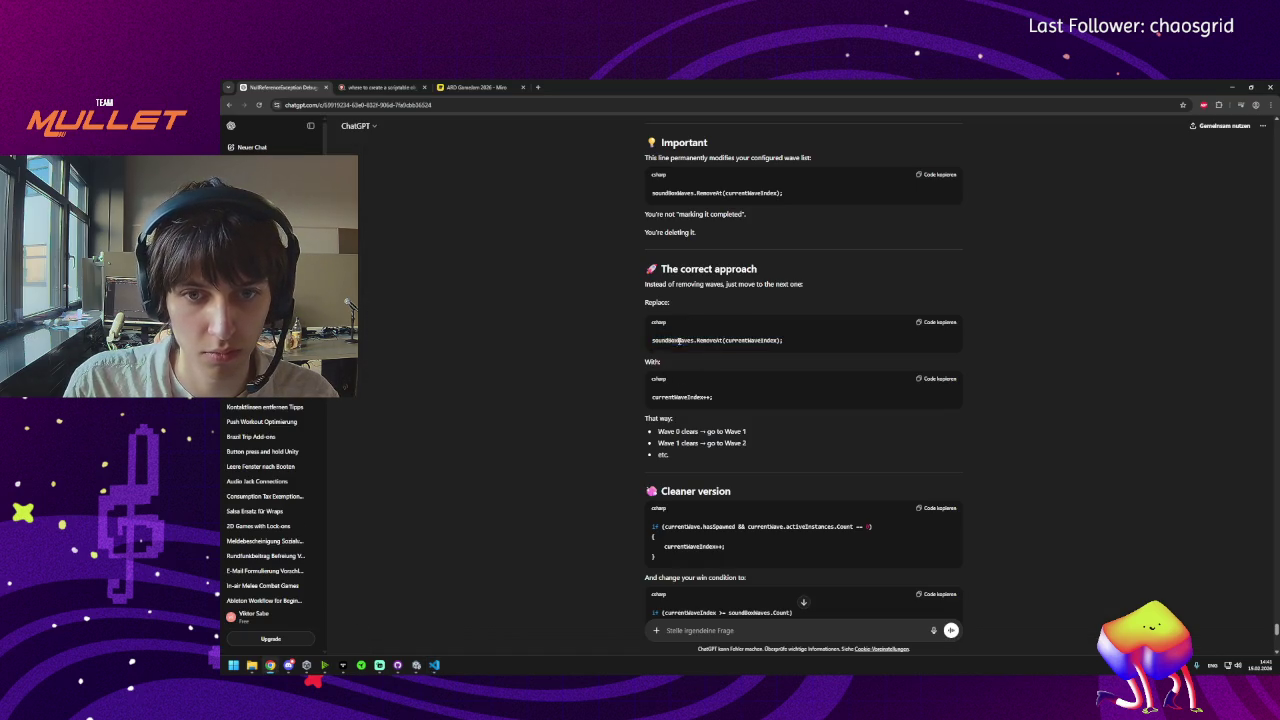
double_click(660, 341)
click(697, 393)
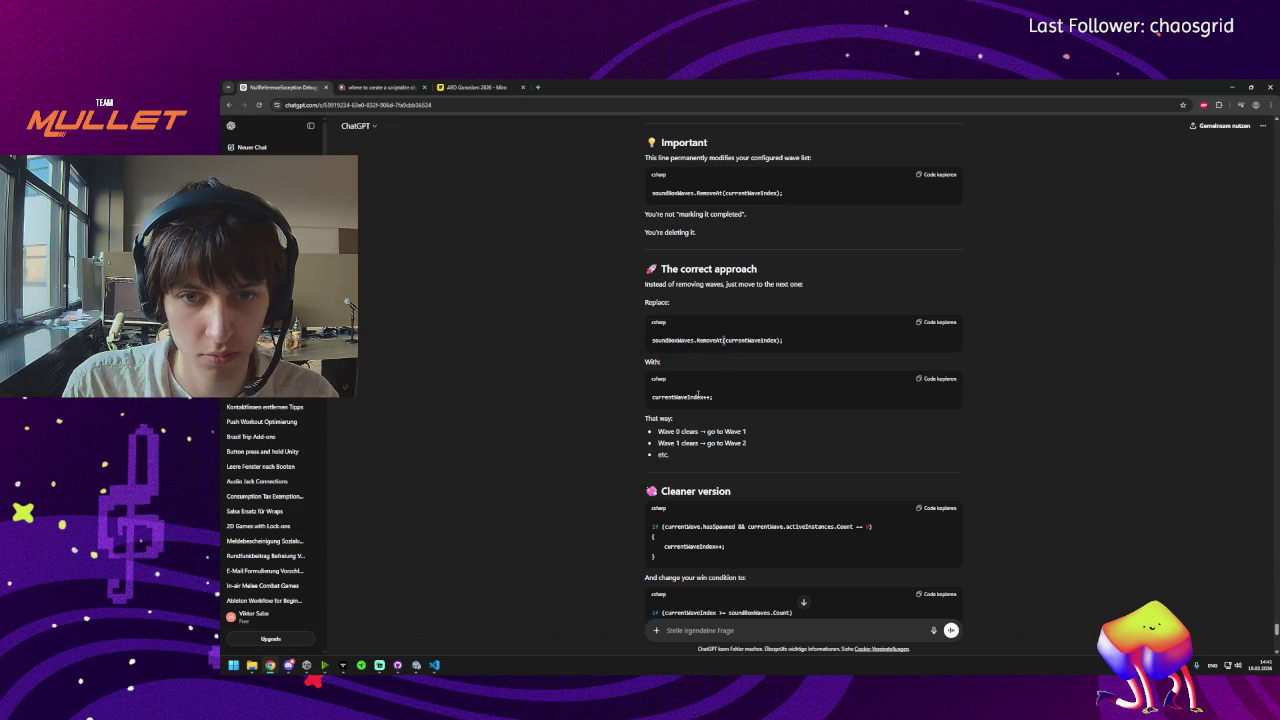
triple_click(689, 397)
key(ctrl+c)
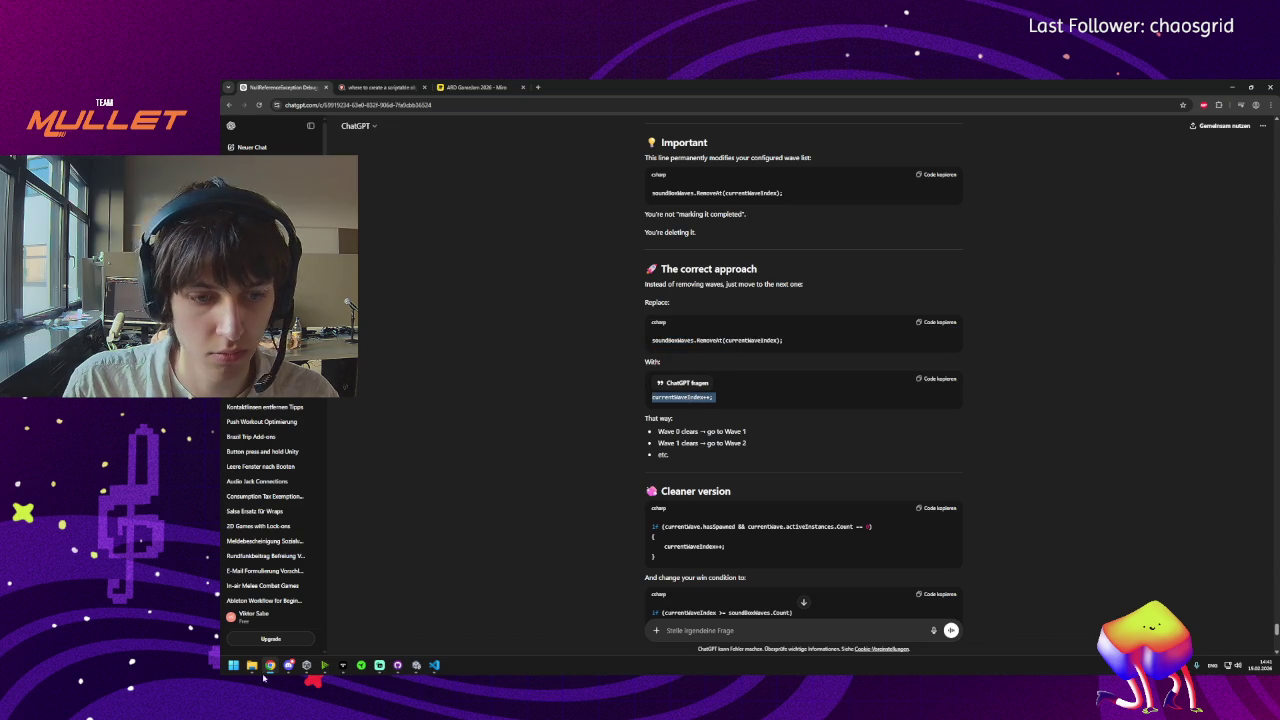
Search the script for currentWaveIndex++; to confirm it's already there.
click(434, 665)
click(1092, 124)
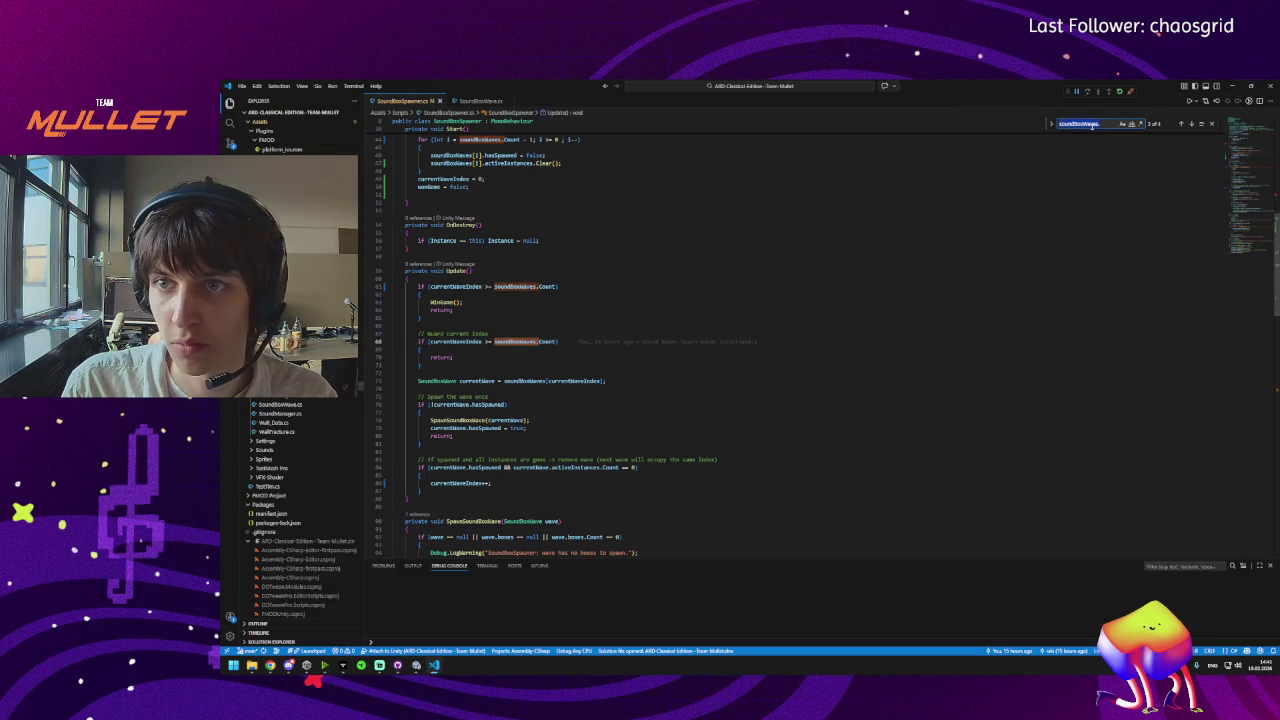
key(ctrl+v)
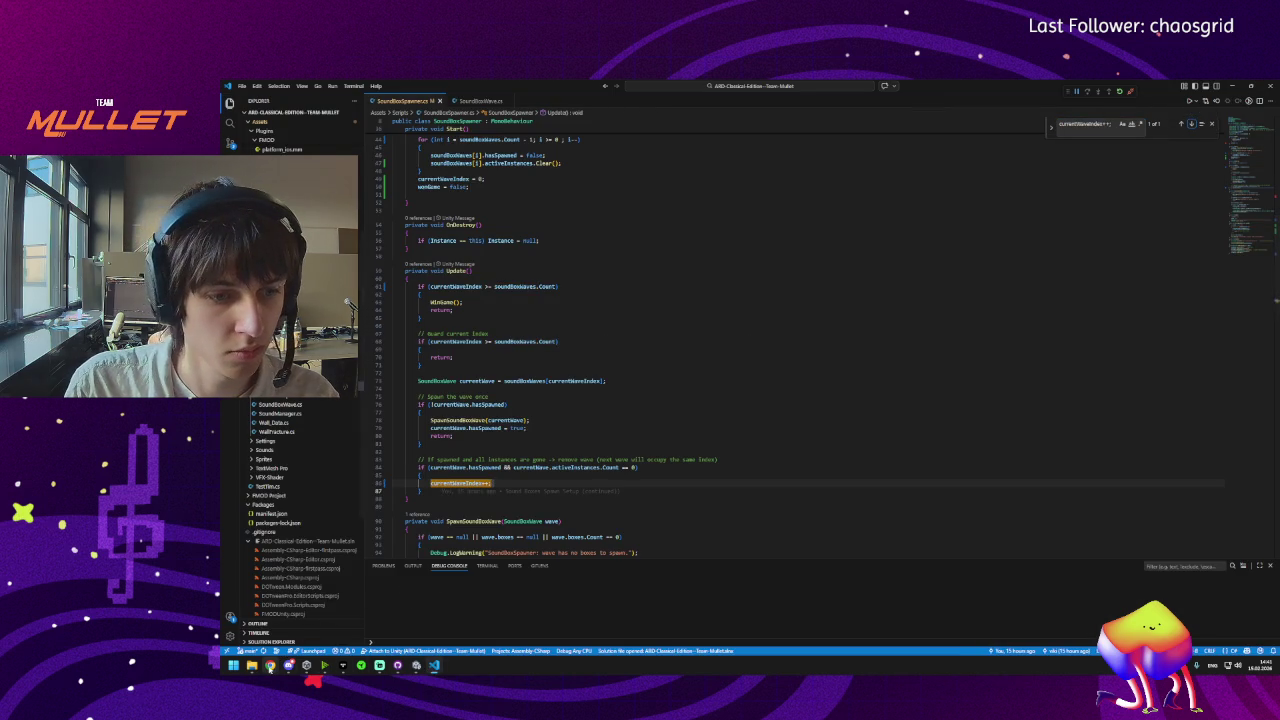
click(270, 665)
scroll(621, 431, up, 5)
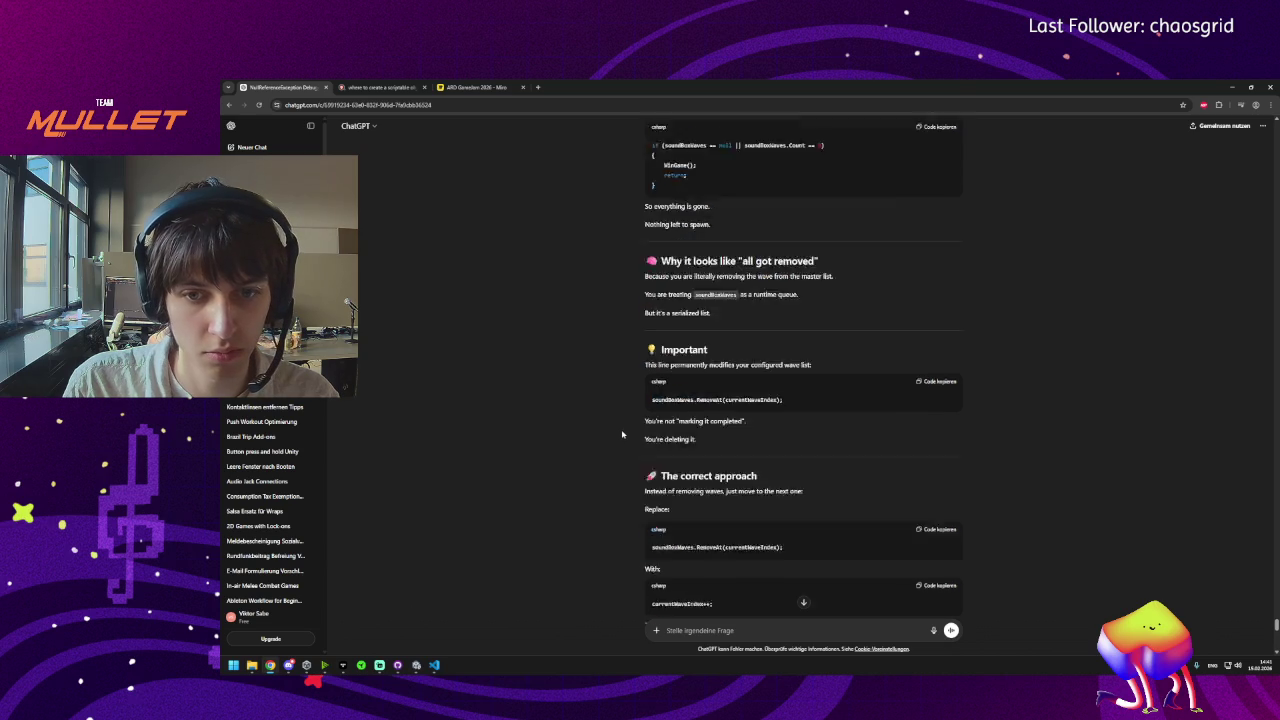
Scroll back through the explanation, marking the After clearing, Next frame and RemoveAt lines.
double_click(672, 445)
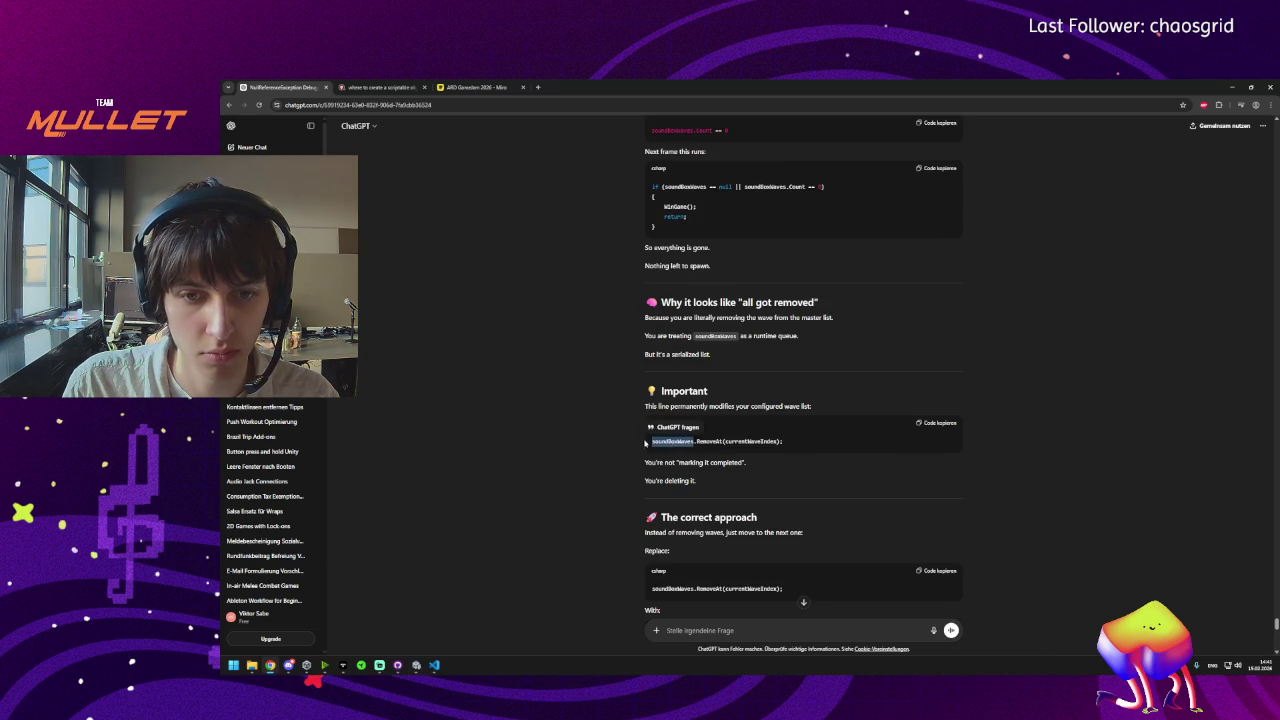
scroll(616, 451, up, 3)
click(701, 379)
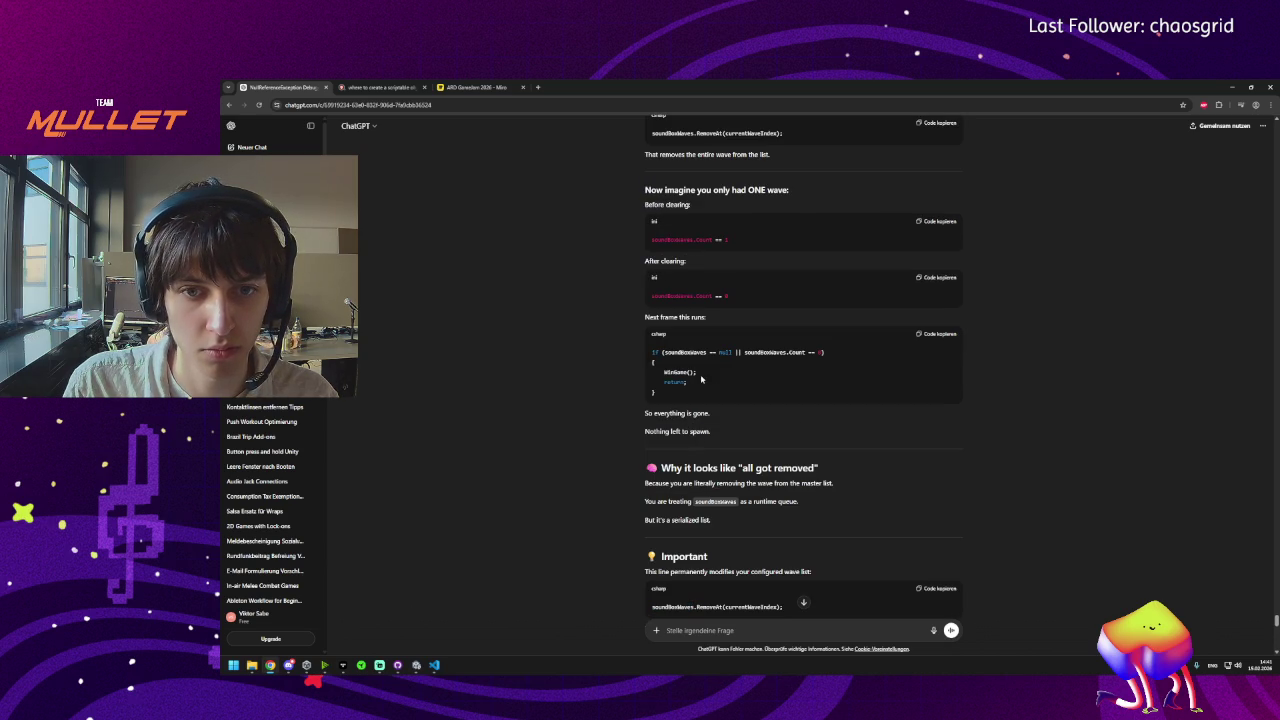
scroll(690, 364, up, 1)
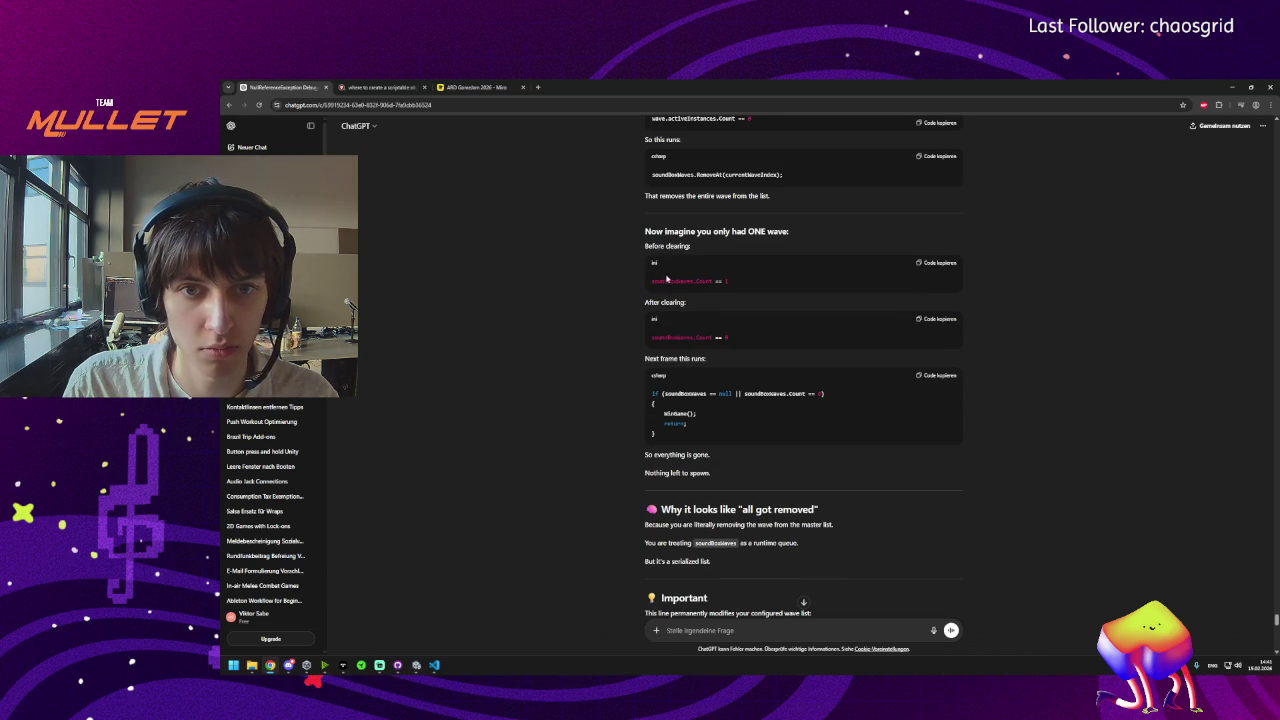
triple_click(675, 305)
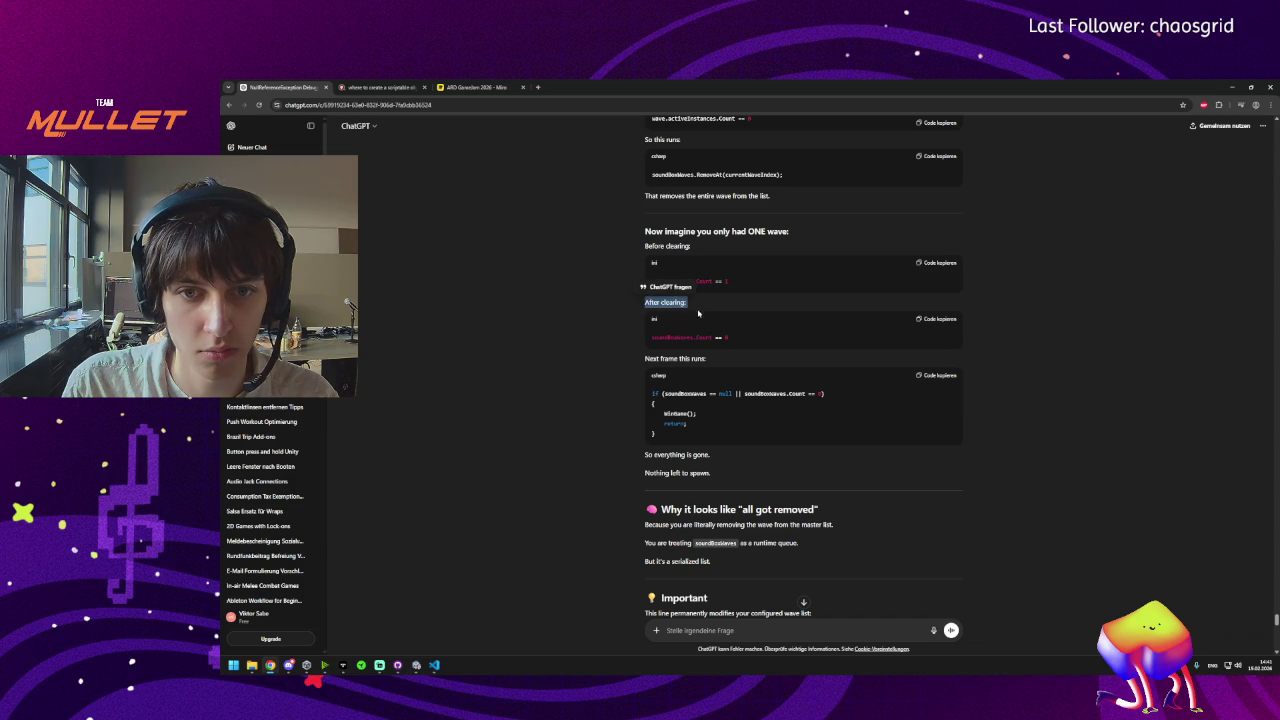
click(684, 337)
triple_click(666, 358)
click(680, 393)
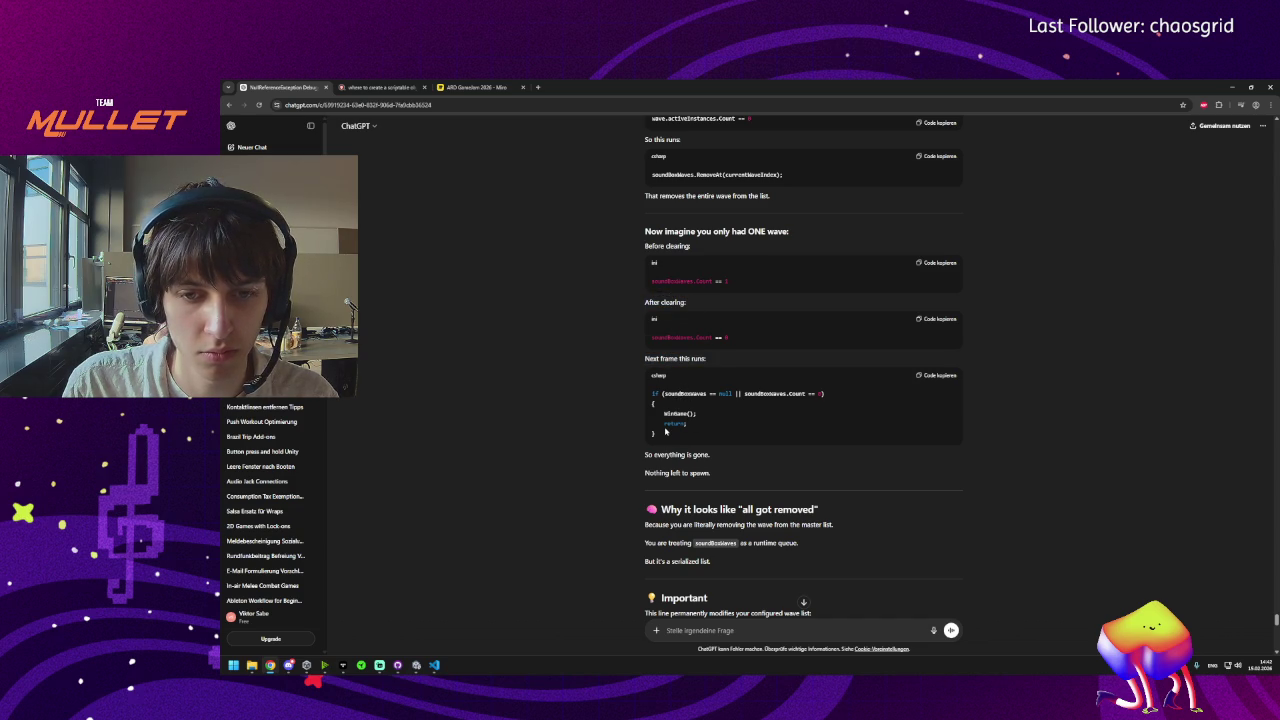
scroll(665, 430, up, 3)
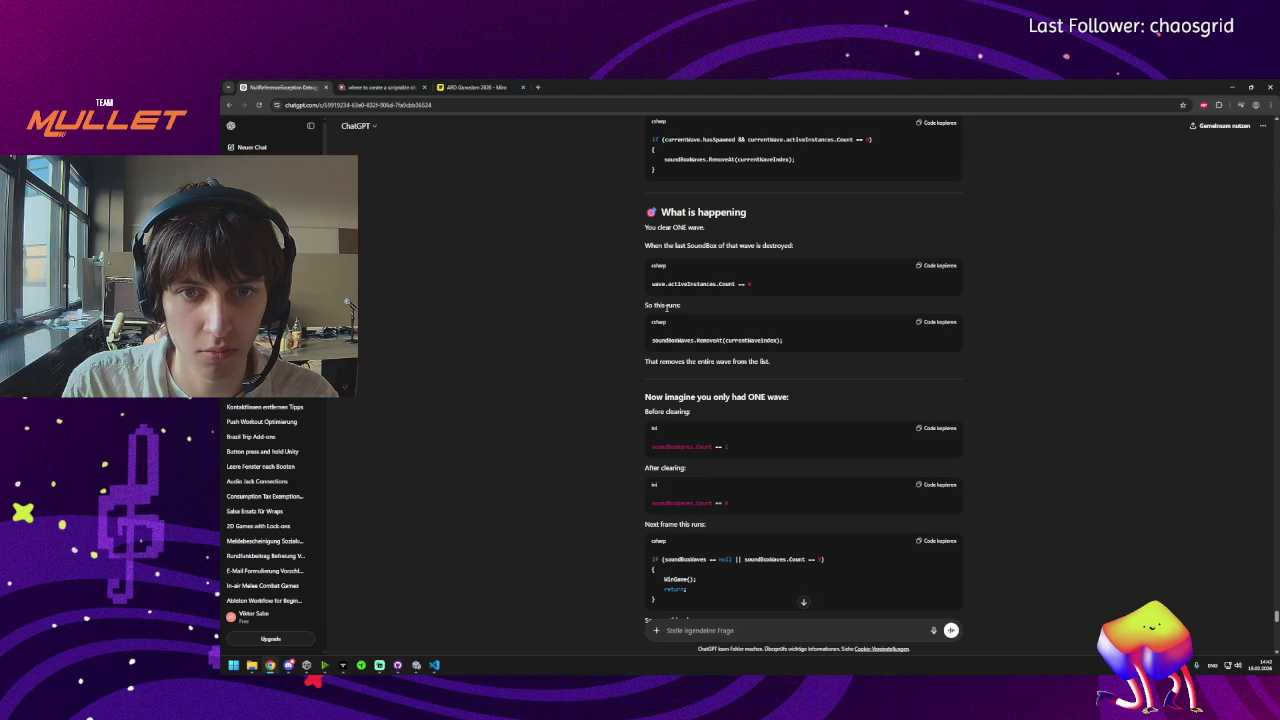
triple_click(677, 341)
click(595, 349)
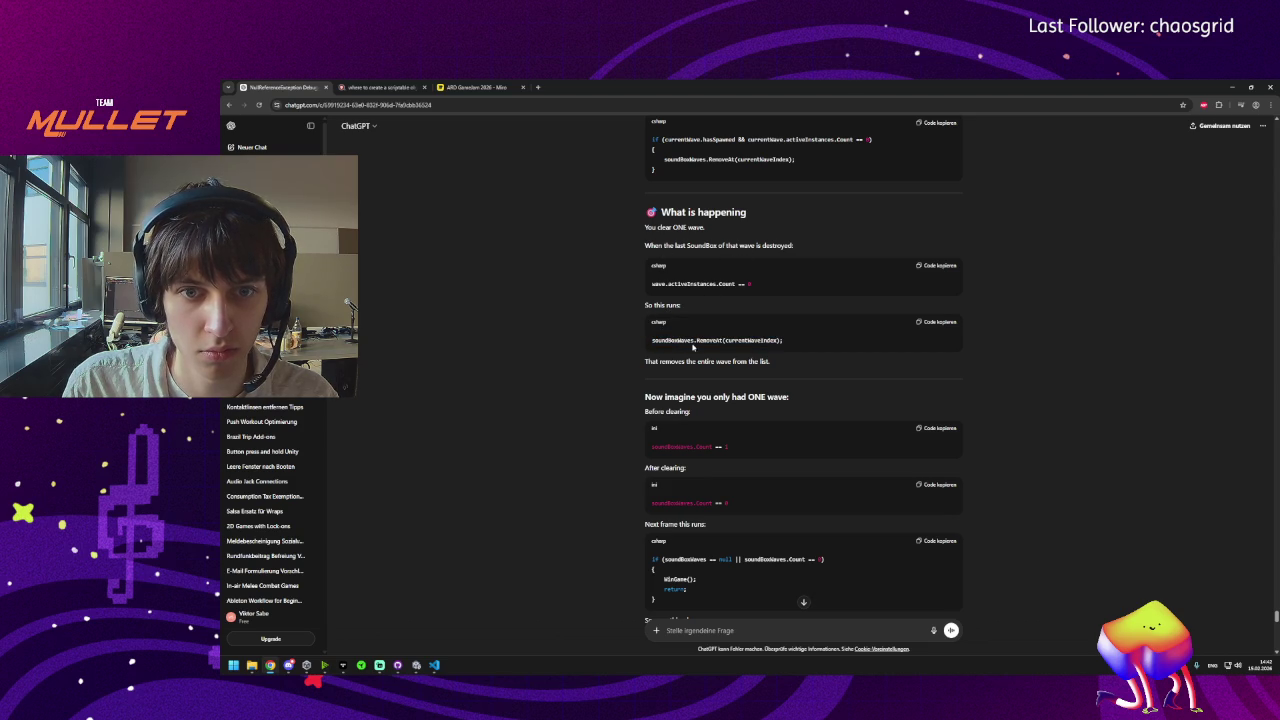
Scroll down to the Final Fix Summary and select its win-check code block.
scroll(678, 340, down, 10)
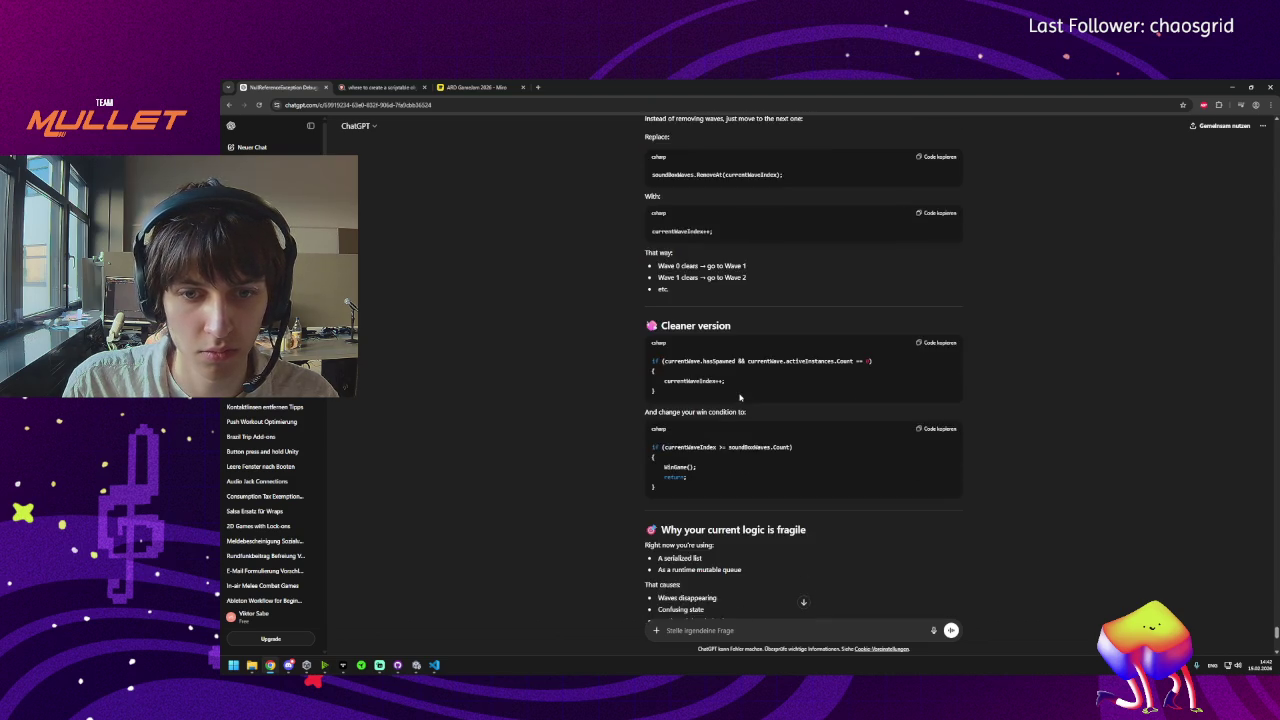
scroll(740, 398, down, 1)
scroll(740, 398, down, 4)
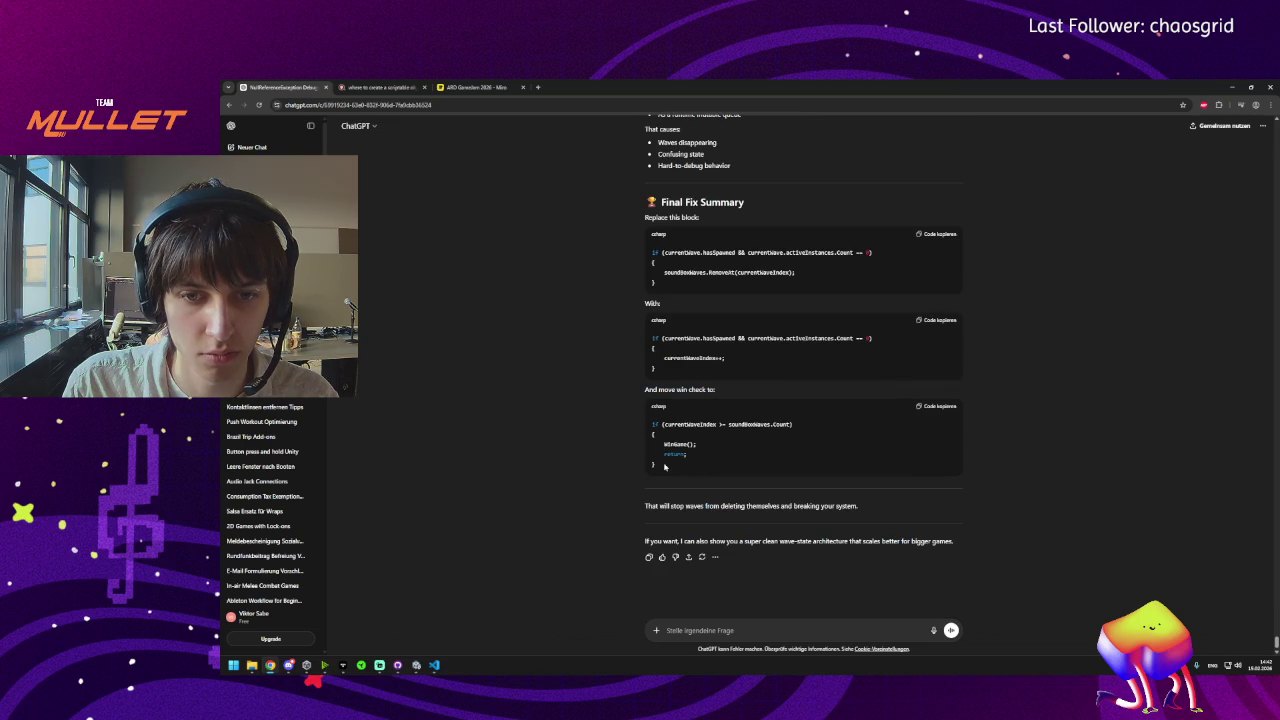
triple_click(649, 456)
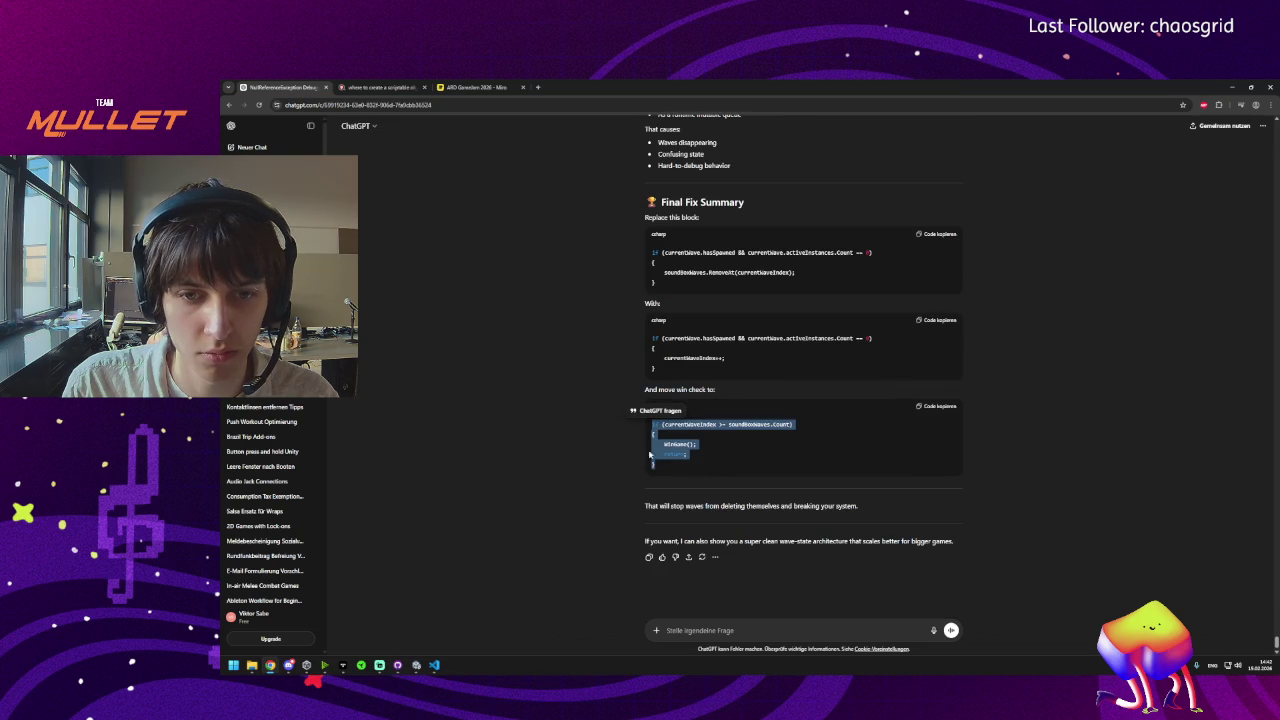
click(434, 665)
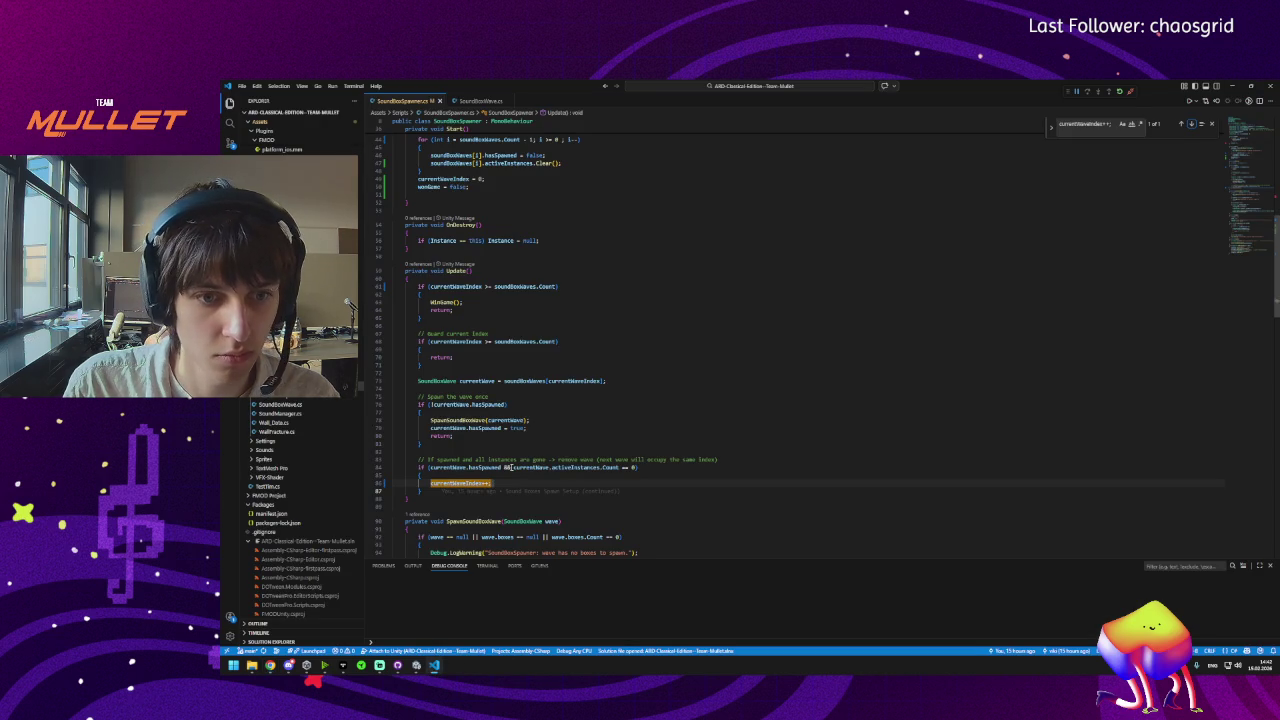
Close the script's search, then unindent the WinGame block in Update and undo it.
click(676, 396)
click(1211, 124)
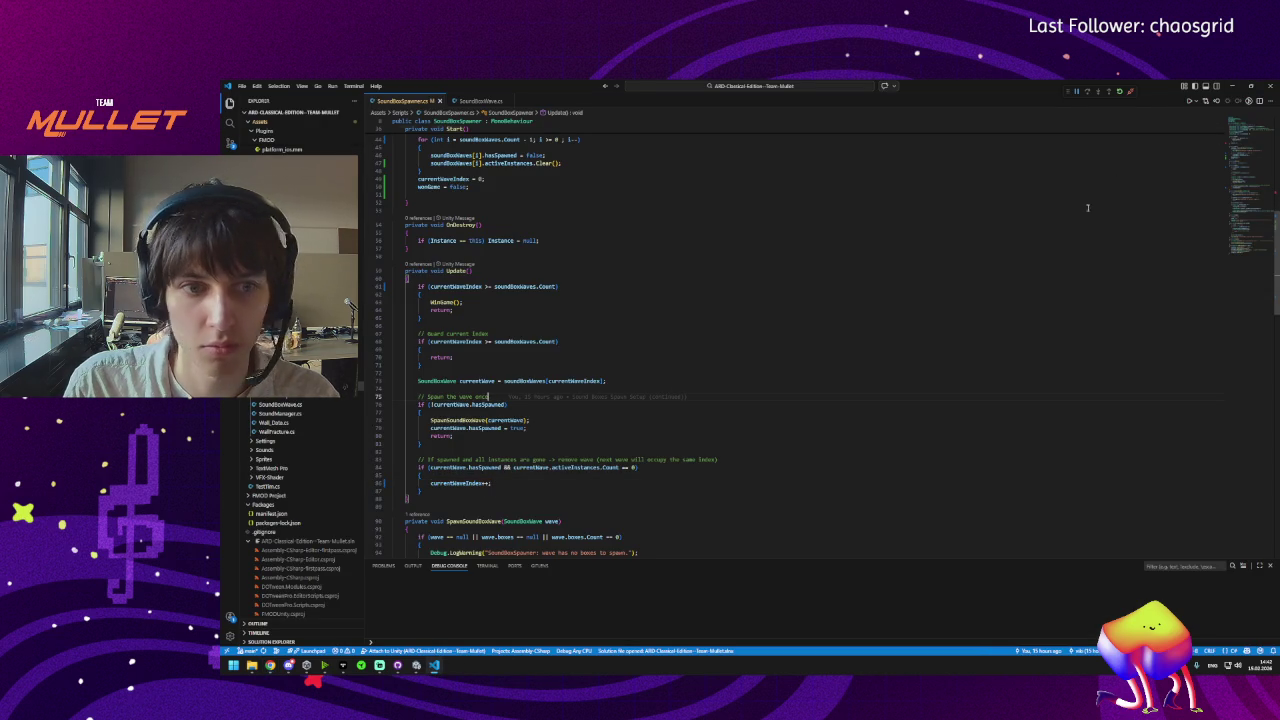
mouse_move(284, 676)
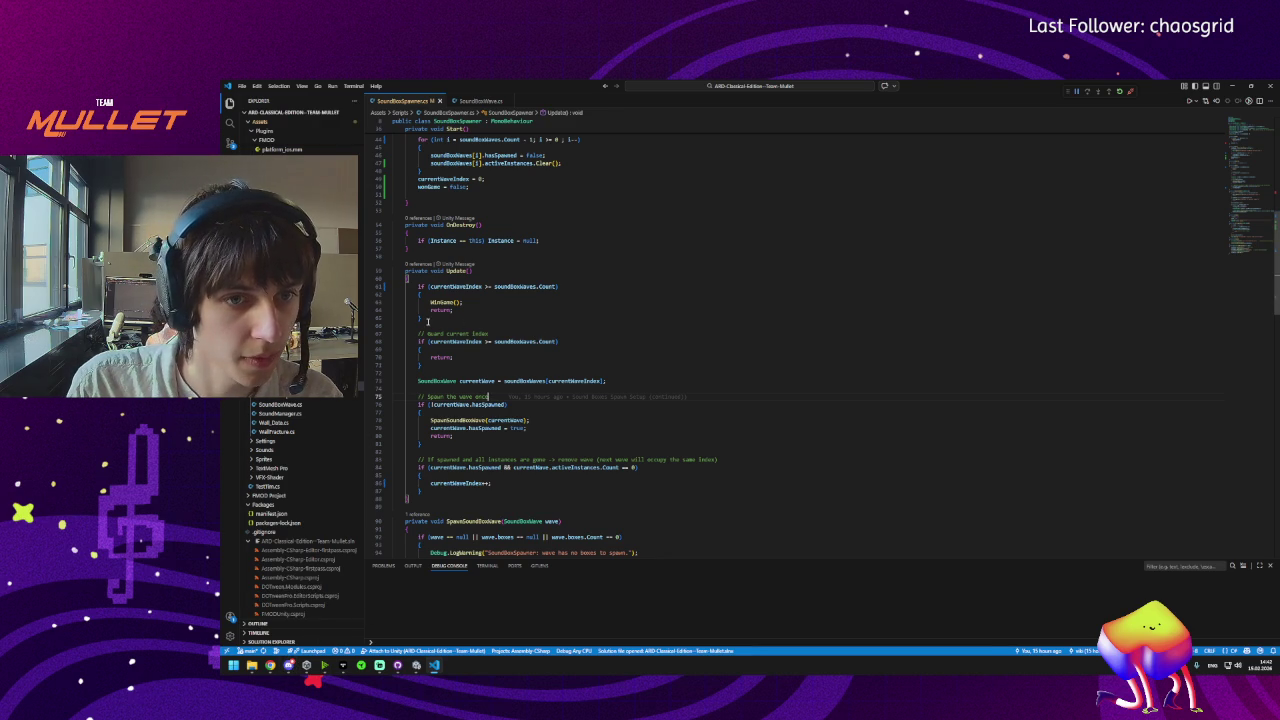
drag(427, 321, 393, 290)
key(shift+Tab)
key(shift+Tab)
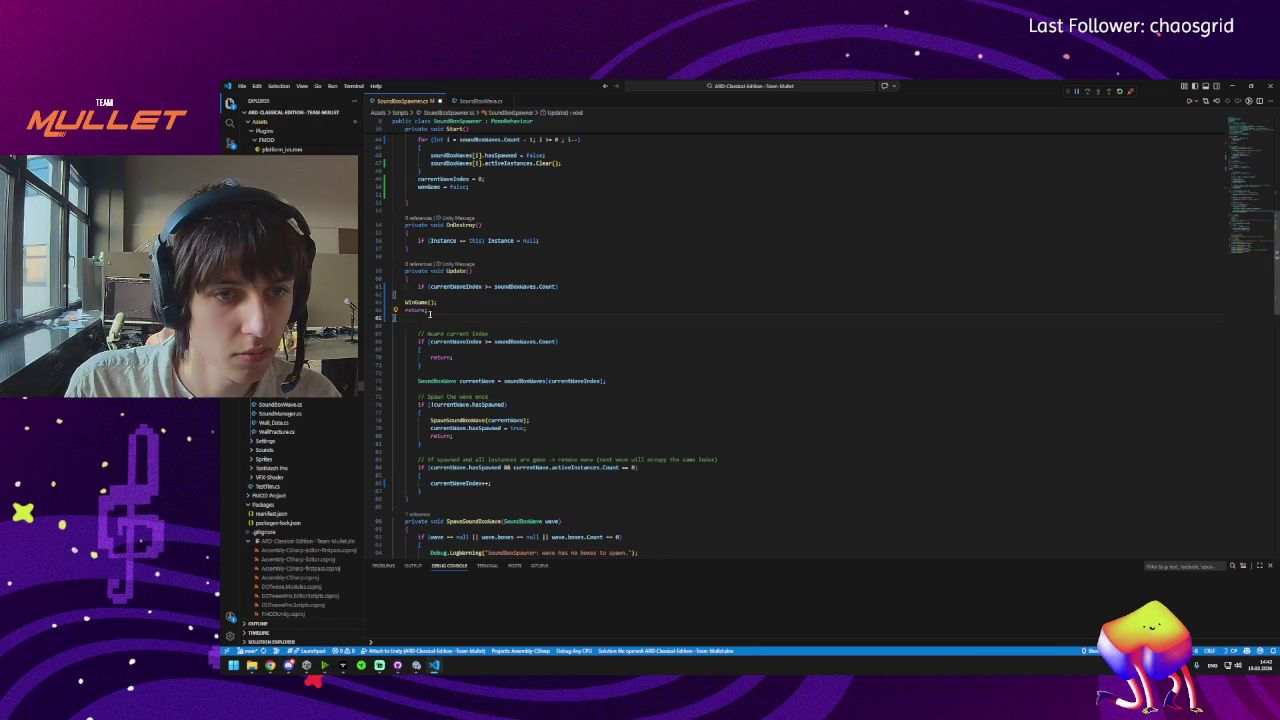
key(ctrl+z)
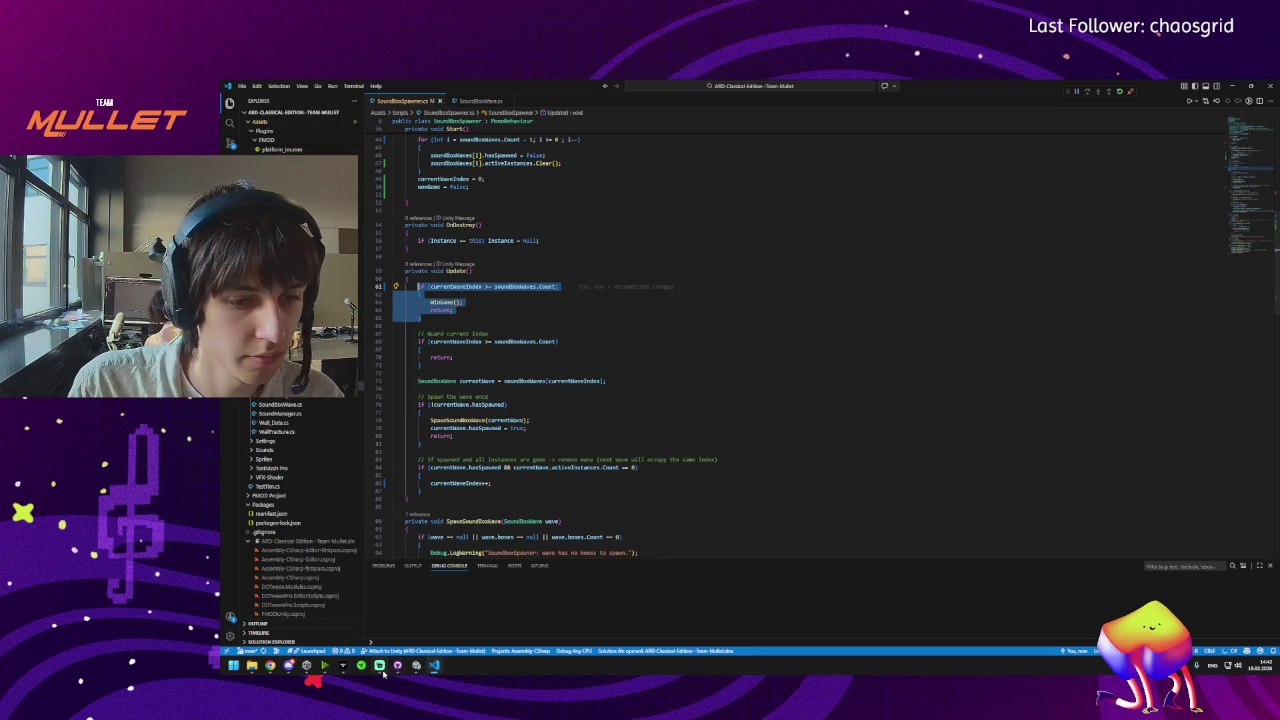
Pass through Unity and the script editor back to the ChatGPT conversation.
click(416, 665)
click(434, 665)
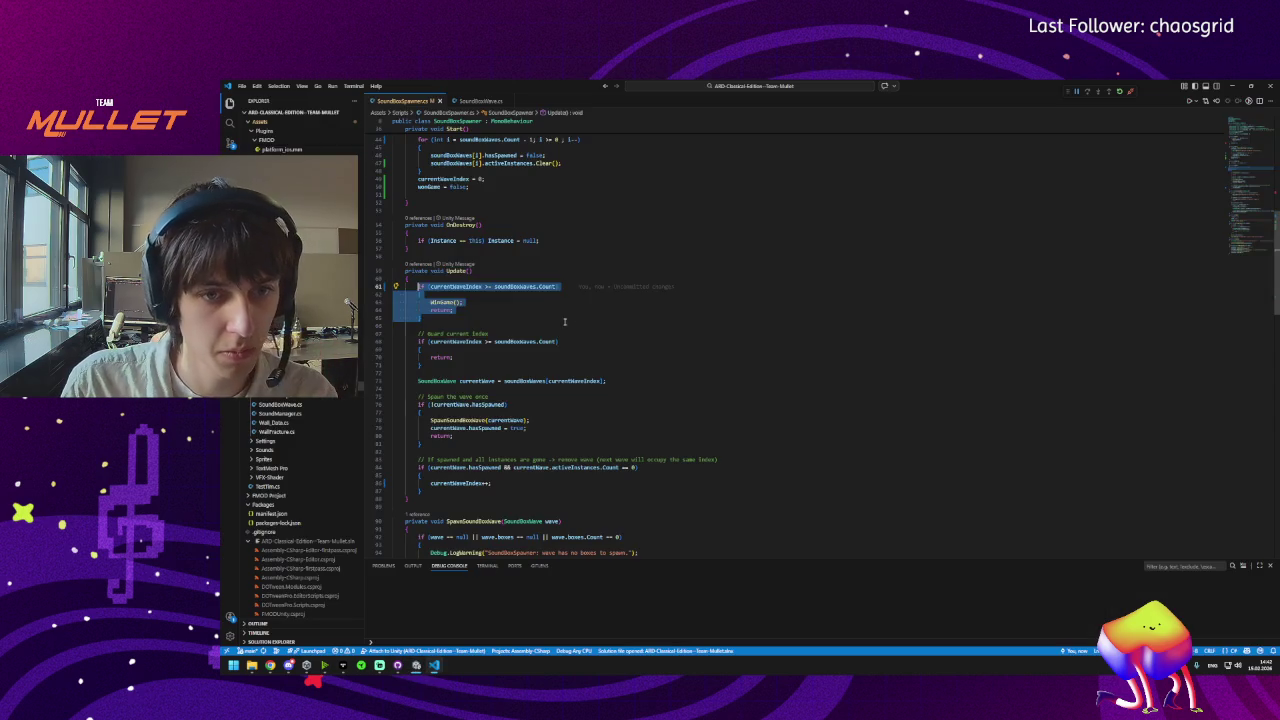
mouse_move(288, 662)
click(360, 620)
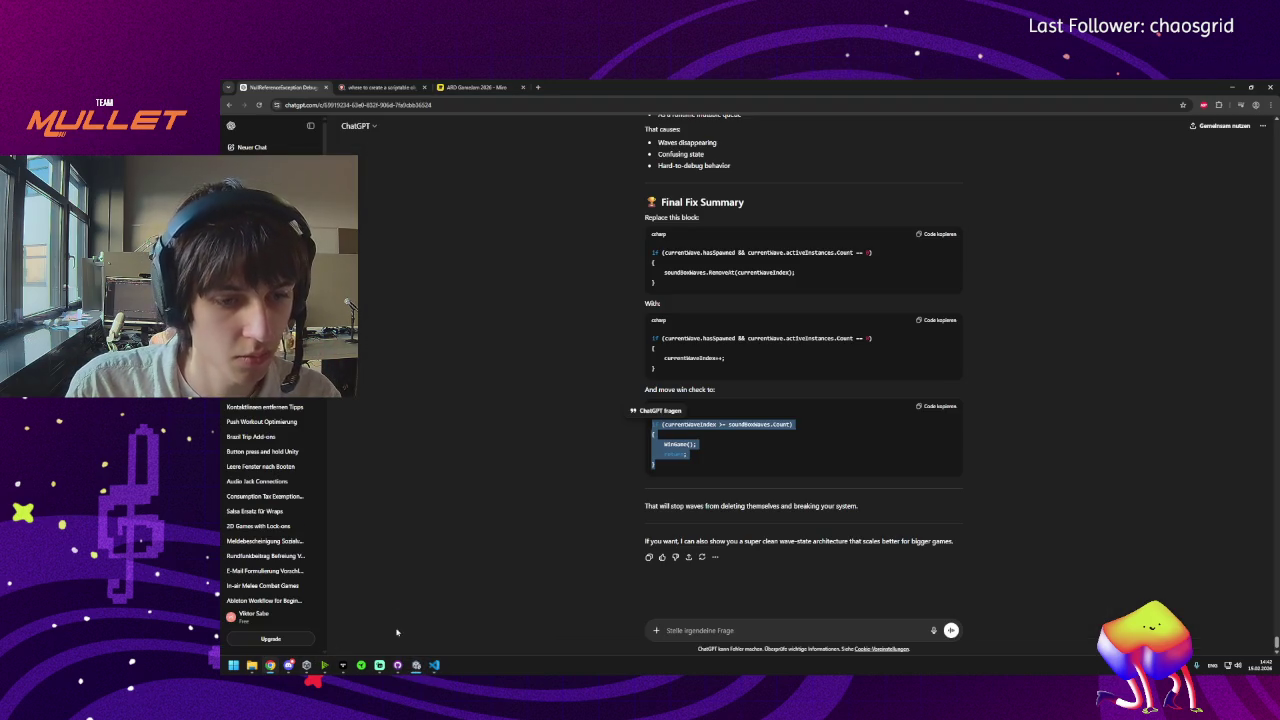
Send ChatGPT the follow-up 'check up nochmal??' with the script code pasted below it.
text(ge)
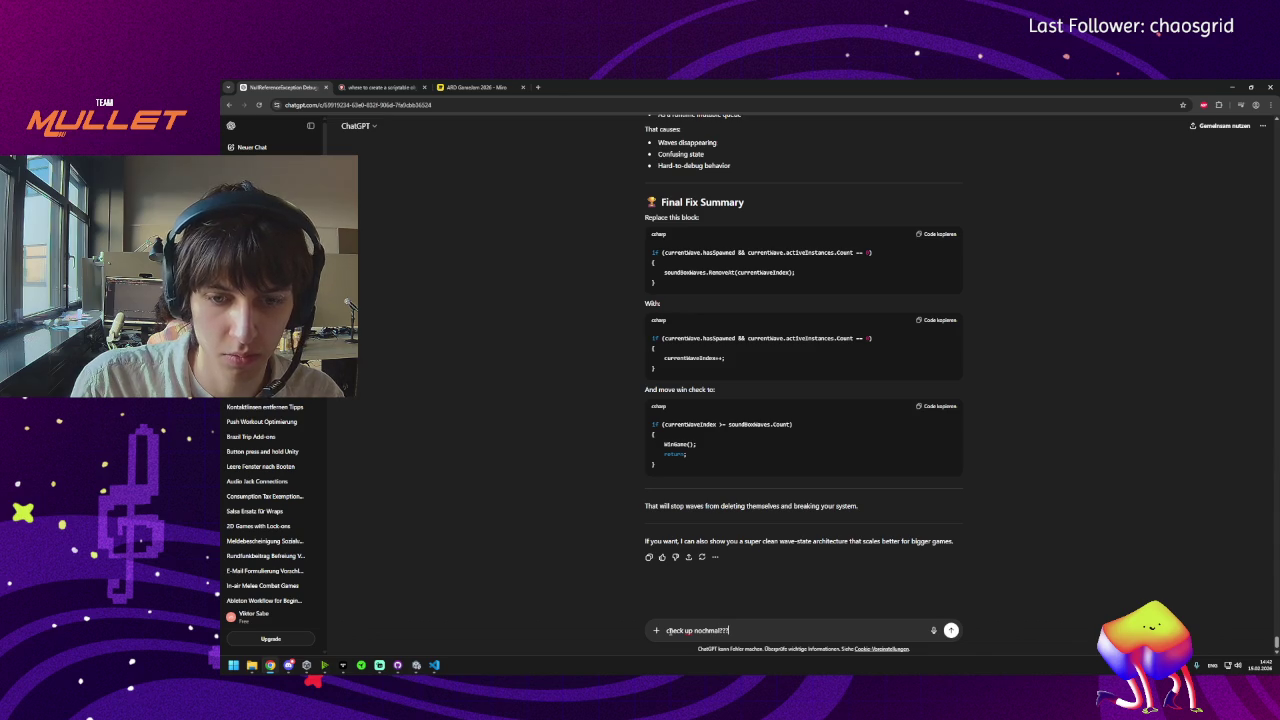
key(shift+Return)
key(ctrl+v)
key(Return)
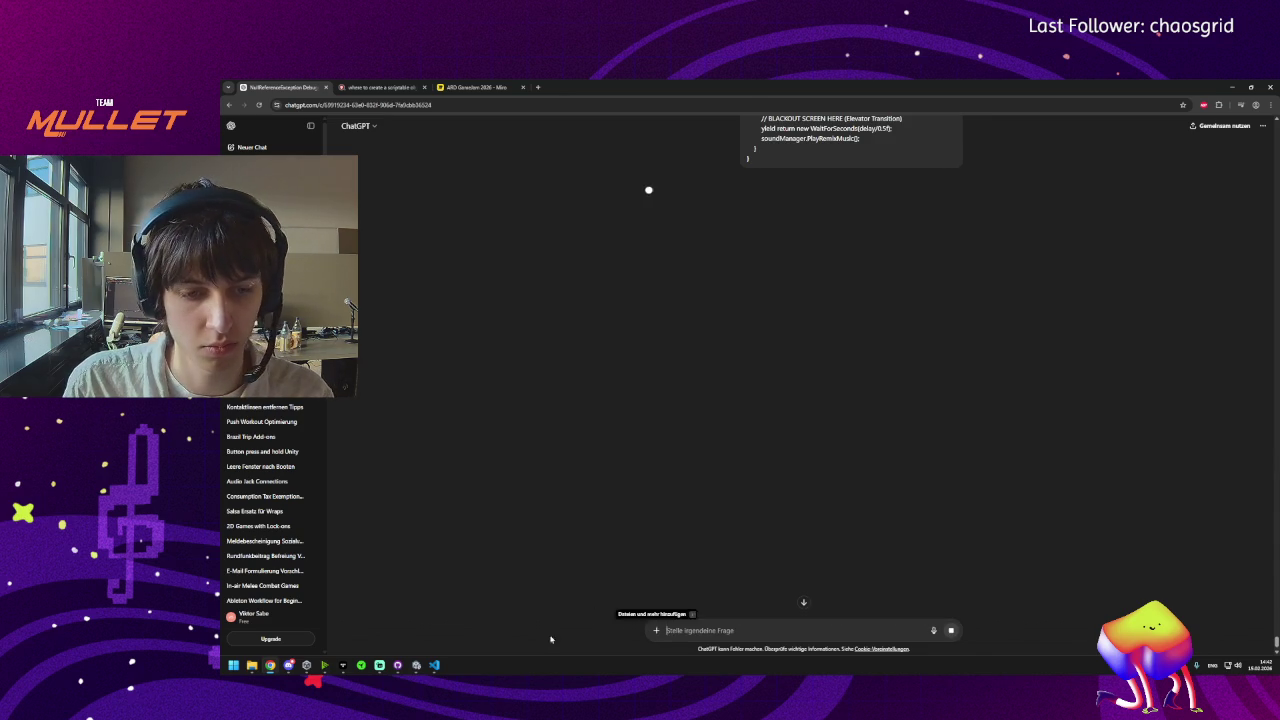
click(416, 665)
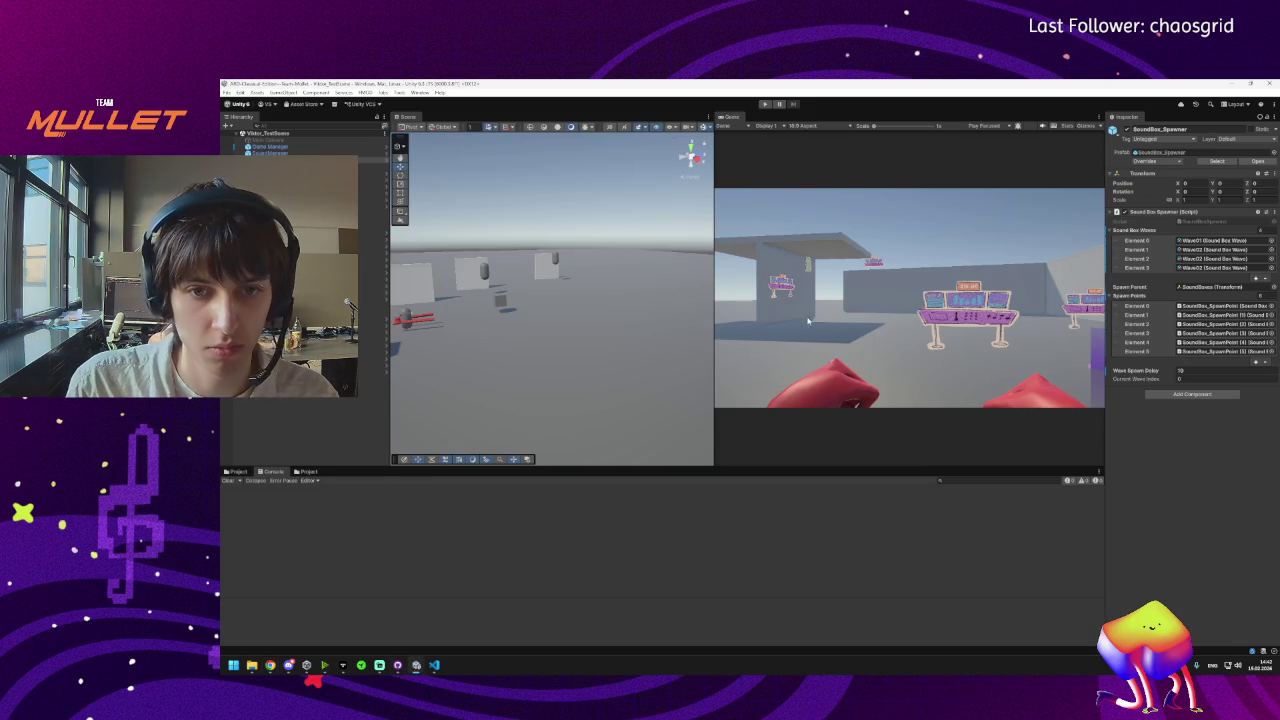
Play-test the scene, stop it, and check the SoundBox_Spawner's Current Wave Index field.
click(762, 104)
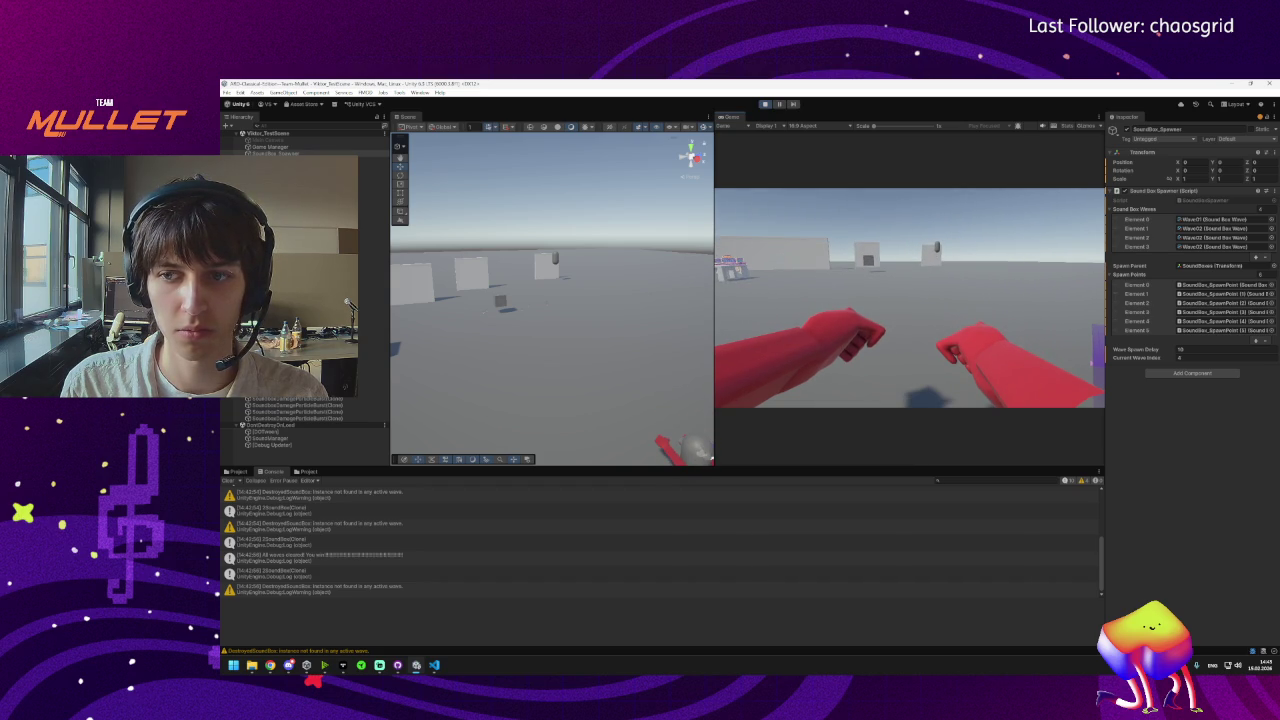
key(super)
key(super)
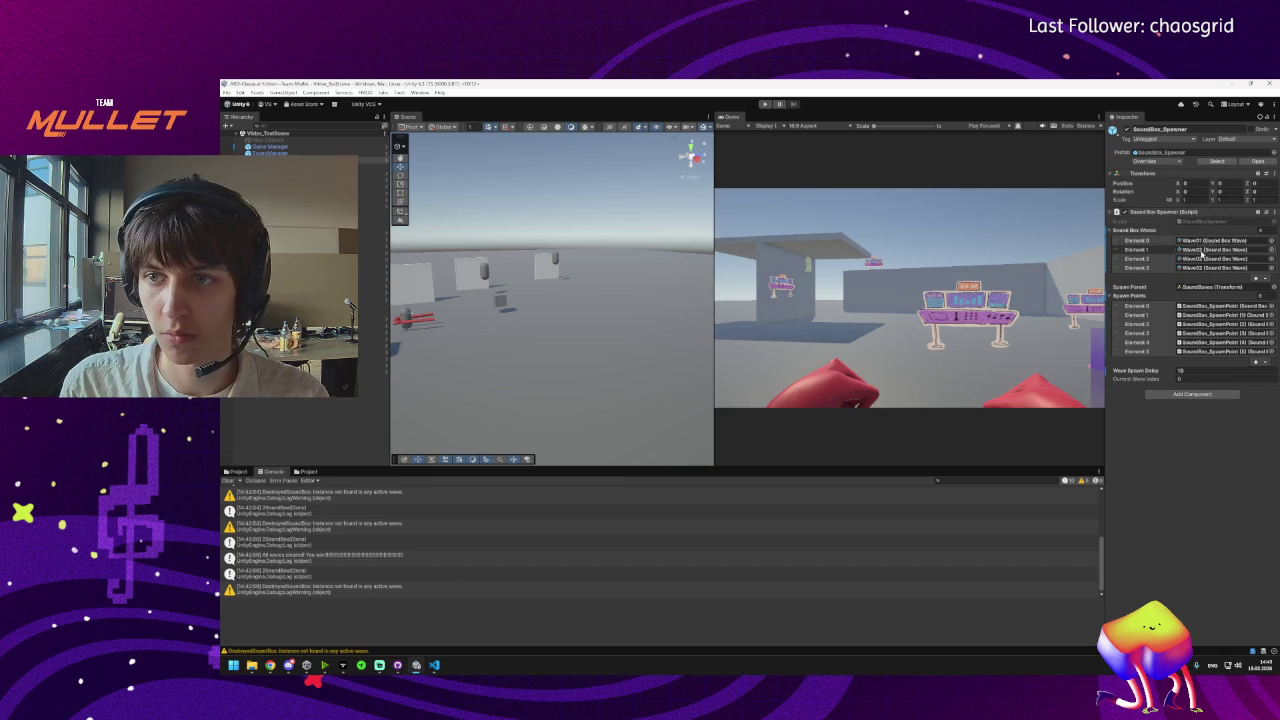
click(1186, 378)
mouse_move(270, 665)
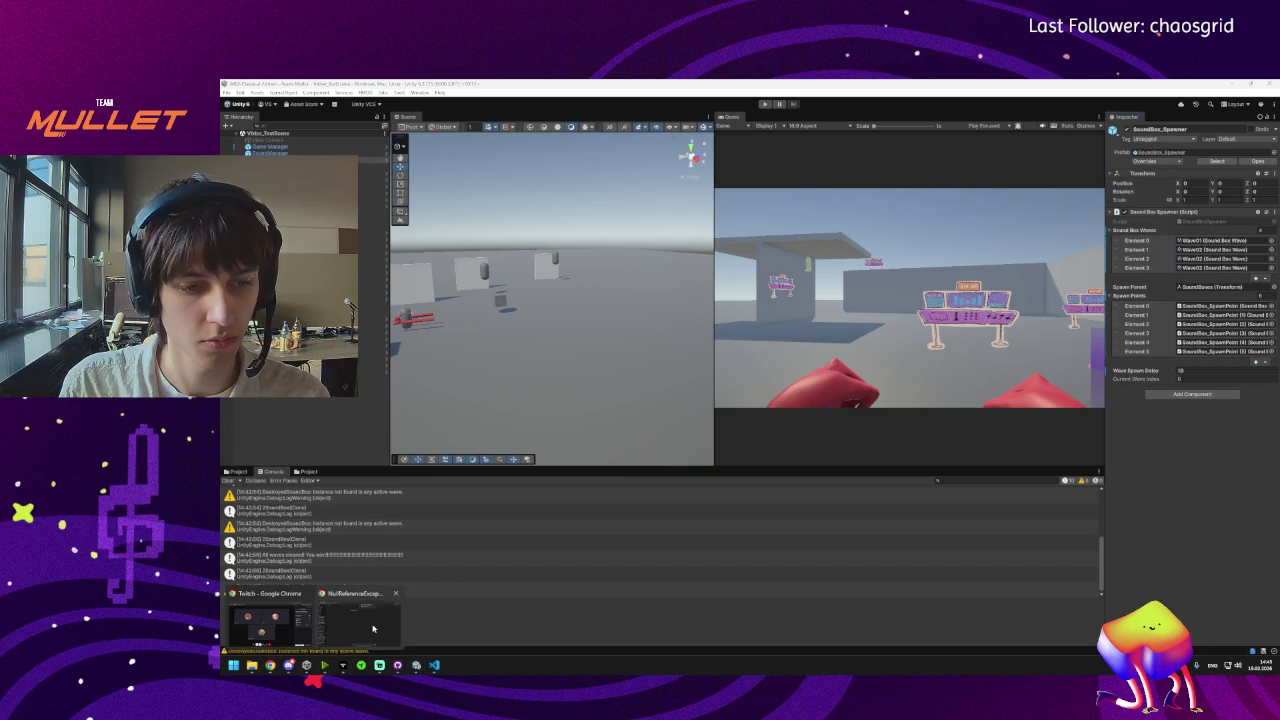
click(375, 627)
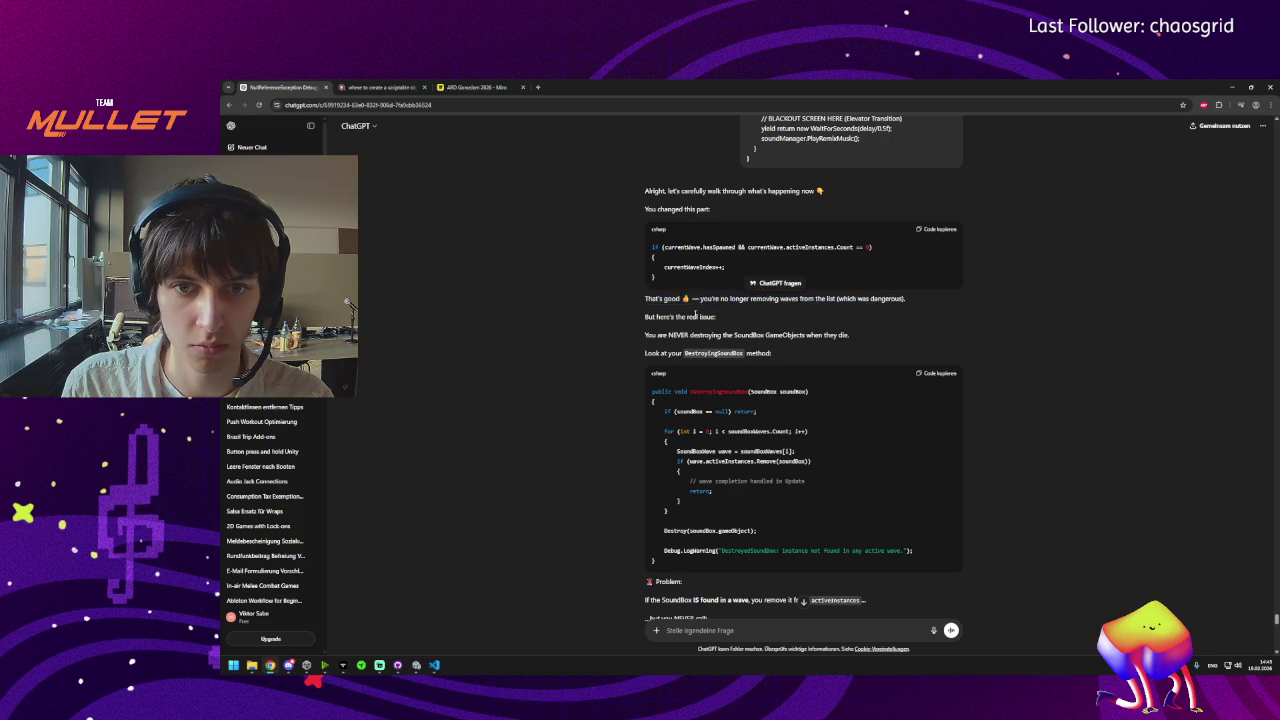
triple_click(685, 335)
click(750, 336)
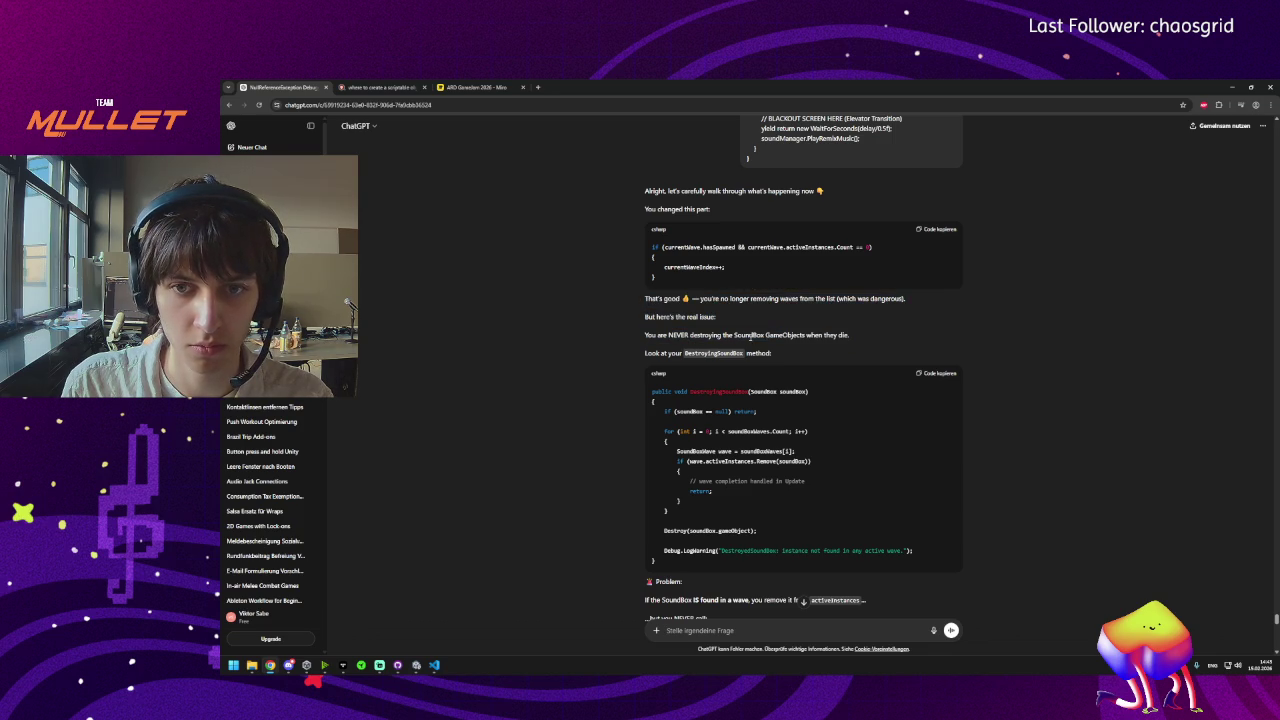
drag(764, 352, 644, 353)
click(783, 355)
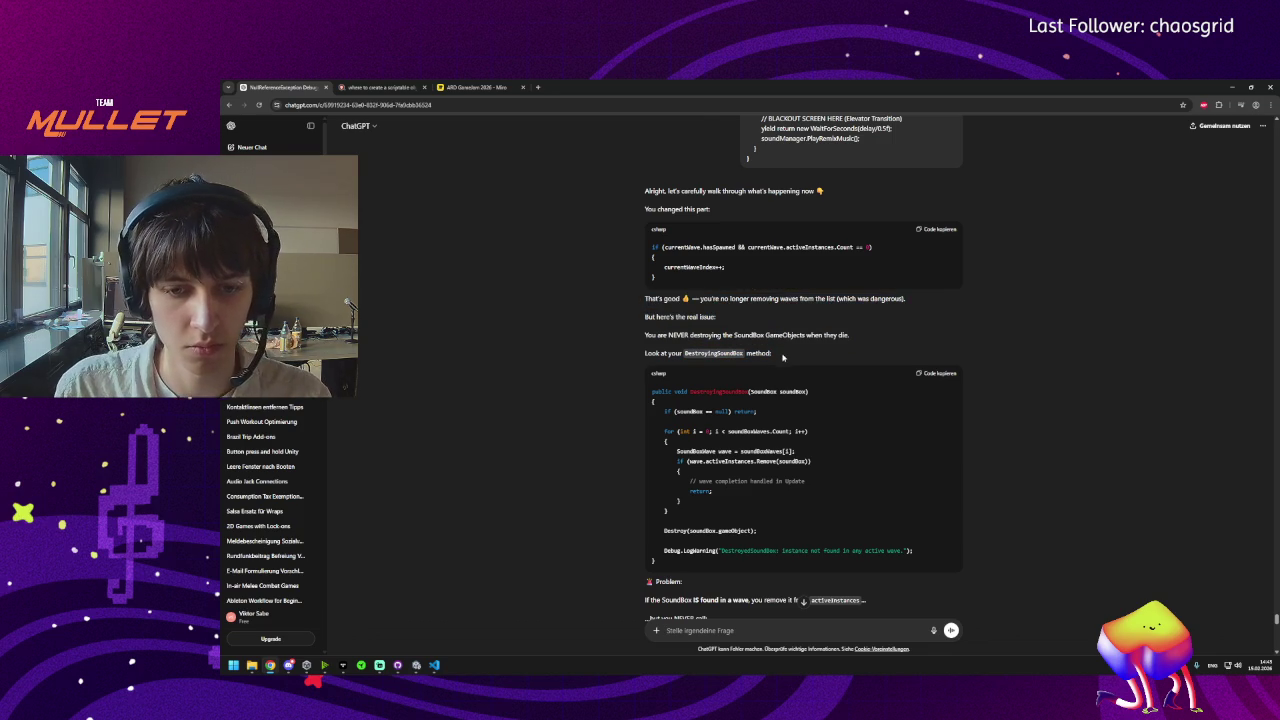
scroll(754, 491, down, 1)
drag(712, 520, 868, 519)
click(874, 518)
scroll(874, 518, down, 1)
drag(708, 453, 645, 453)
click(733, 487)
scroll(736, 445, down, 2)
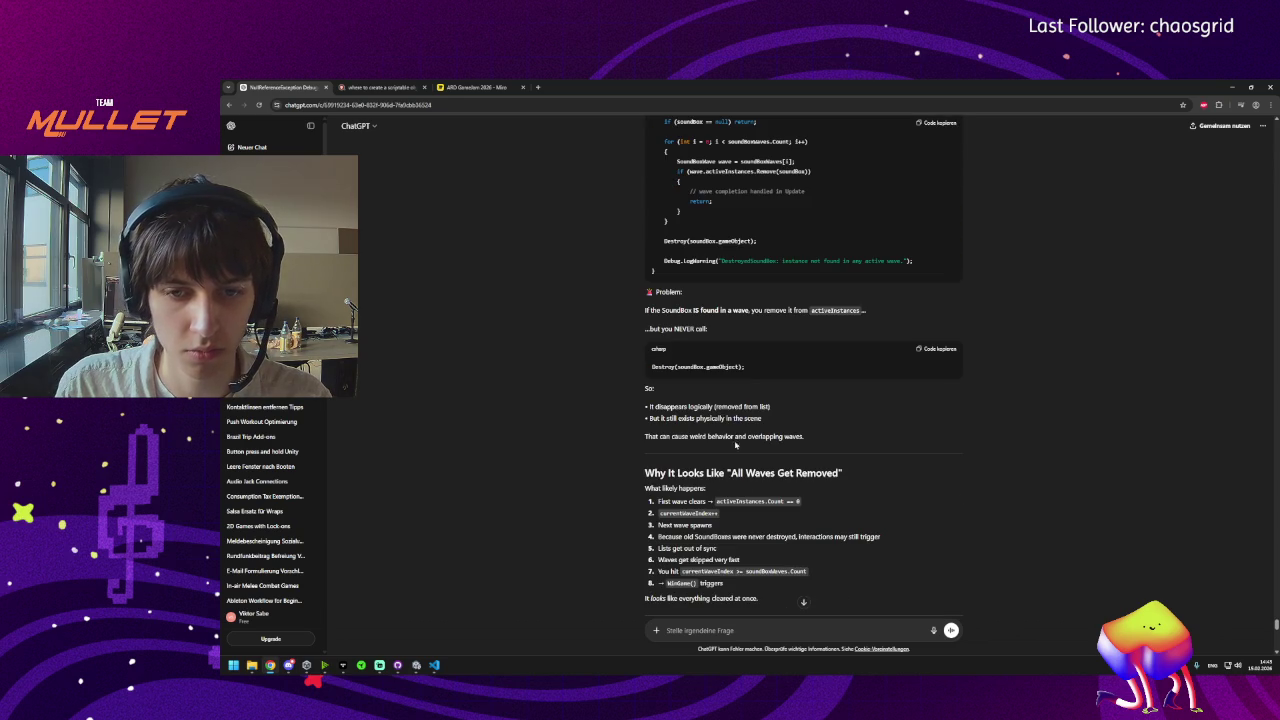
triple_click(708, 367)
click(757, 367)
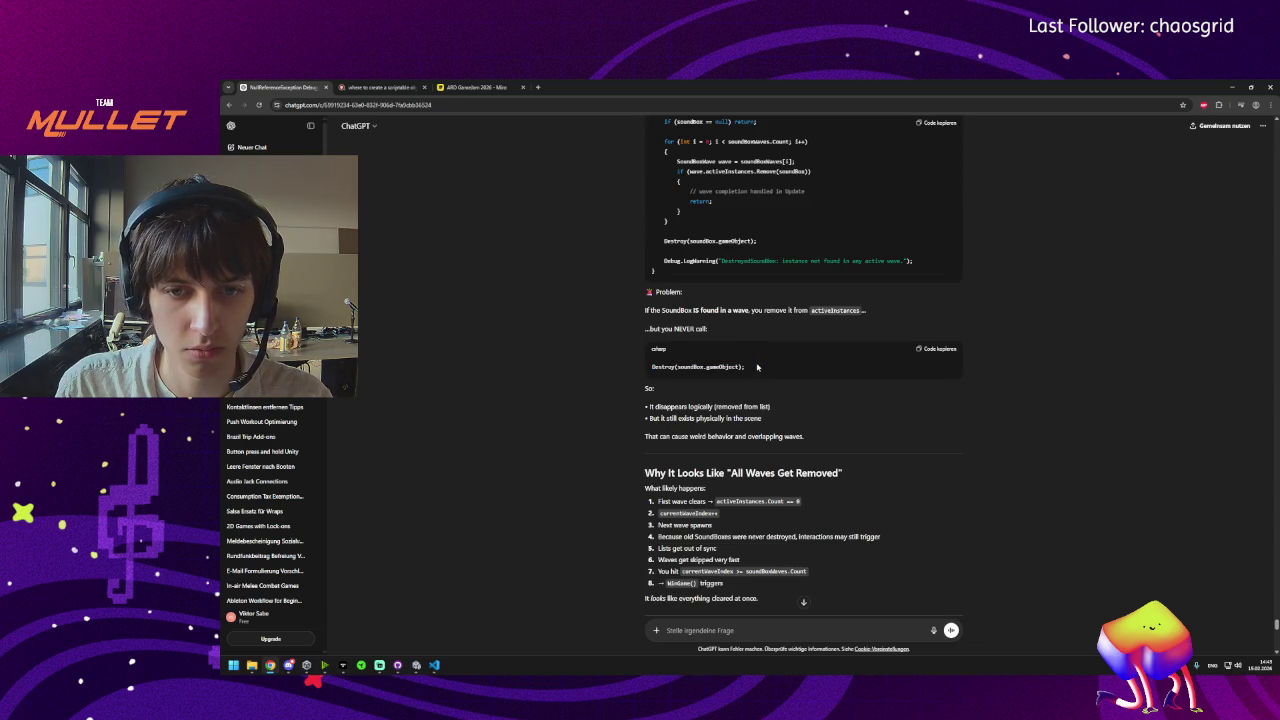
mouse_move(437, 673)
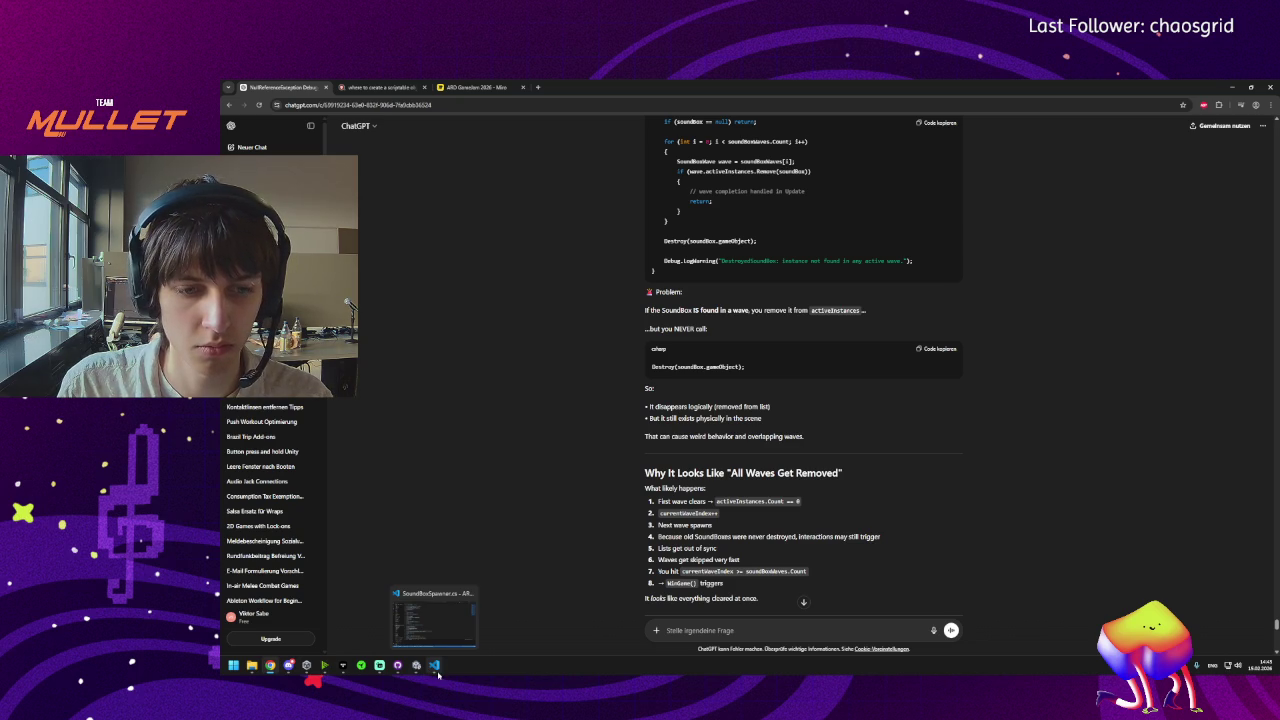
Reopen Player_Interact.cs, copy all its code, and paste it into ChatGPT's message box.
click(437, 674)
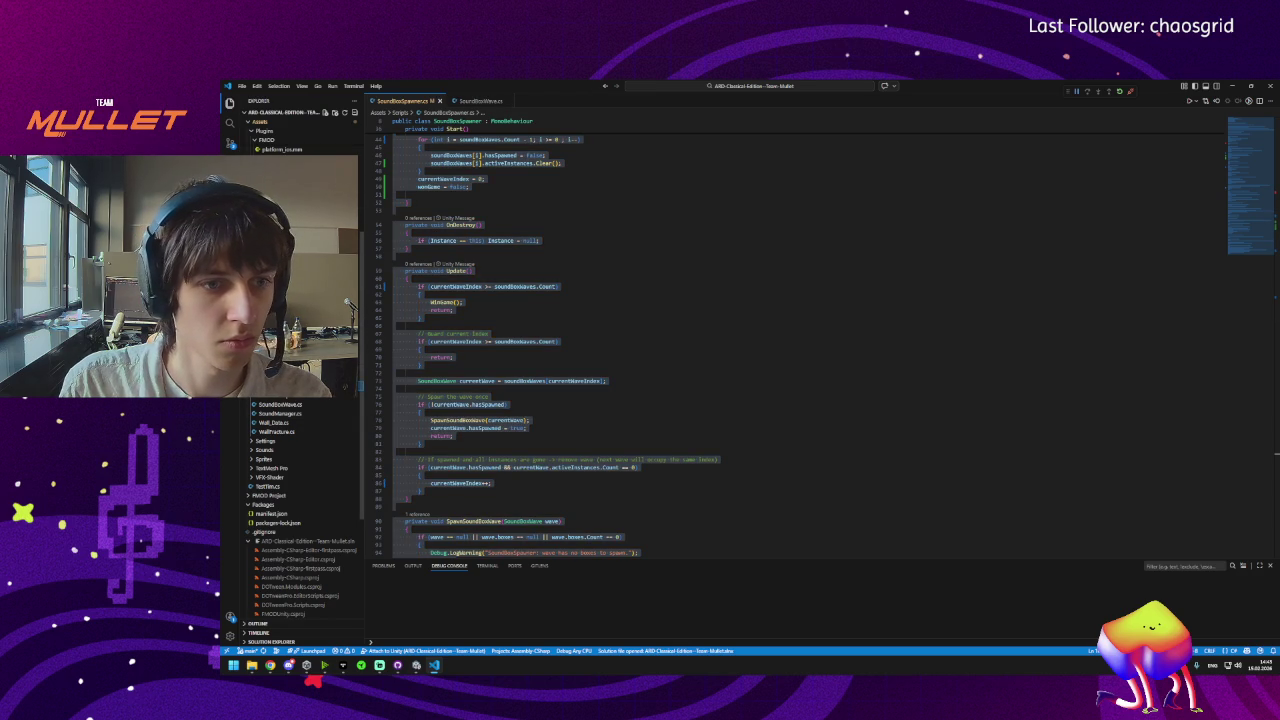
right_click(536, 104)
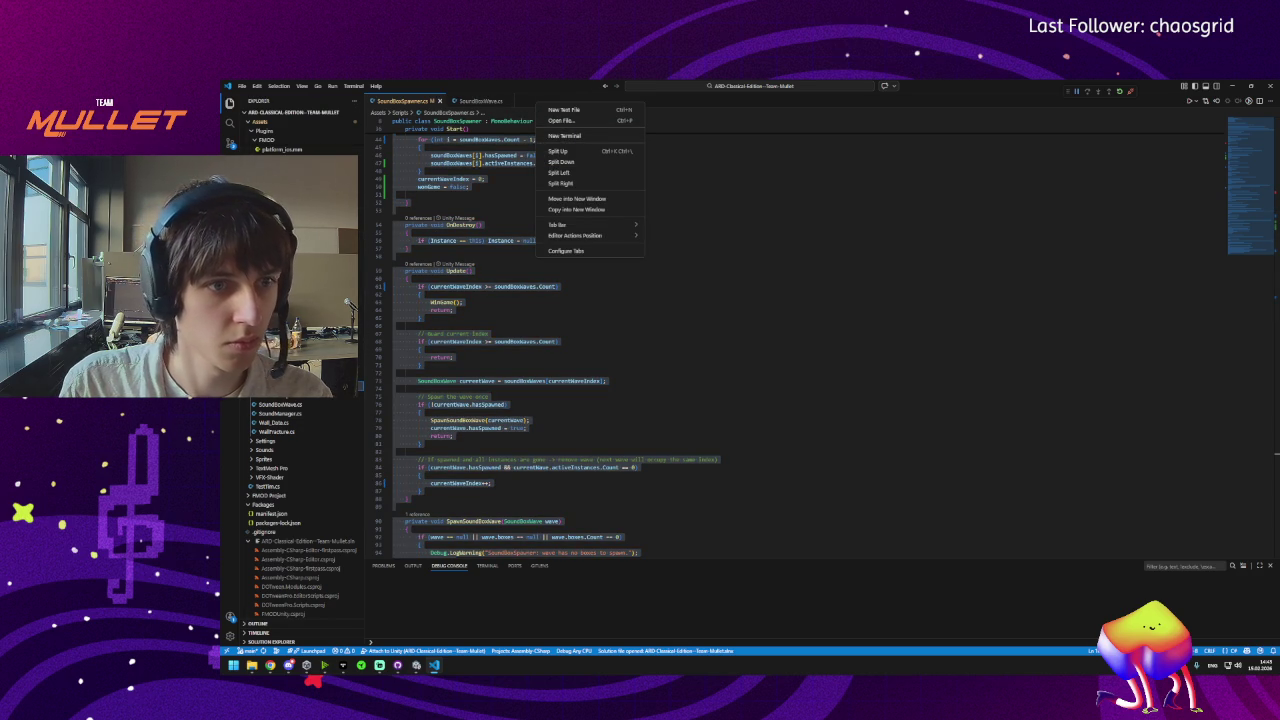
key(Escape)
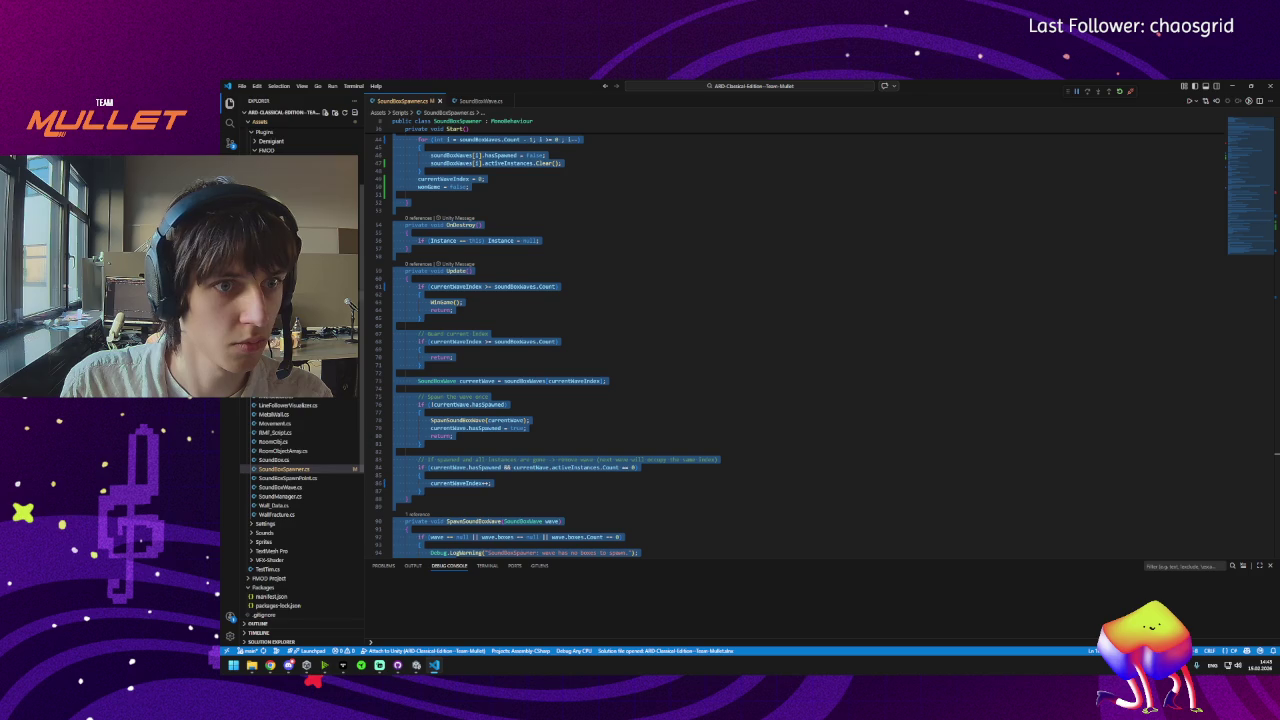
key(ctrl+shift+t)
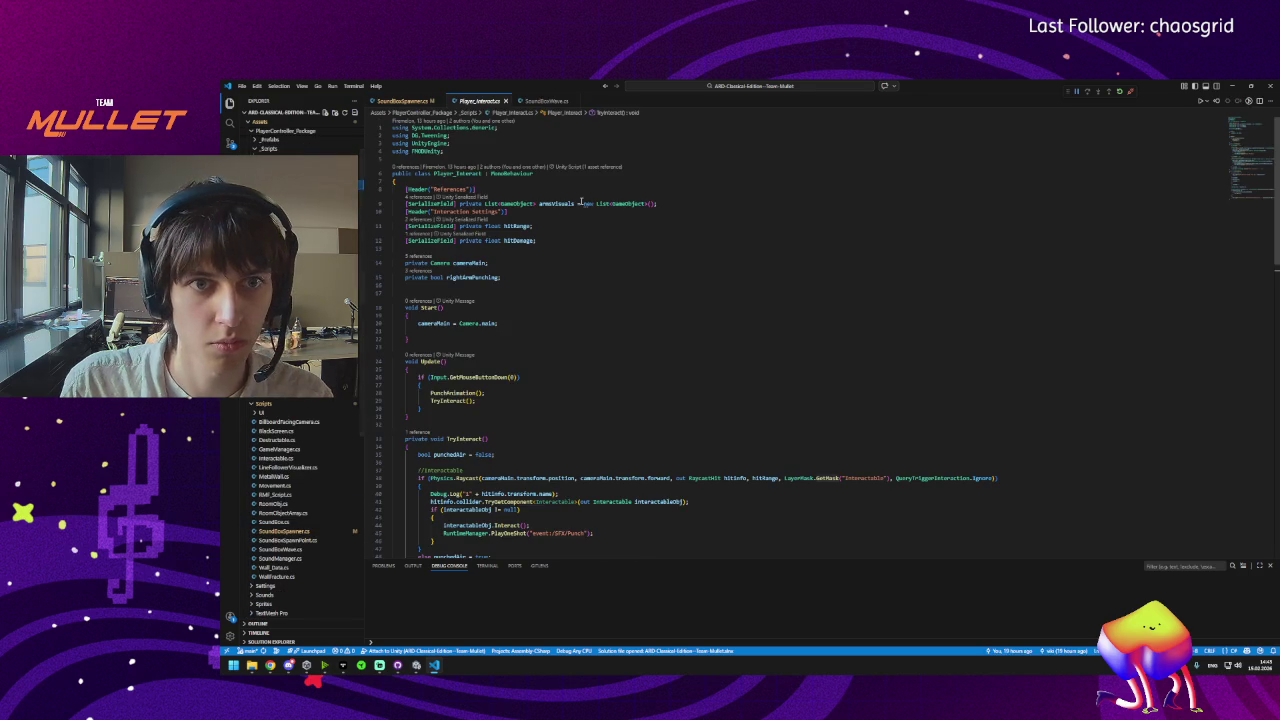
key(ctrl+a)
key(ctrl+c)
click(416, 665)
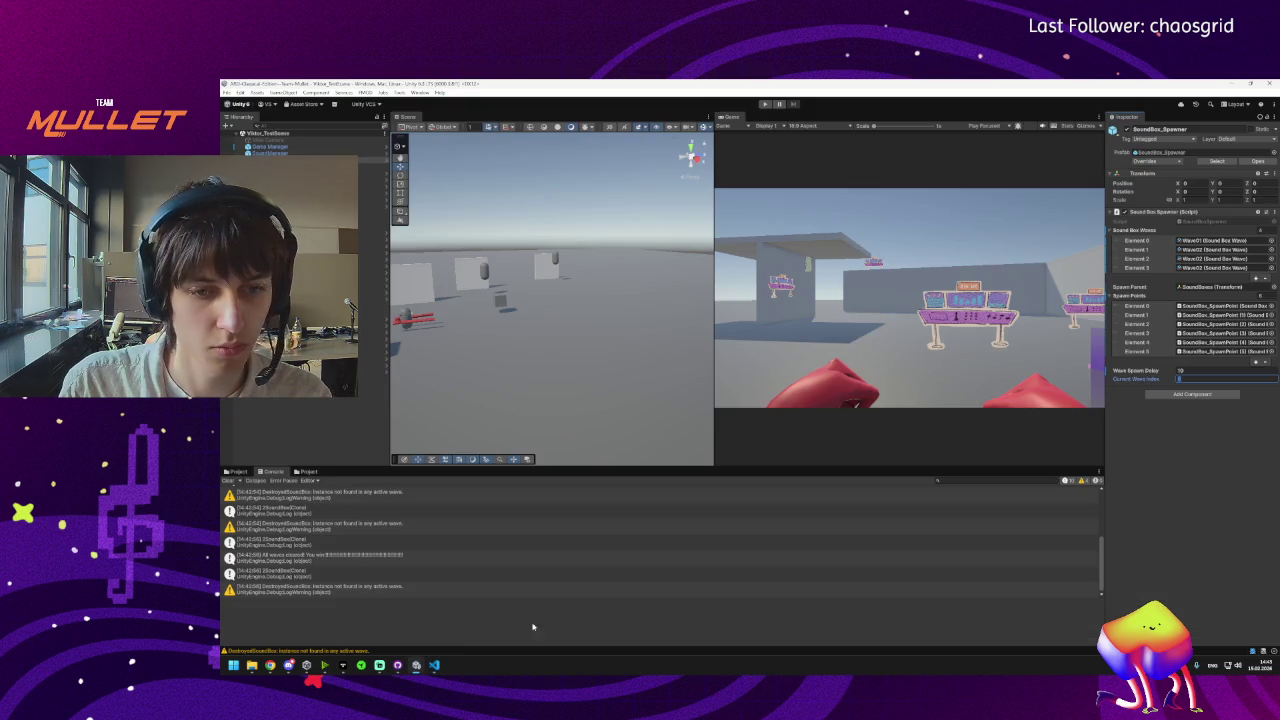
click(434, 665)
mouse_move(289, 665)
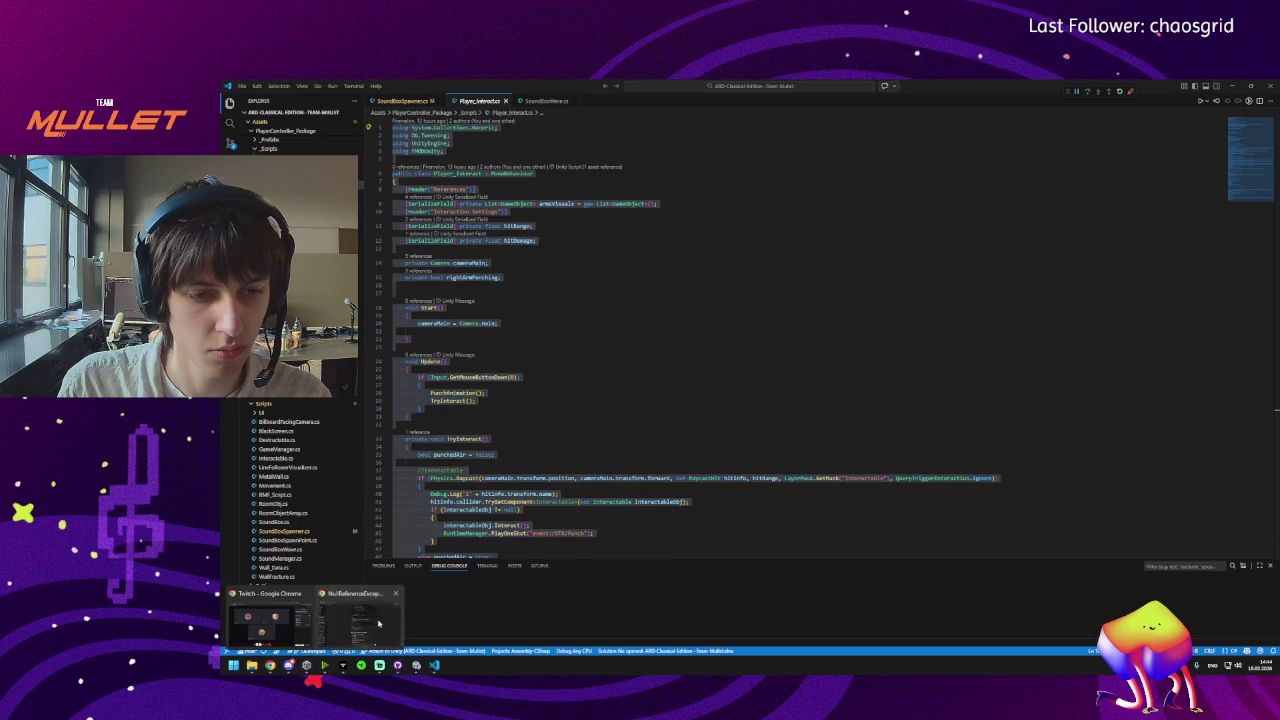
click(358, 610)
key(ctrl+v)
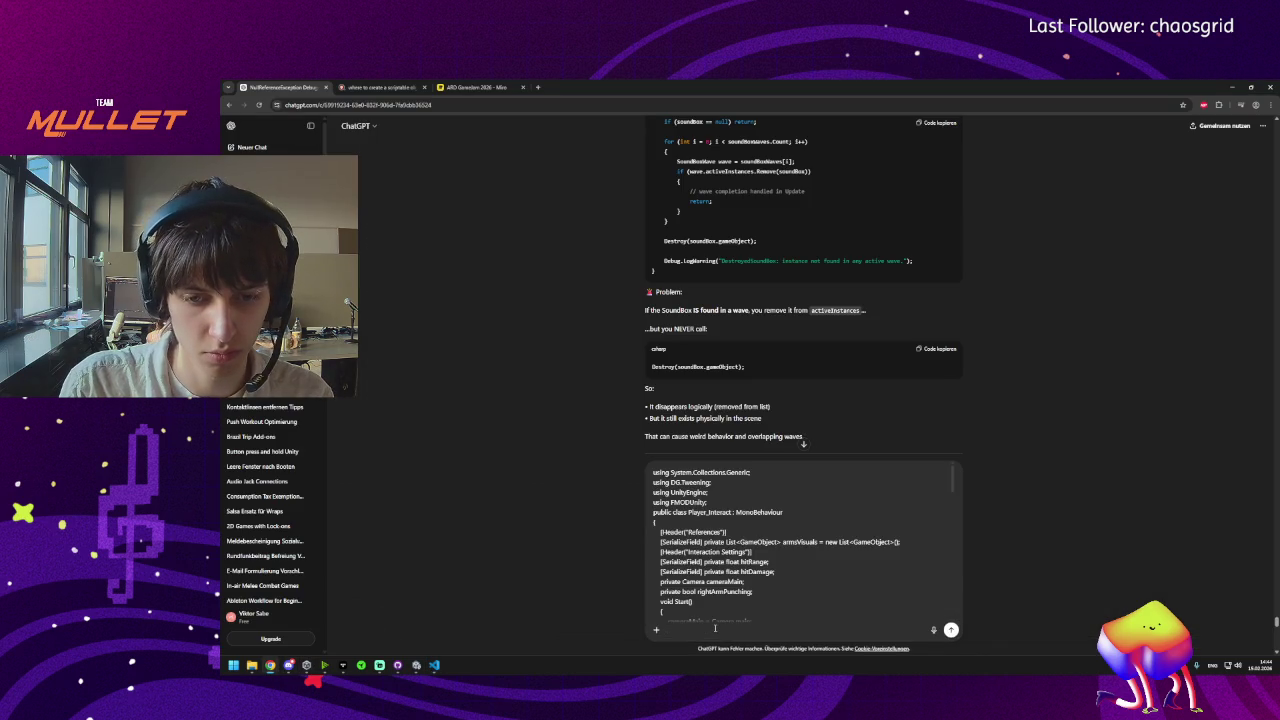
Add a note under the pasted code, then open SoundBox.cs and copy all of it.
text(this happens)
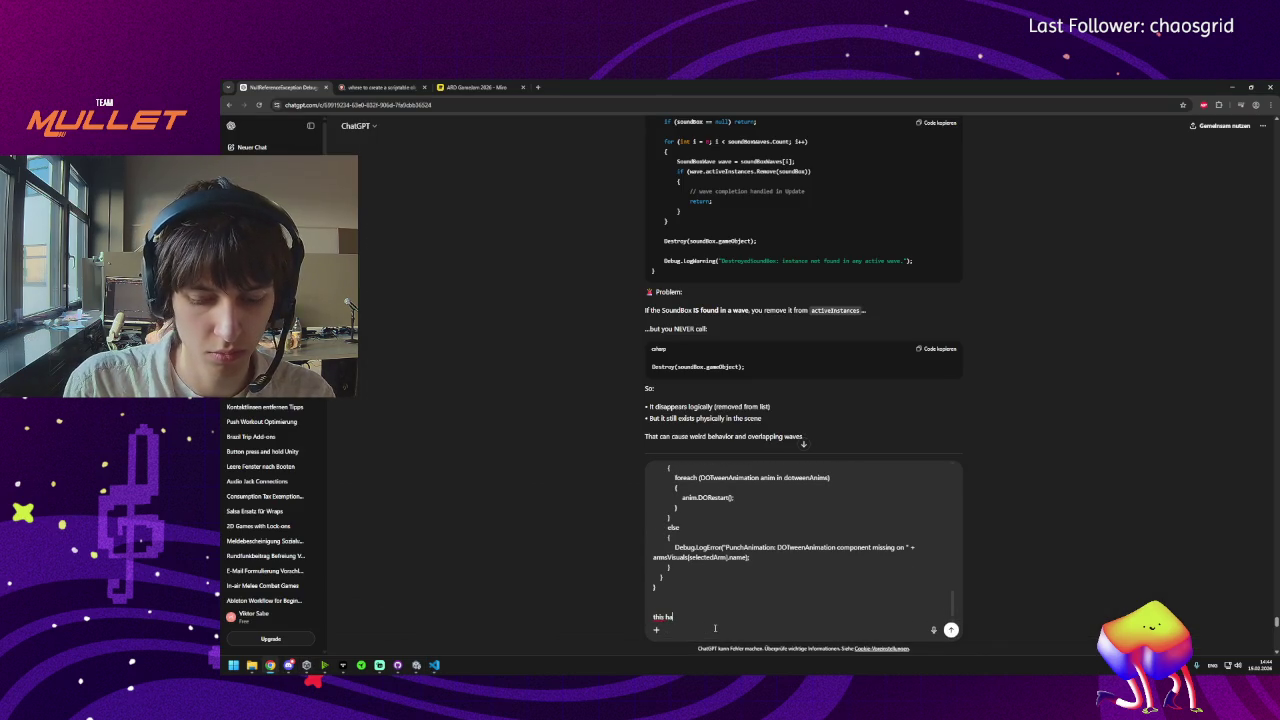
click(434, 665)
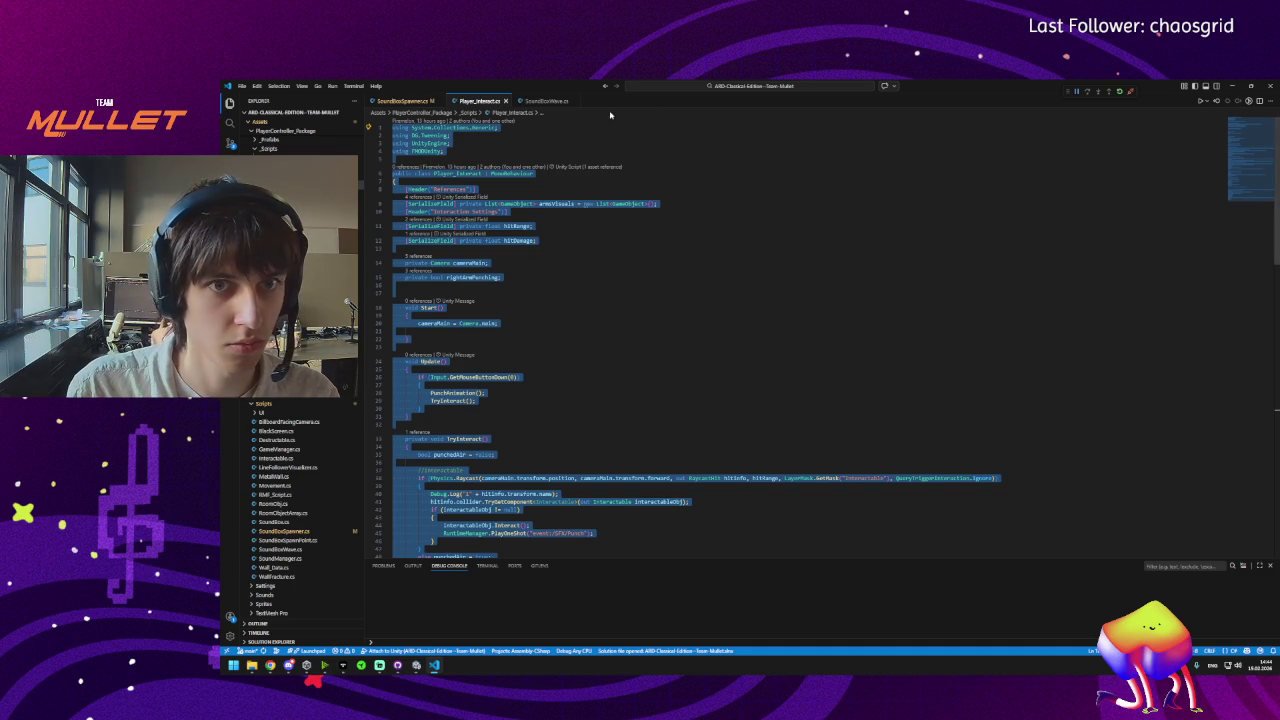
scroll(300, 450, down, 3)
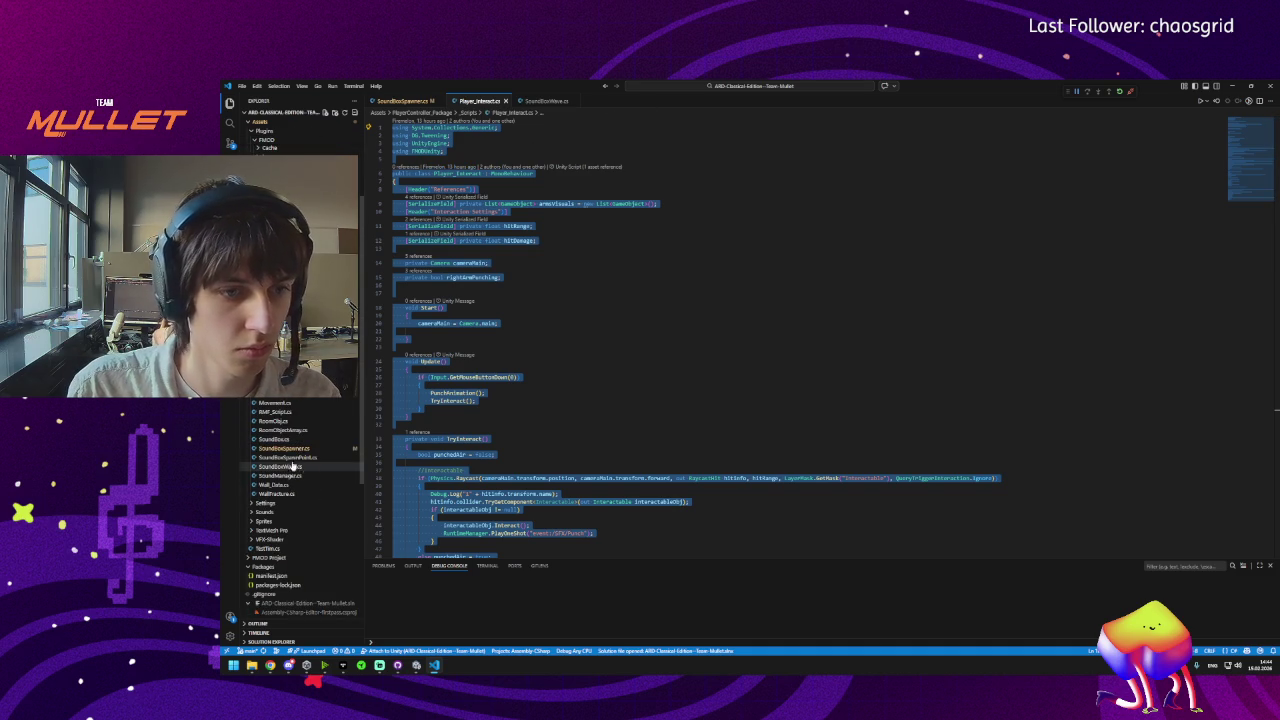
click(280, 439)
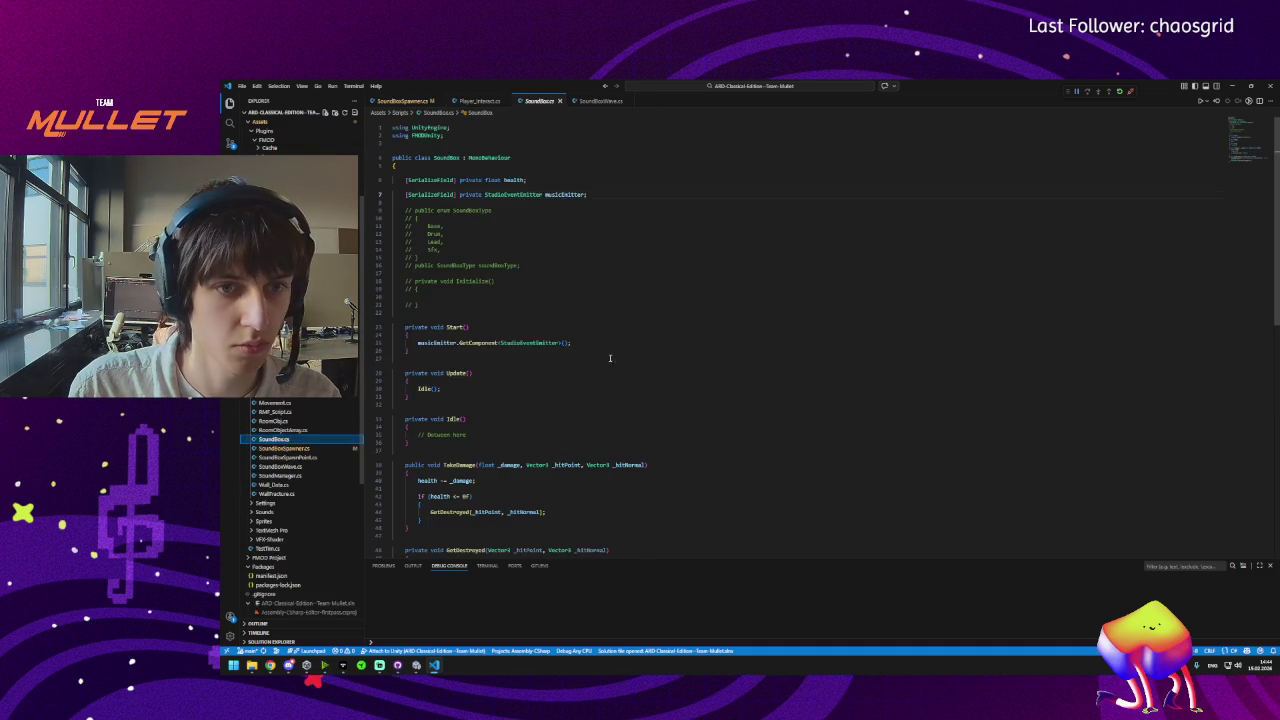
key(ctrl+a)
Add a note about the object, paste SoundBox.cs below, and send both scripts.
scroll(612, 358, down, 5)
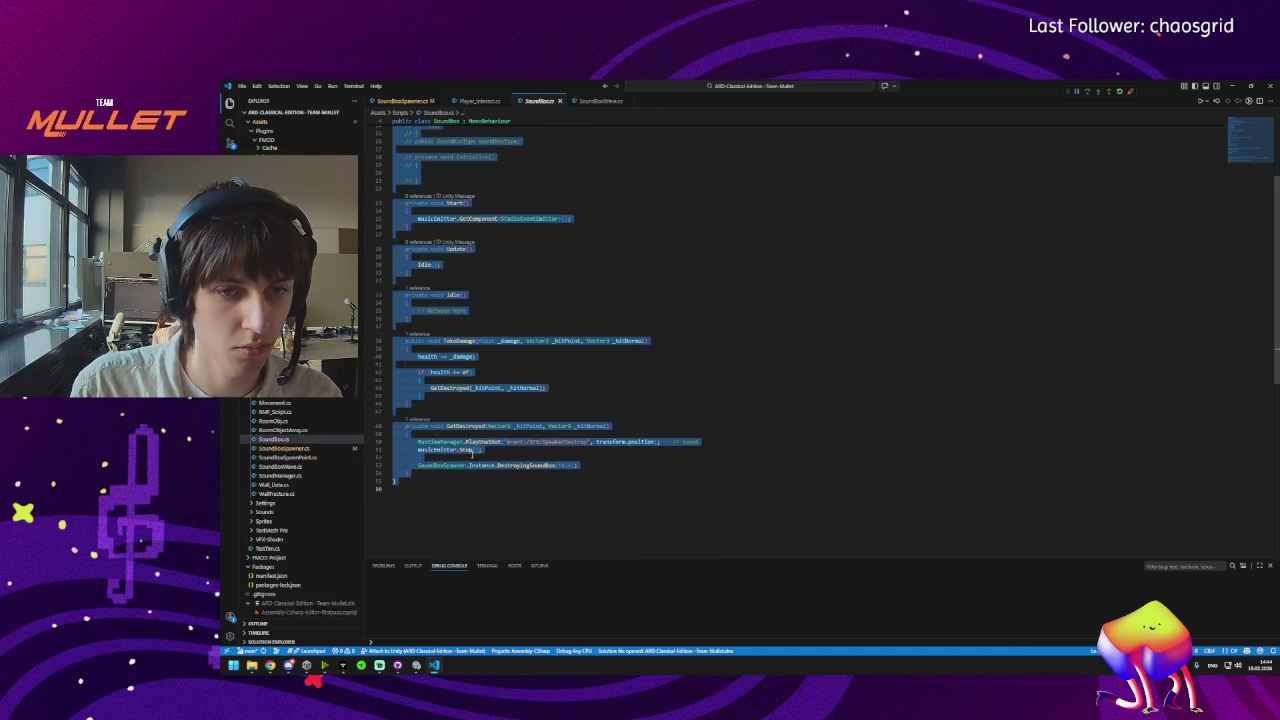
mouse_move(290, 665)
click(366, 637)
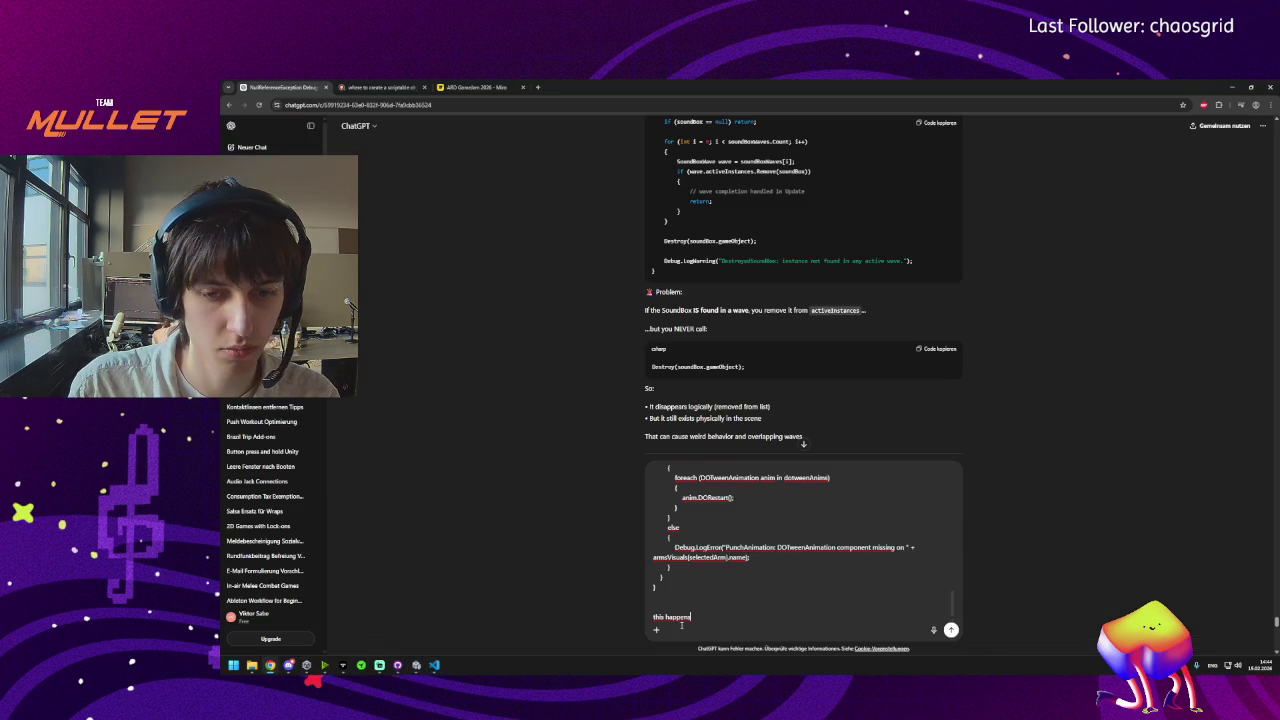
key(shift+Return)
key(shift+Return)
text(a)
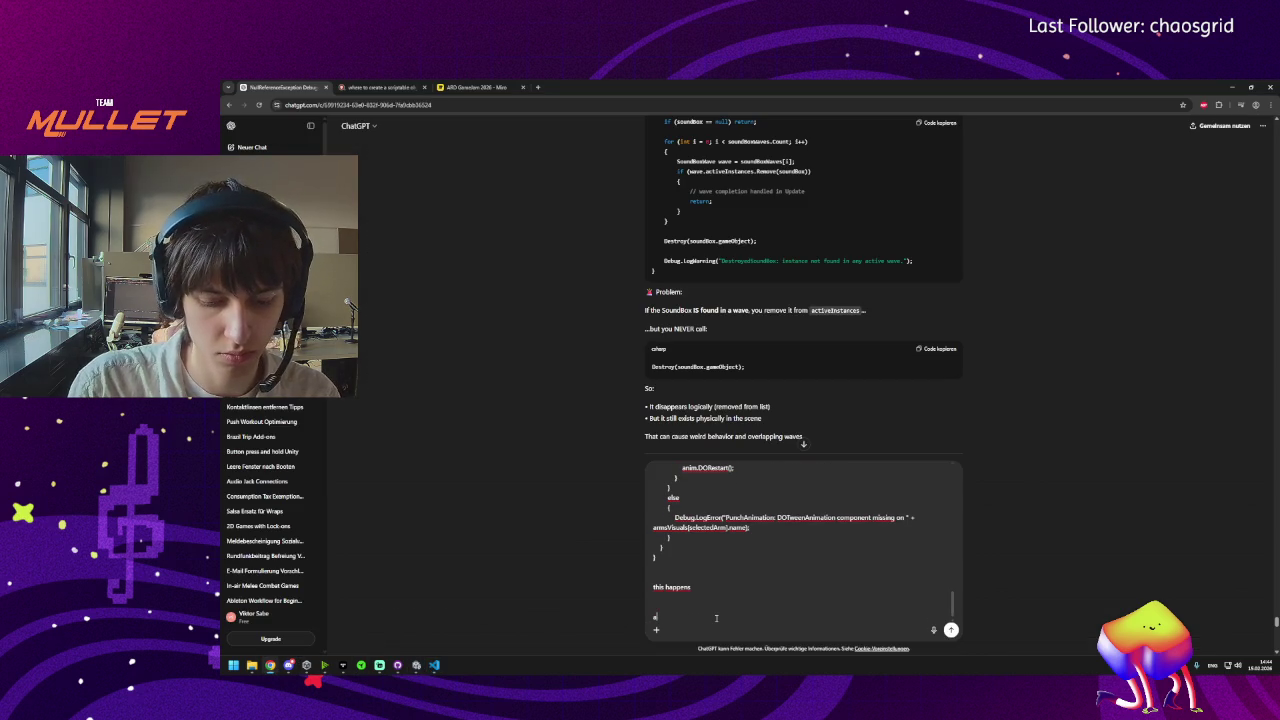
text(nd  is no)
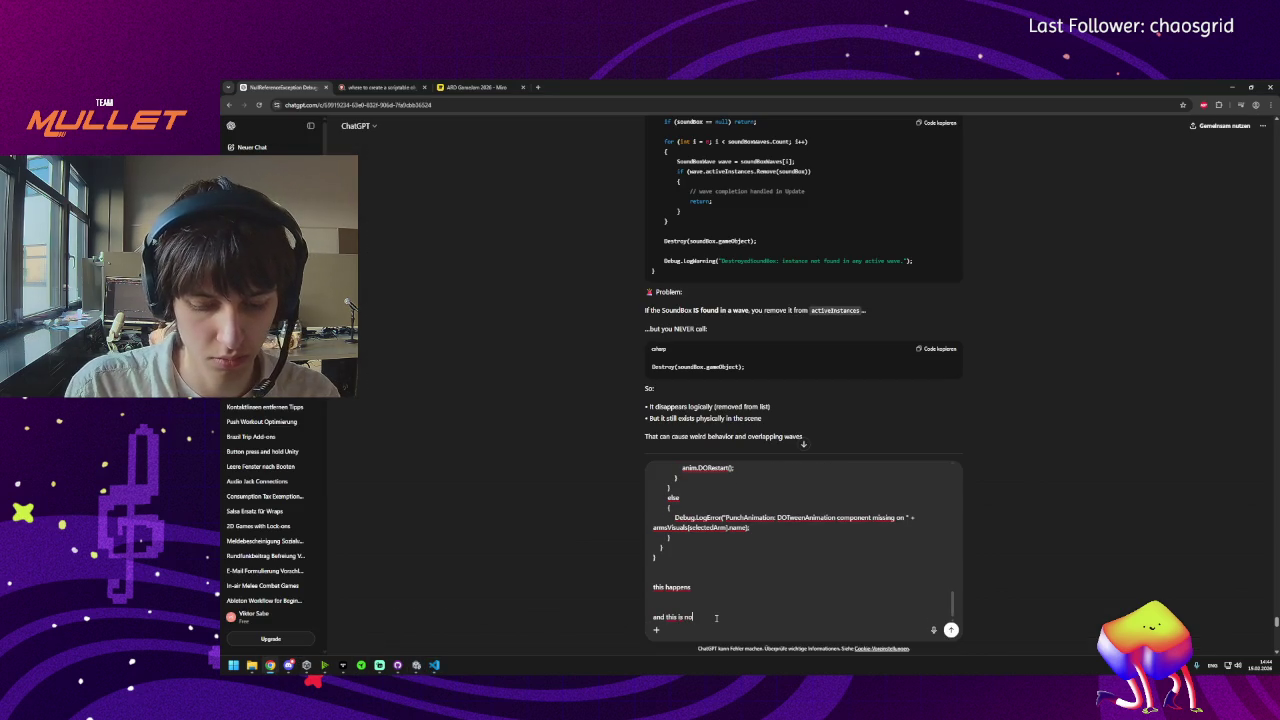
text(n the object)
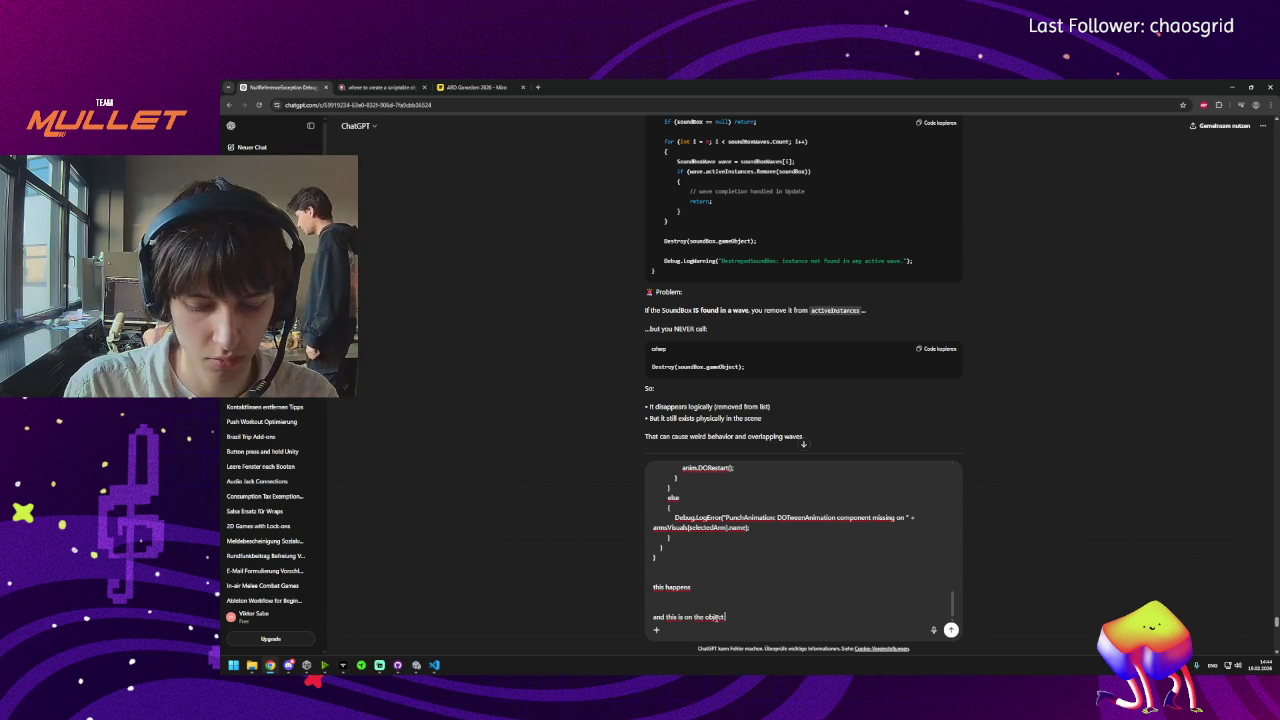
text( itself:)
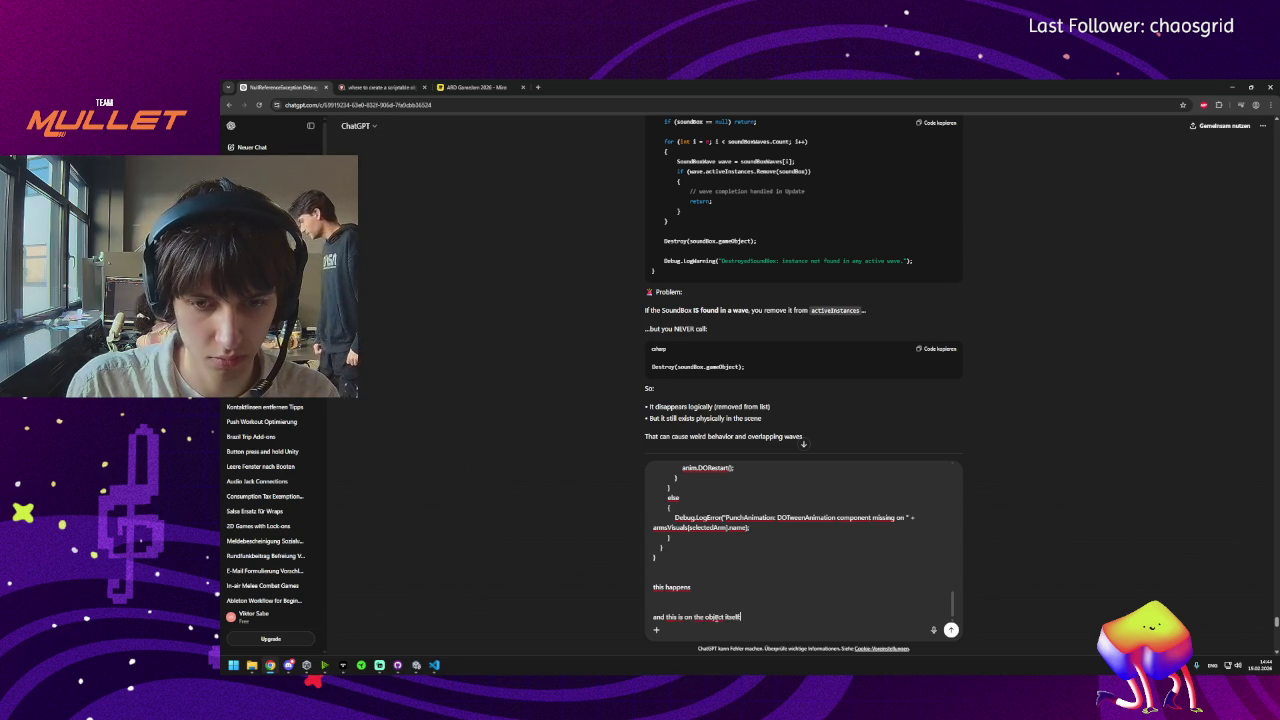
key(shift+Return)
scroll(716, 618, up, 5)
key(Return)
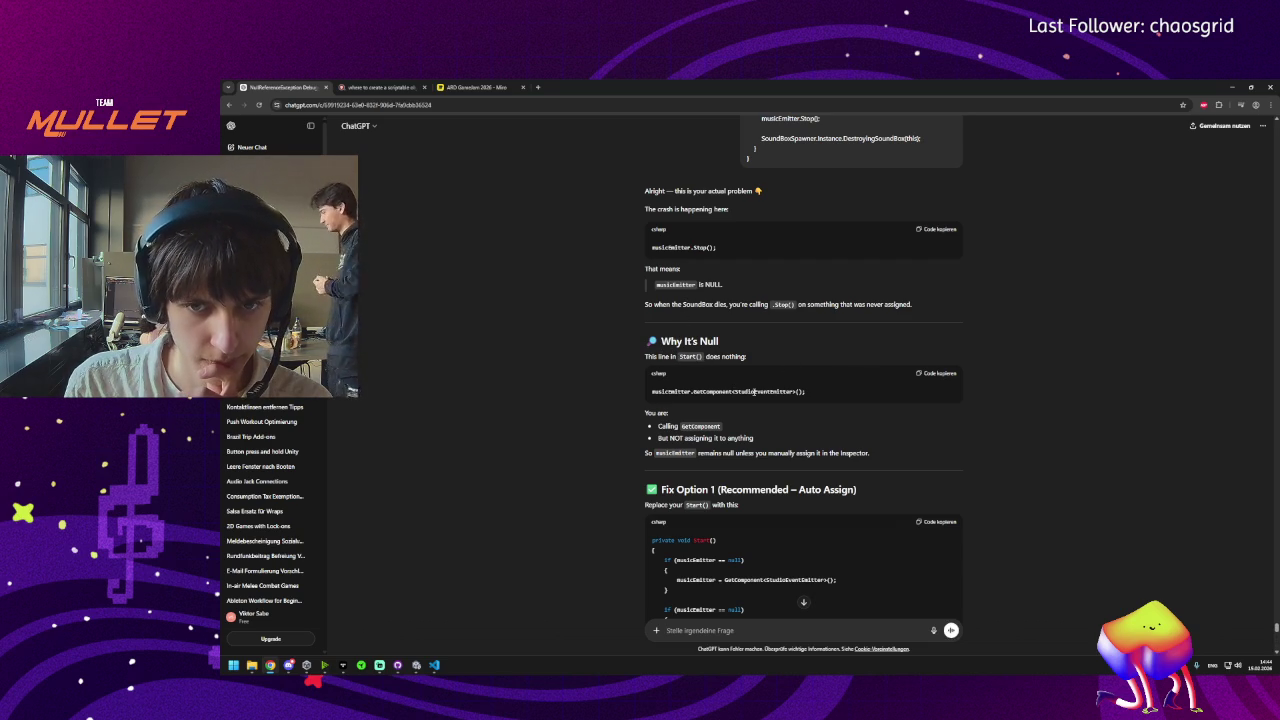
click(433, 673)
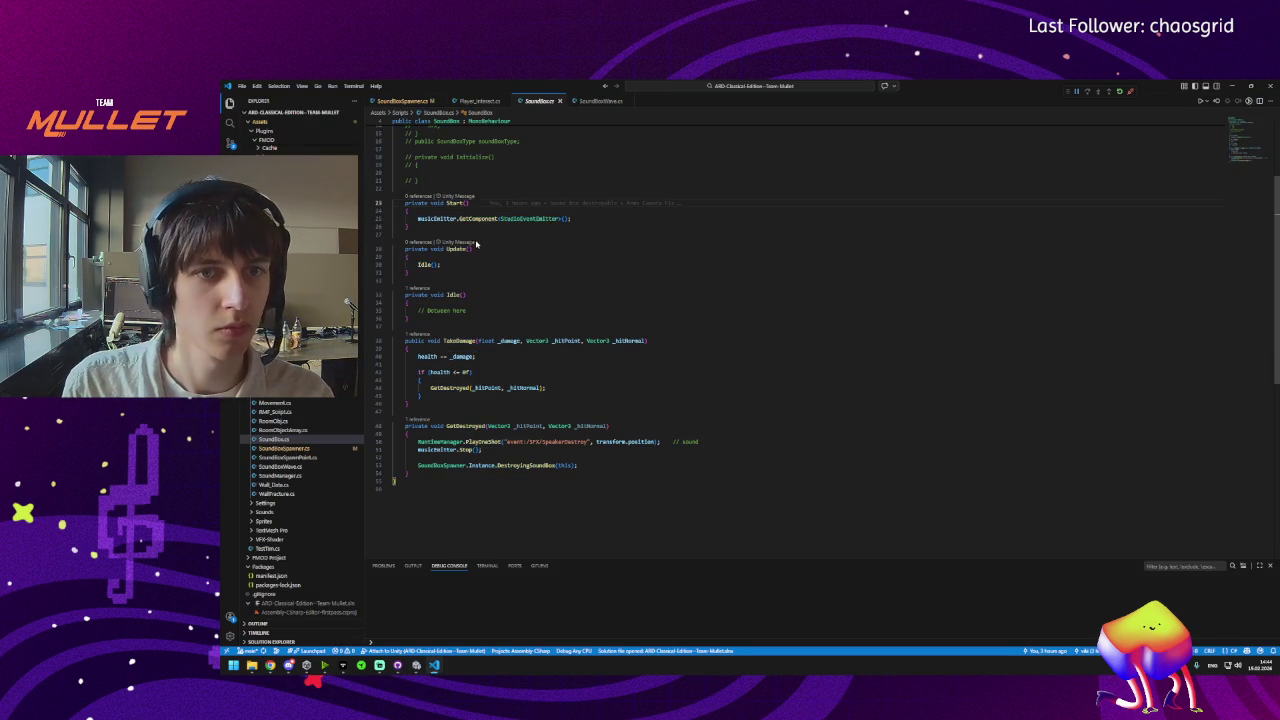
Comment out SoundBox's Start() method, save the script, and let Unity recompile.
scroll(414, 332, up, 4)
drag(414, 332, 393, 306)
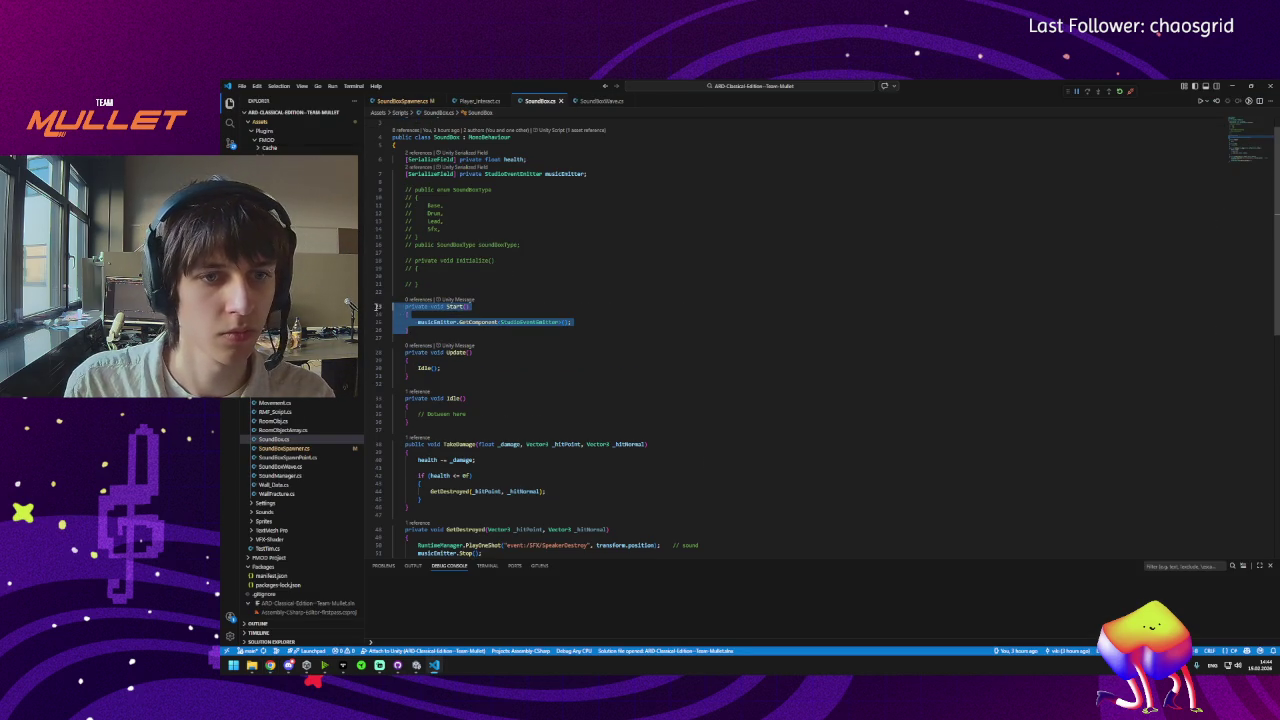
key(ctrl+slash)
click(687, 338)
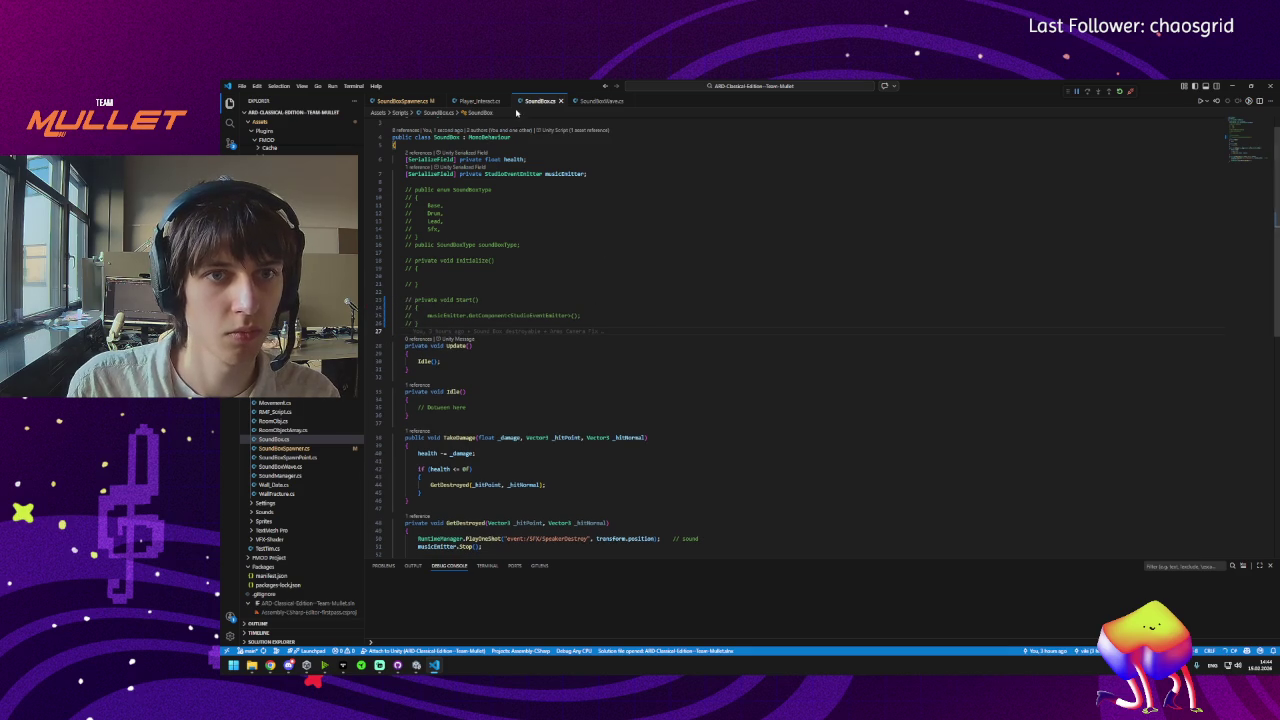
key(ctrl+s)
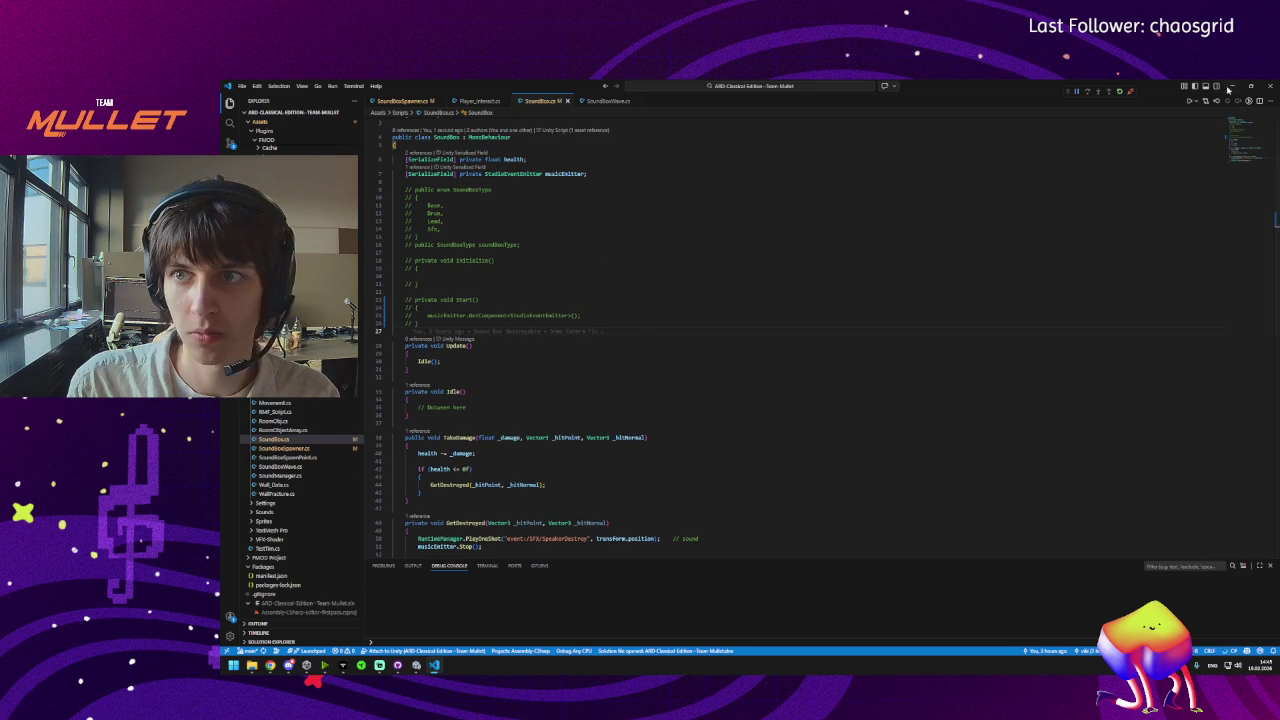
click(1232, 86)
click(416, 666)
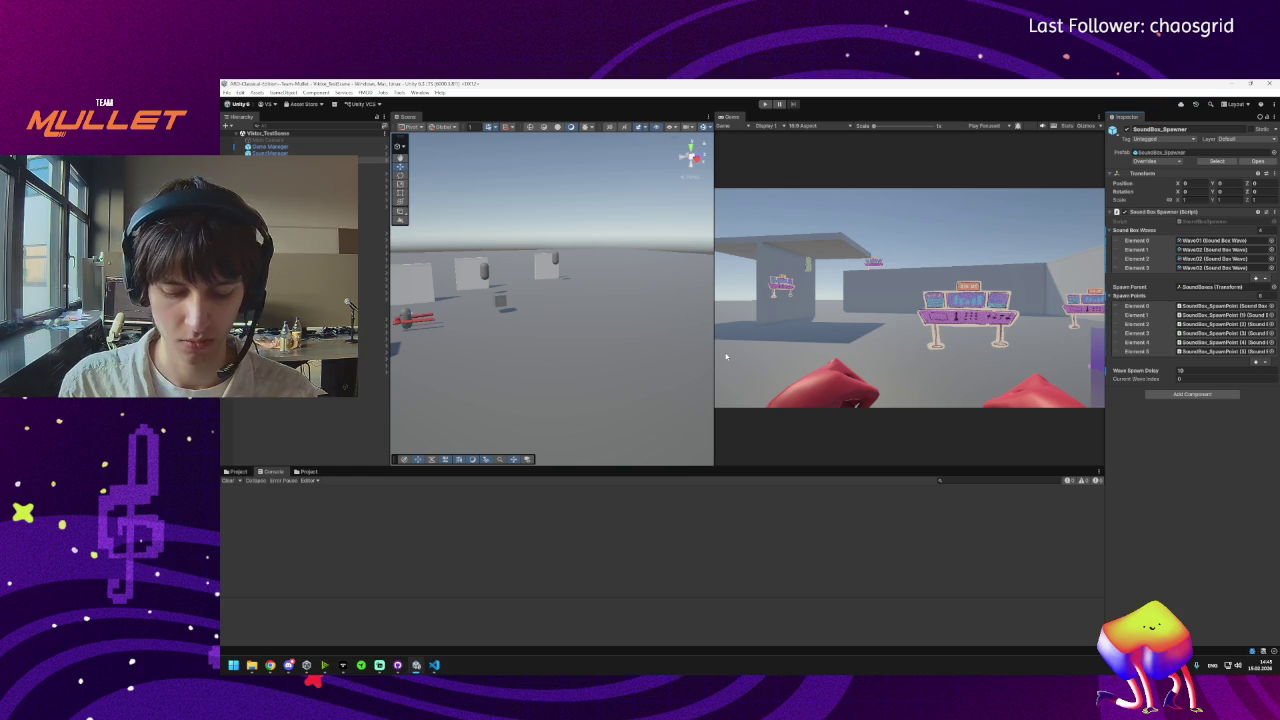
Play-test until 'not found in any active wave' warnings appear, then stop.
click(766, 105)
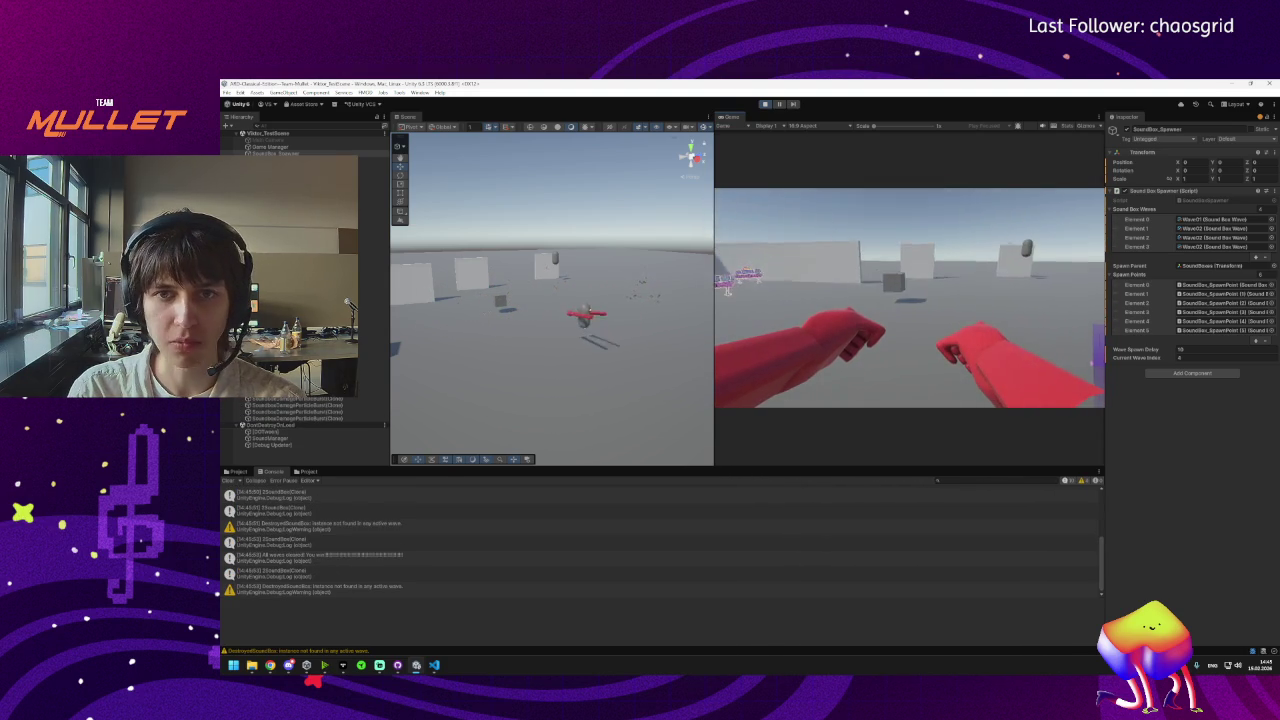
key(super)
key(super)
key(ctrl+p)
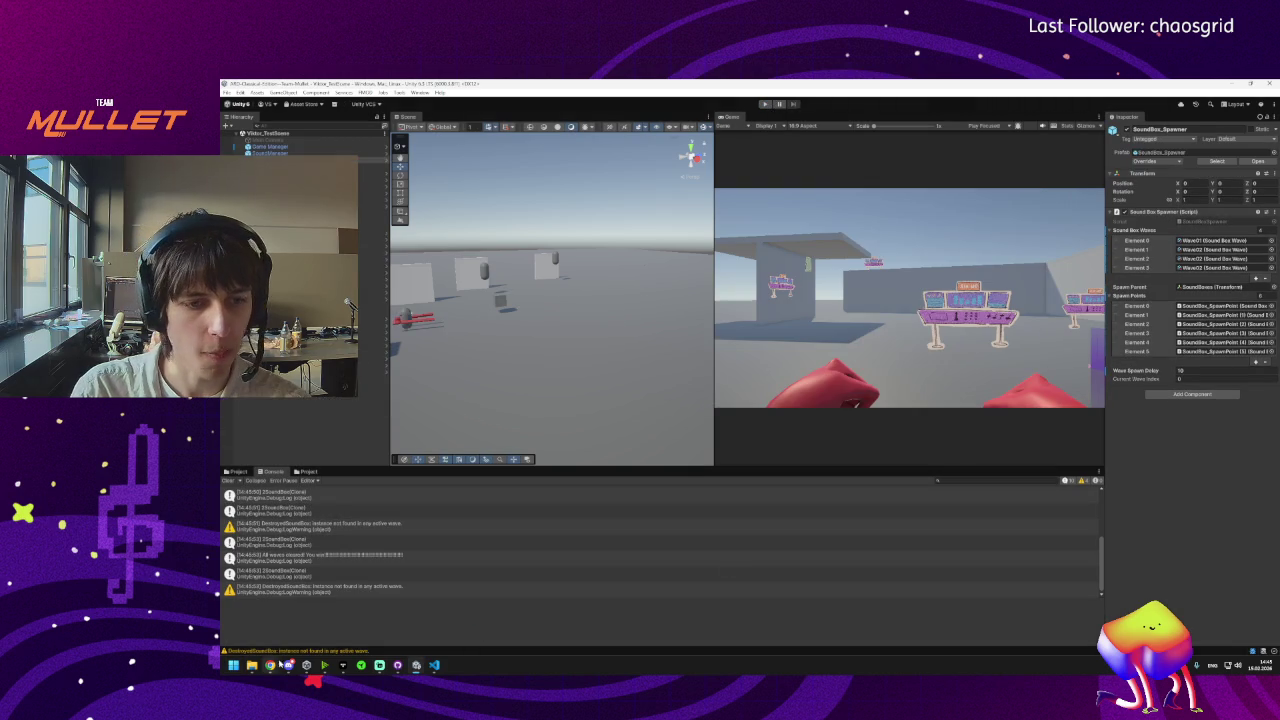
mouse_move(281, 663)
click(400, 630)
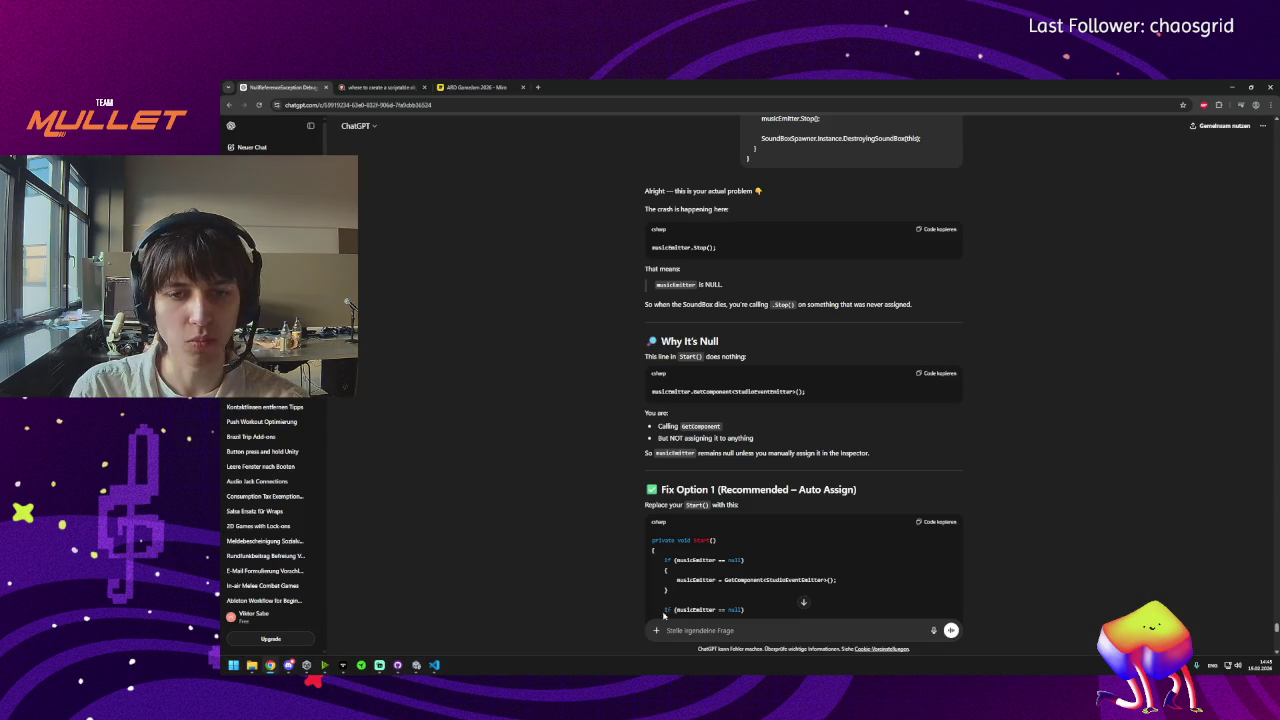
Ask ChatGPT why currentWaveIndex jumps from 0 straight to 4 once the boxes are destroyed.
text(der curre)
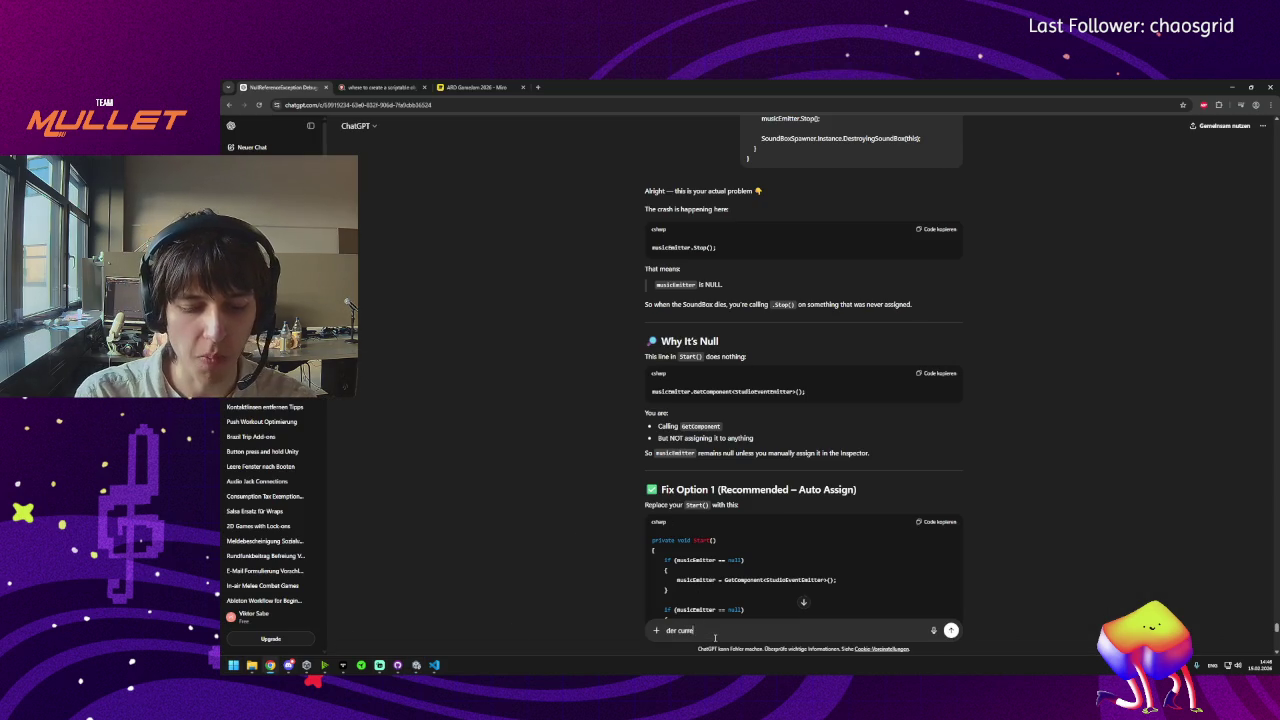
text(nt wave index)
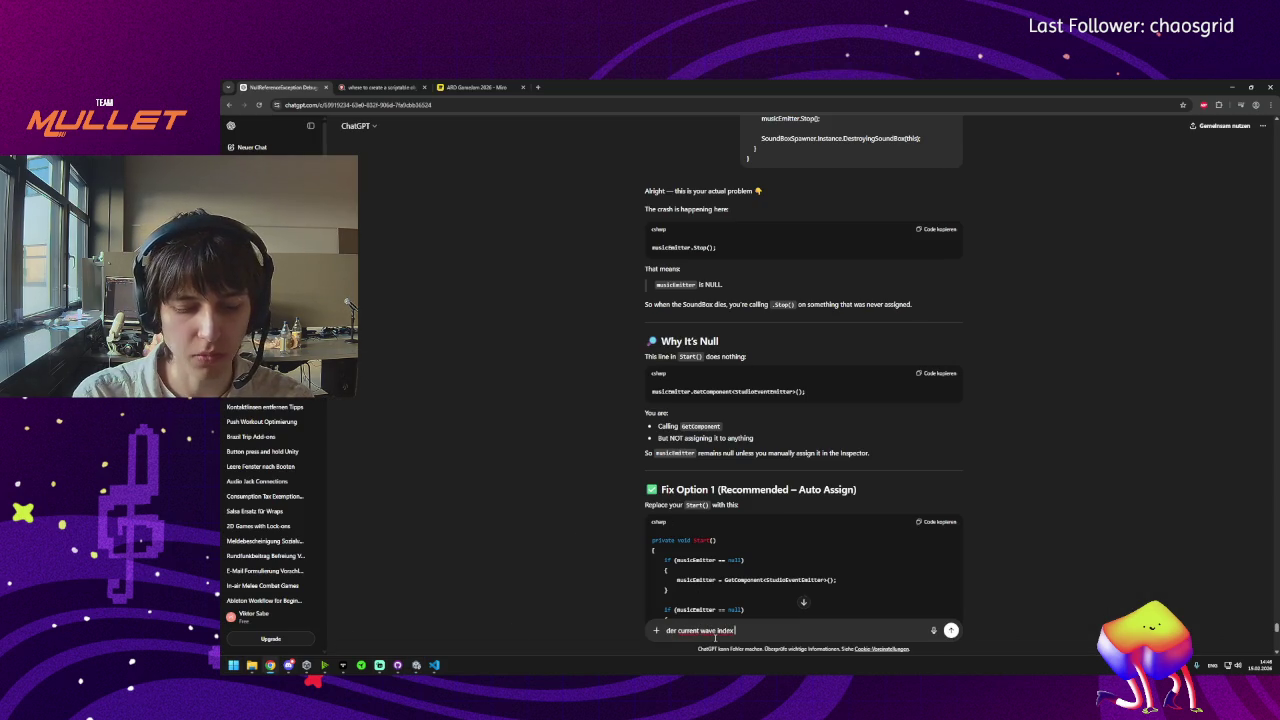
text( geht von 0 nach)
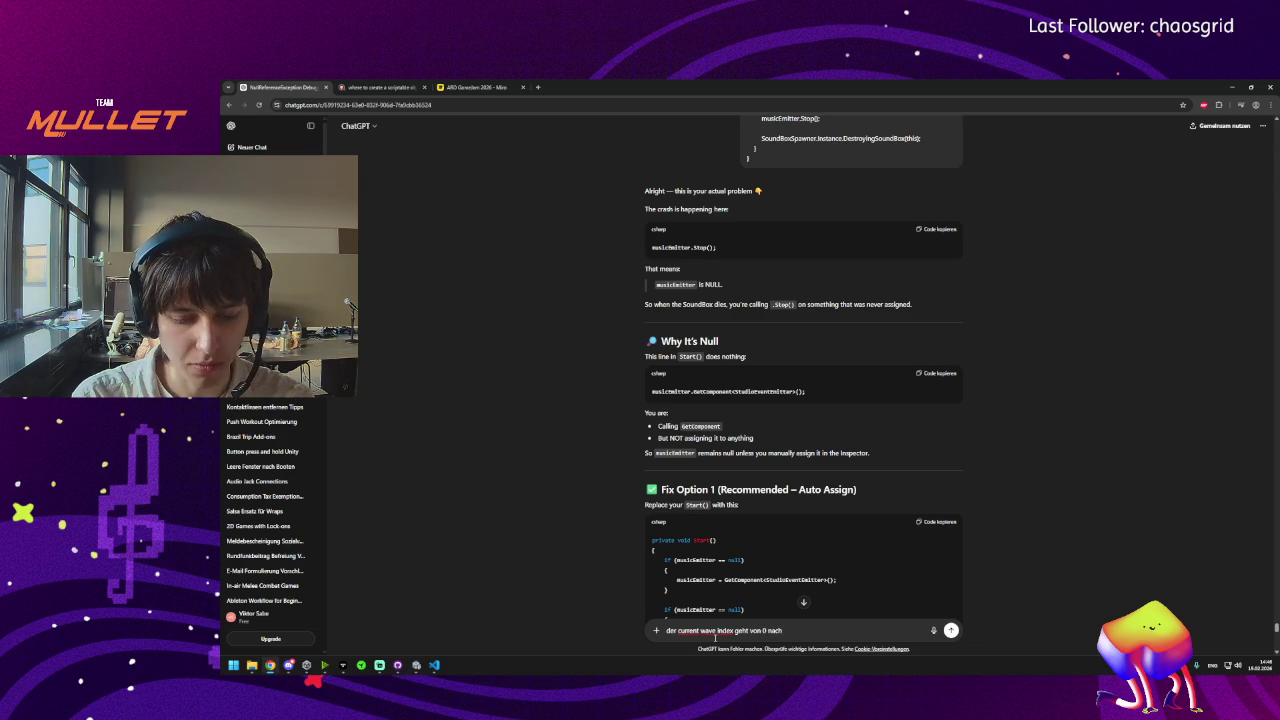
text( dem zerst)
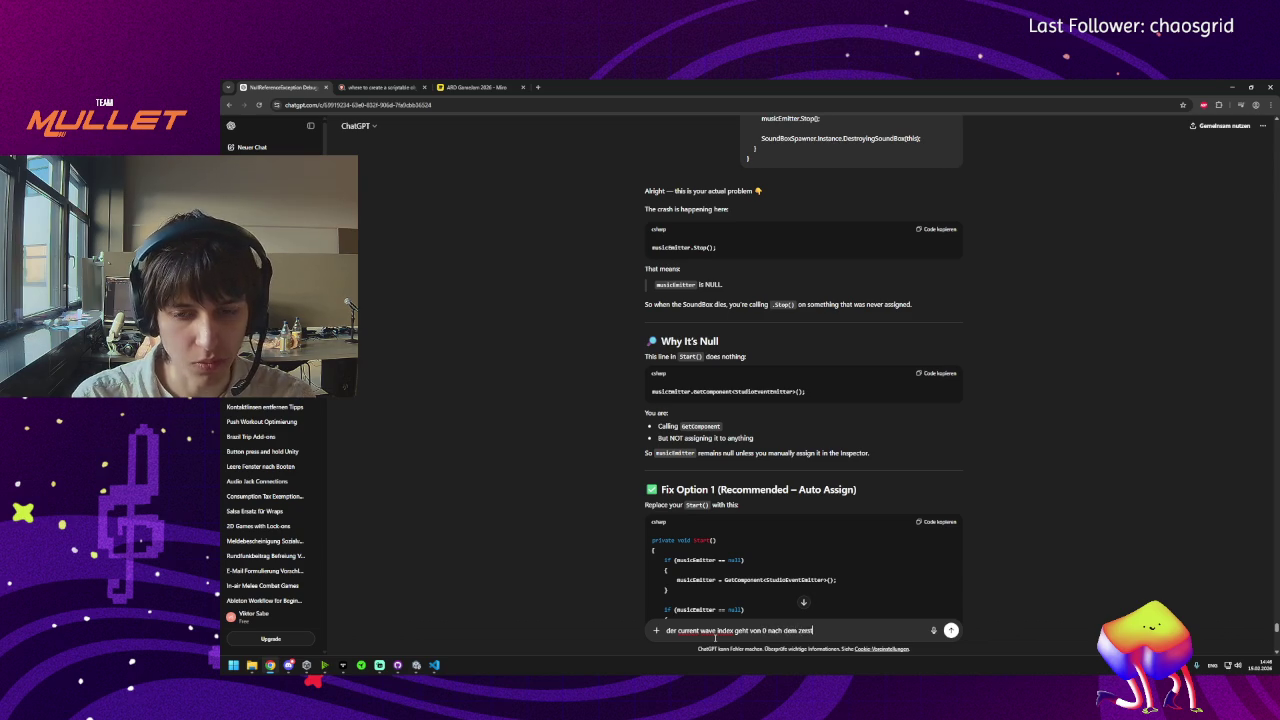
text(örten der boxen auf 4 direkt und es ist vorbei (es gibt 4 waves)
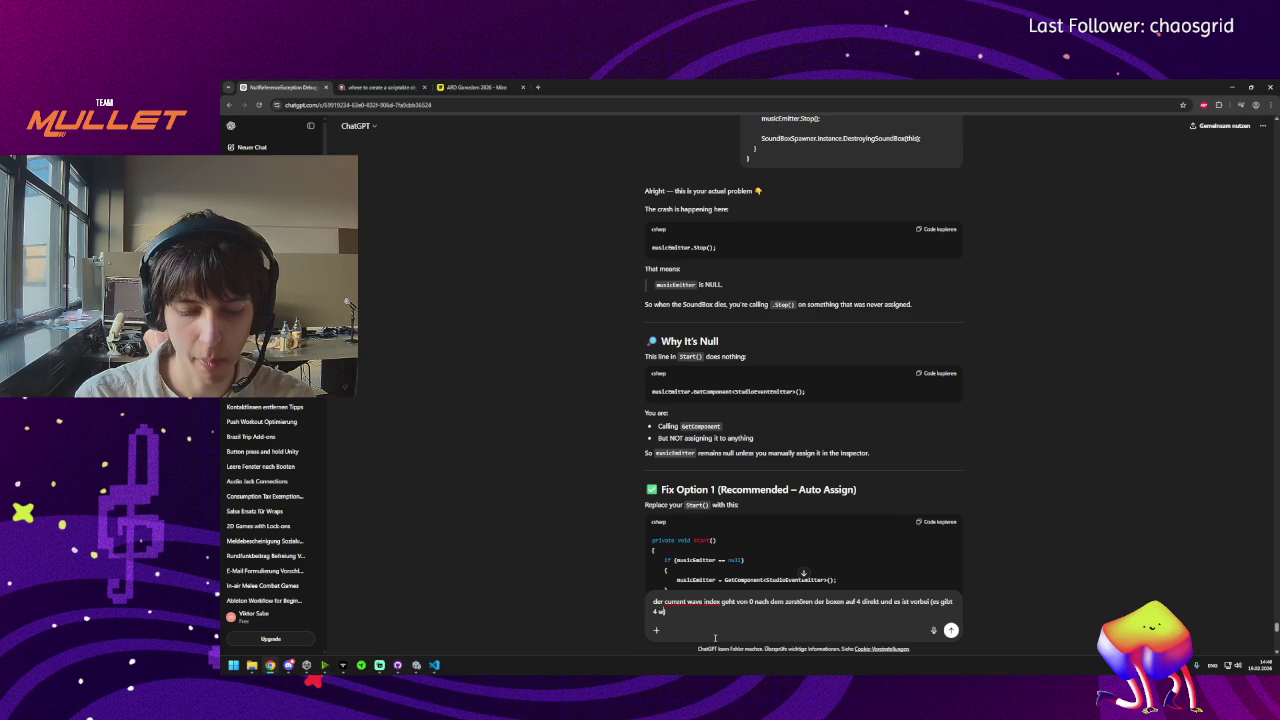
key(Return)
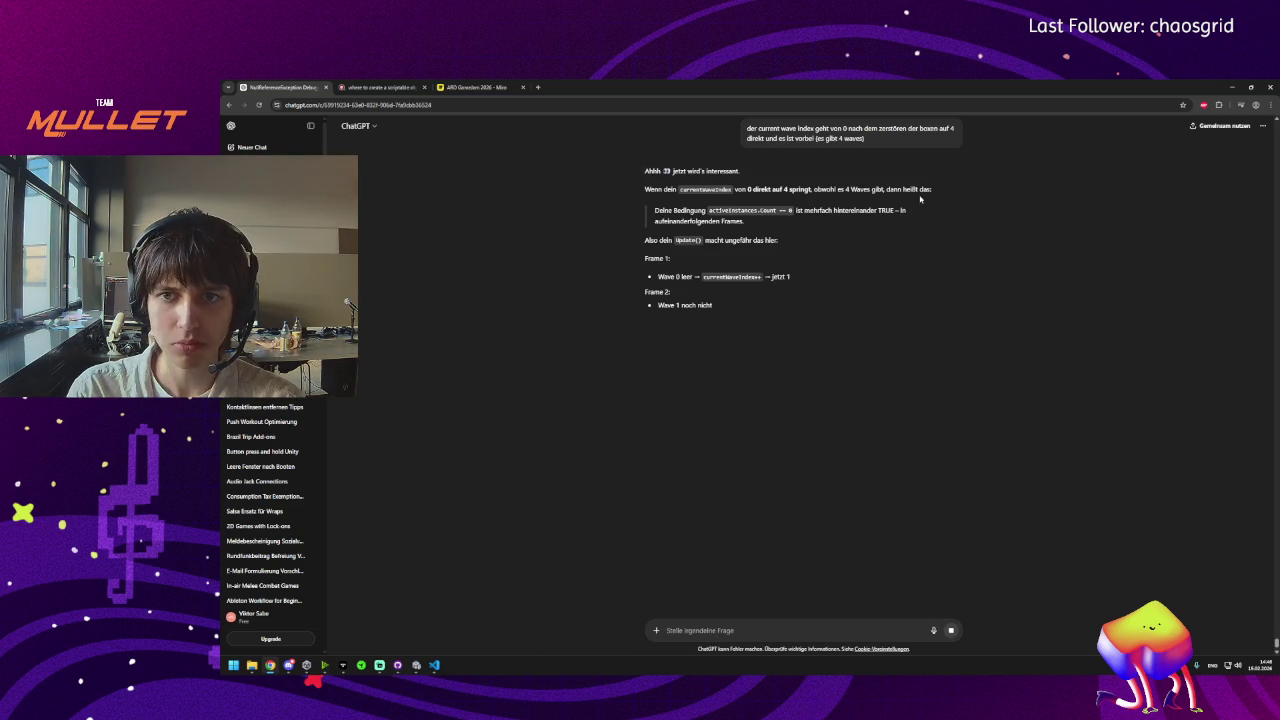
Read the reply's explanation of activeInstances.Count == 0 staying true across frames.
drag(707, 210, 898, 210)
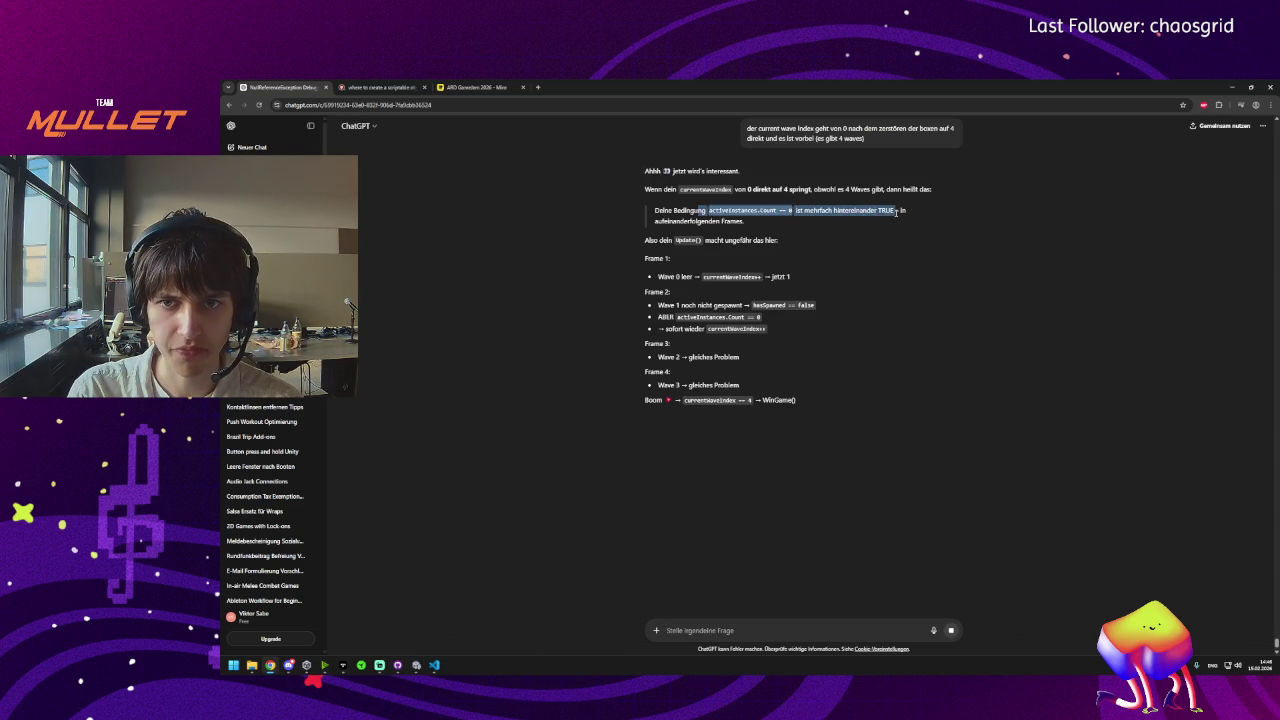
click(677, 322)
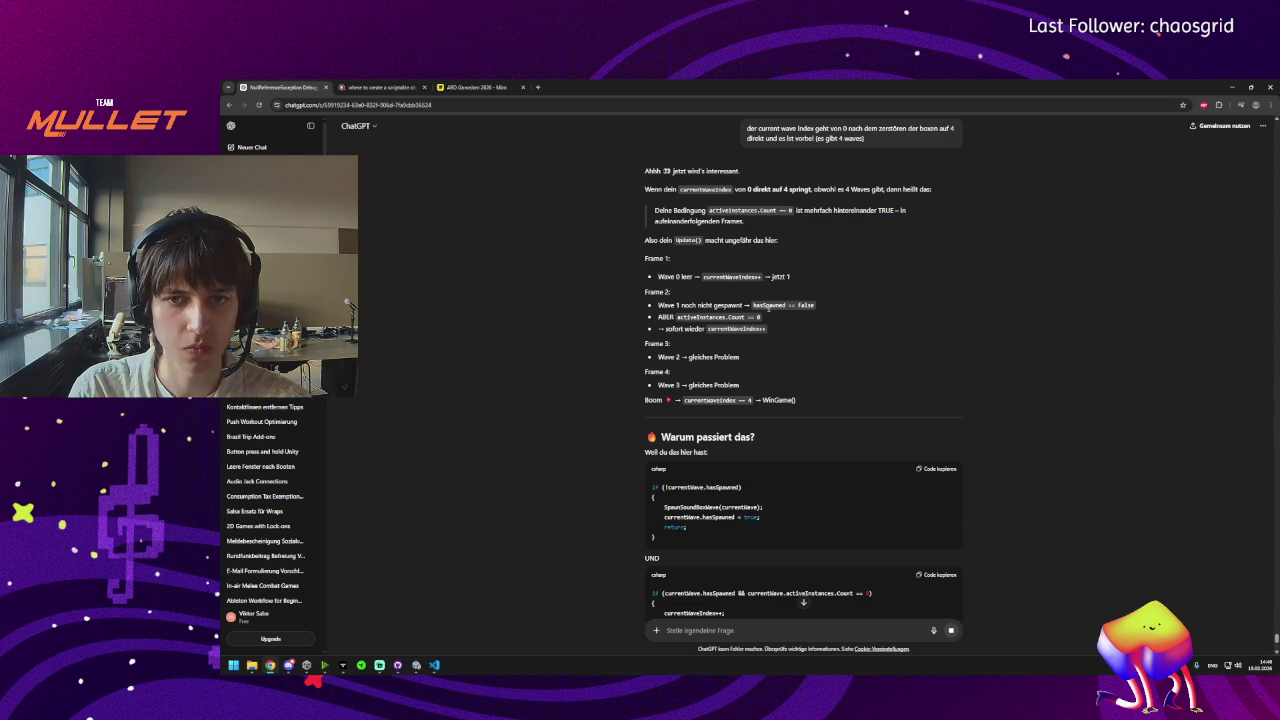
drag(785, 305, 767, 328)
click(767, 328)
scroll(729, 400, down, 3)
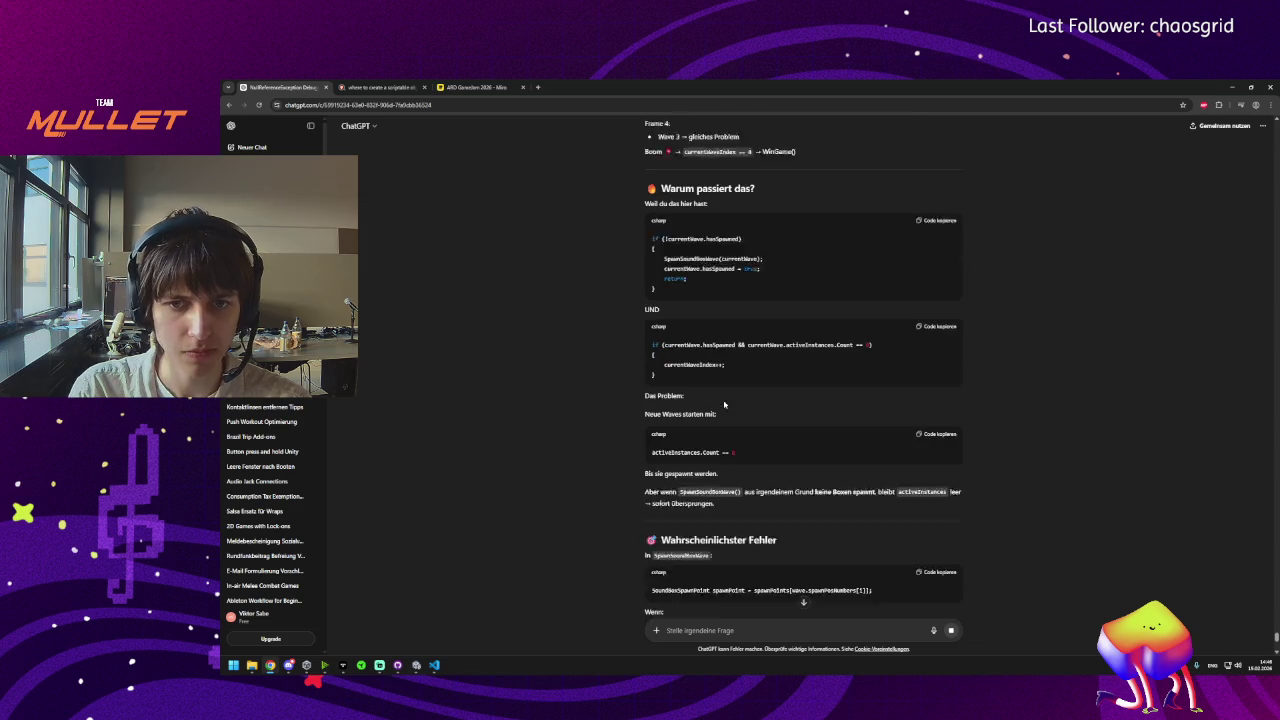
Dismiss the remaining-messages upgrade notice and copy the clean solution's Update code.
click(434, 665)
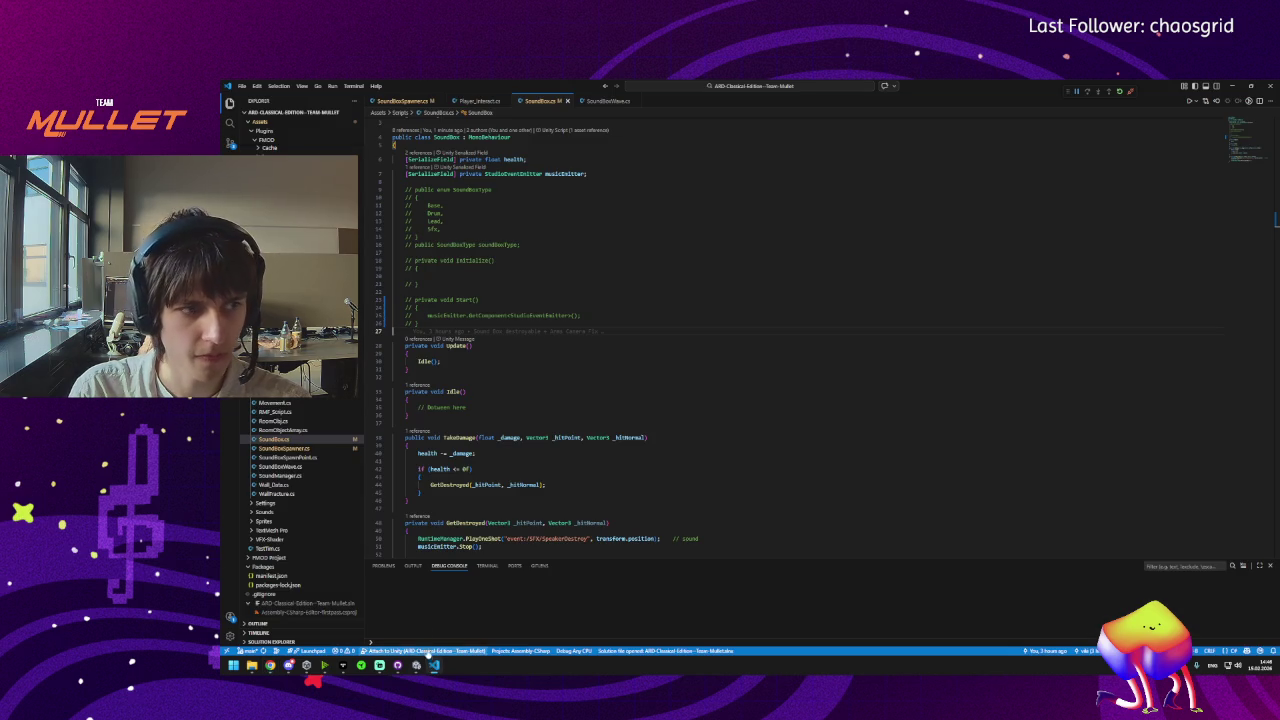
mouse_move(270, 665)
click(323, 637)
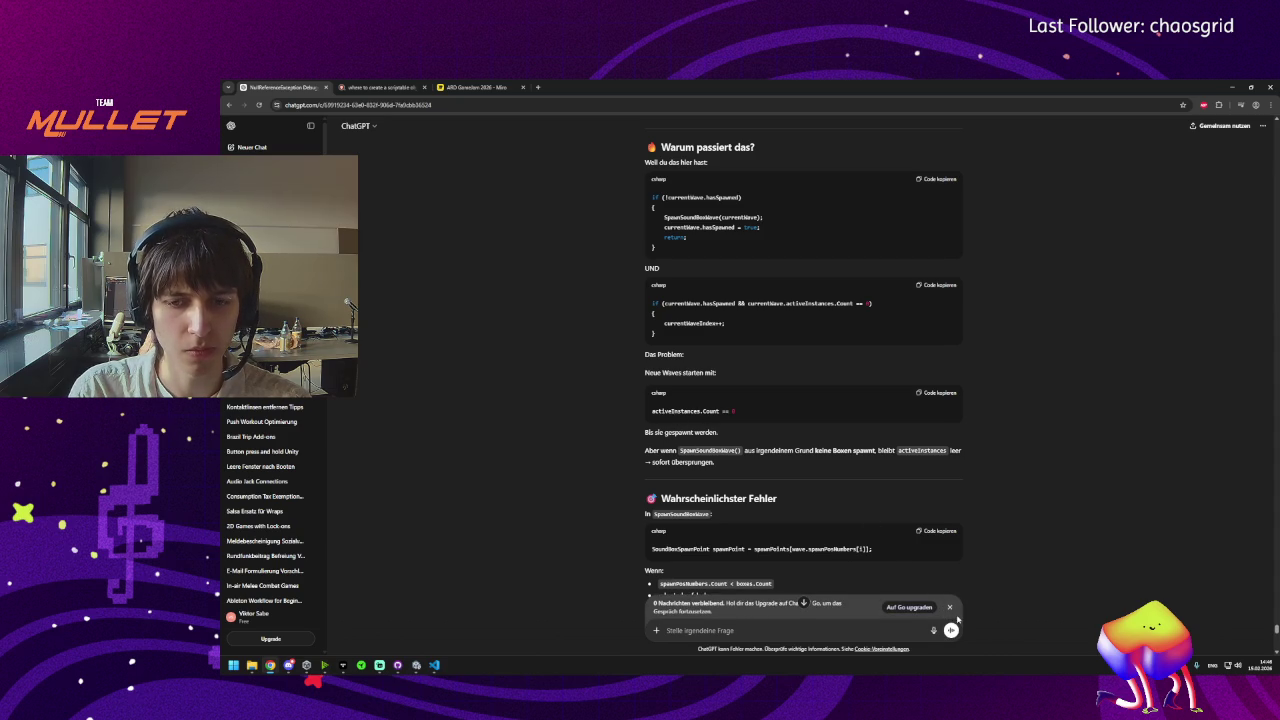
click(949, 606)
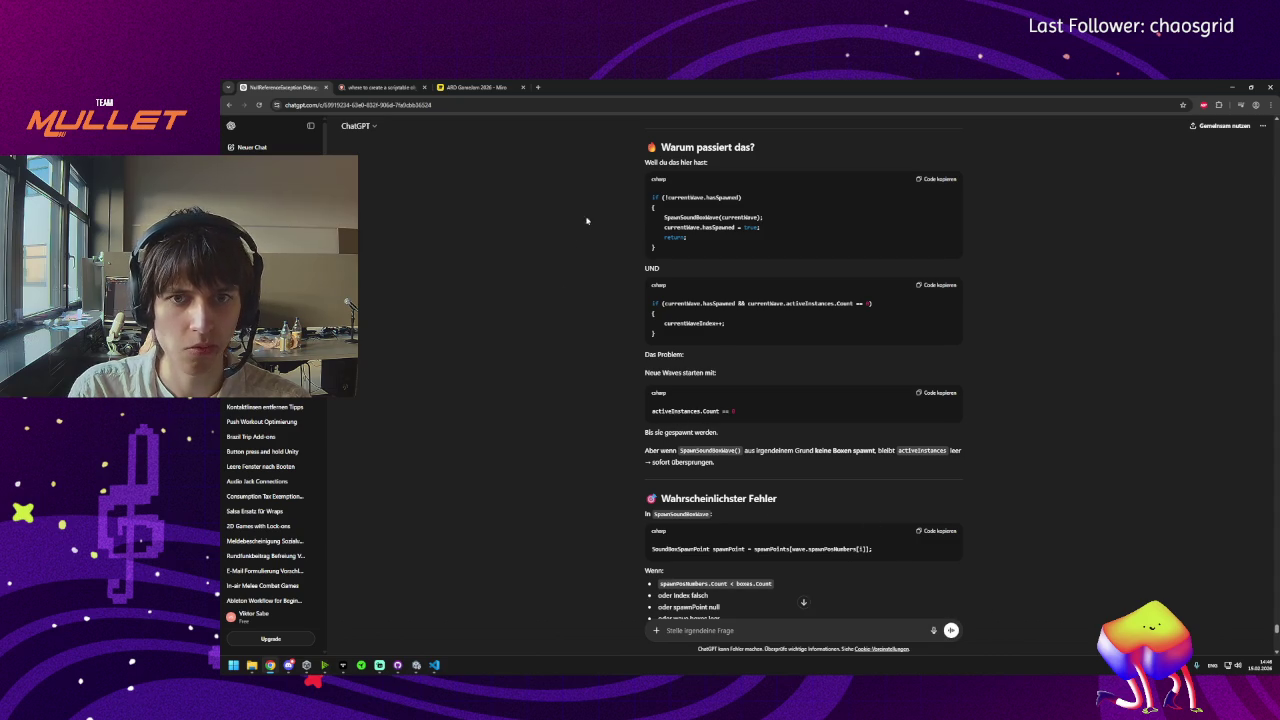
scroll(587, 220, up, 1)
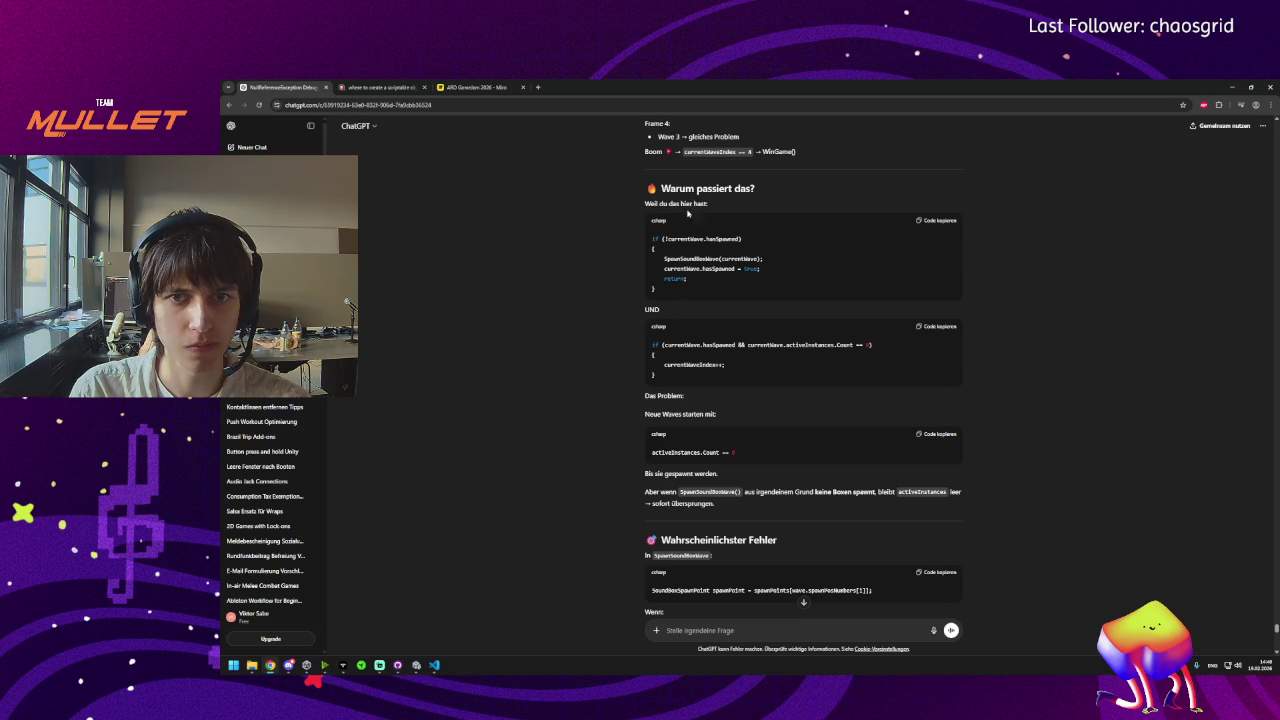
scroll(686, 355, down, 1)
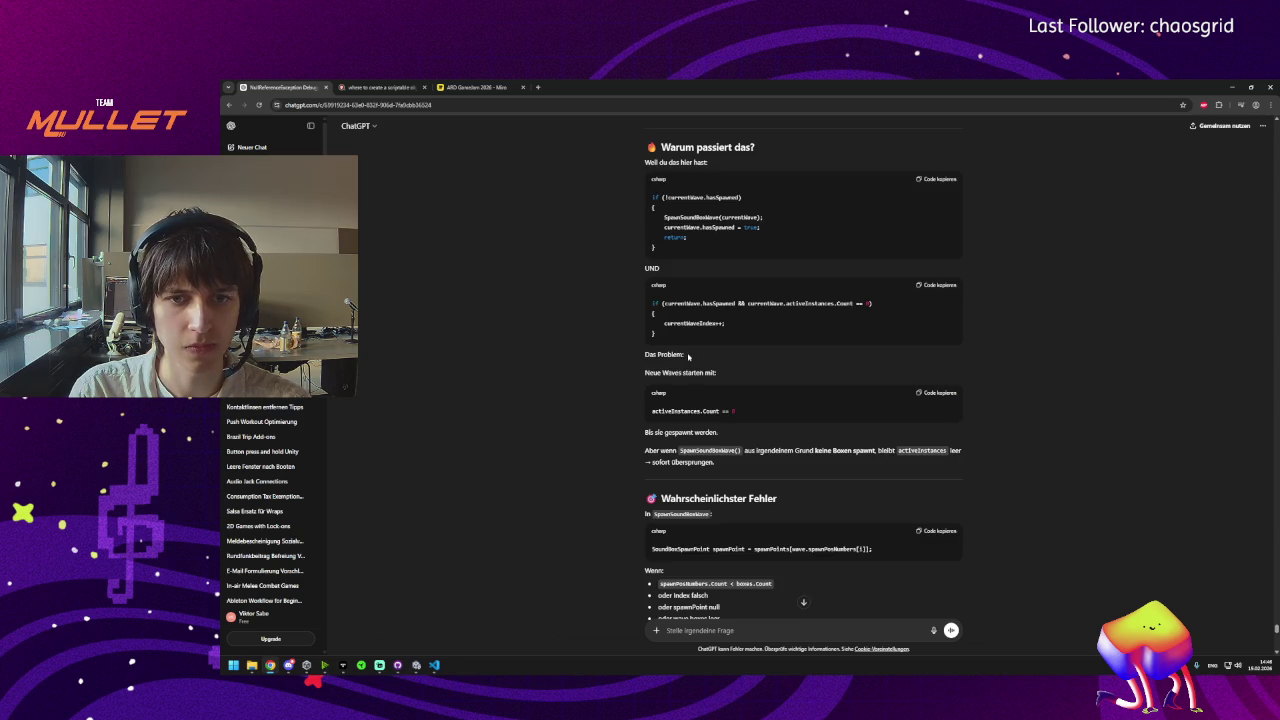
scroll(686, 355, down, 3)
scroll(686, 328, down, 8)
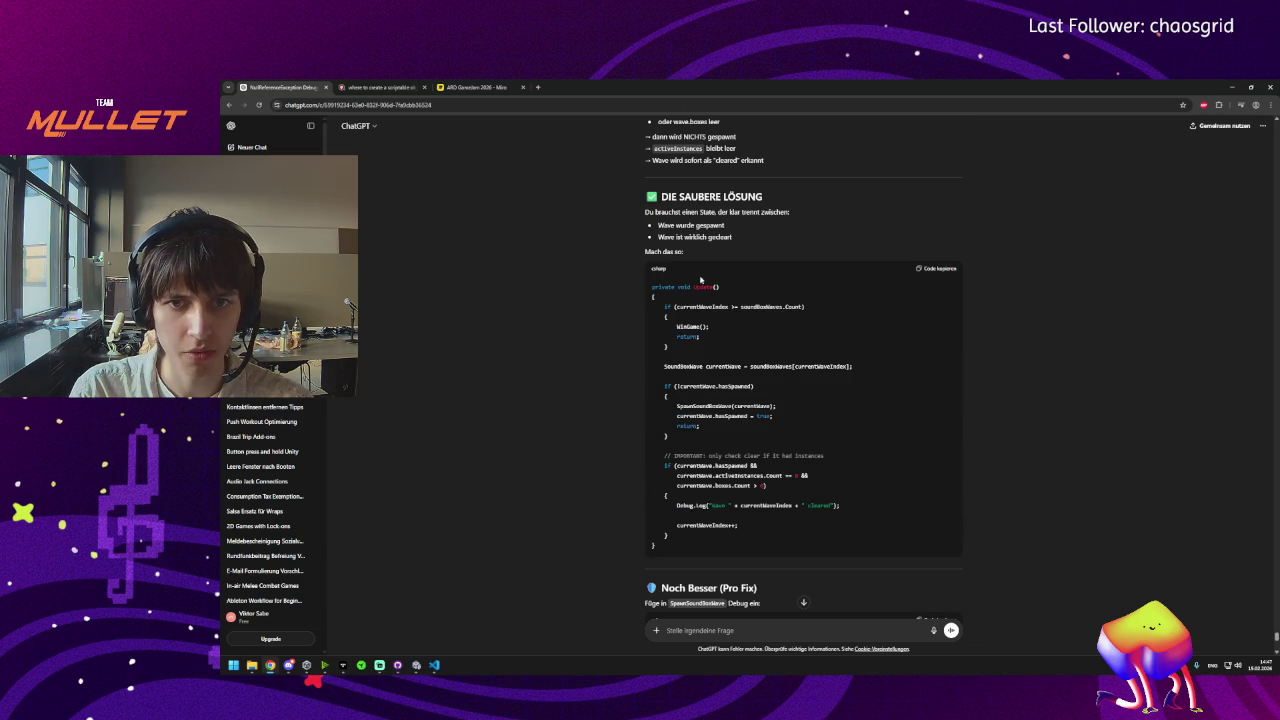
click(936, 268)
Scroll through the rest of the reply and copy the suggested Update method code again.
scroll(797, 363, down, 3)
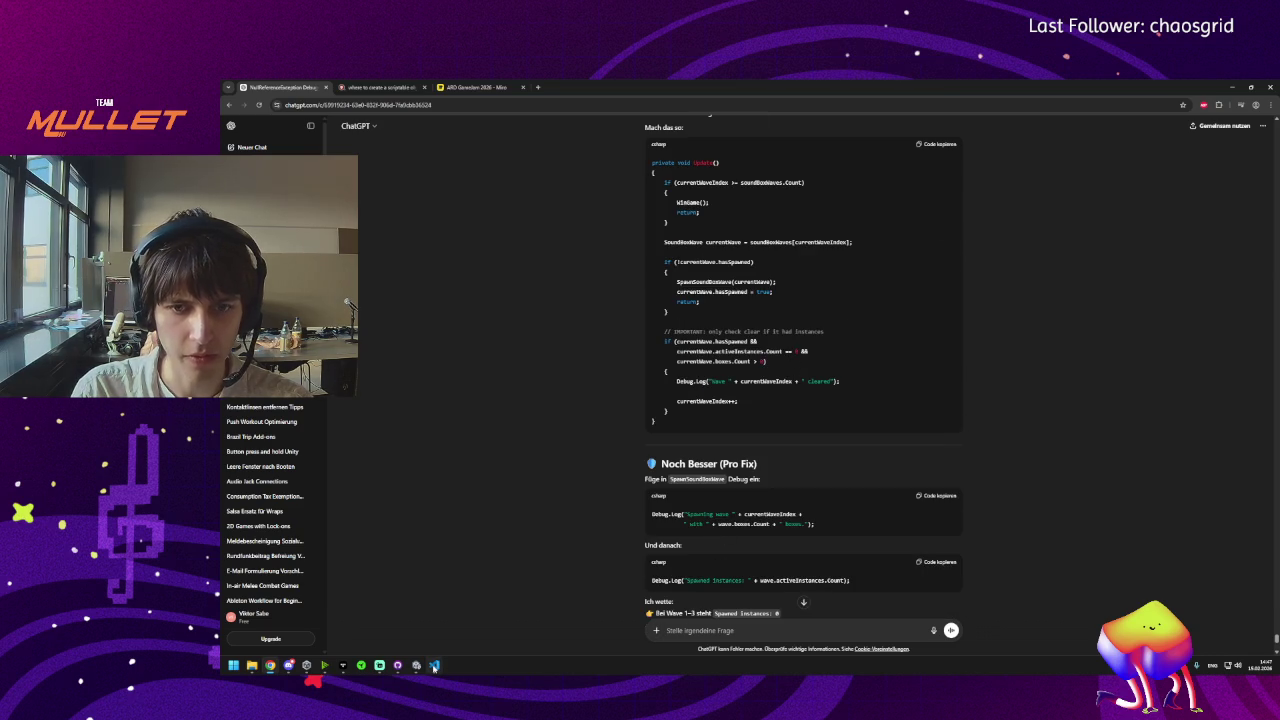
mouse_move(434, 668)
scroll(510, 483, down, 2)
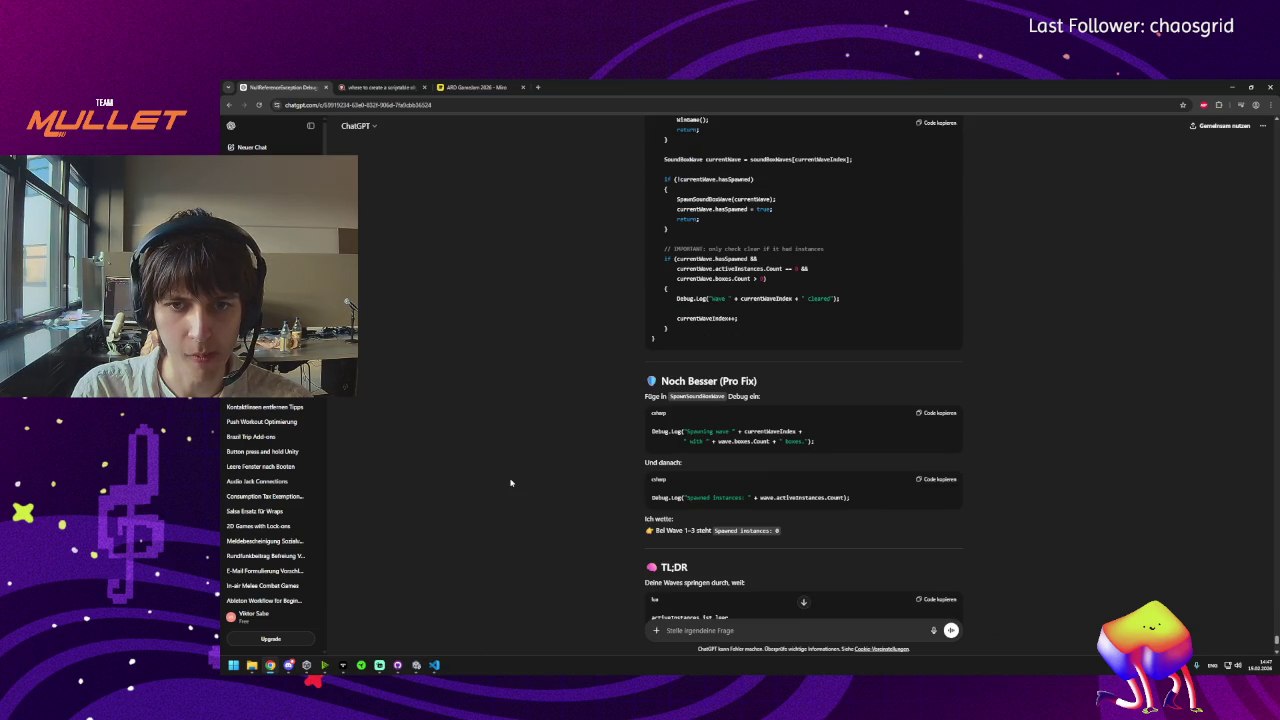
scroll(525, 578, down, 4)
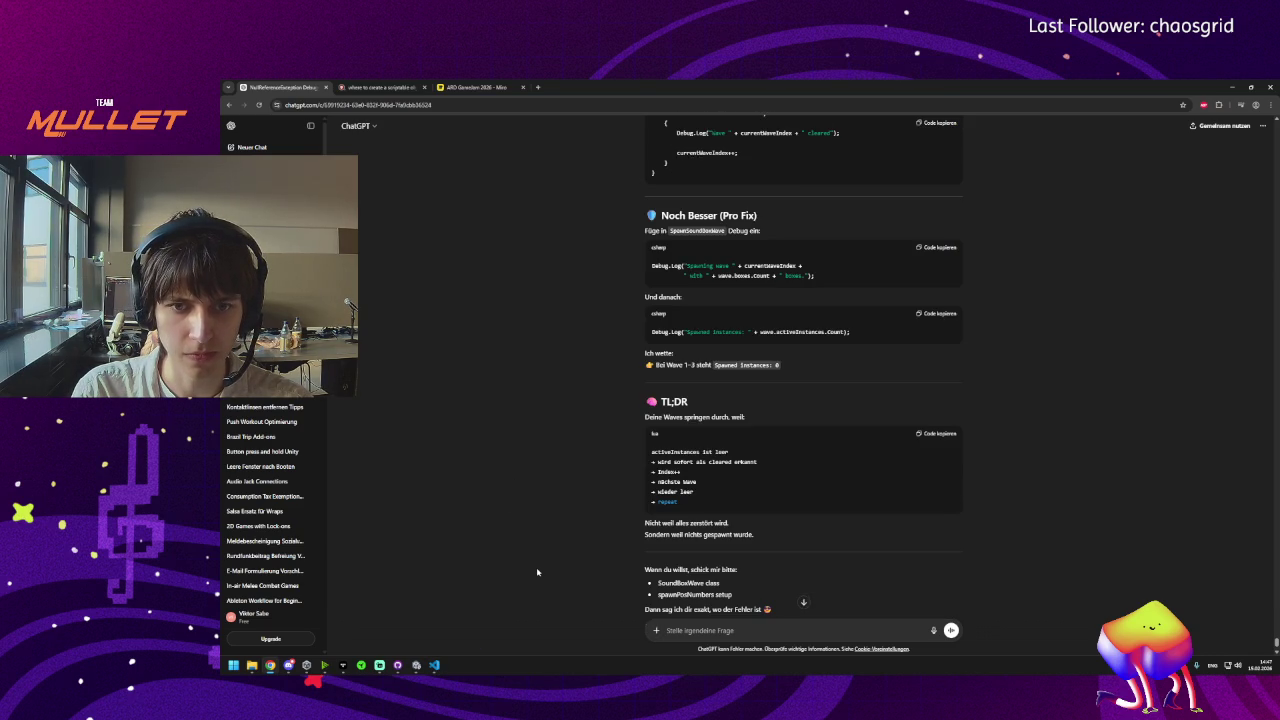
scroll(546, 563, up, 6)
scroll(546, 563, up, 3)
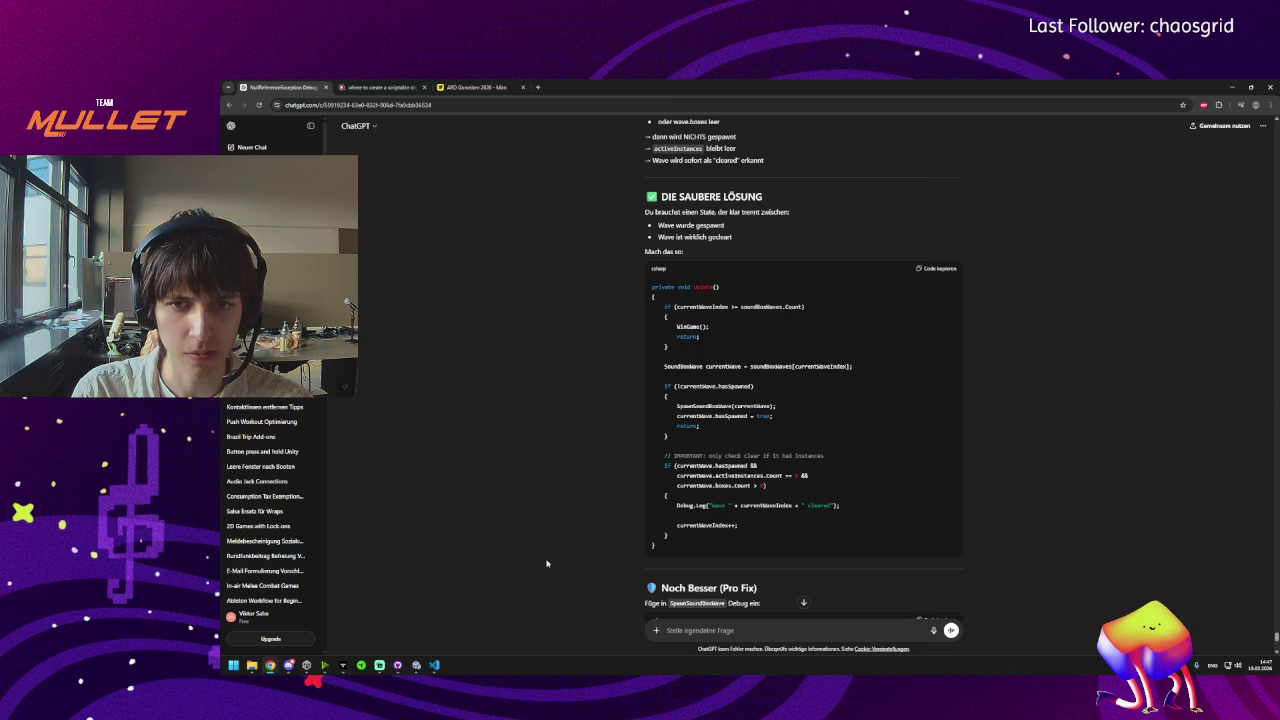
click(940, 268)
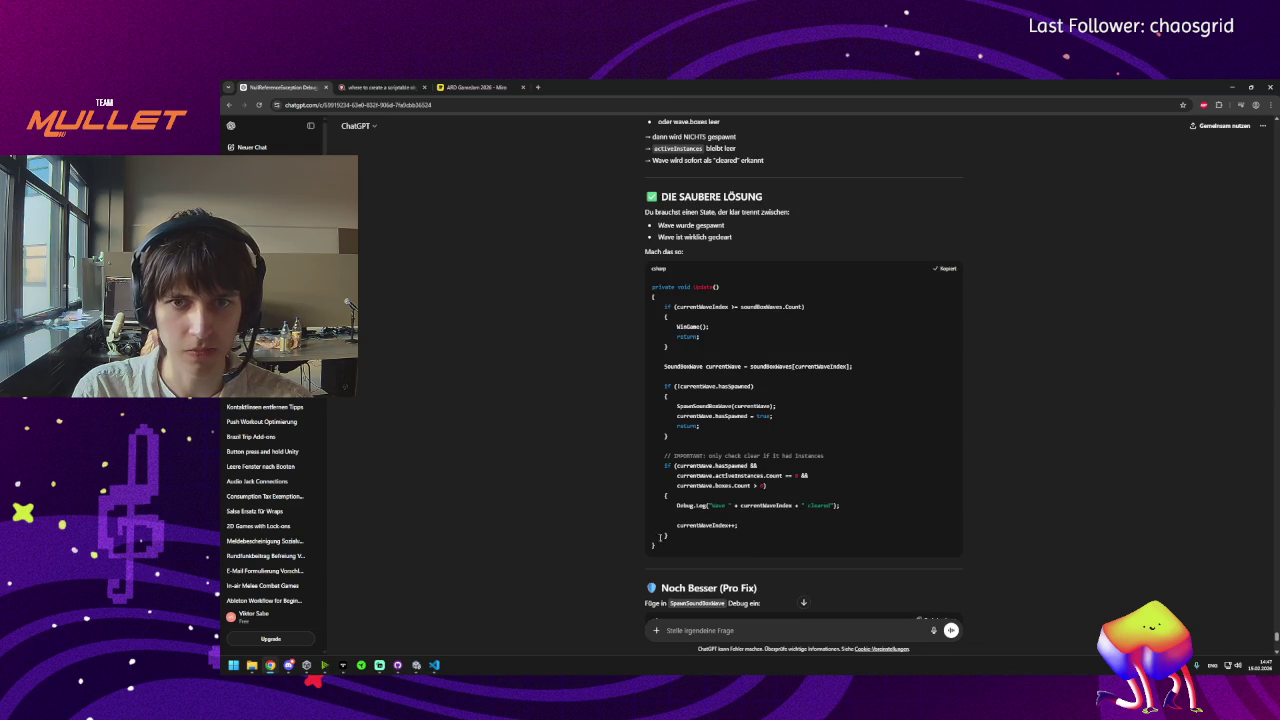
Replace the SoundBoxSpawner Update method body with ChatGPT's suggested Update code.
key(alt+Tab)
scroll(604, 330, down, 3)
scroll(604, 330, up, 4)
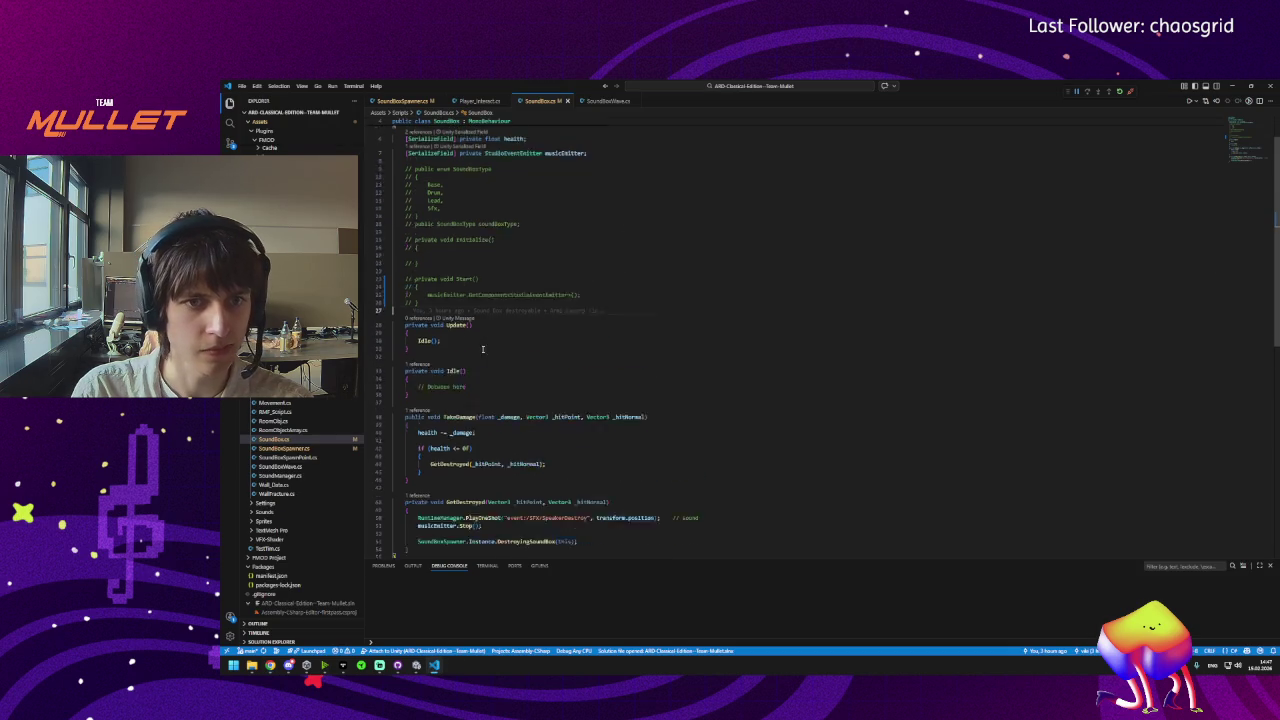
click(400, 101)
scroll(407, 250, up, 3)
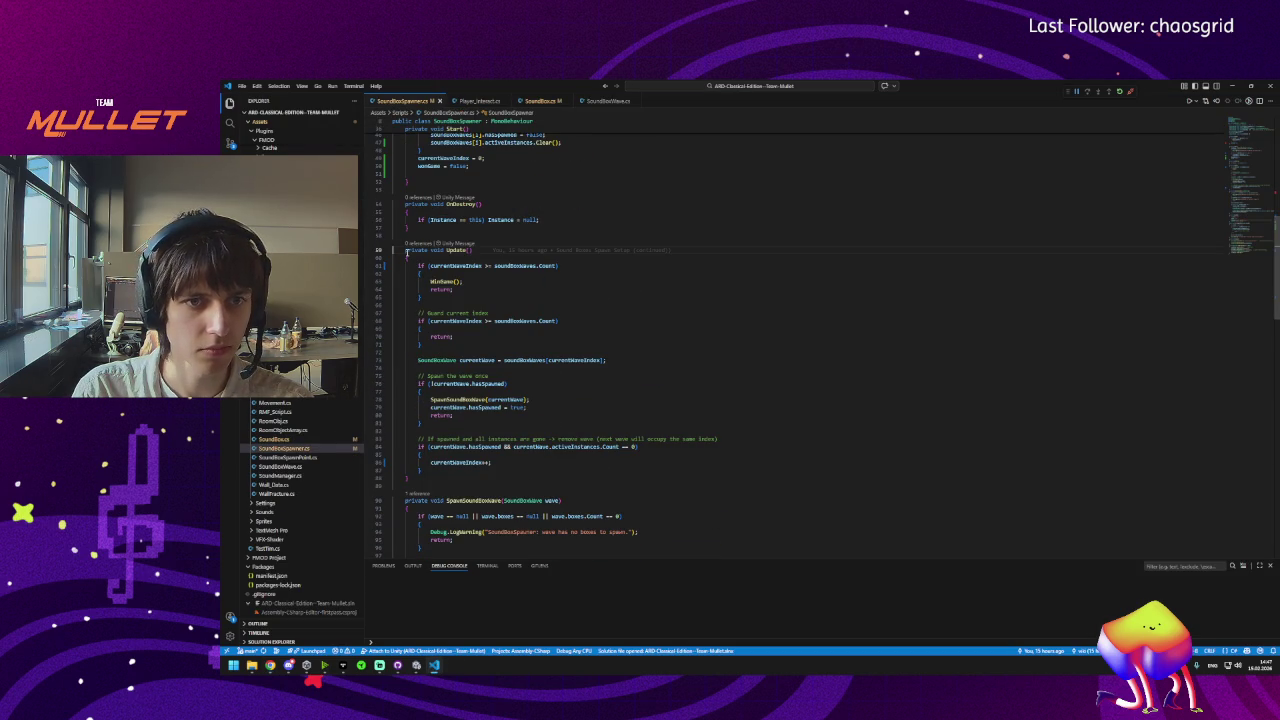
drag(405, 251, 393, 490)
key(ctrl+v)
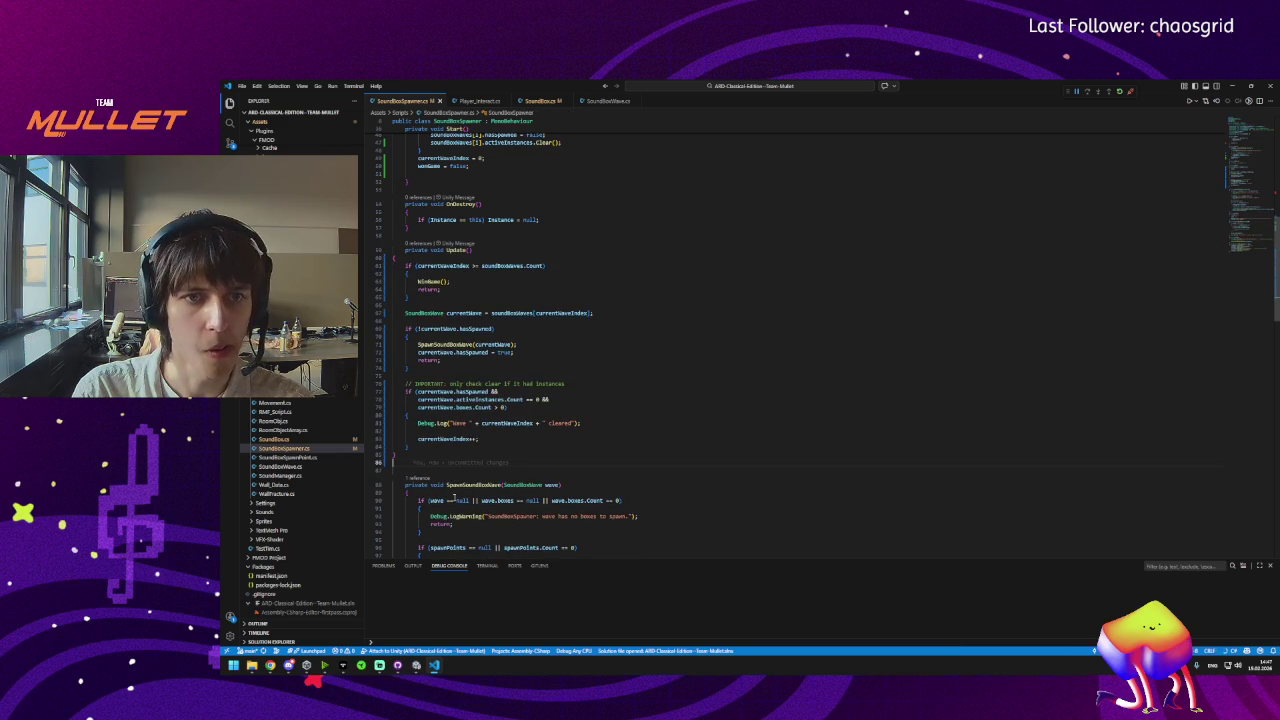
Paste ChatGPT's Spawning wave Debug.Log after the spawn loop and save the script.
mouse_move(287, 665)
click(362, 622)
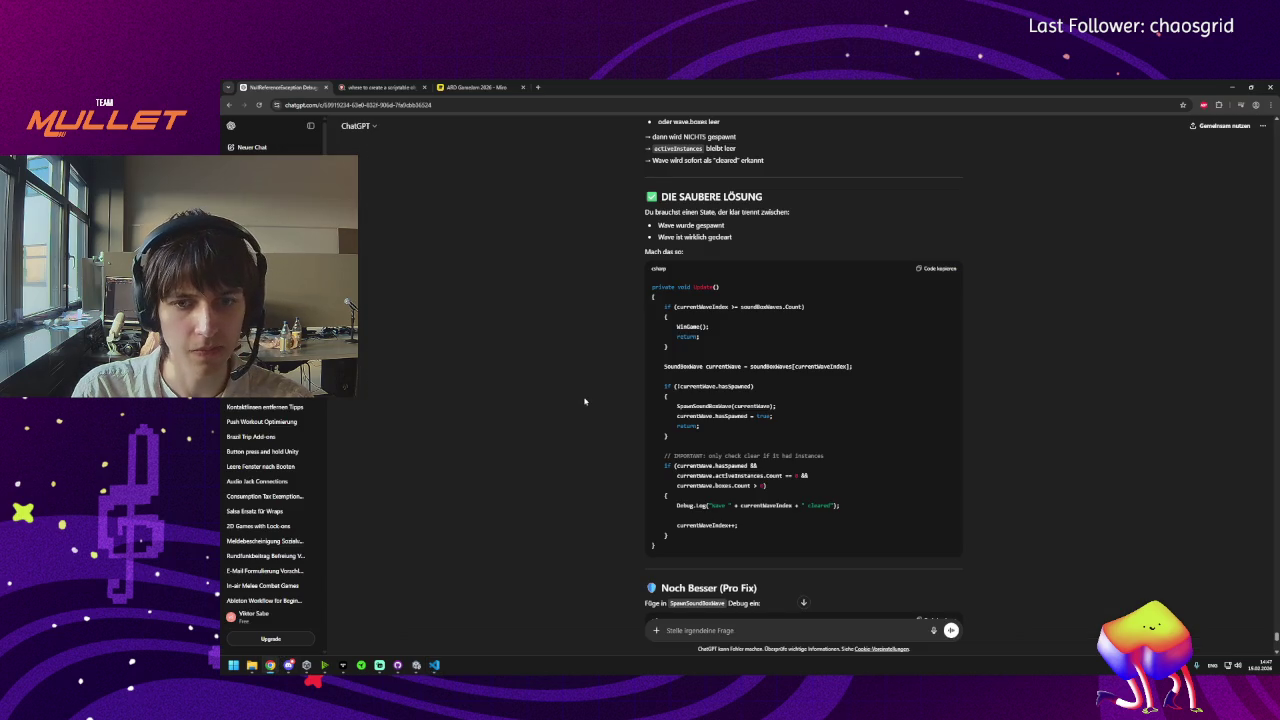
scroll(585, 401, down, 5)
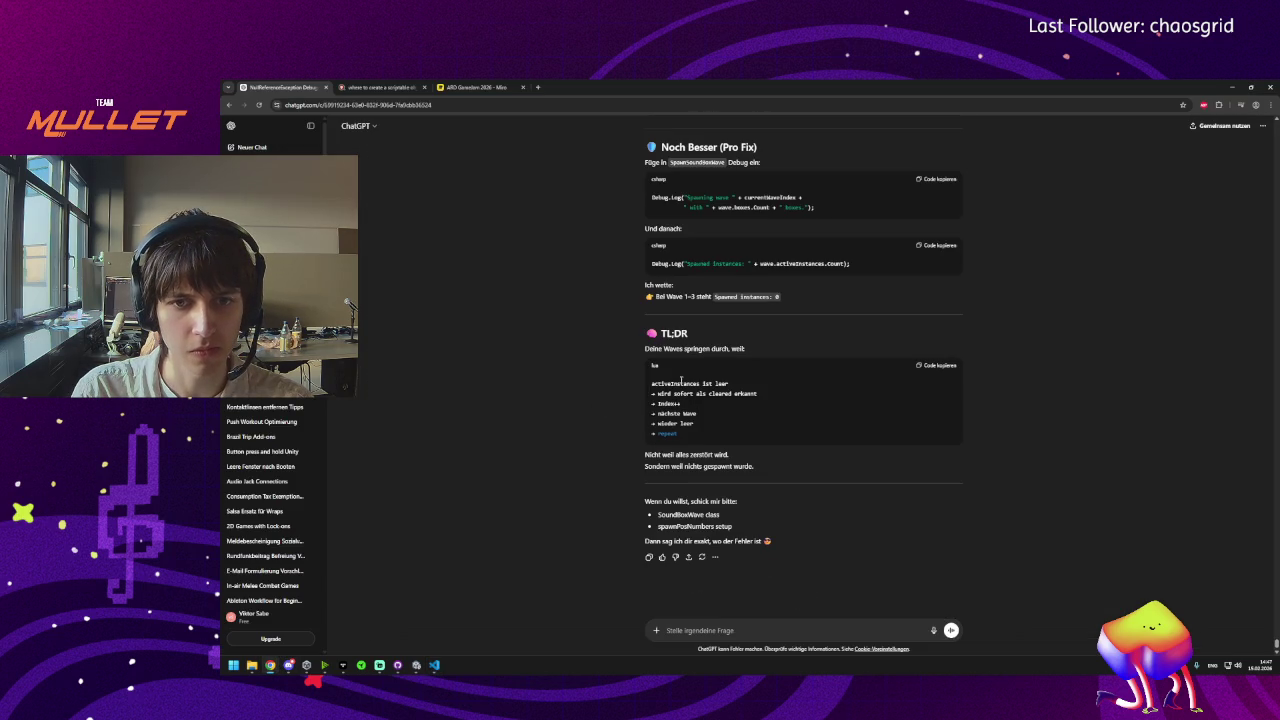
scroll(776, 280, up, 1)
click(930, 262)
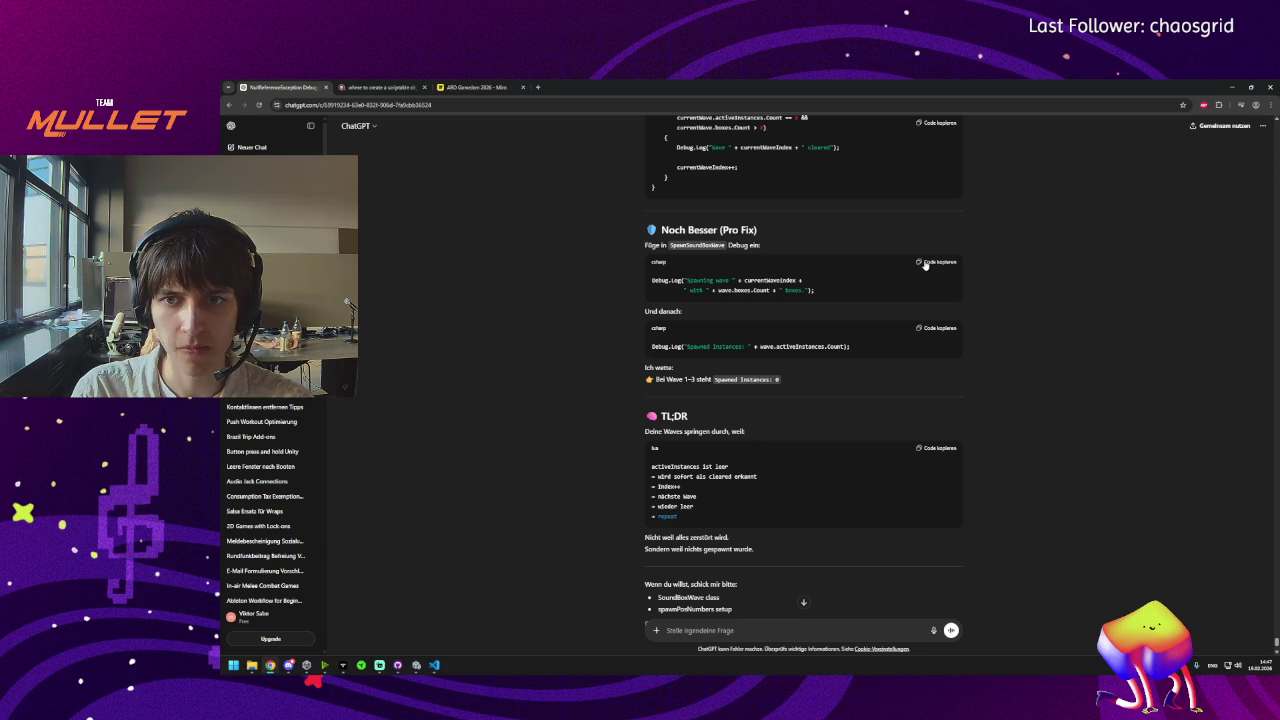
click(434, 665)
scroll(537, 400, down, 5)
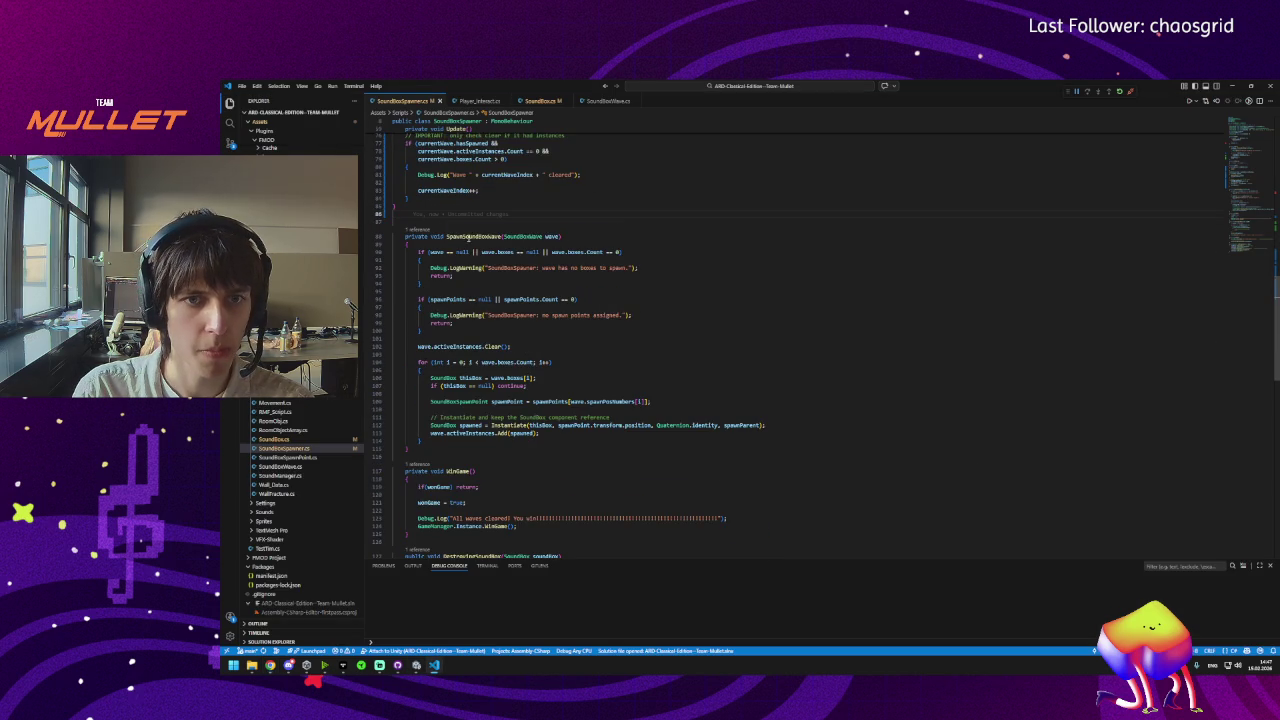
click(437, 440)
key(ctrl+v)
key(ctrl+s)
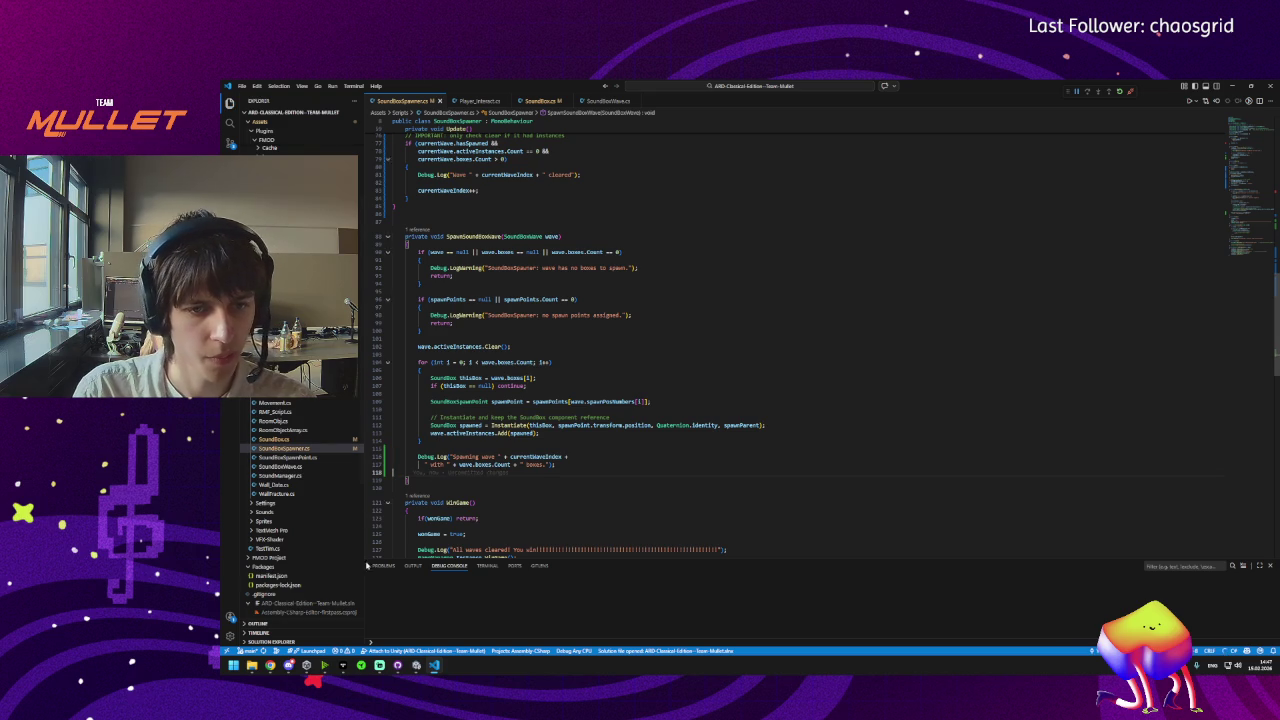
Add the spawned-instances Debug.Log below the spawning-wave log and save.
click(364, 636)
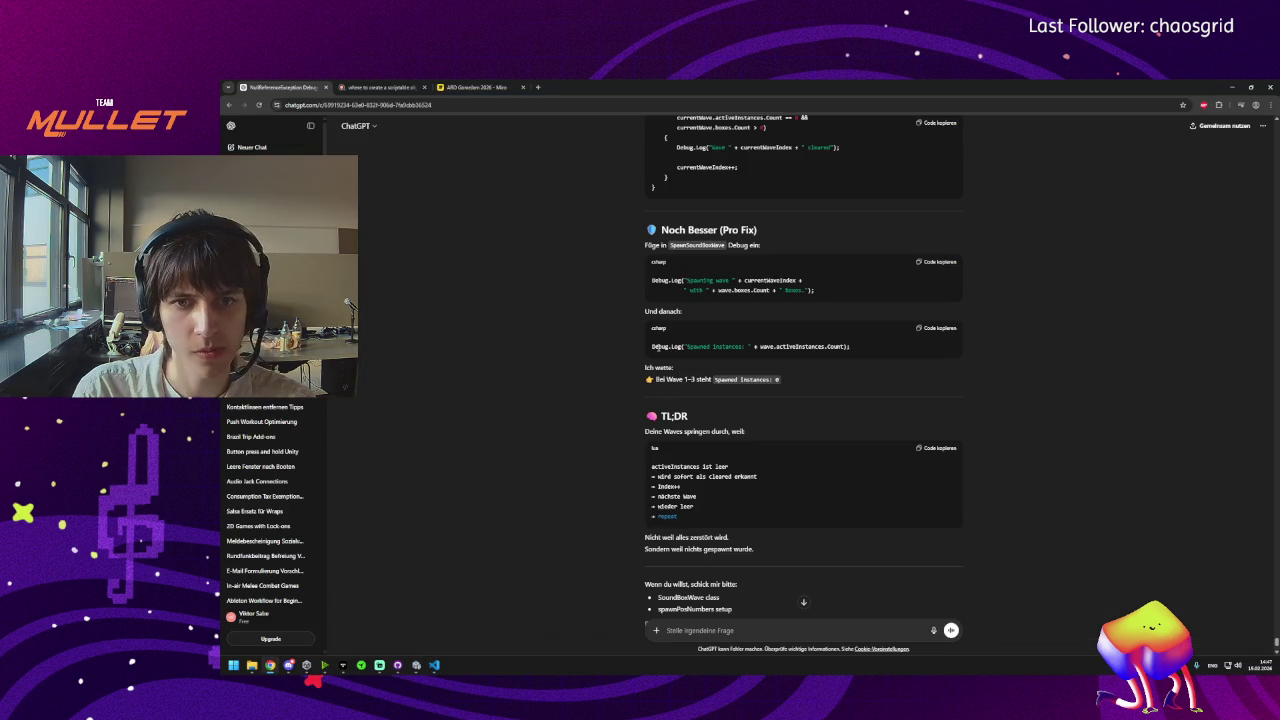
click(938, 328)
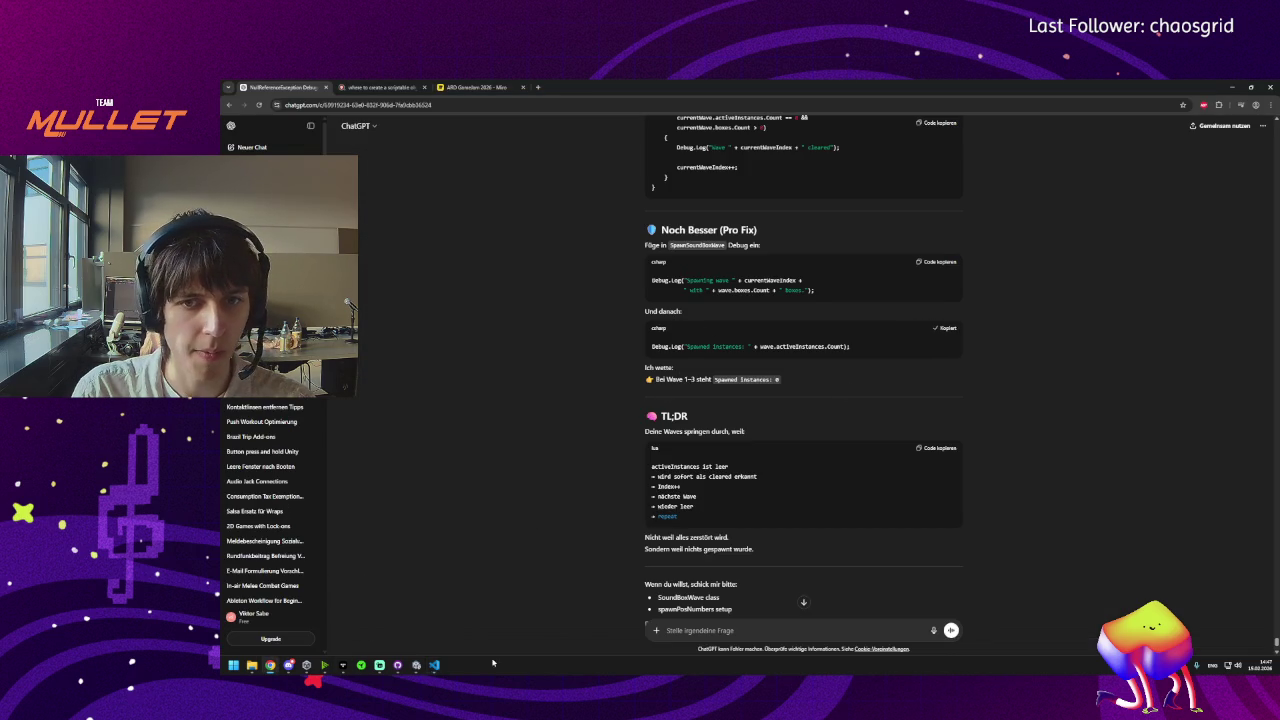
click(432, 666)
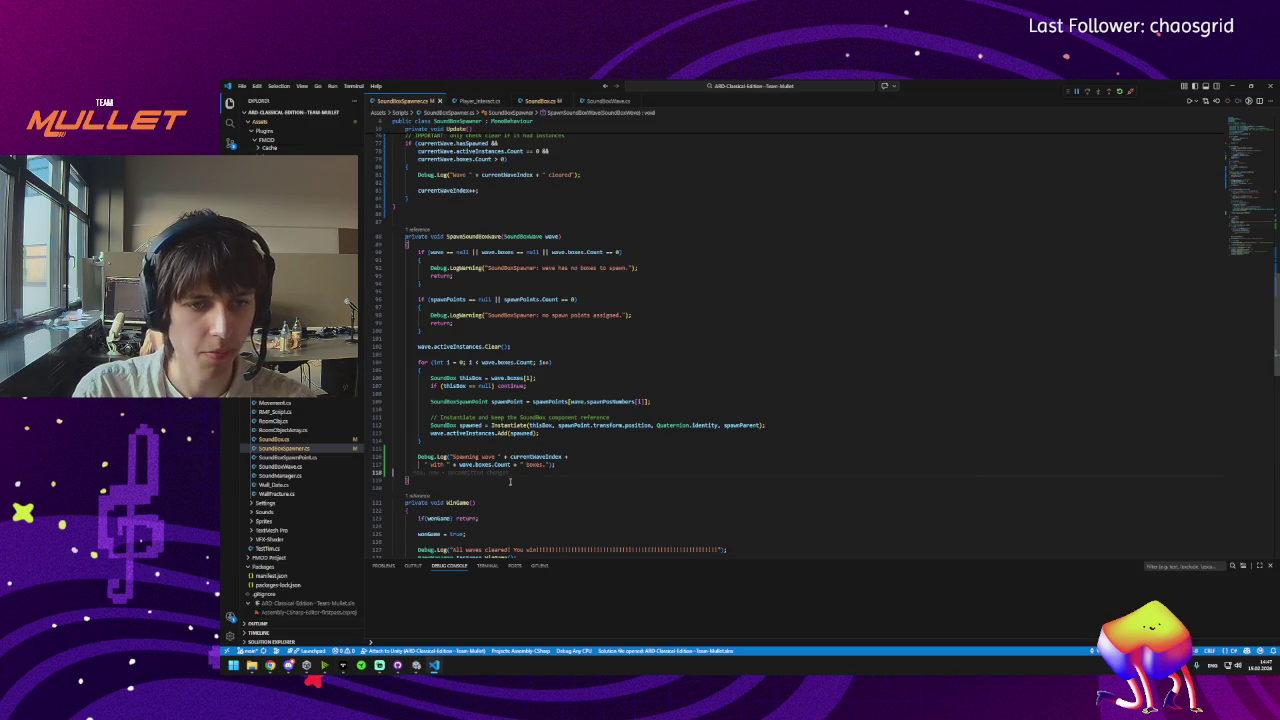
click(510, 482)
key(ctrl+v)
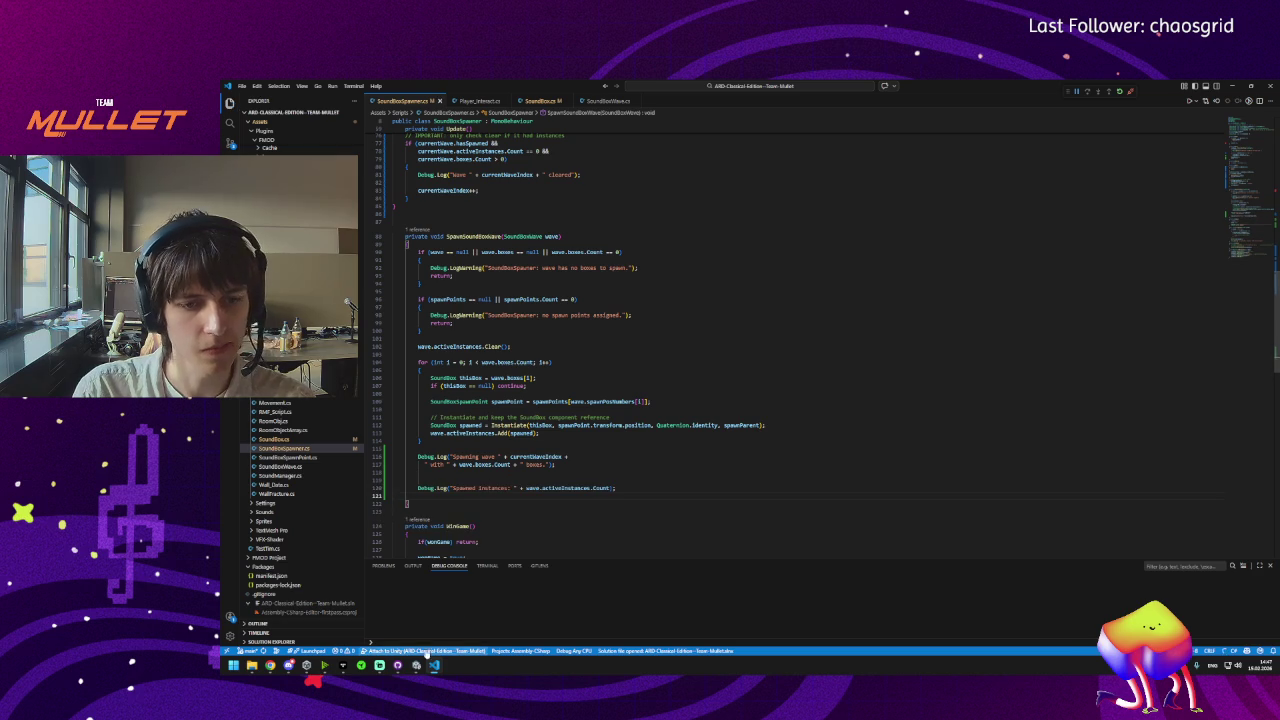
key(ctrl+s)
key(alt+Tab)
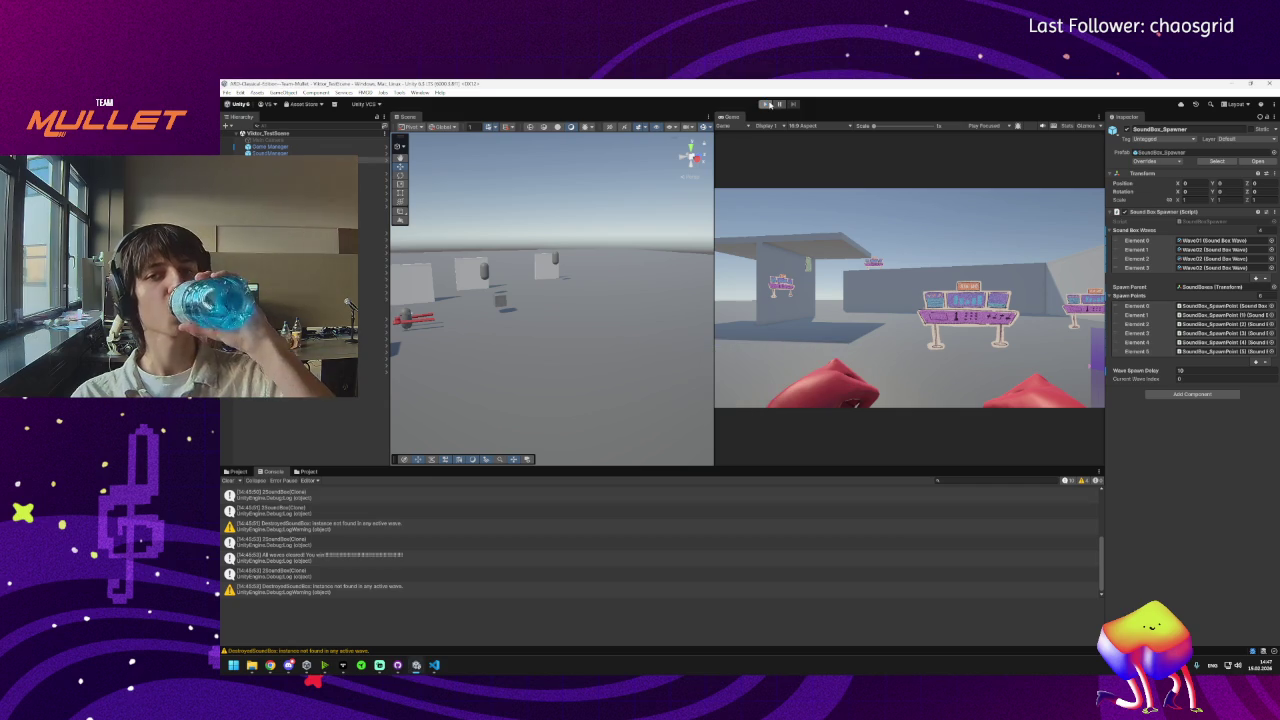
Play-test the scene, logging waves spawning 4 instances and wave-cleared messages.
click(767, 104)
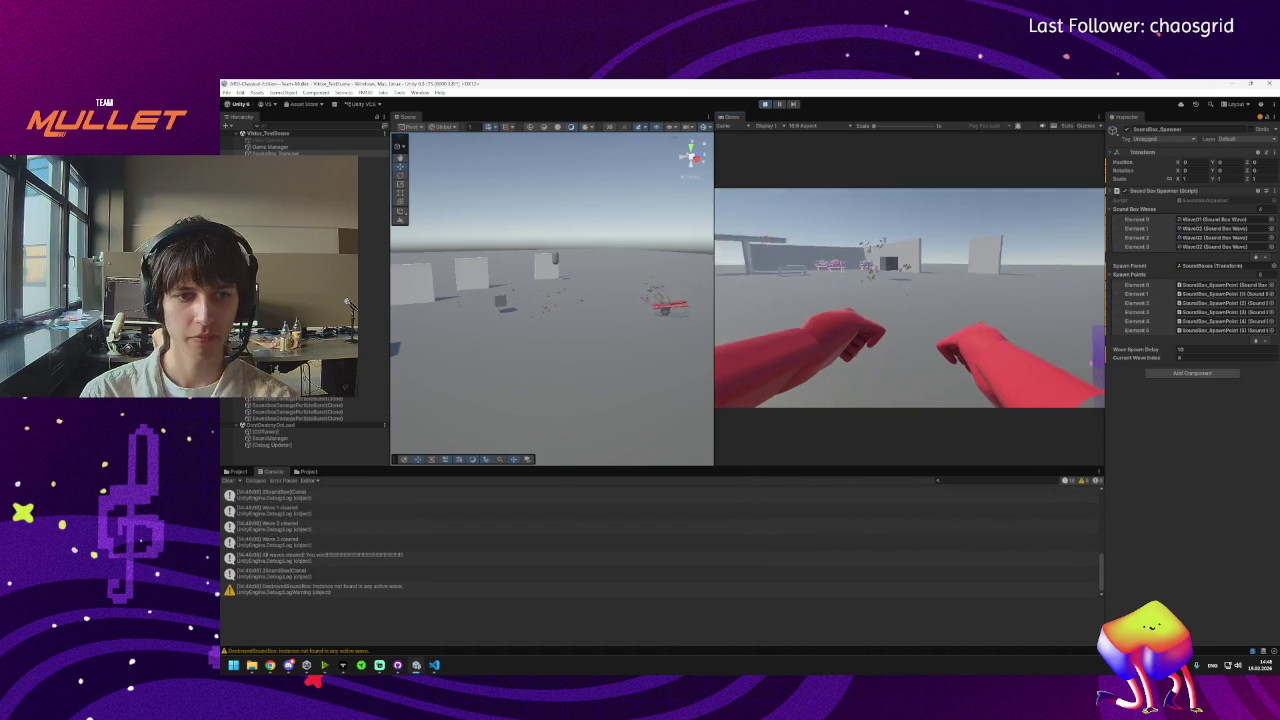
key(super)
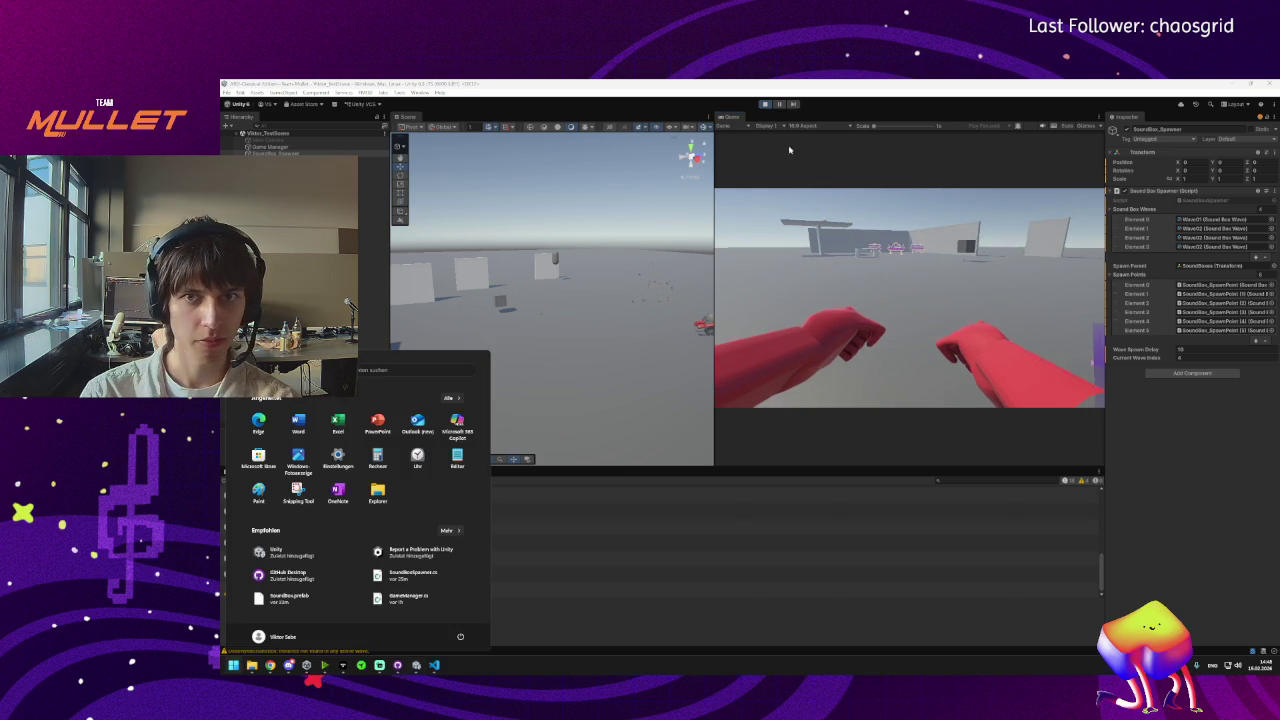
Review the Console's waves 1–3 cleared and win logs, then bring up SoundBoxSpawner.cs.
key(super)
scroll(325, 575, up, 3)
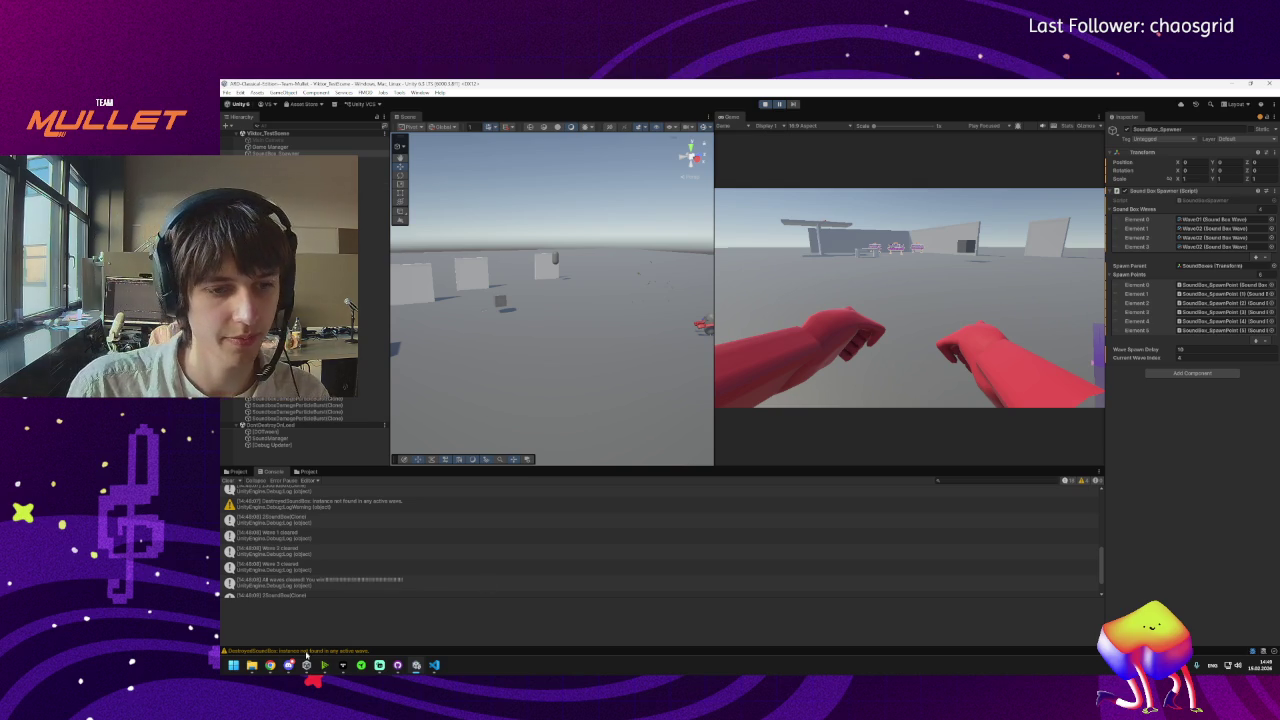
mouse_move(288, 665)
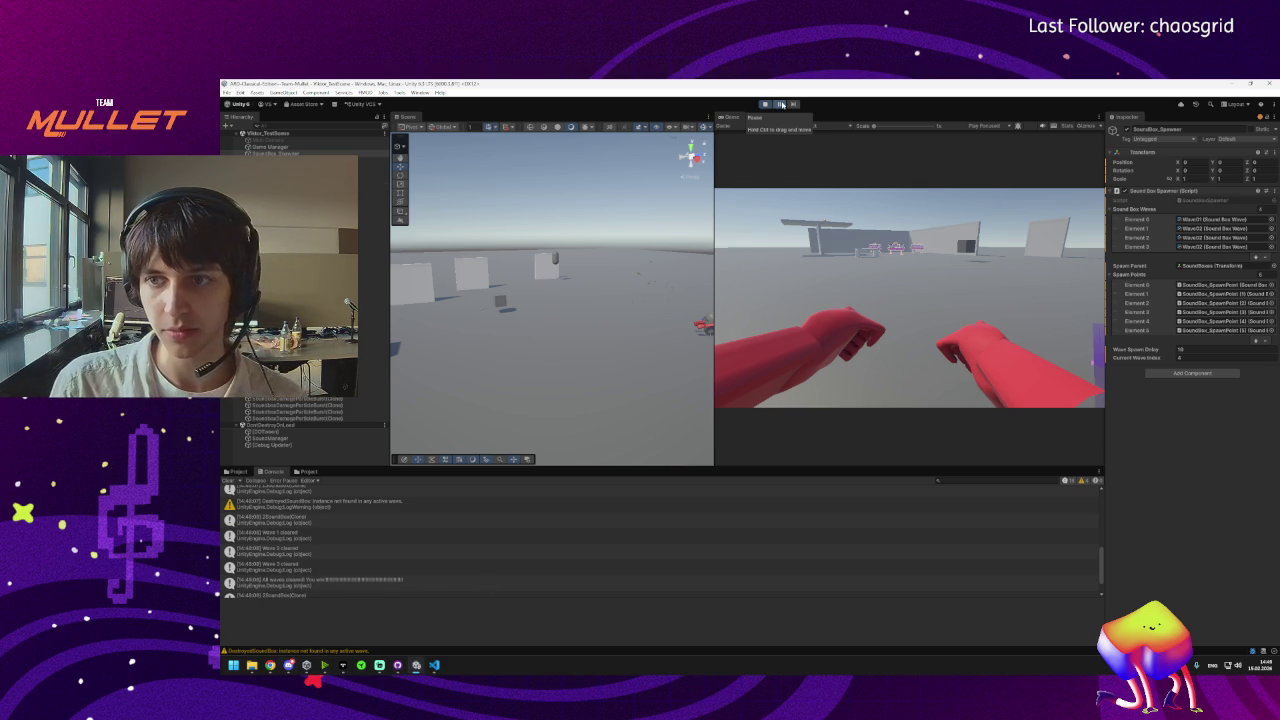
key(super)
key(super)
click(434, 665)
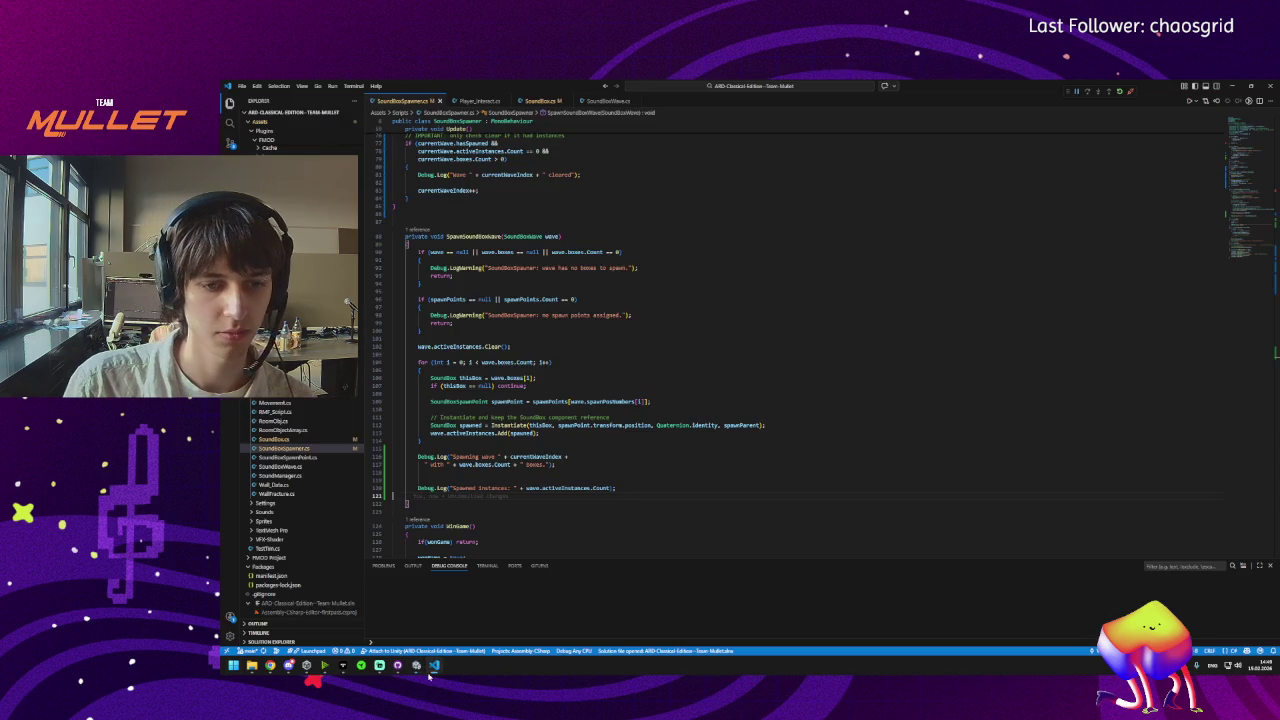
Remove the blank line and join the spawning-wave log continuation onto line 116.
click(430, 472)
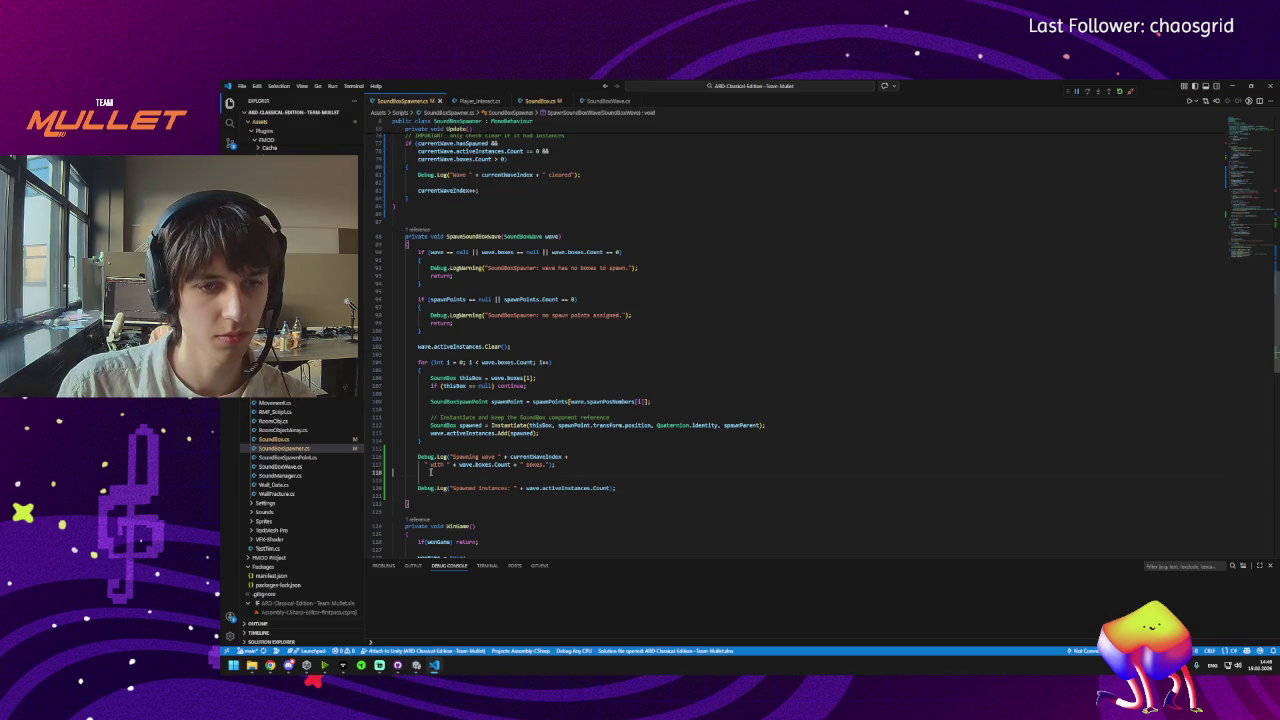
key(BackSpace)
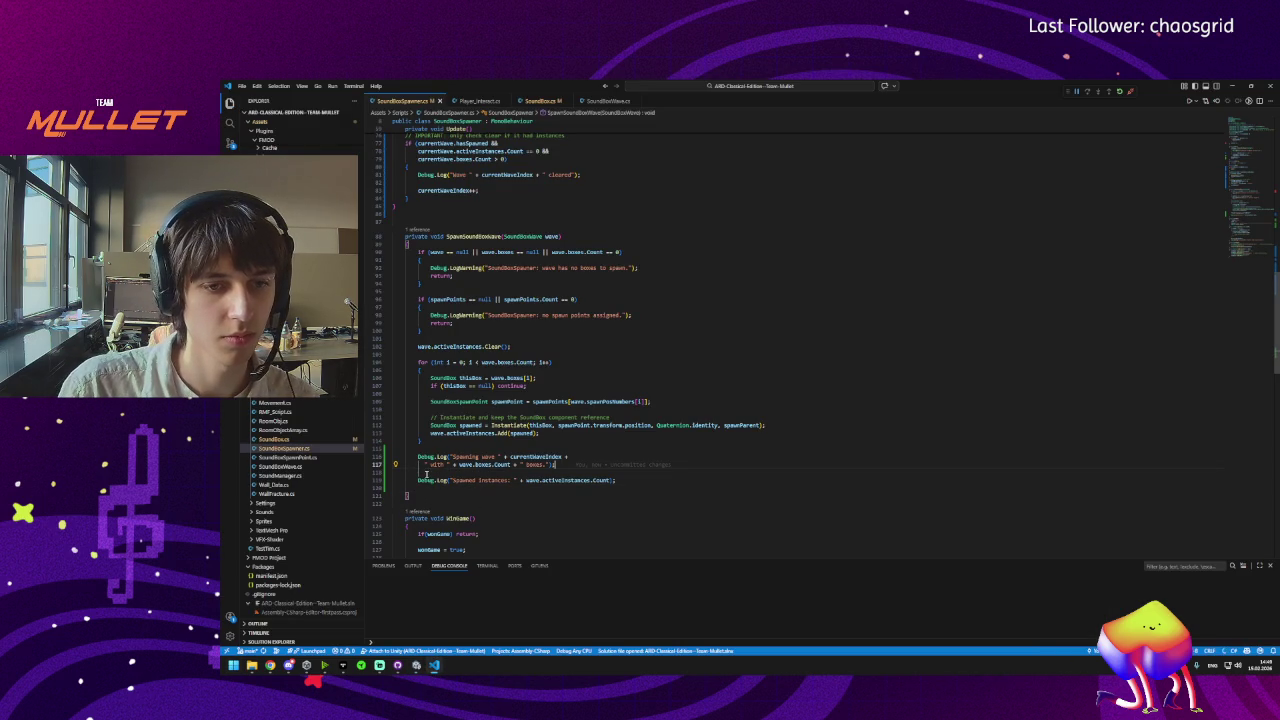
key(shift+Tab)
key(shift+Tab)
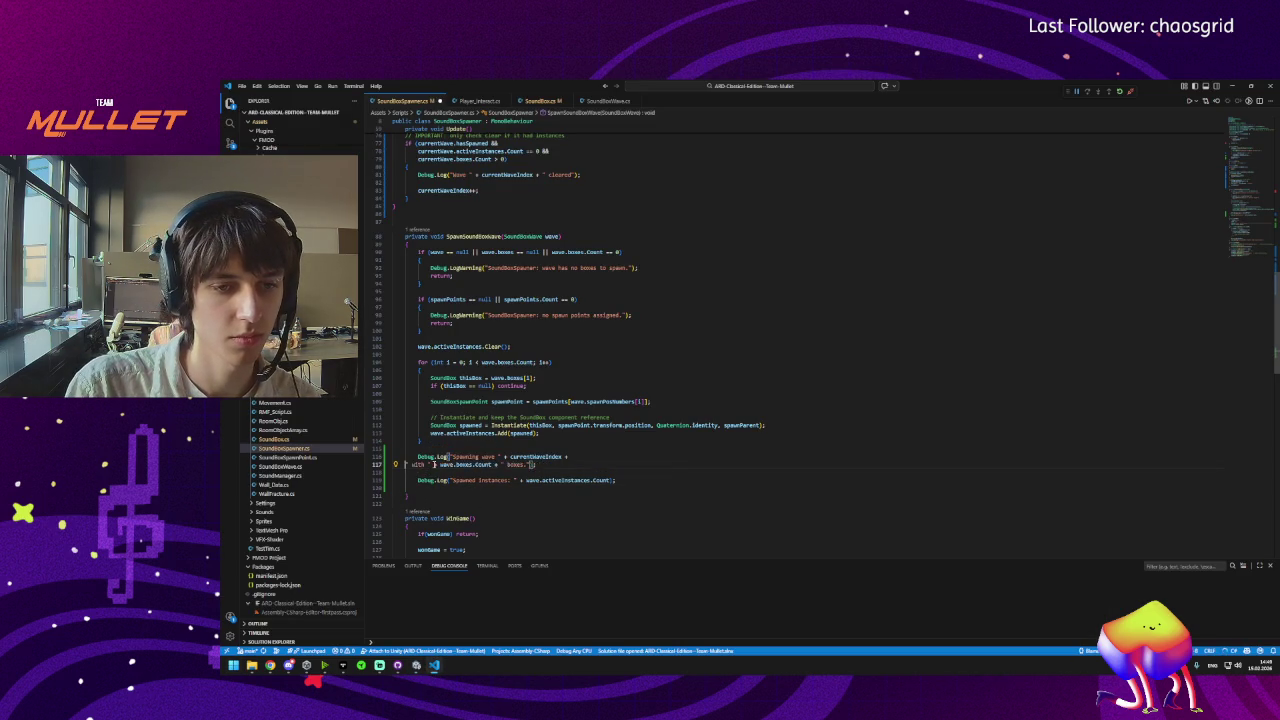
key(Home)
key(BackSpace)
Append runs of exclamation marks to both Debug.Log messages.
click(693, 457)
text(!!!!!!!!!!!!!!!!!!!!!!!!!!!!!!!!!!!!!!!!!!!!!!!!!!!!!!!!!!!!)
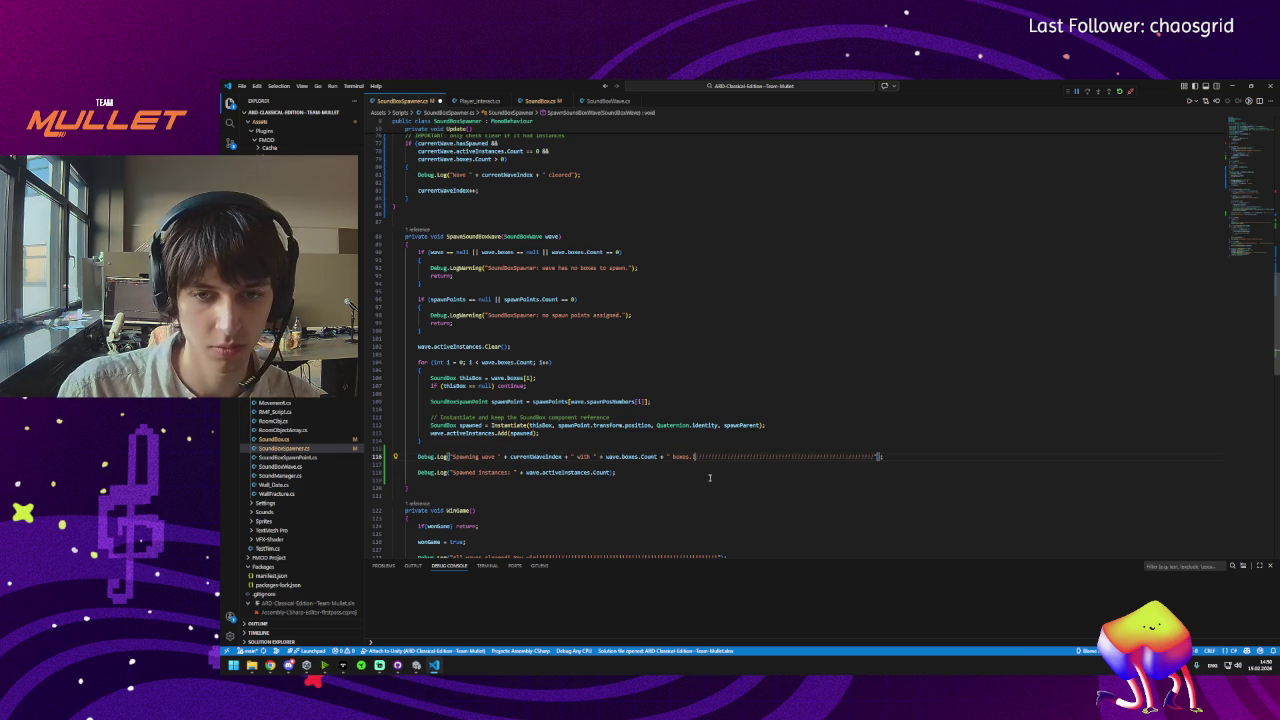
click(456, 472)
key(ctrl+z)
text(!!!!!!!!!!!!!!!!!!!!!!)
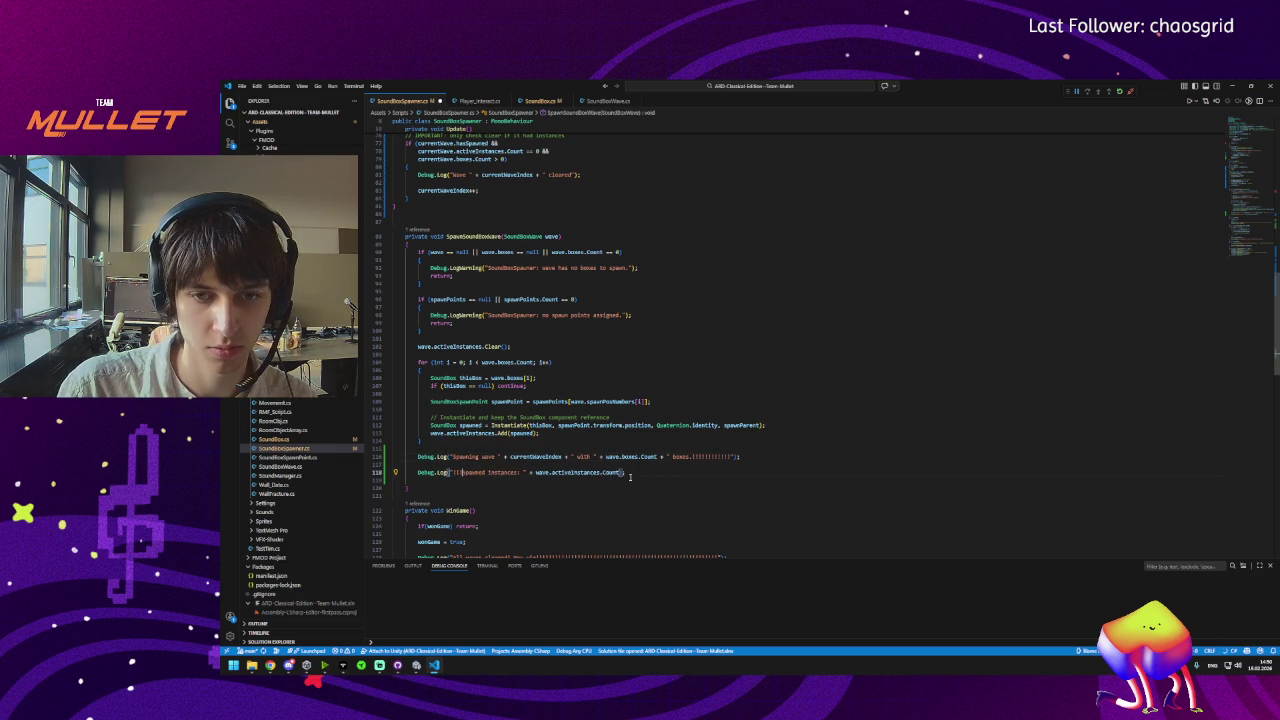
click(724, 456)
text(!!!!!!!!!!!!!!!!!!!!)
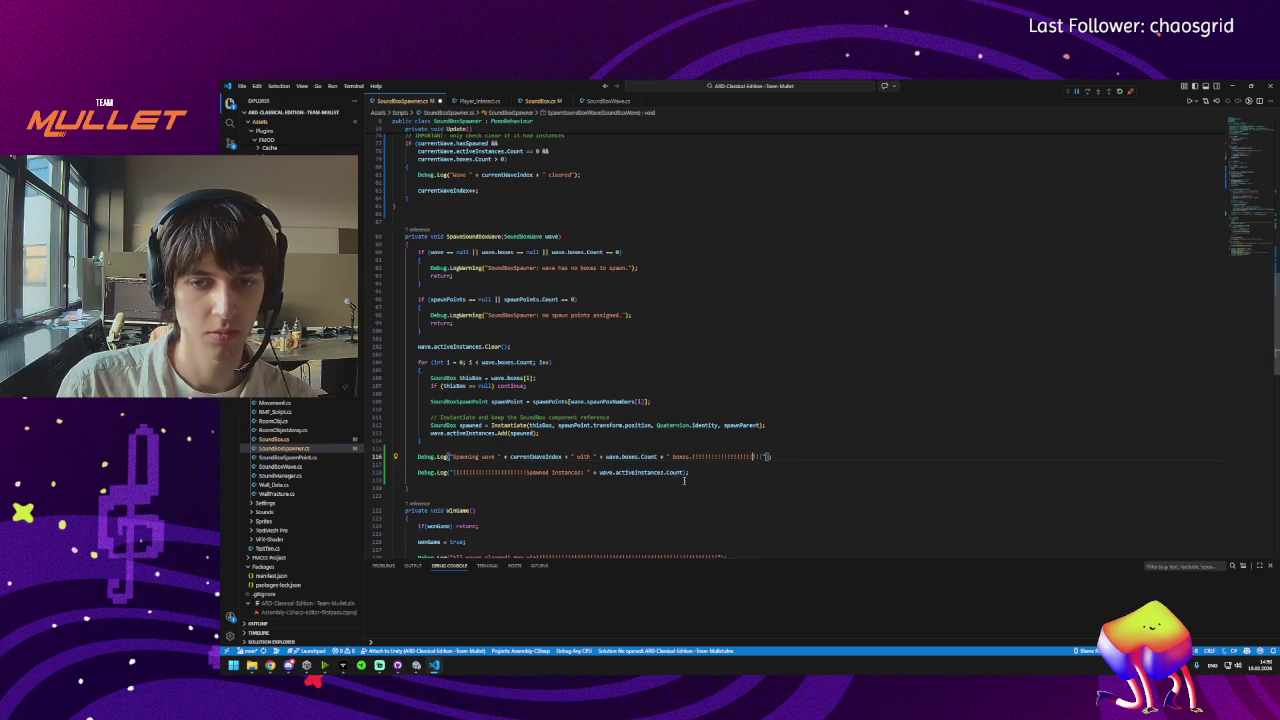
click(527, 441)
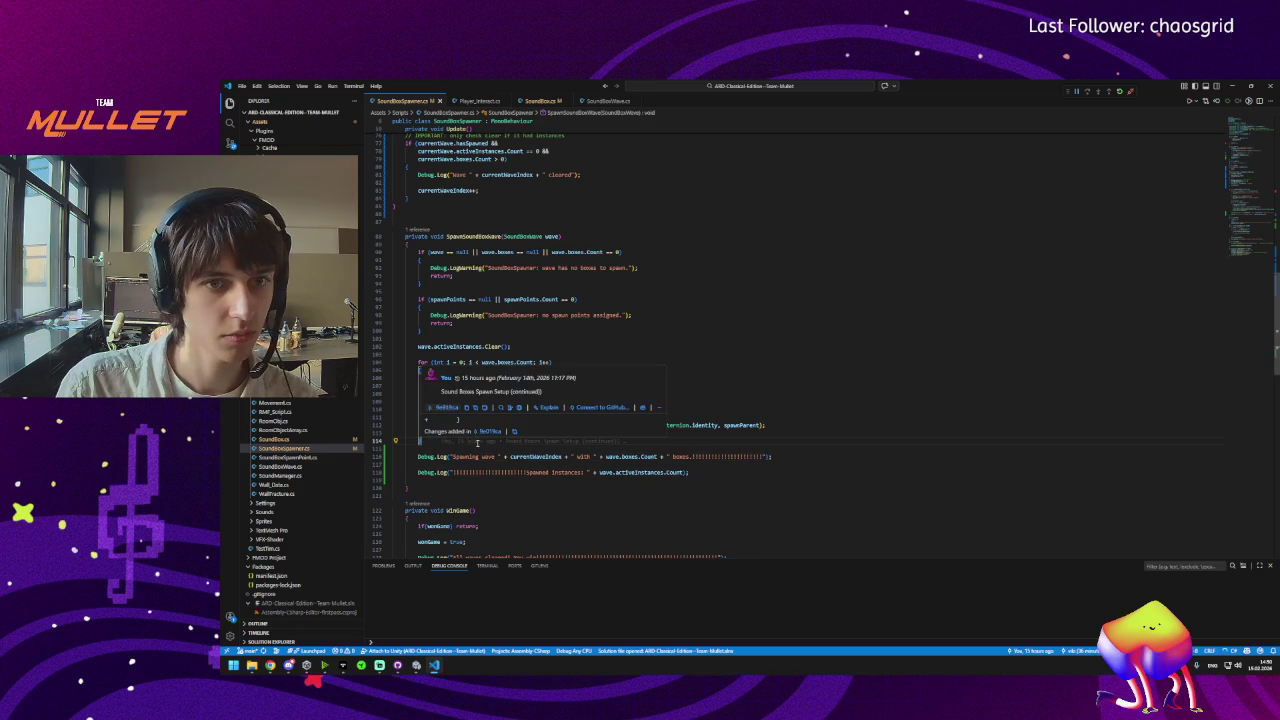
scroll(470, 500, up, 8)
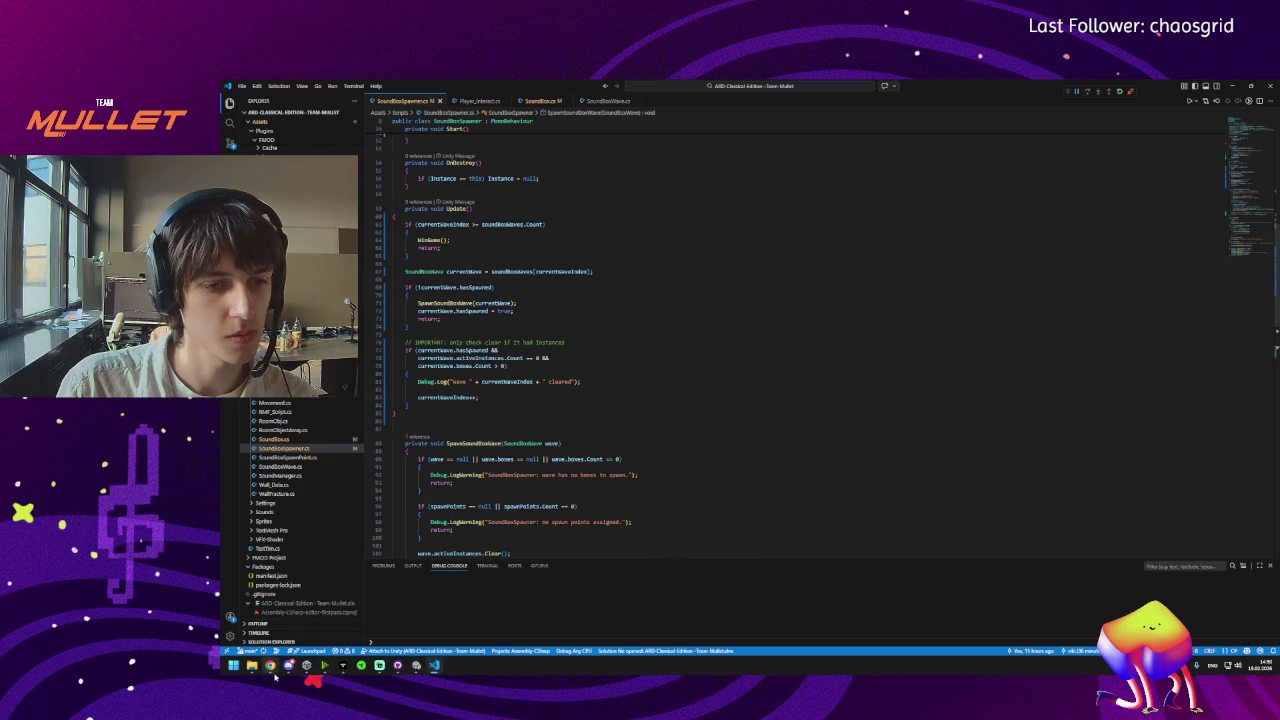
click(398, 668)
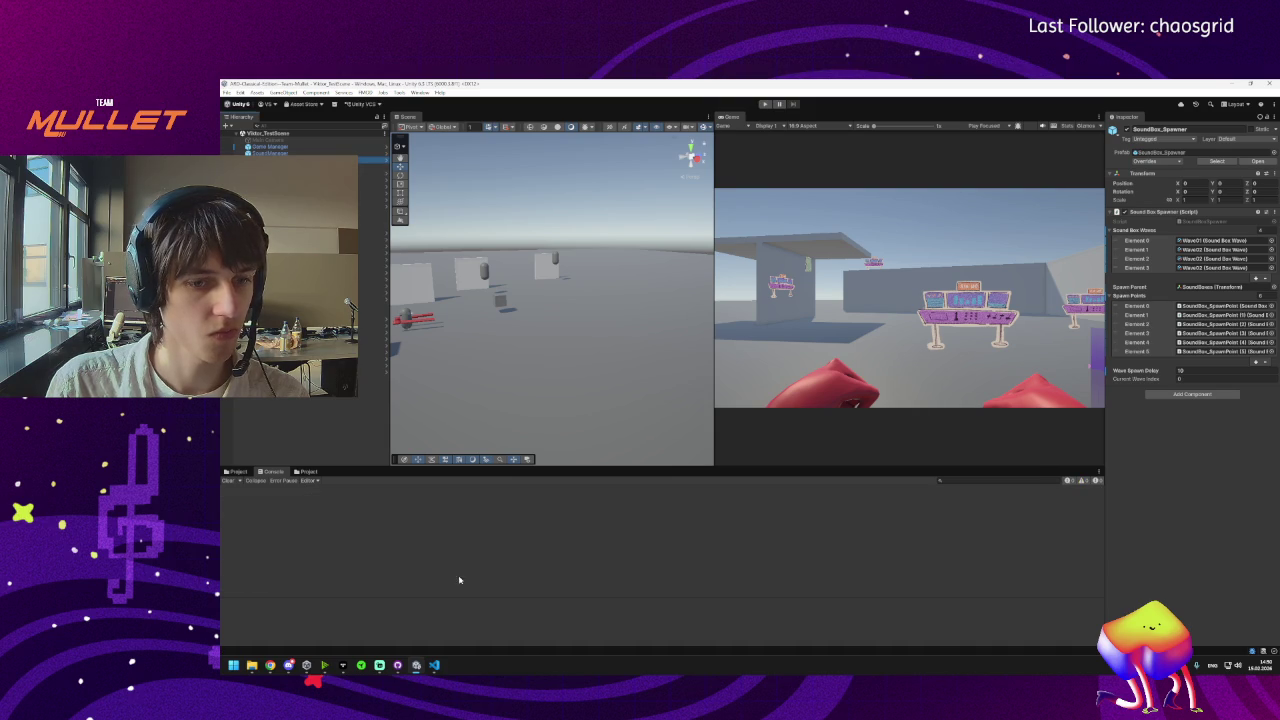
Delete the extra entries from the spawner's Sound Box Waves list.
click(434, 665)
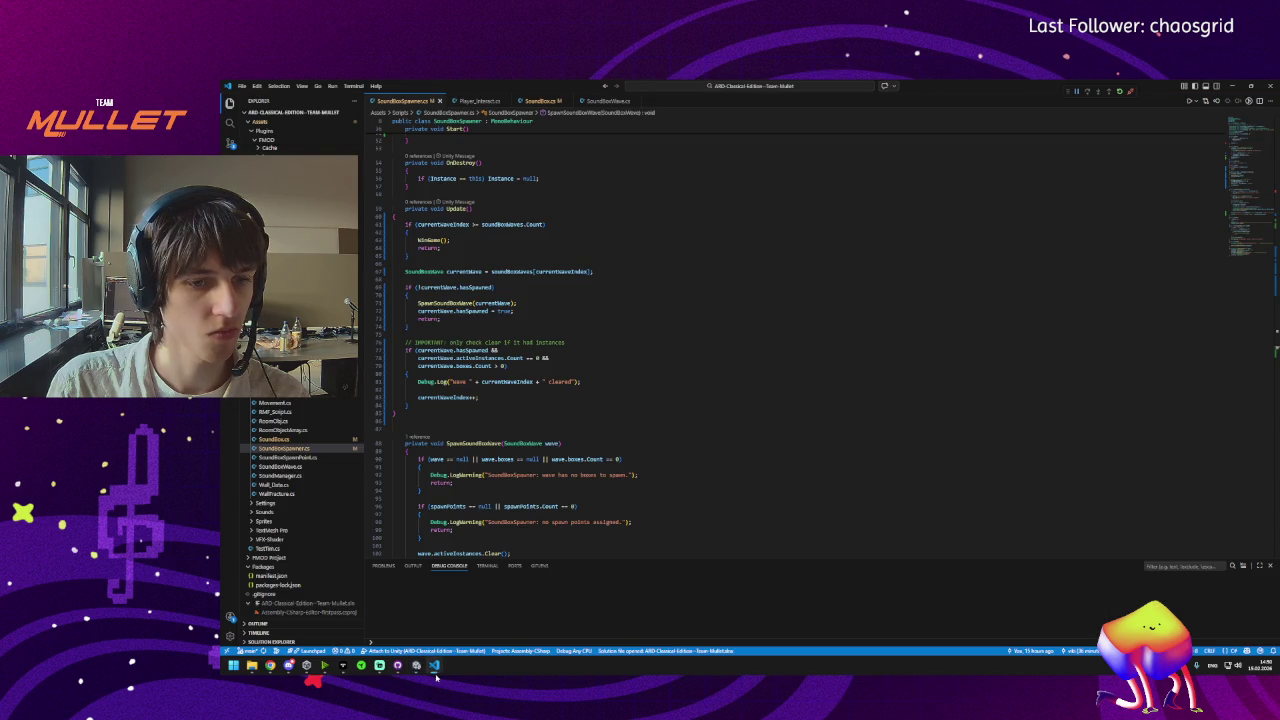
click(359, 638)
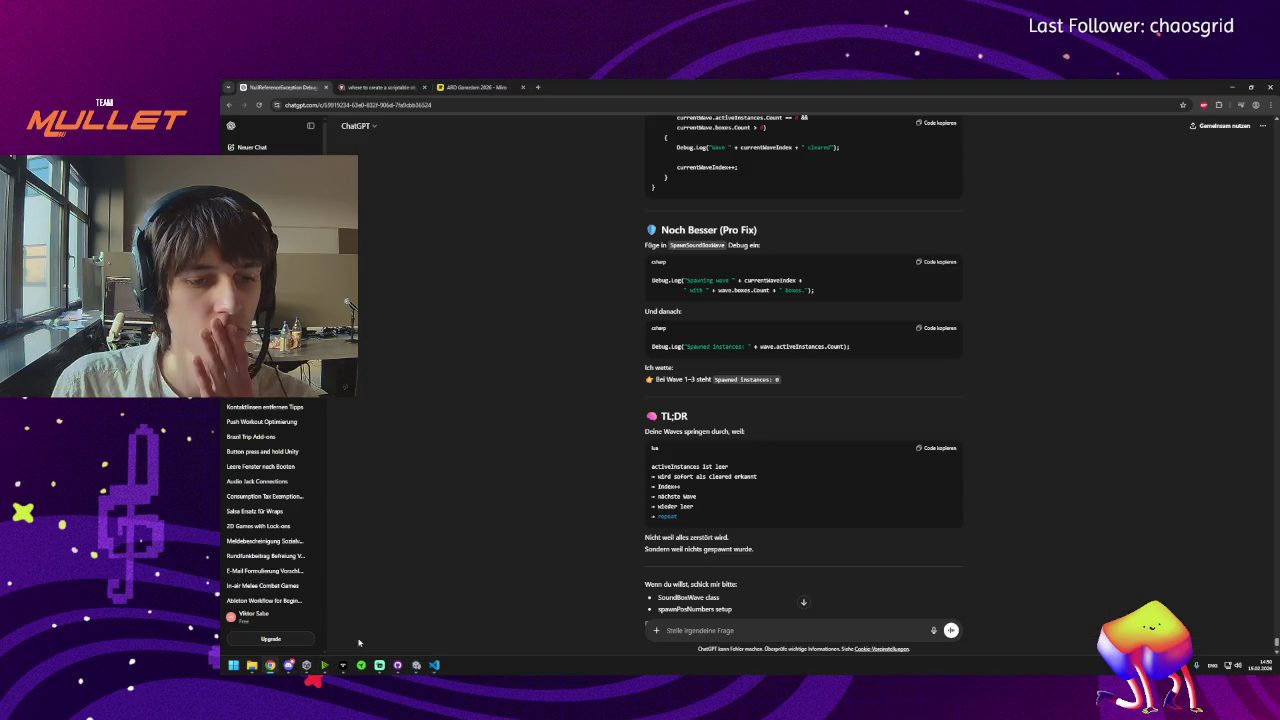
click(417, 668)
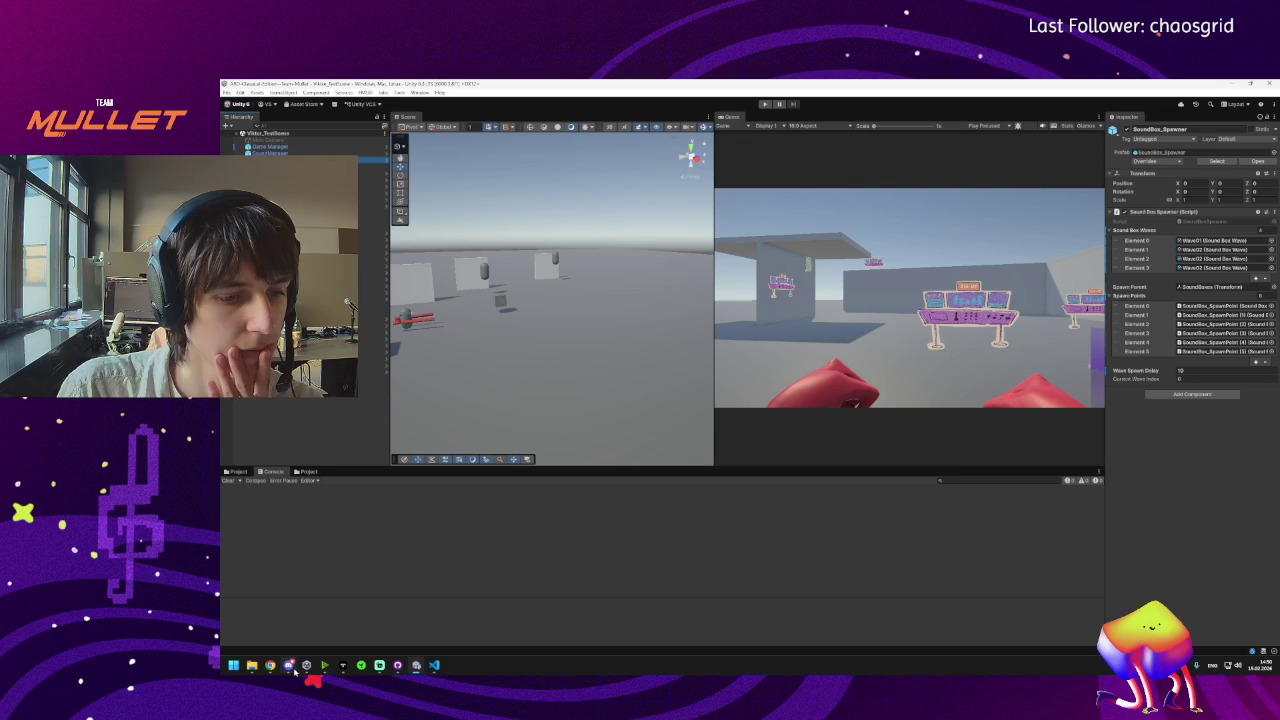
click(1218, 259)
click(1215, 268)
key(Delete)
click(1214, 259)
key(Delete)
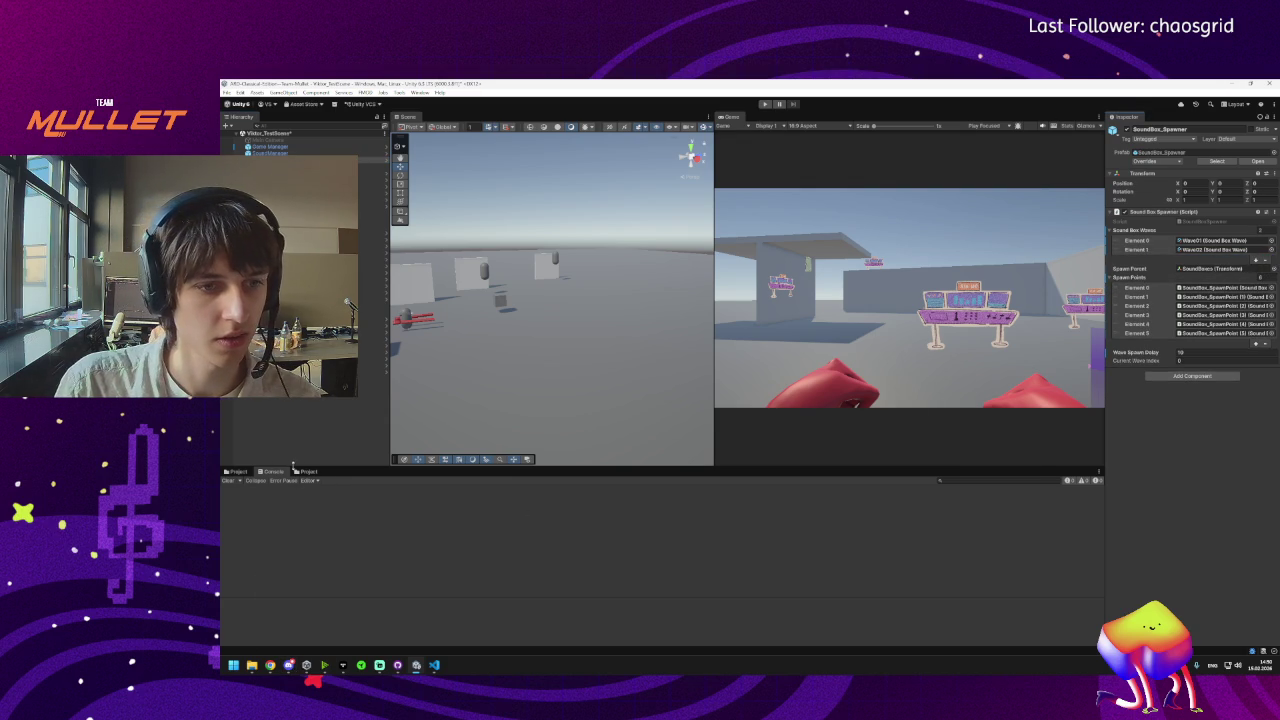
Duplicate the Wave02 asset and rename the copies as Wave03, Wave04 and Wave05.
click(237, 471)
click(330, 503)
key(ctrl+d)
key(ctrl+d)
key(ctrl+d)
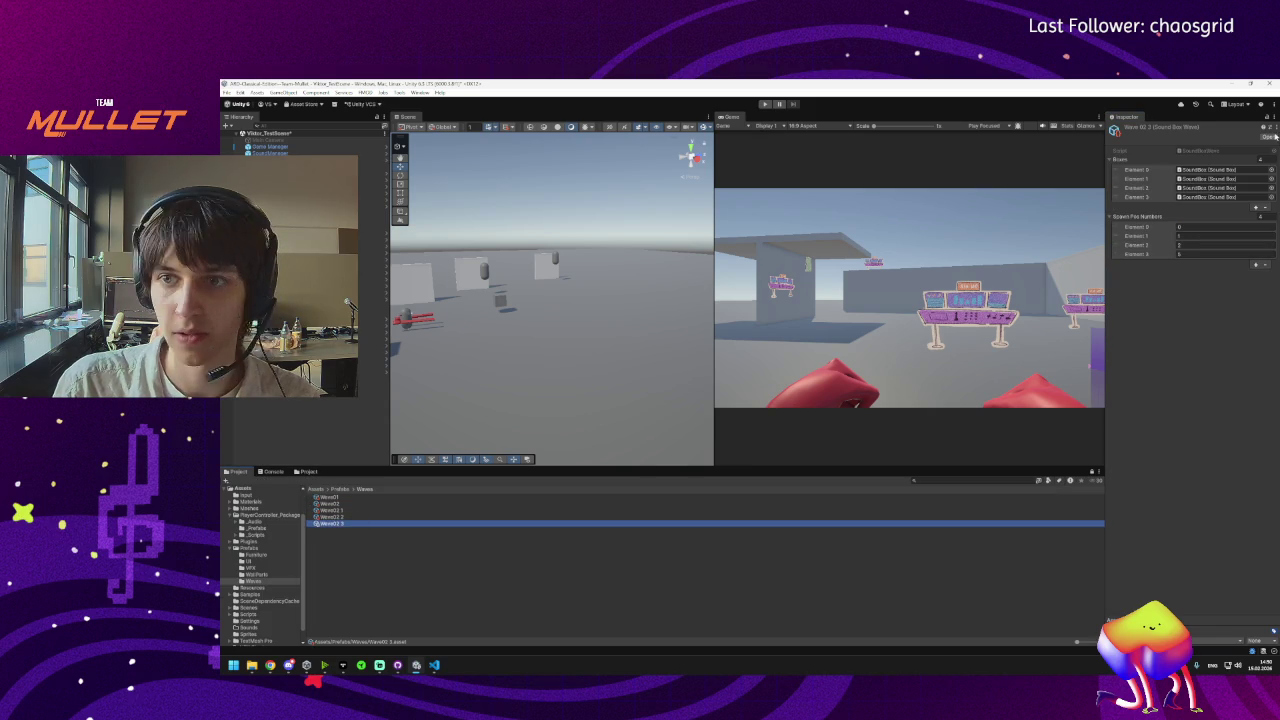
click(335, 516)
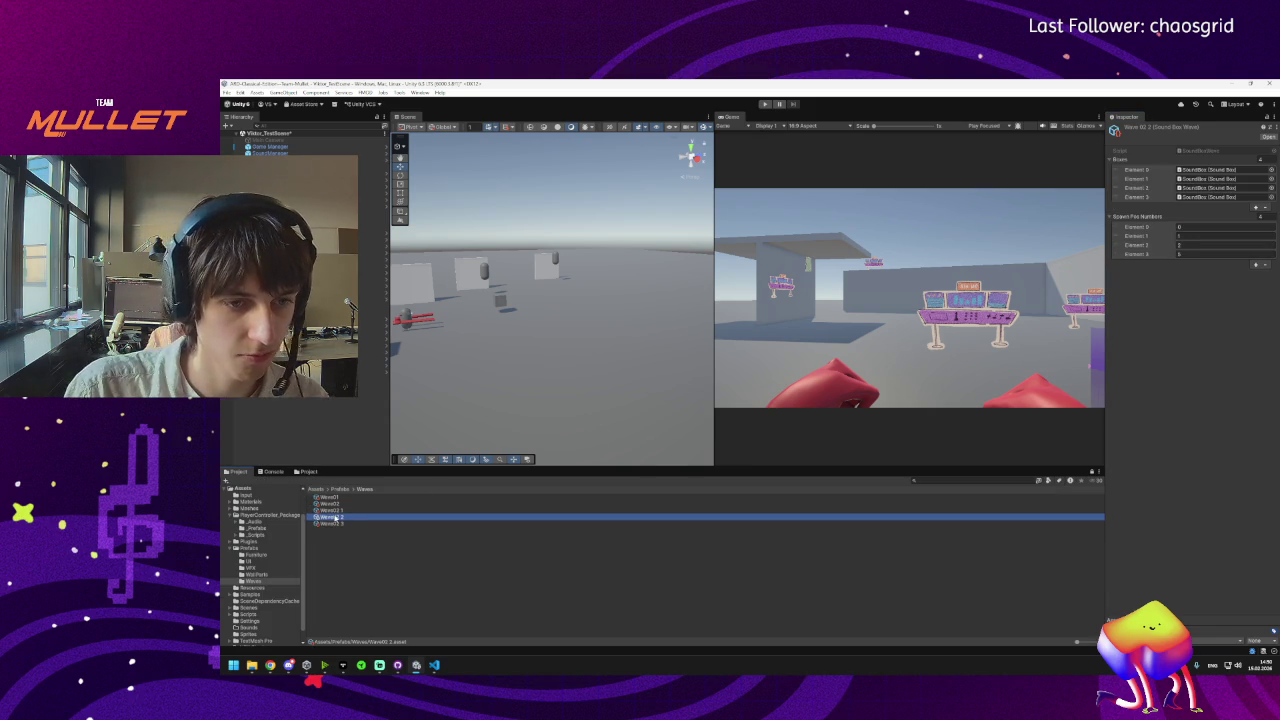
key(F2)
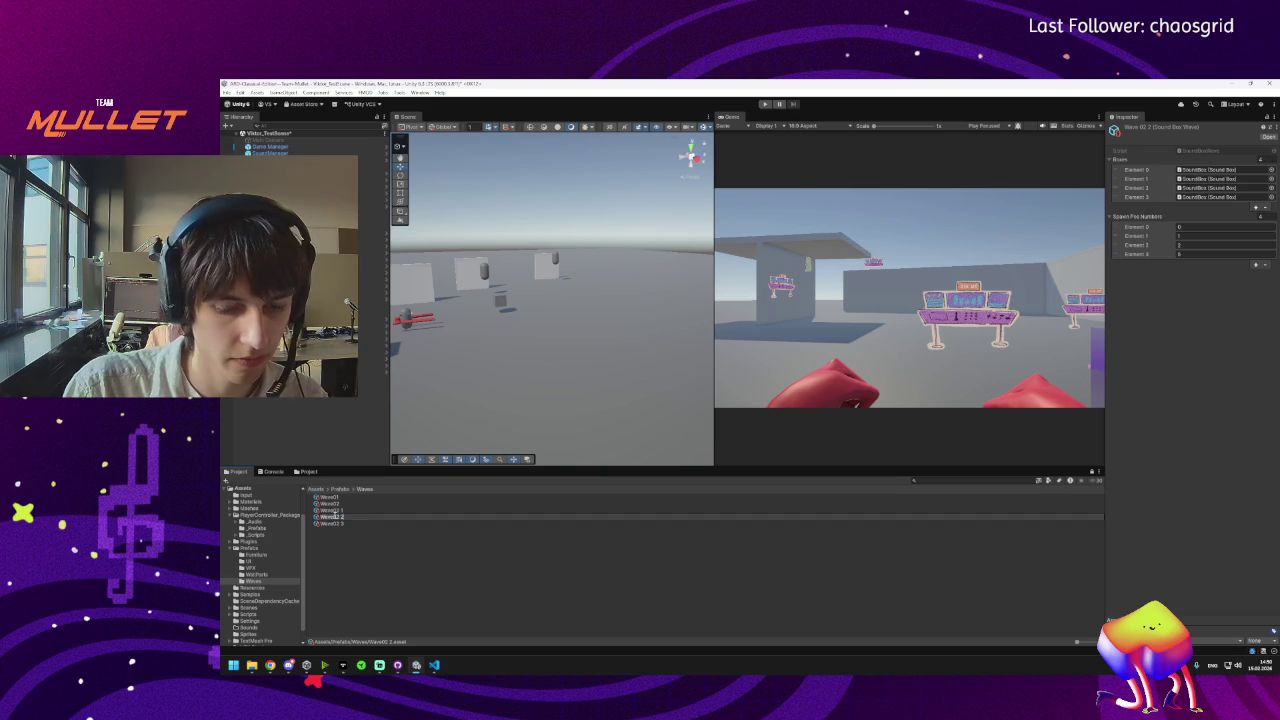
key(Return)
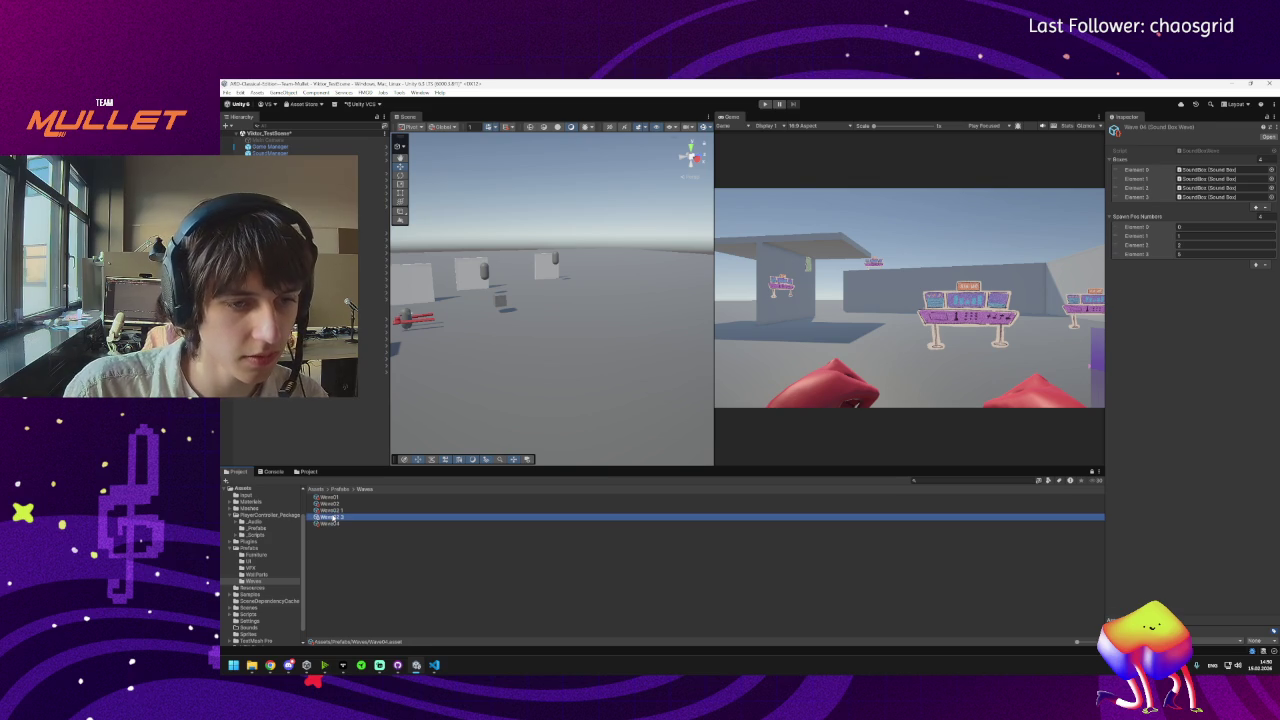
key(F2)
key(Return)
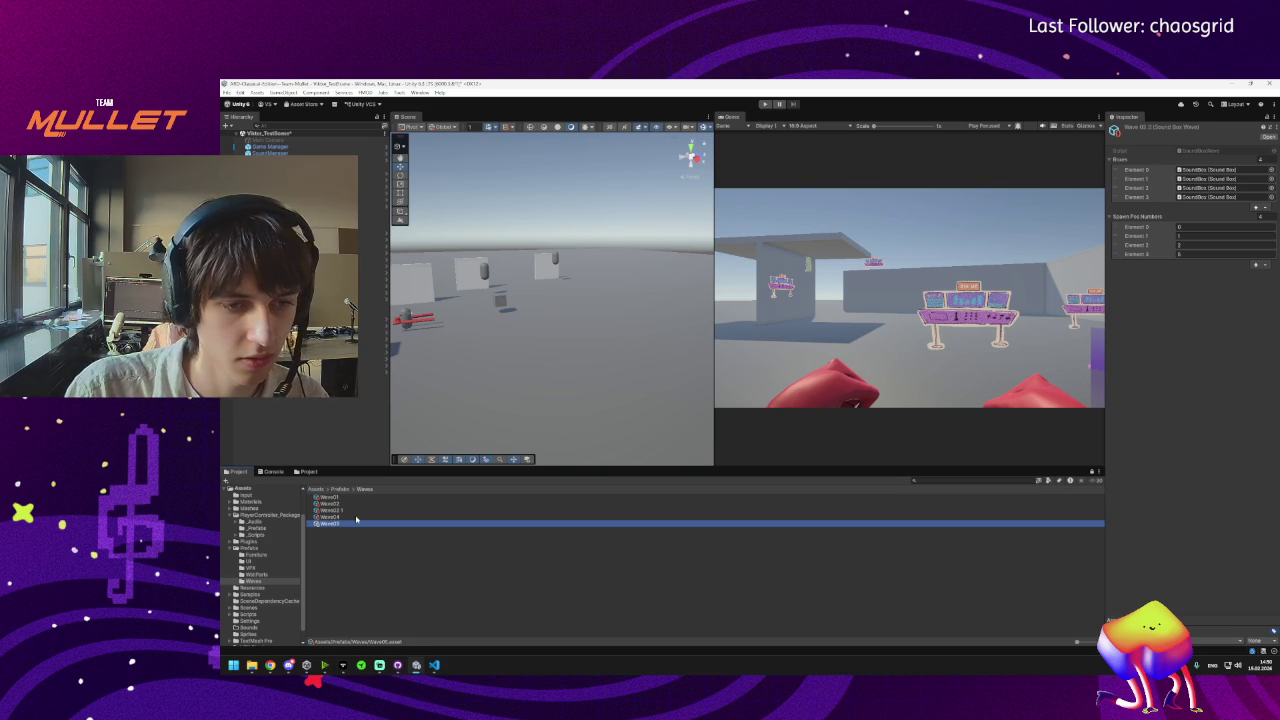
click(340, 510)
key(F2)
key(Return)
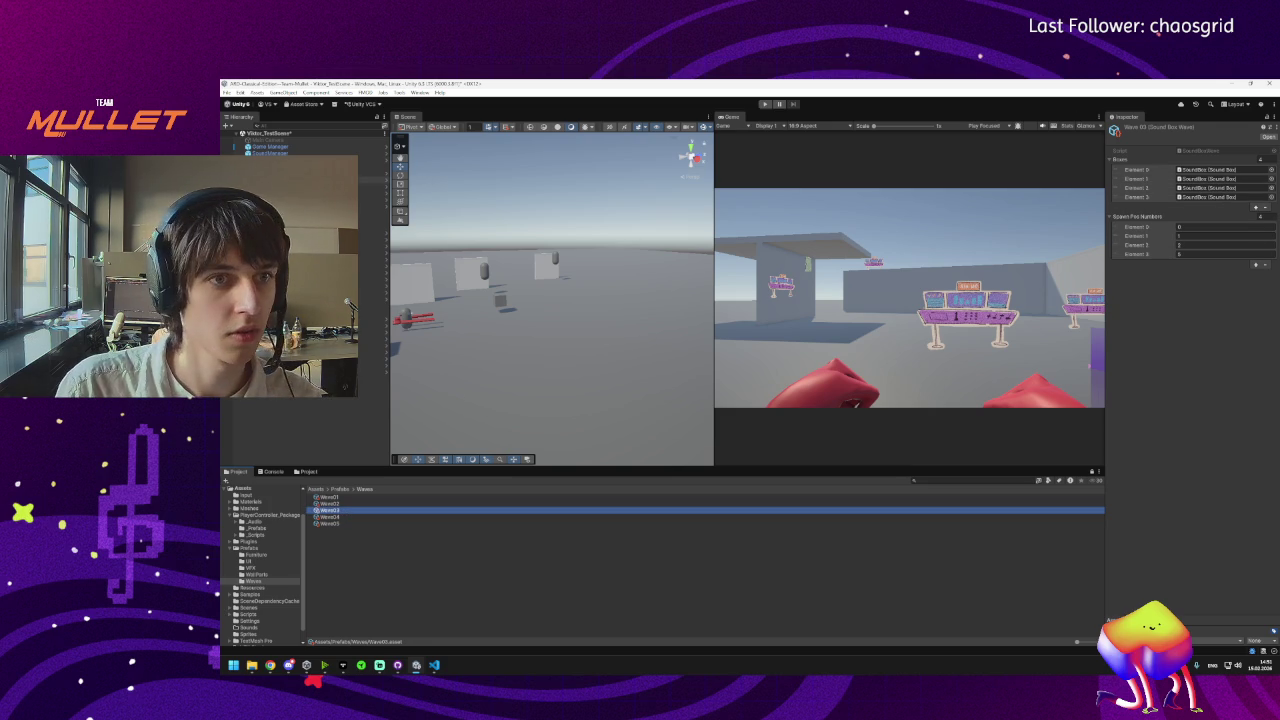
Give SoundBox_Spawner five wave slots, assigning Wave03–Wave05 to Elements 2–4.
click(372, 160)
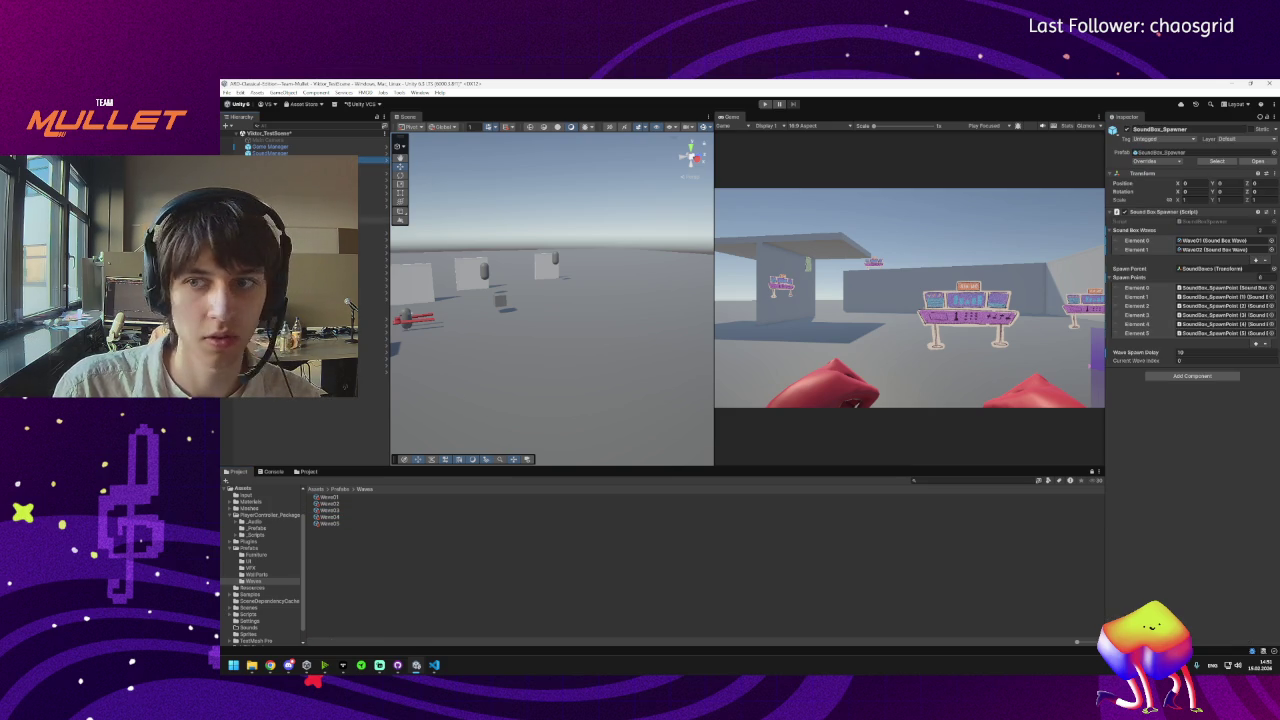
click(1256, 259)
click(1256, 268)
click(1257, 279)
drag(340, 512, 1200, 262)
mouse_move(329, 516)
mouse_down()
mouse_move(1160, 250)
mouse_move(1205, 268)
mouse_up()
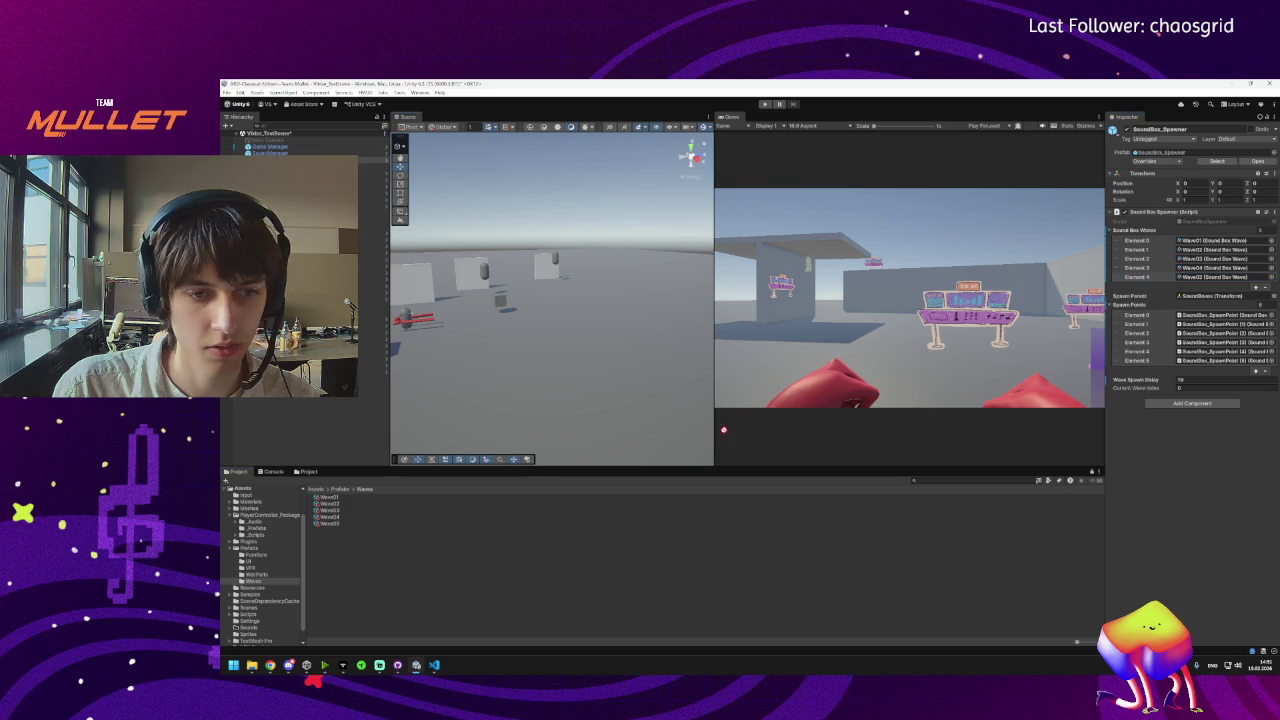
click(1213, 277)
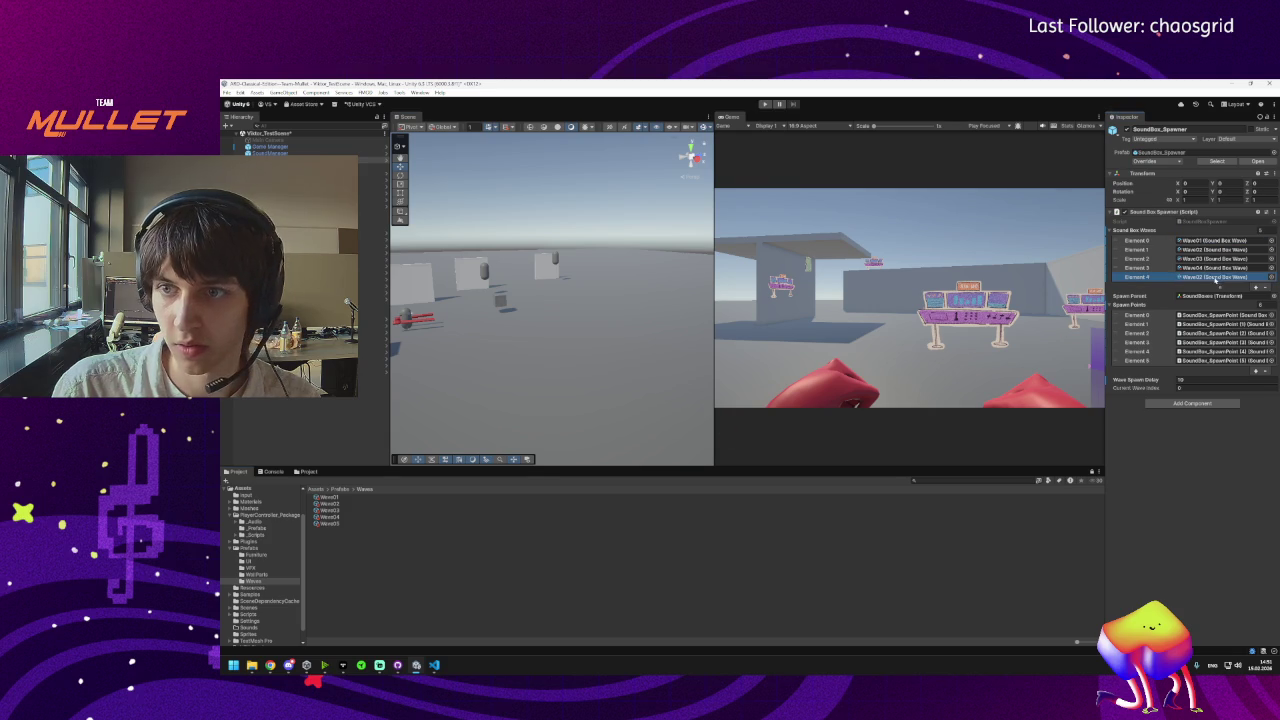
click(766, 105)
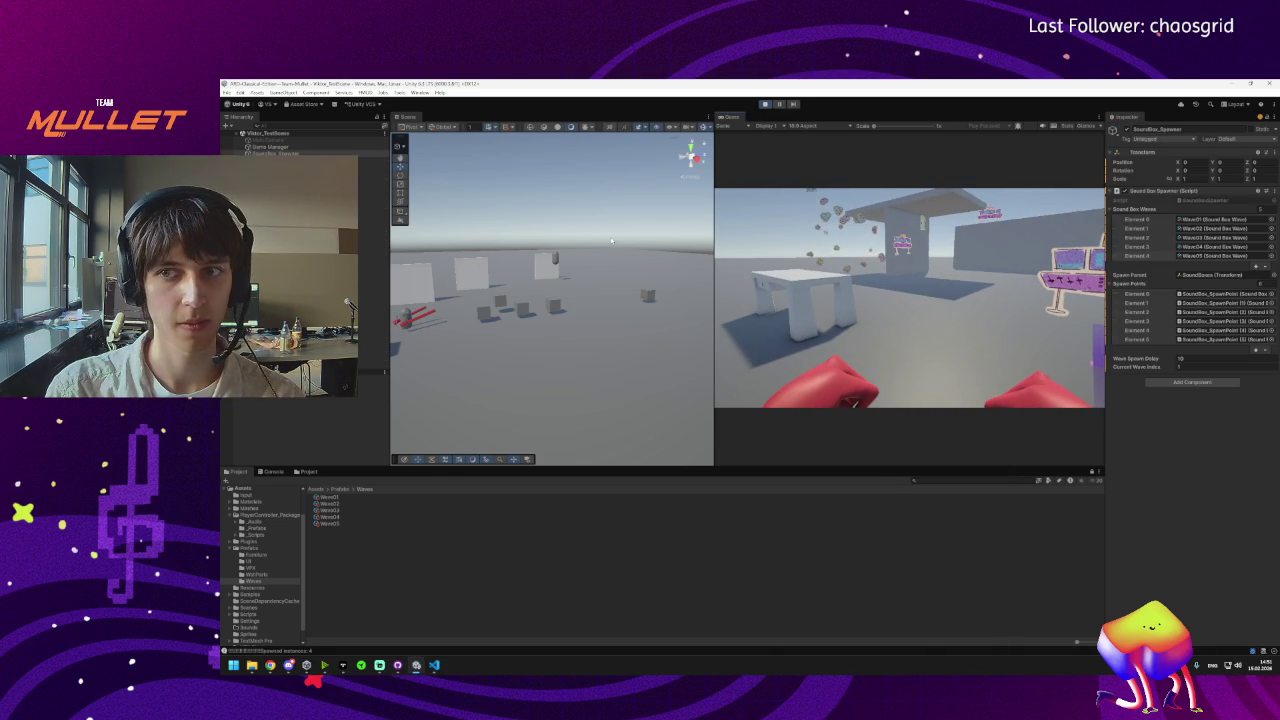
Take control of the player and select the SoundBox Spawner to watch wave progress.
key(super)
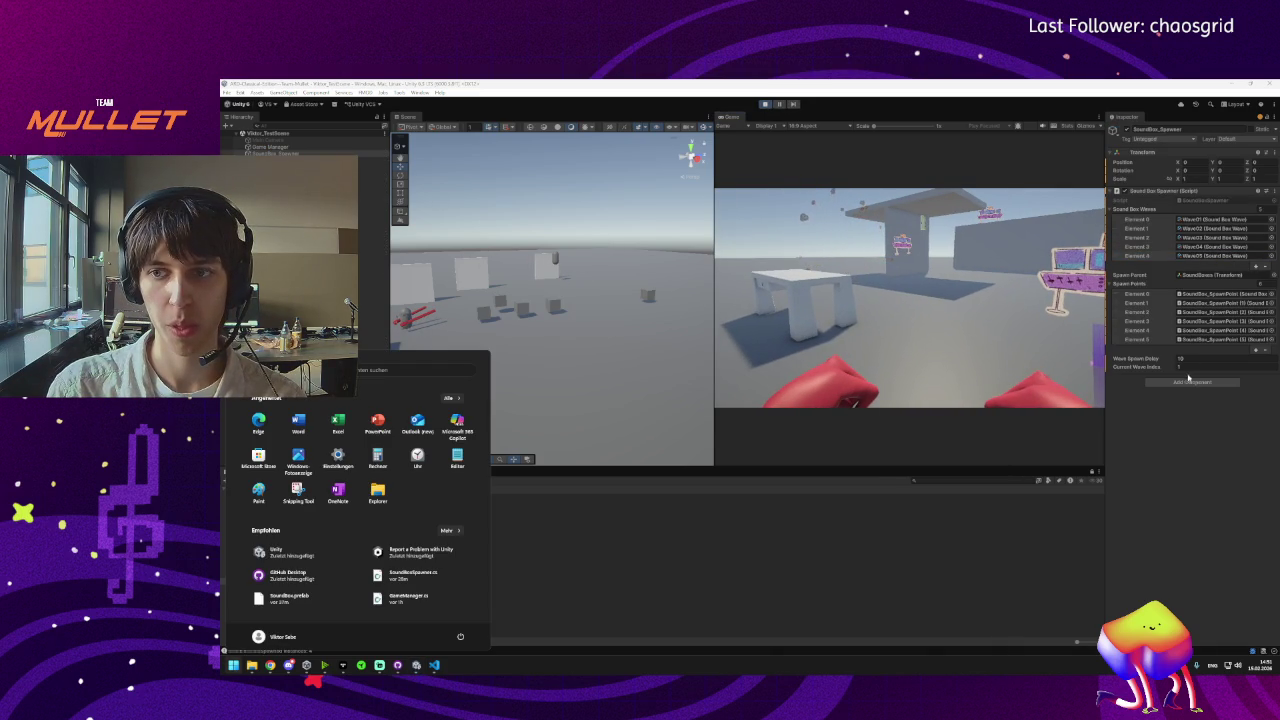
click(650, 281)
click(539, 289)
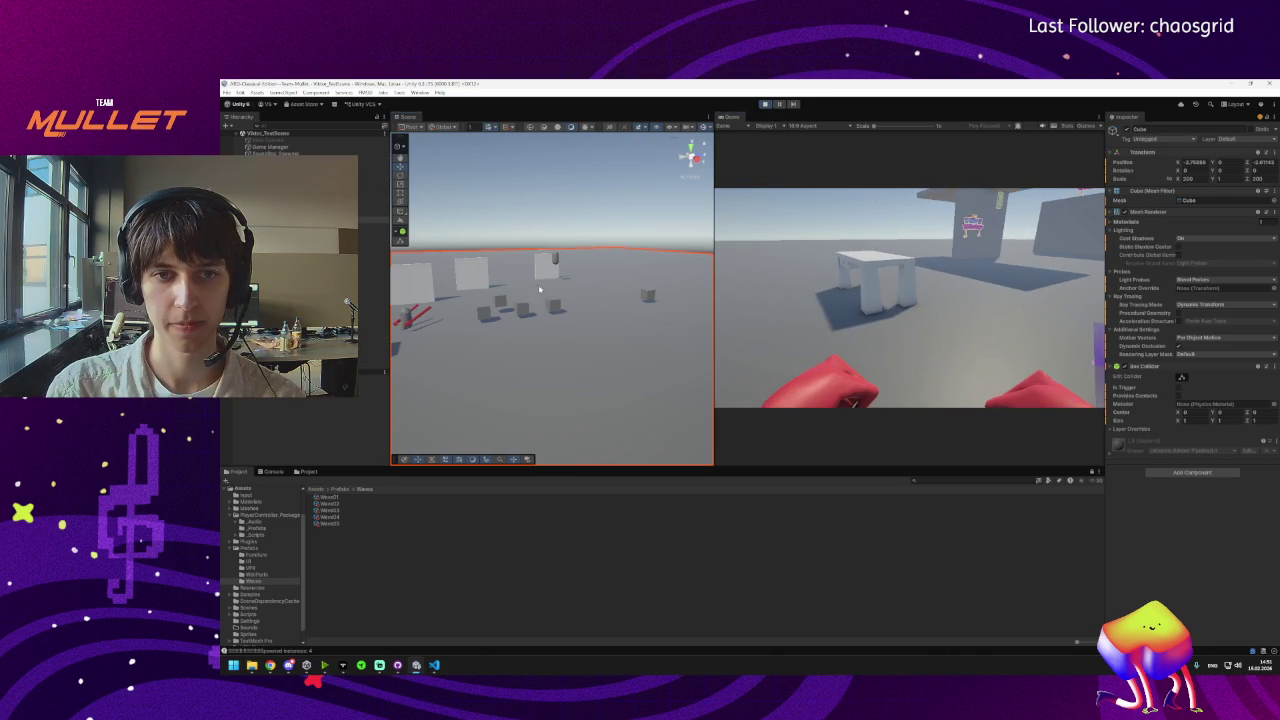
click(840, 295)
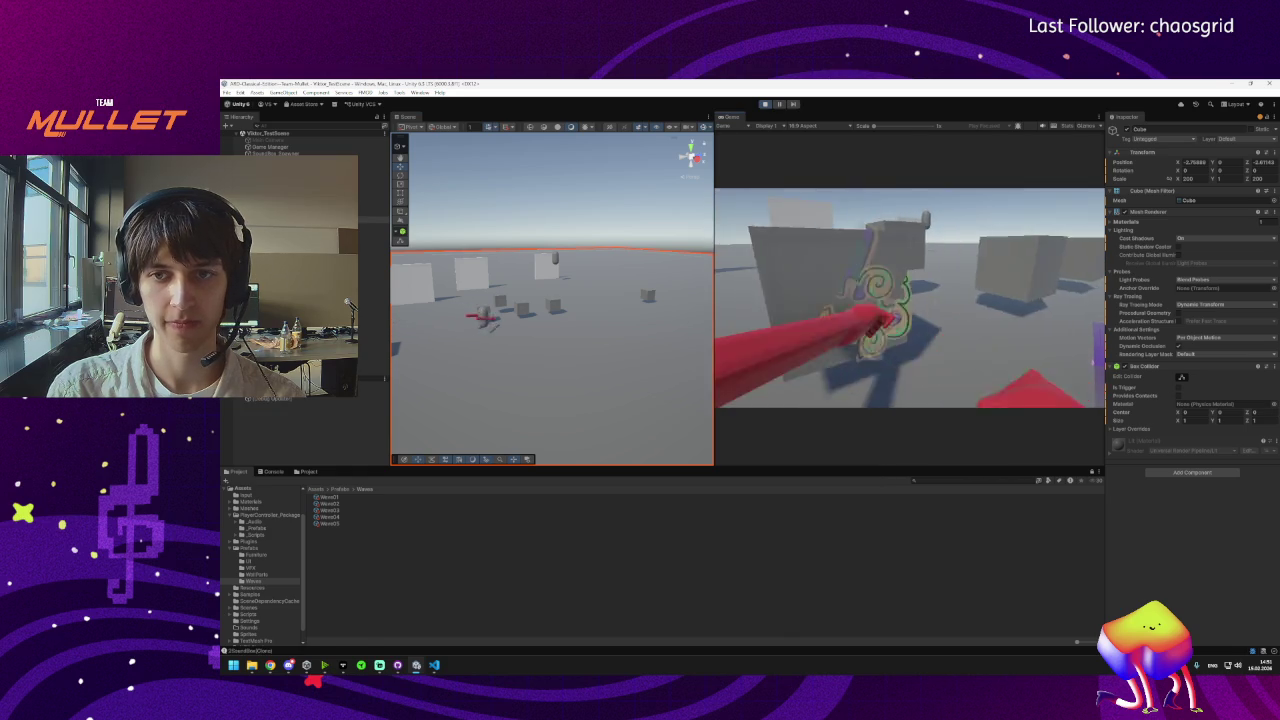
key(super)
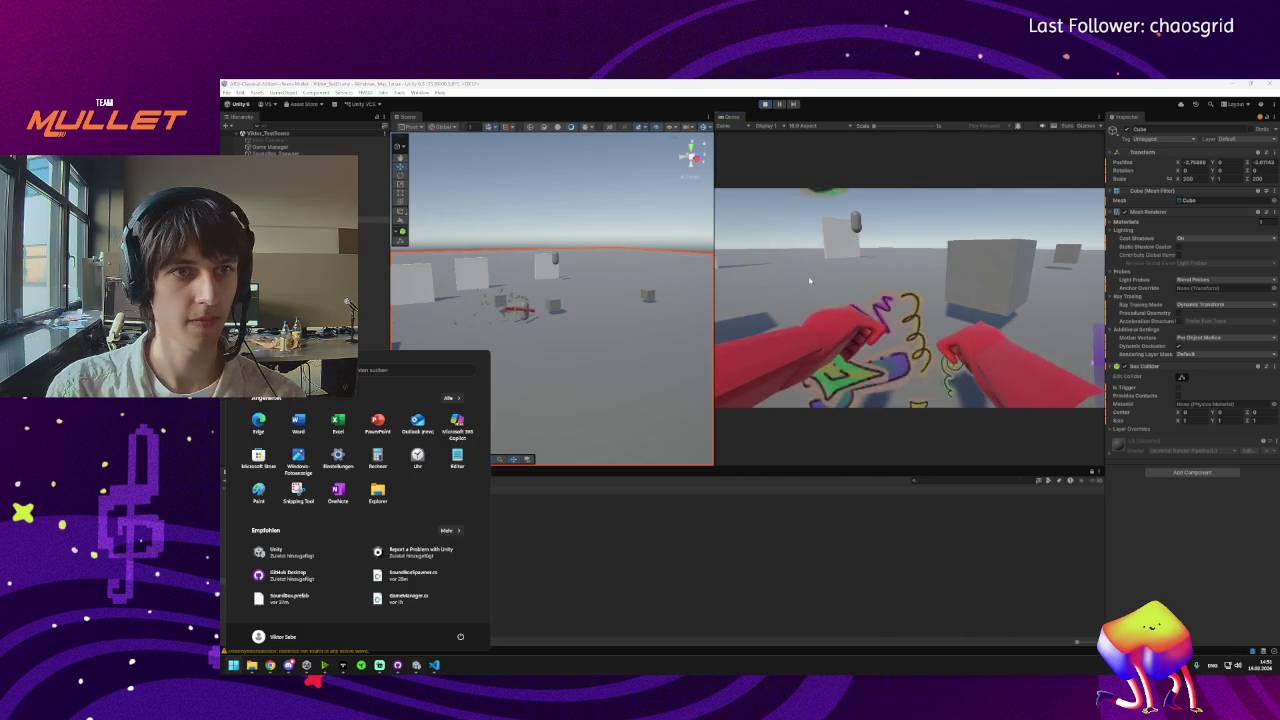
key(super)
click(275, 153)
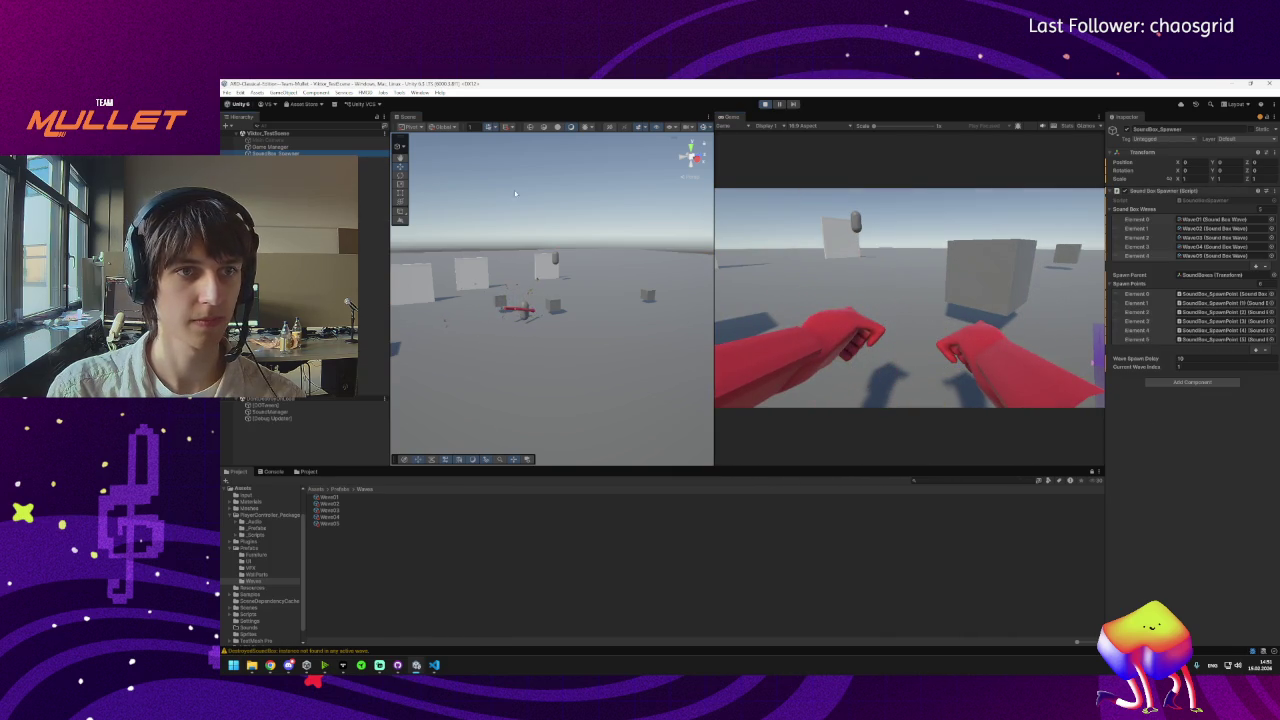
key(super)
key(super)
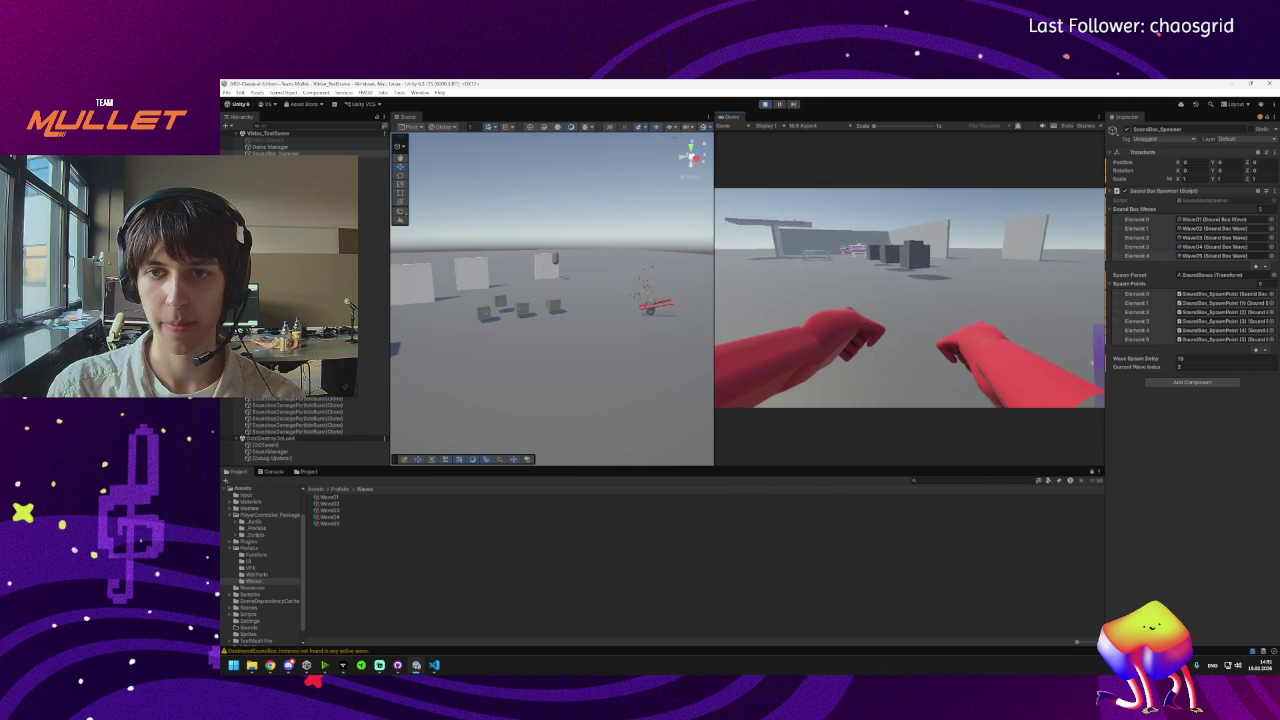
Punch the sound boxes into particle bursts, stop playing, and move Wave02 before Wave01.
key(w)
key(w)
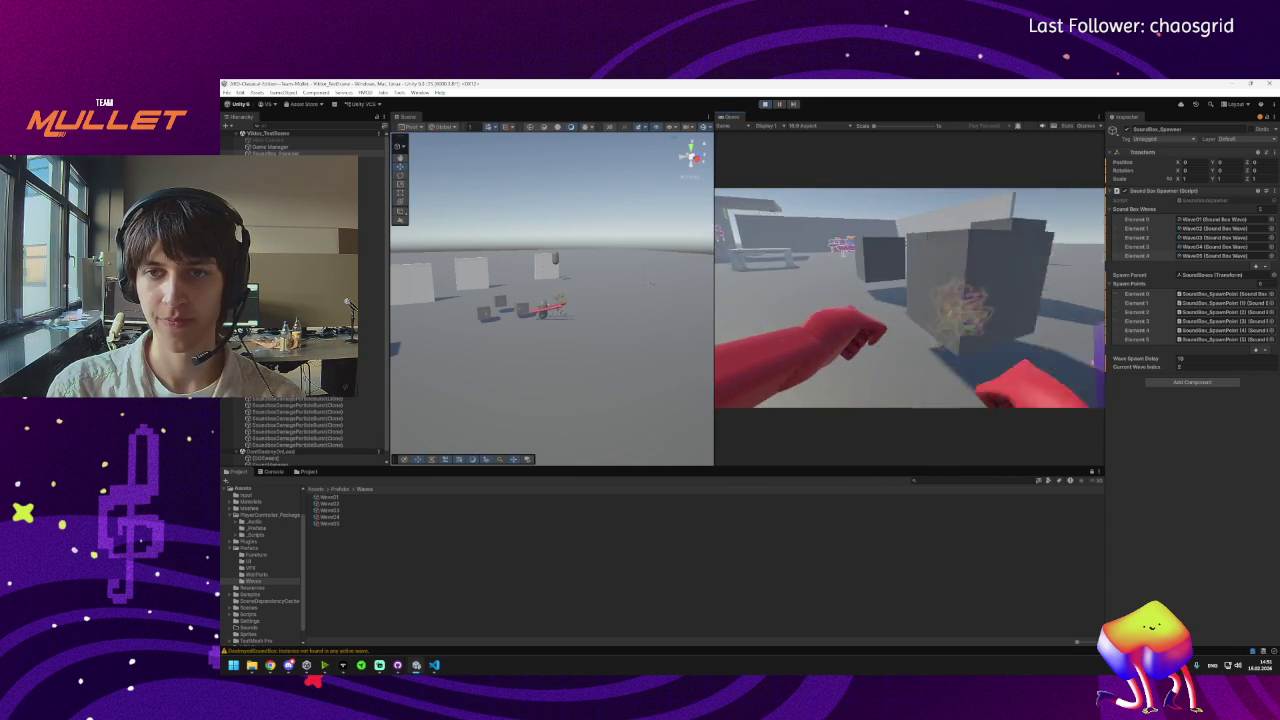
key(w)
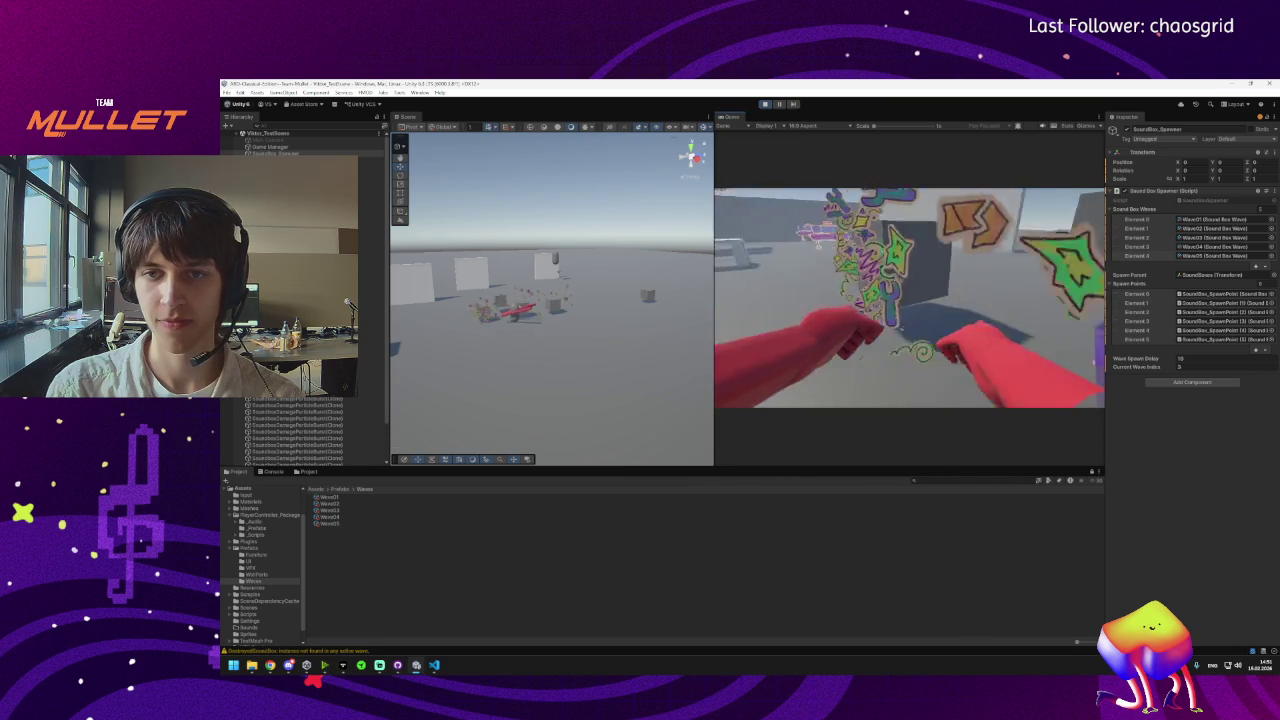
key(w)
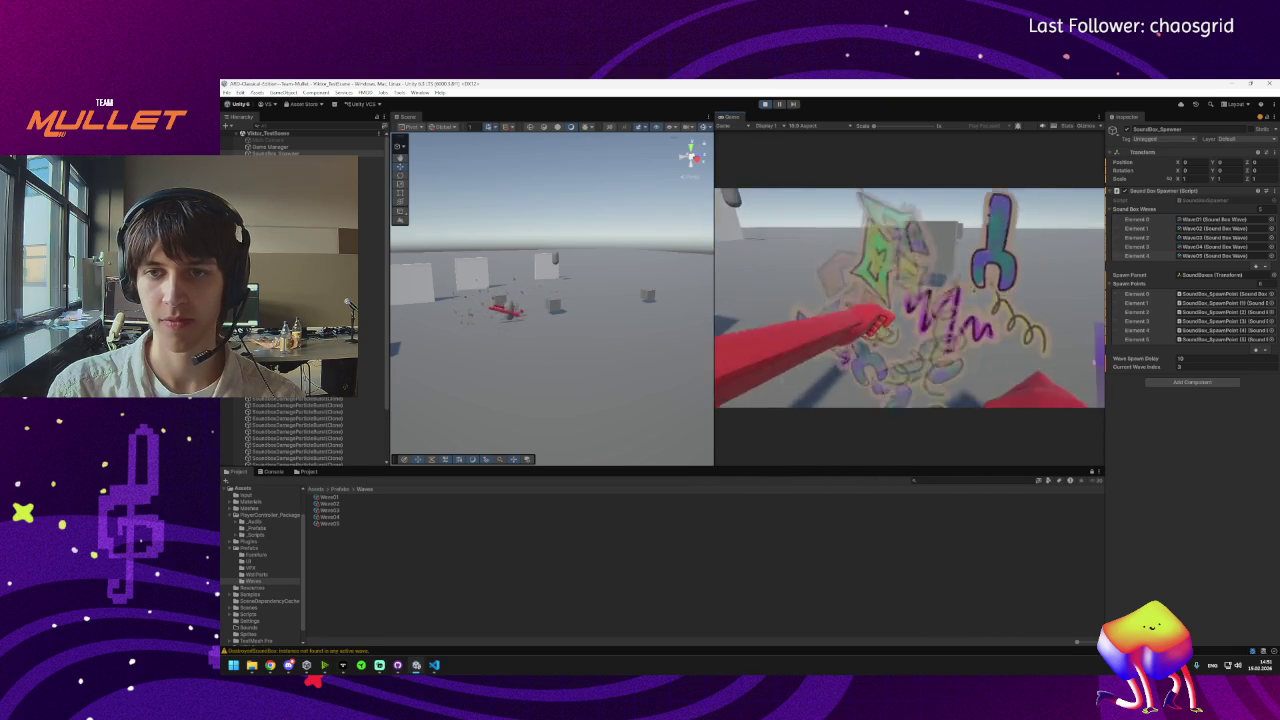
key(w)
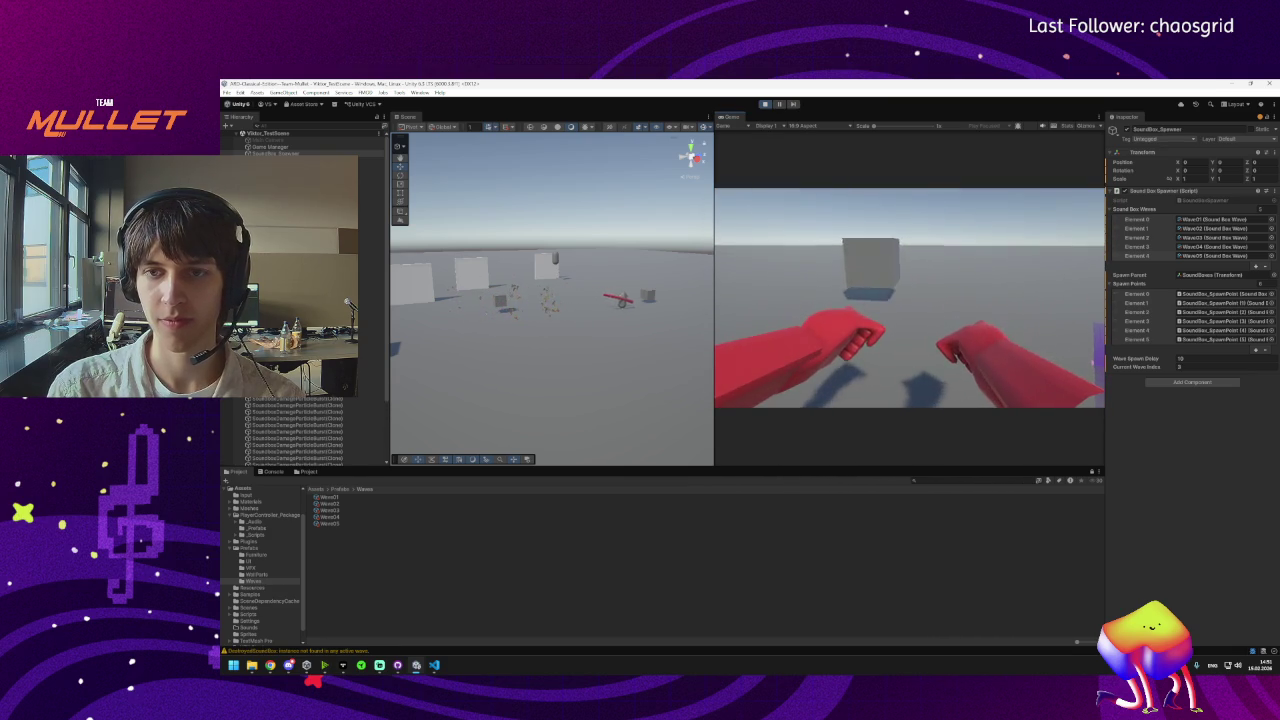
key(w)
key(w)
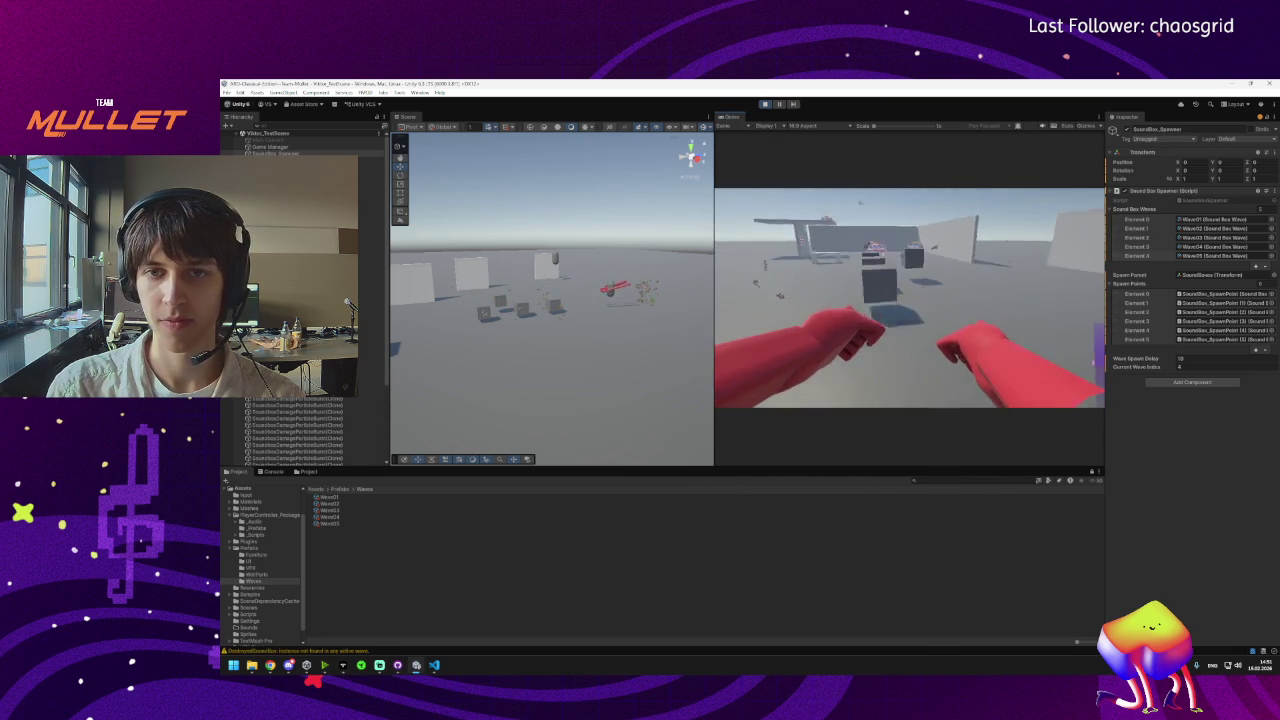
key(w)
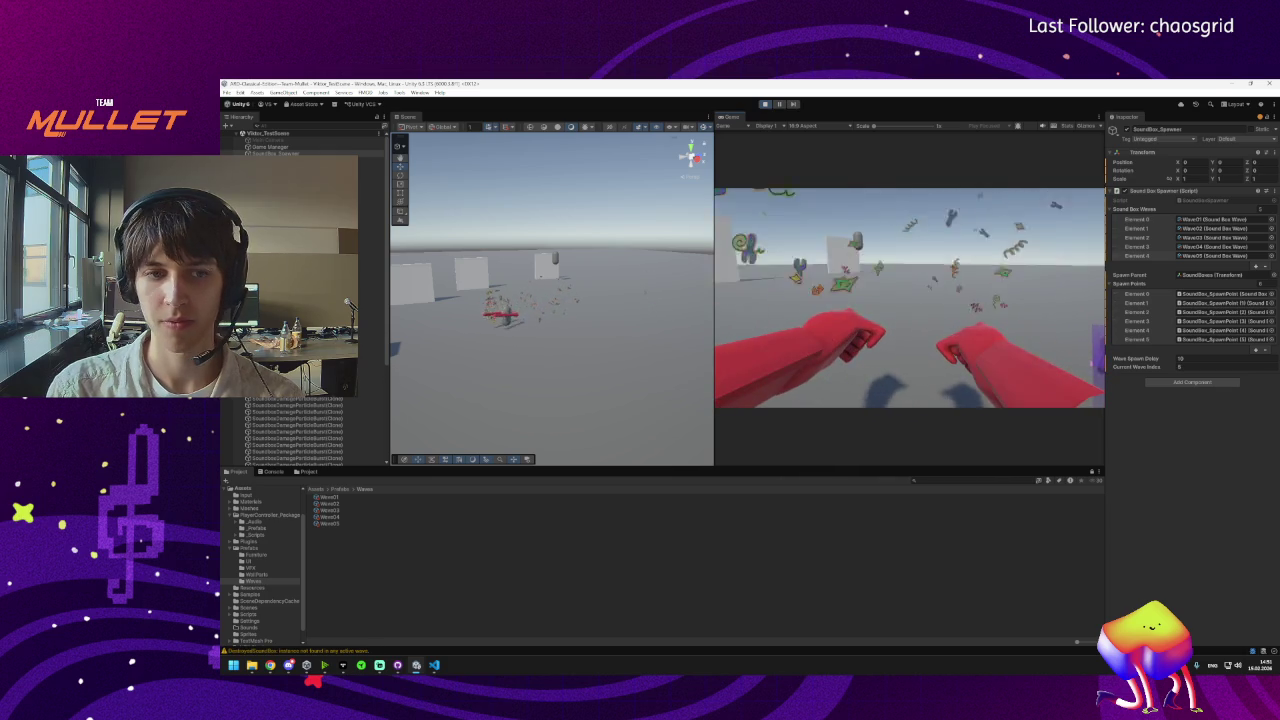
key(super)
key(super)
click(765, 104)
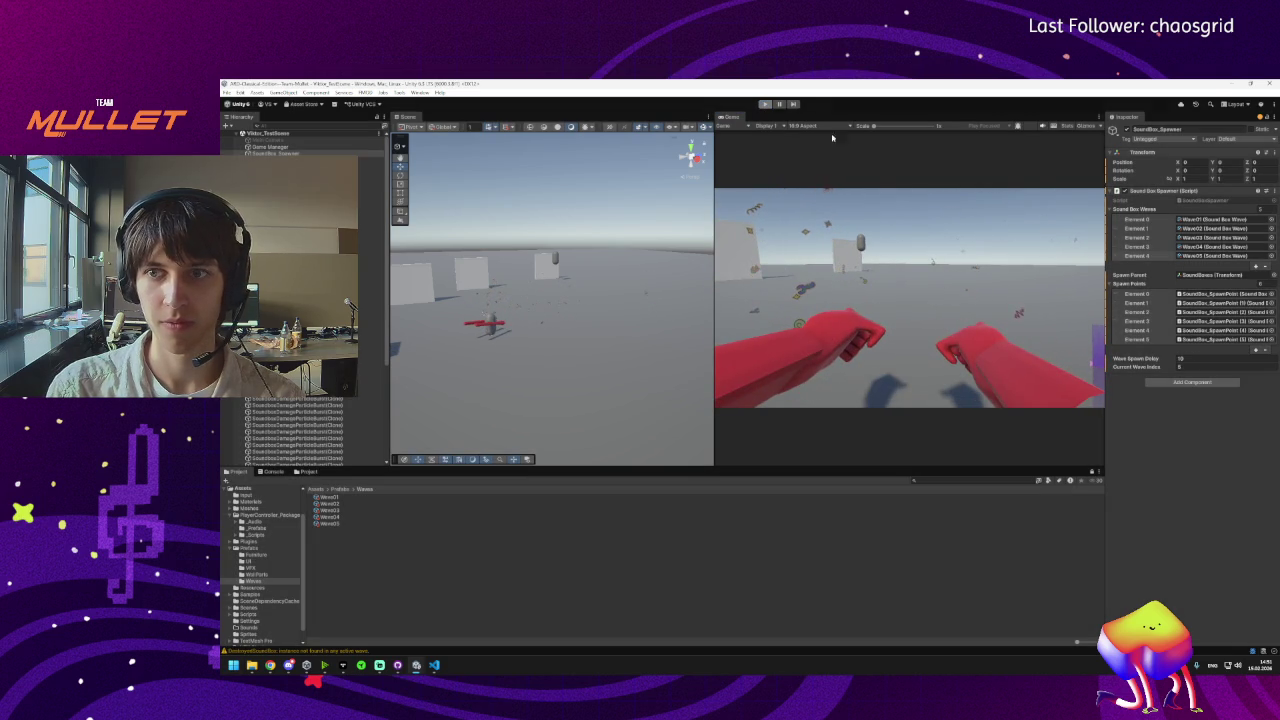
drag(1116, 240, 1117, 249)
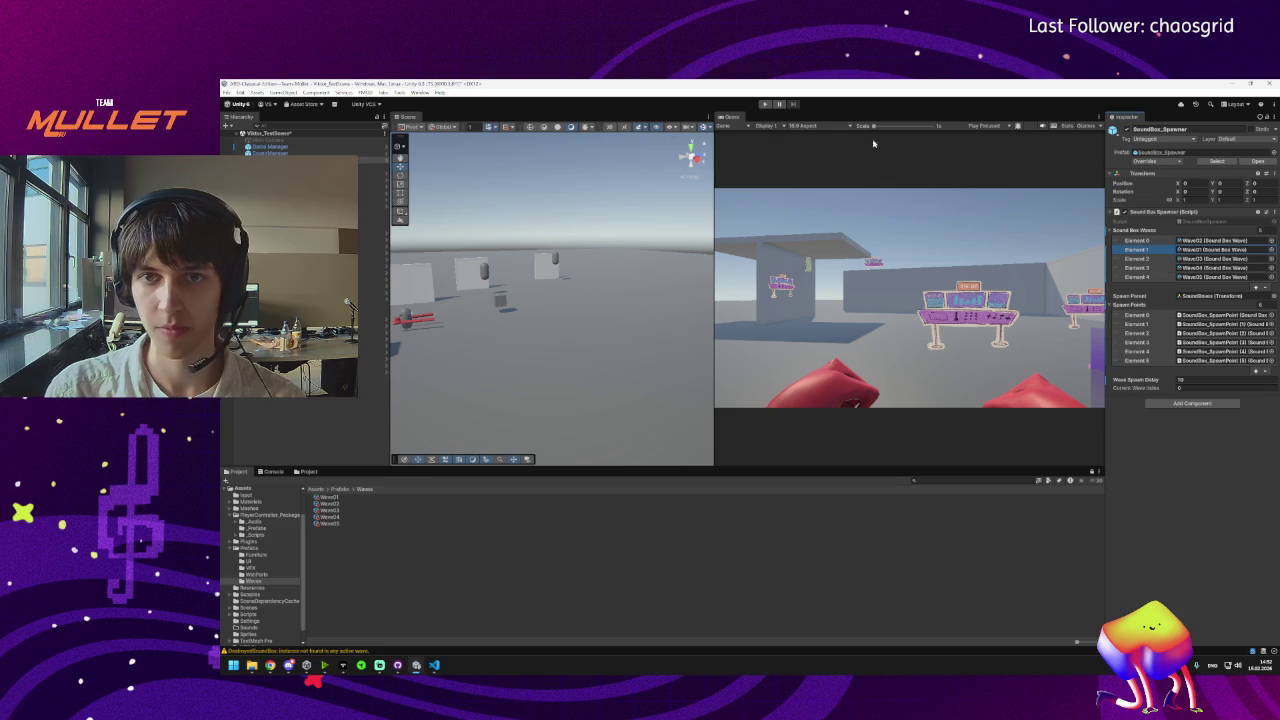
Play-test the reordered waves, punching cubes until Current Wave Index reaches 2, then stop.
click(764, 105)
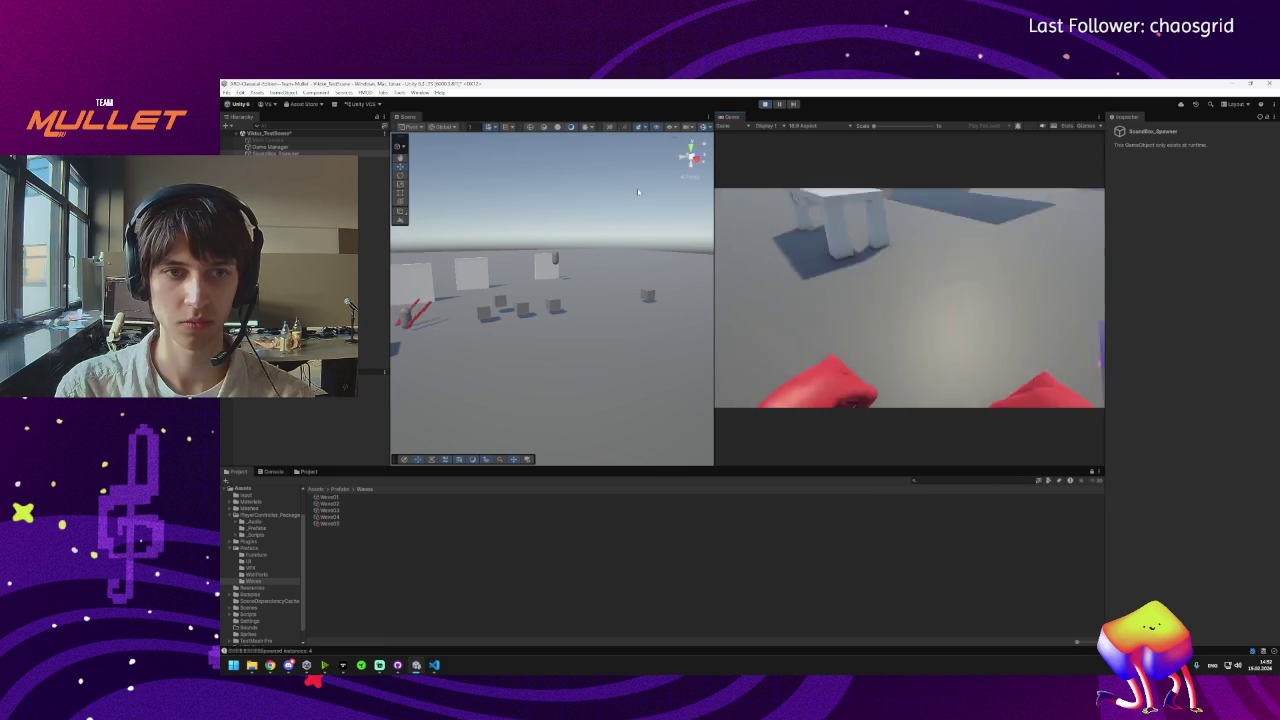
click(277, 152)
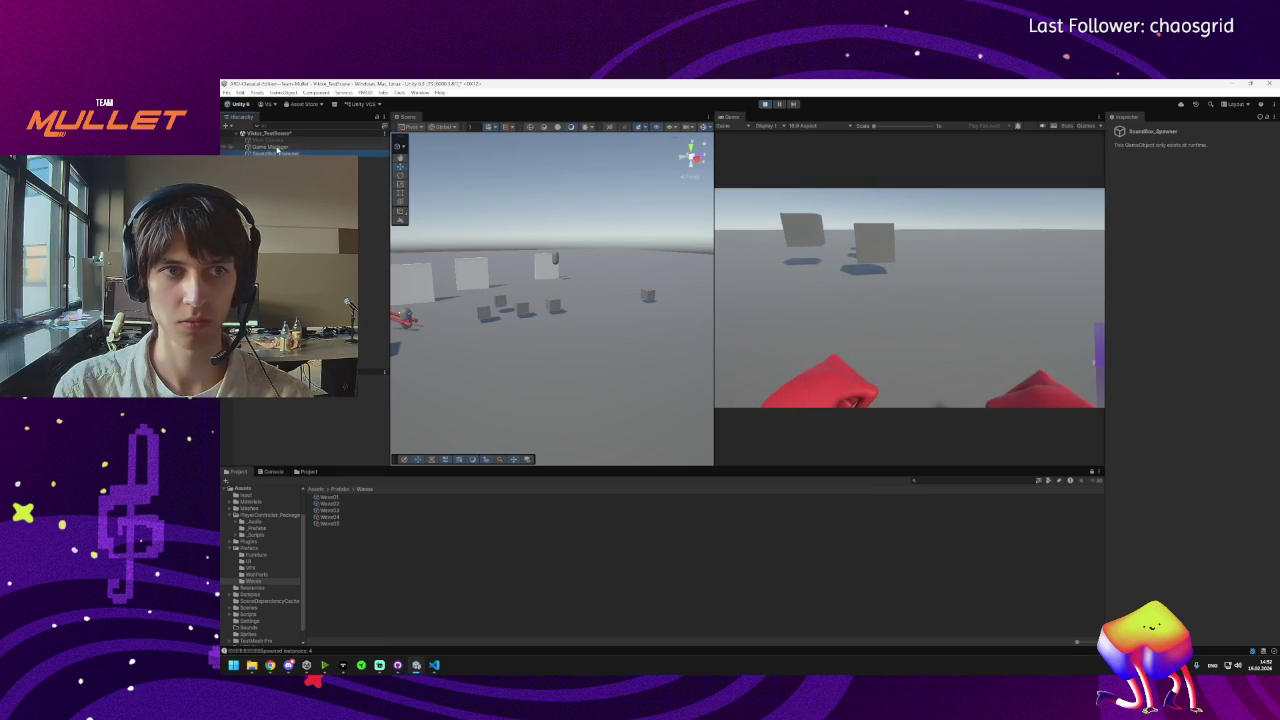
click(277, 159)
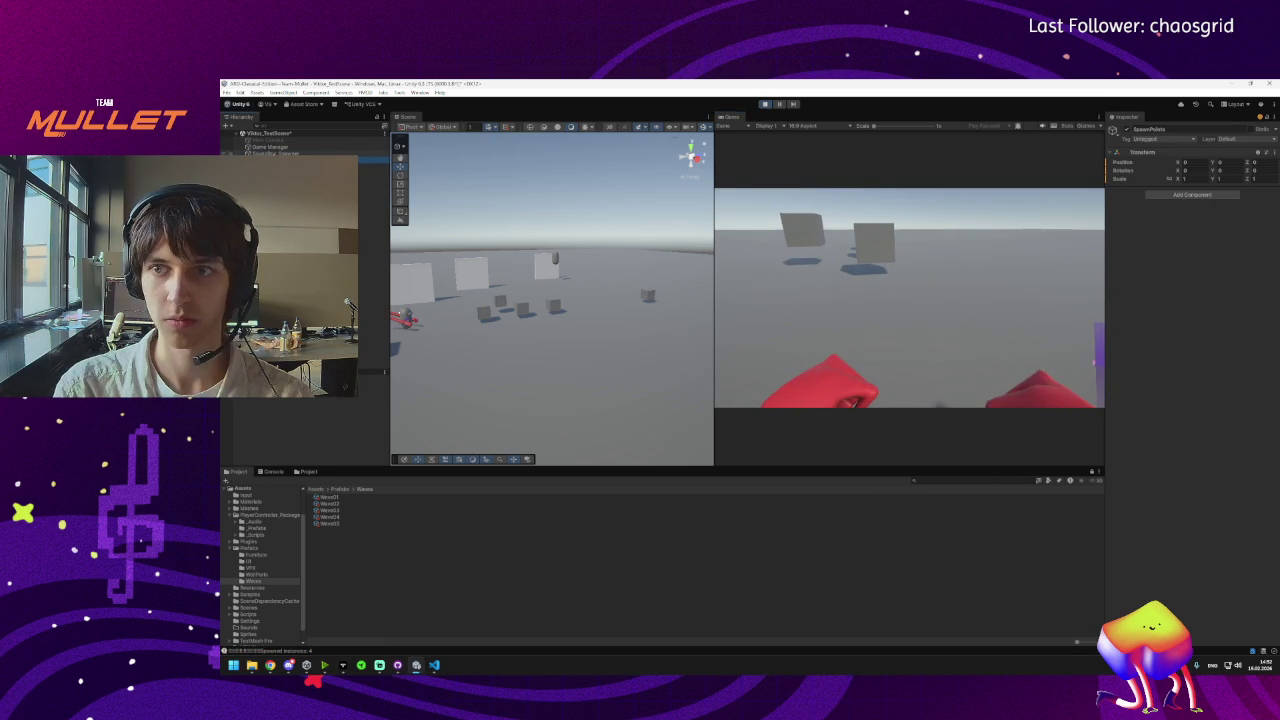
click(277, 152)
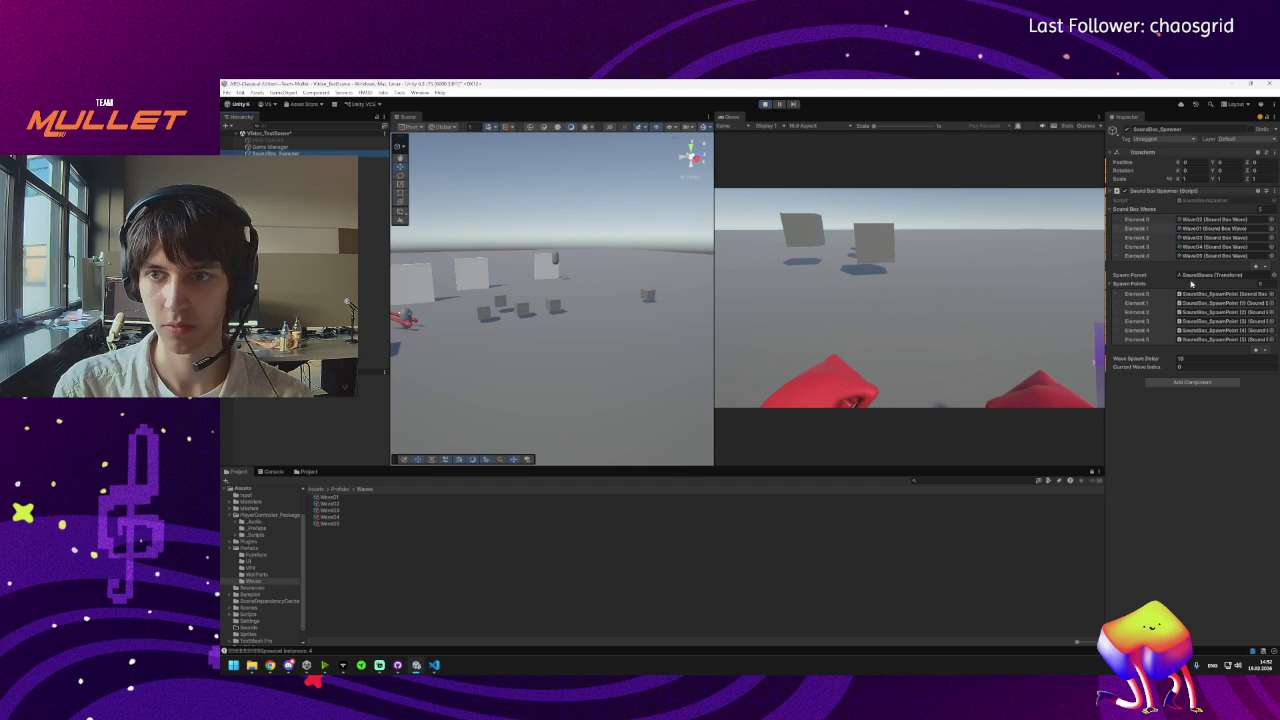
click(900, 300)
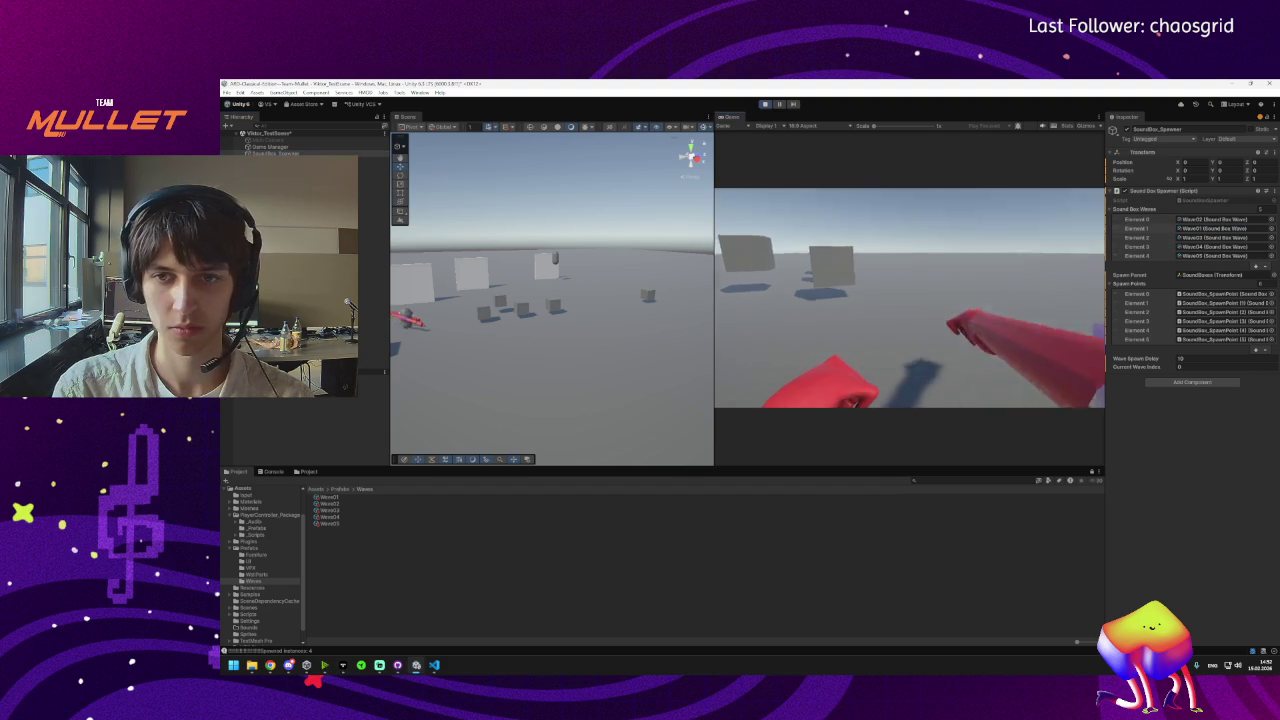
key(w)
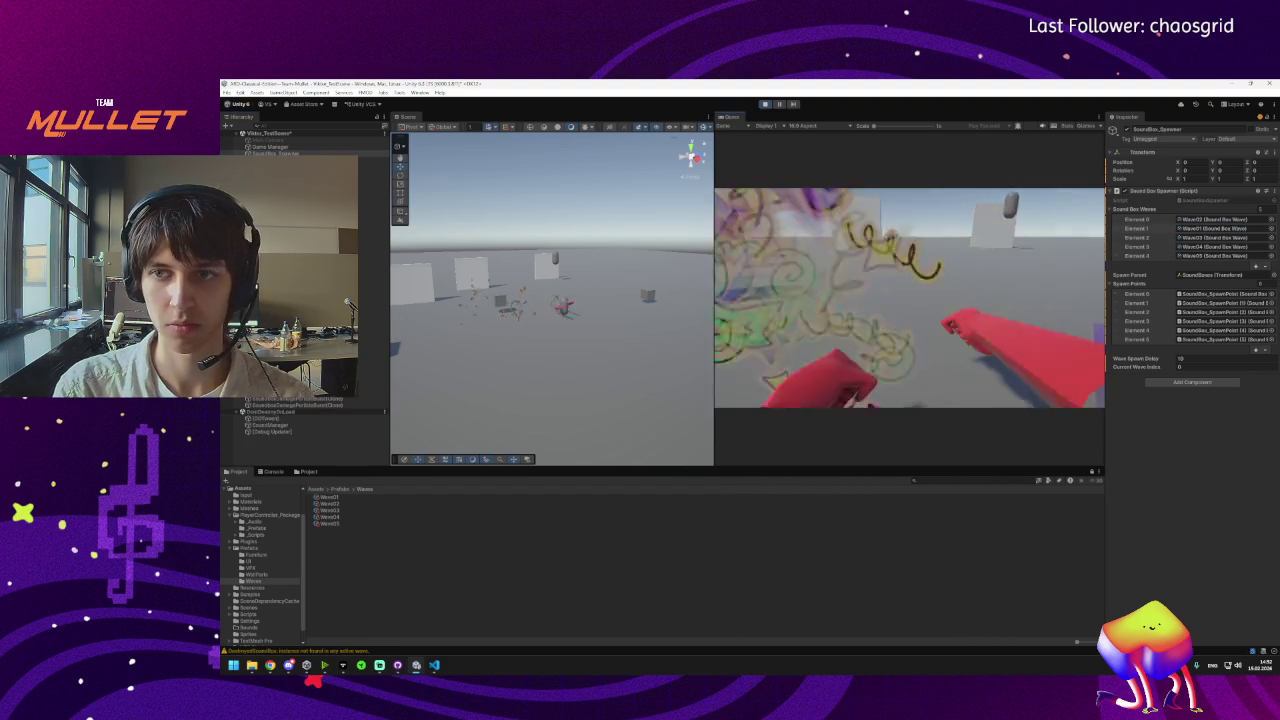
key(w)
click(910, 298)
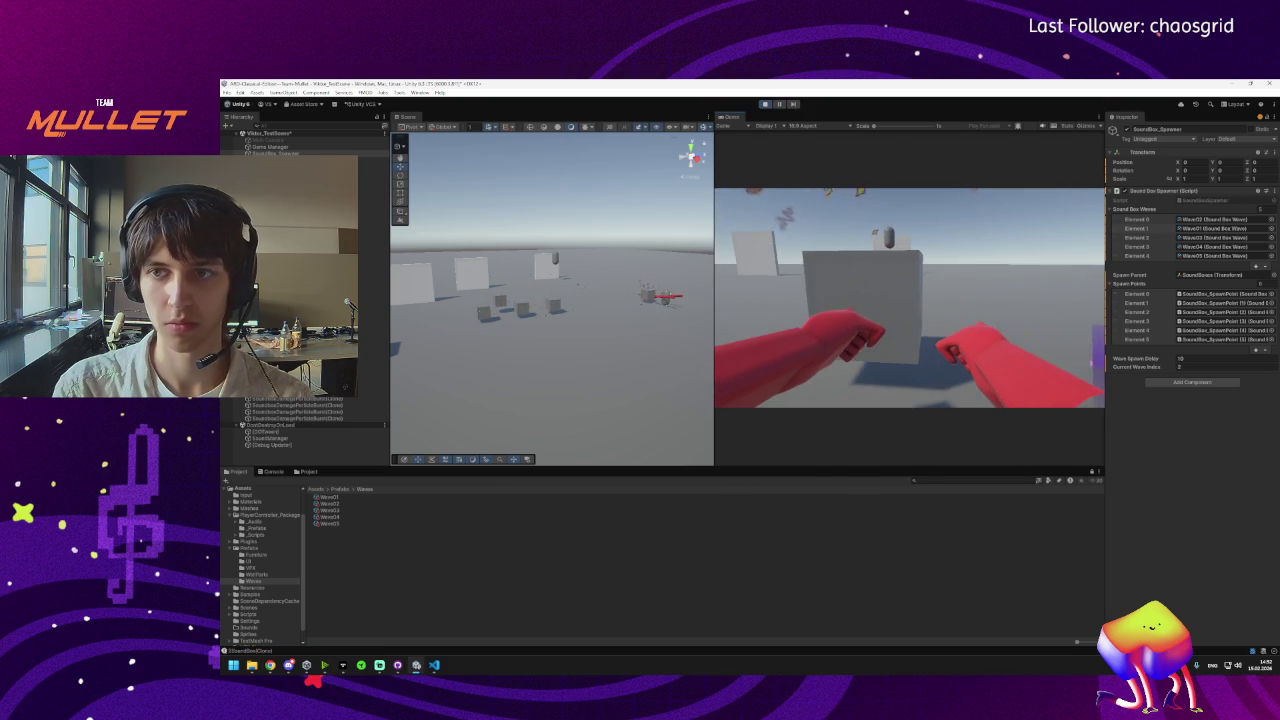
key(super)
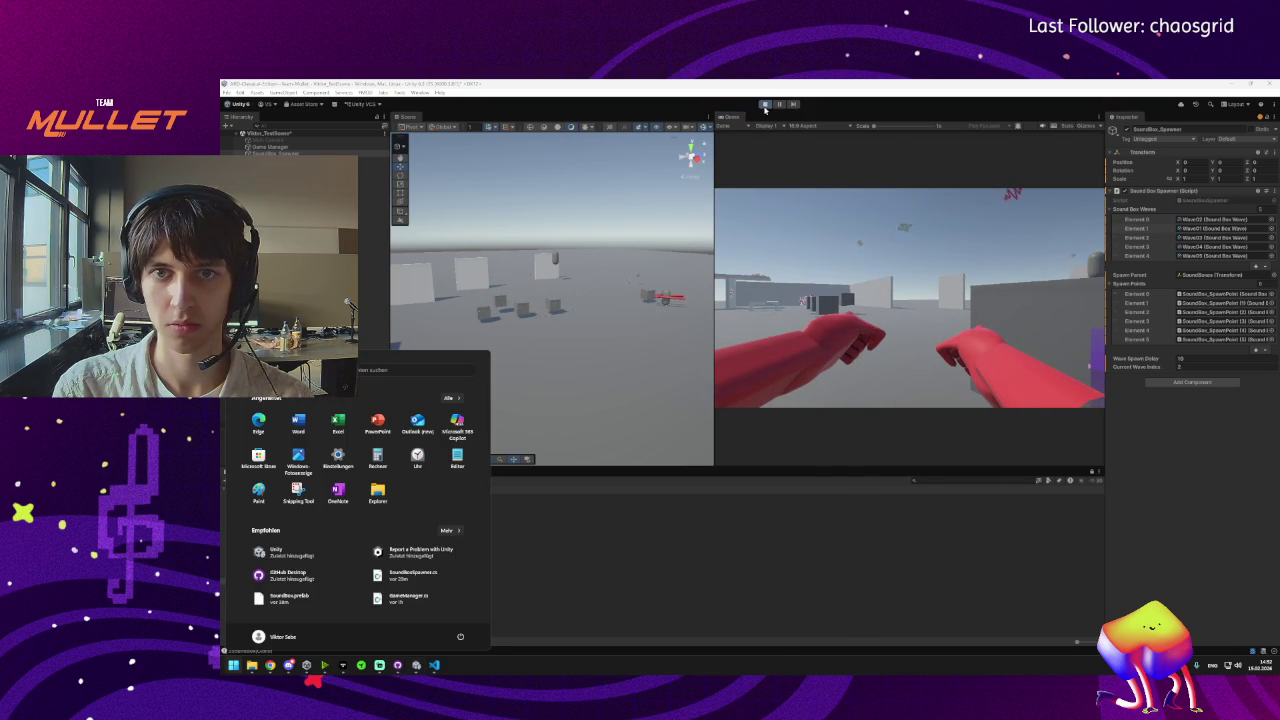
click(766, 105)
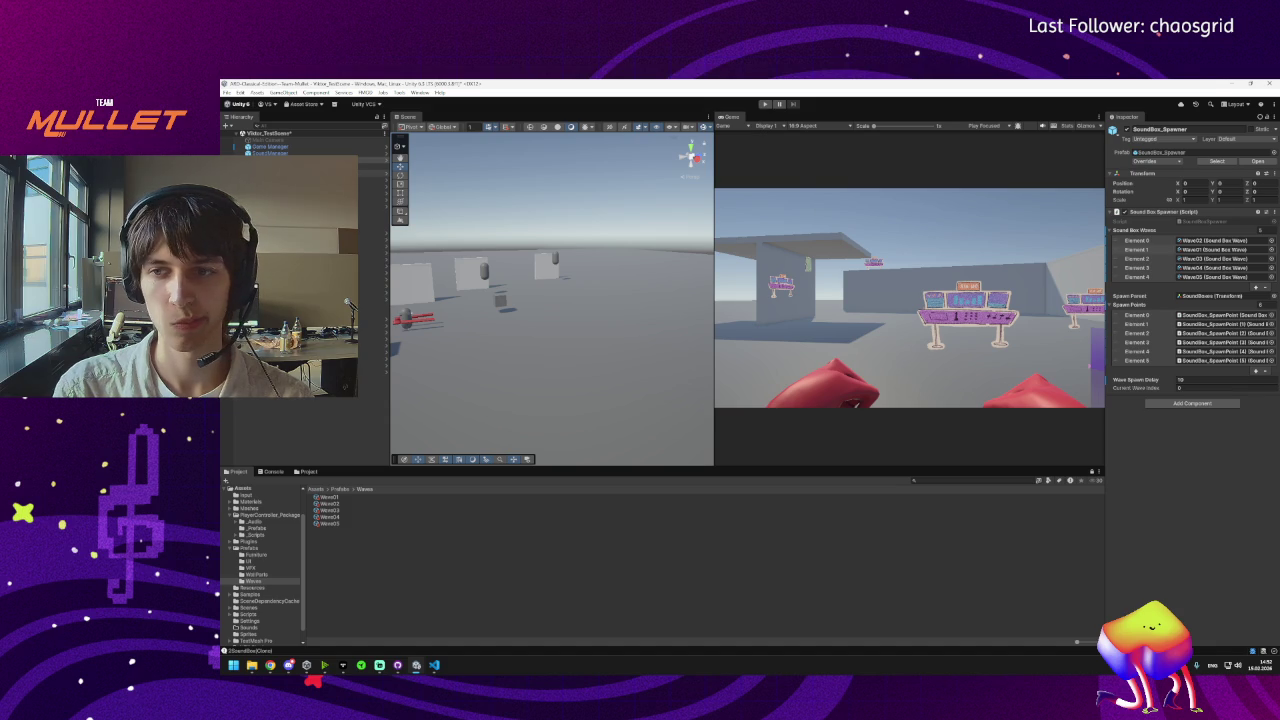
Remove Wave01's third sound box and third spawn position.
click(1205, 250)
click(329, 498)
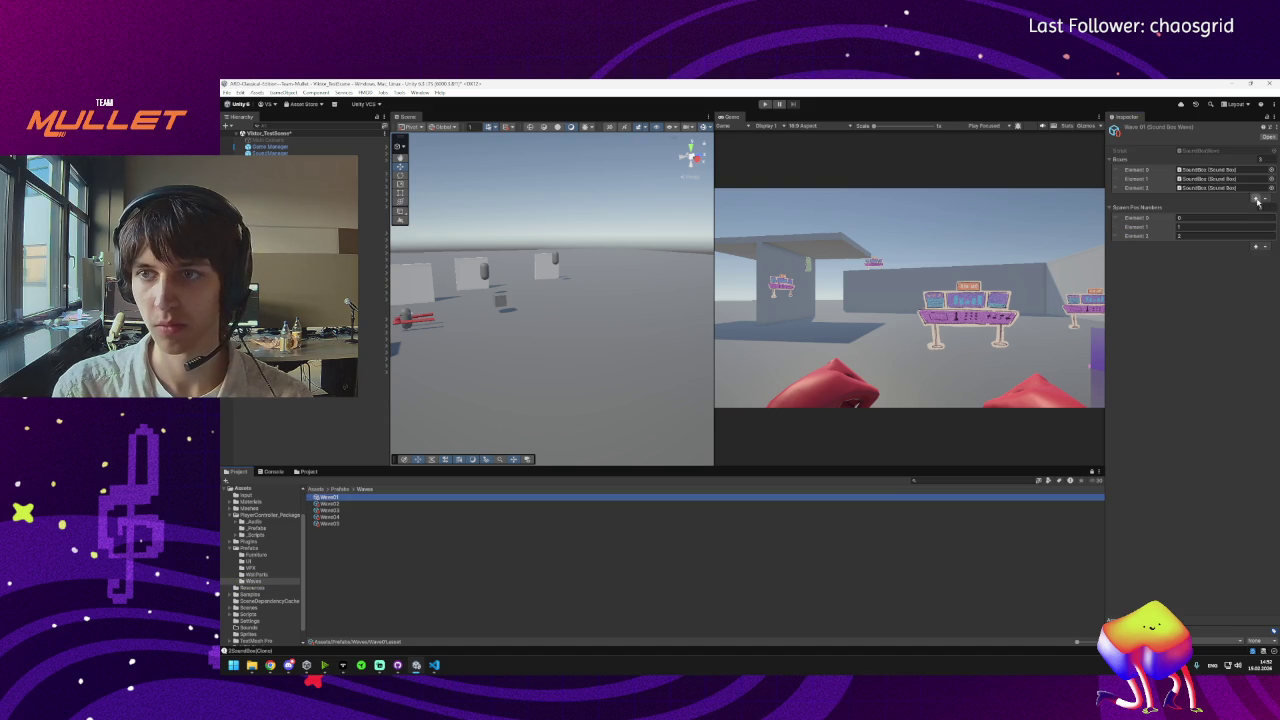
click(1263, 200)
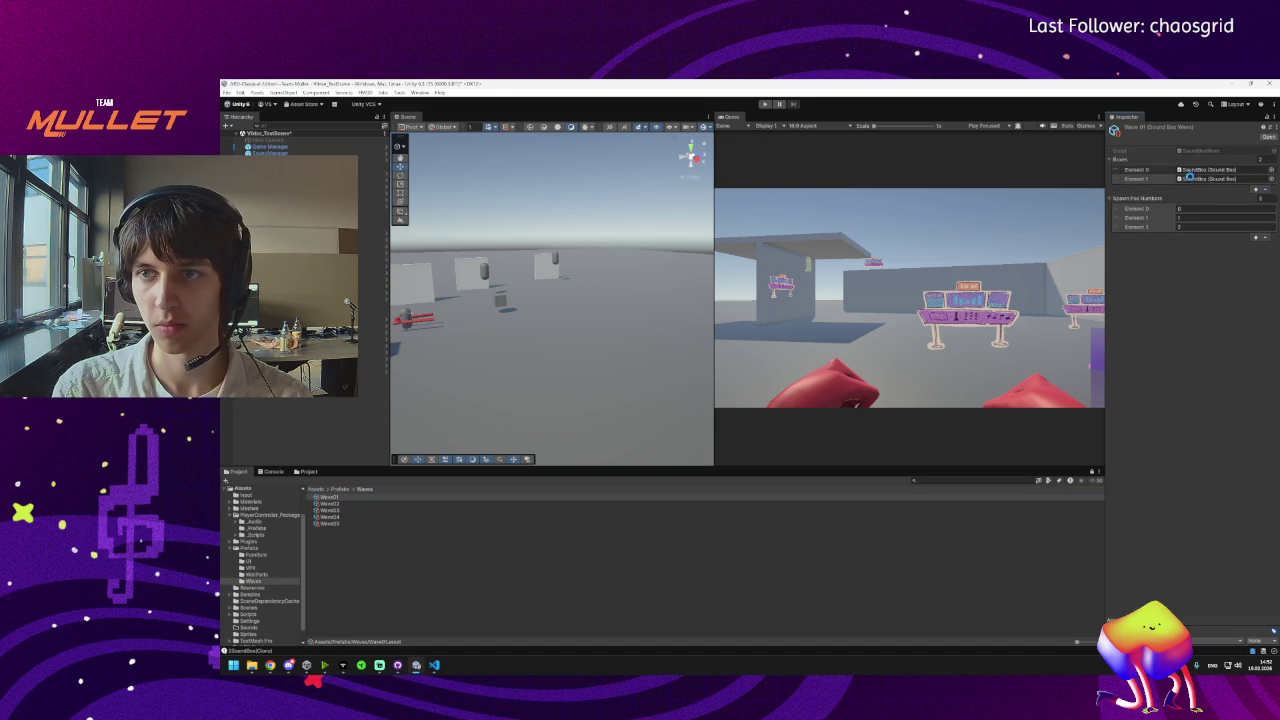
click(1263, 239)
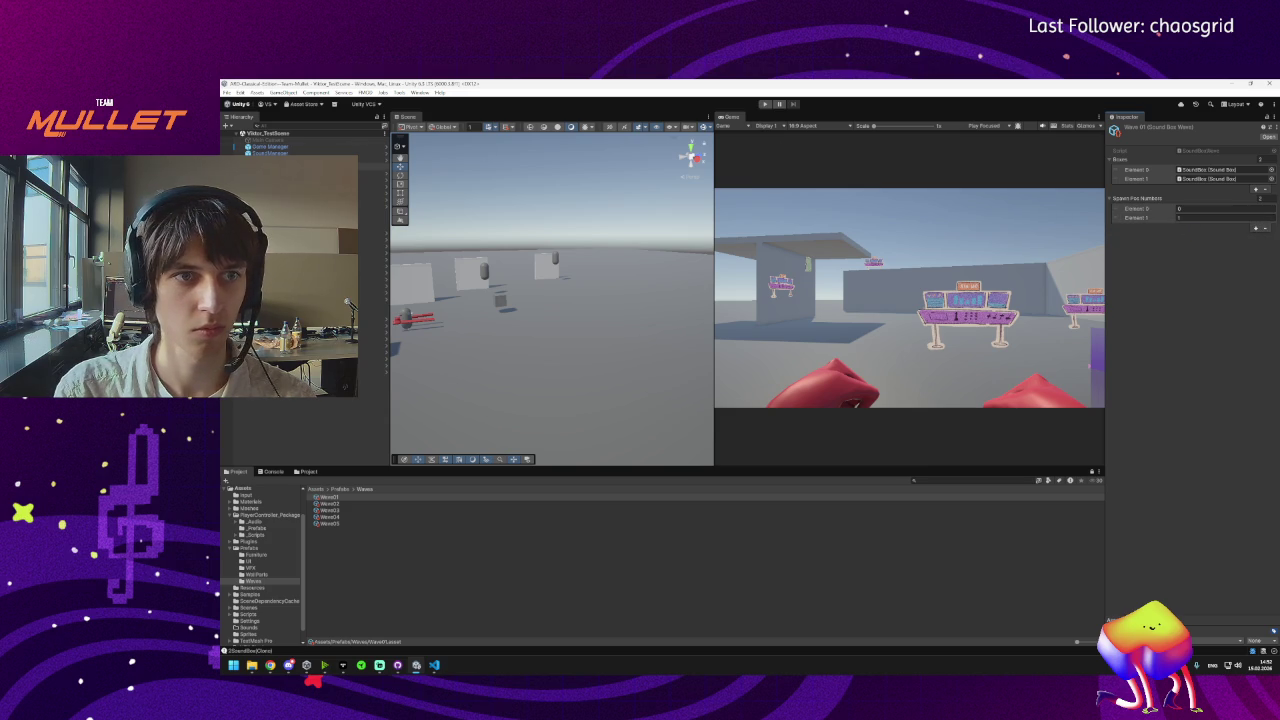
click(370, 186)
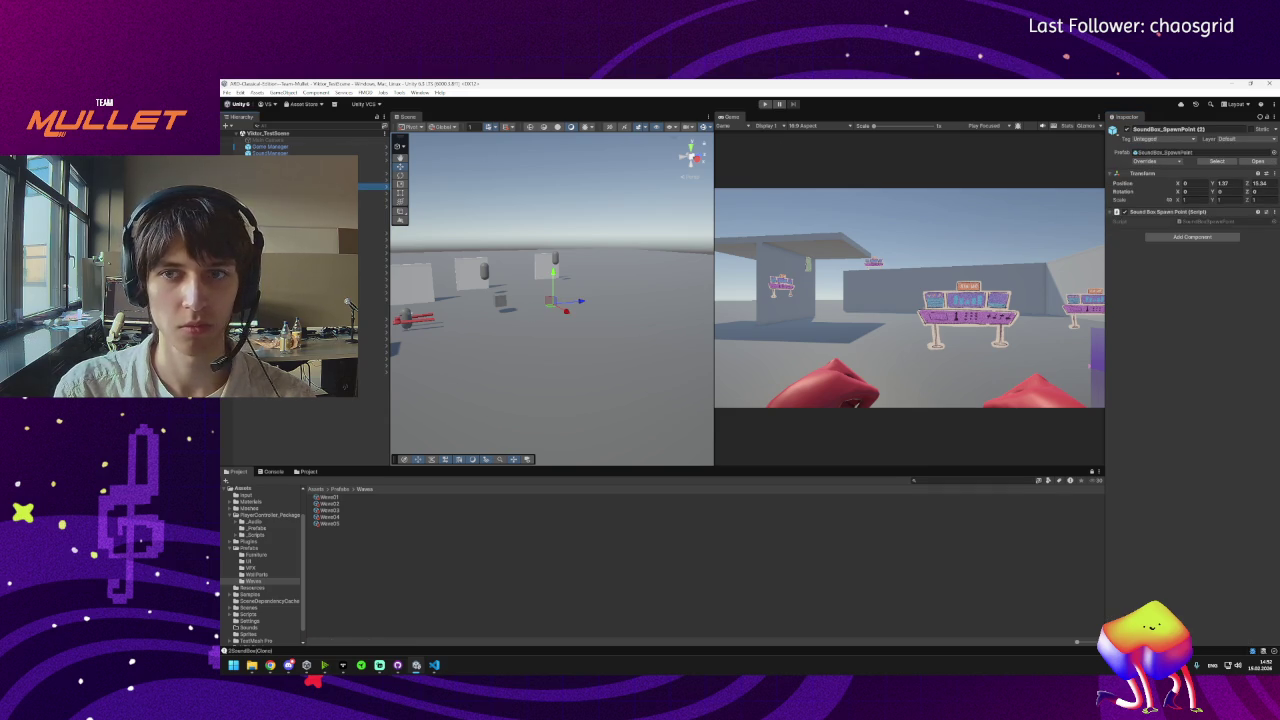
click(322, 497)
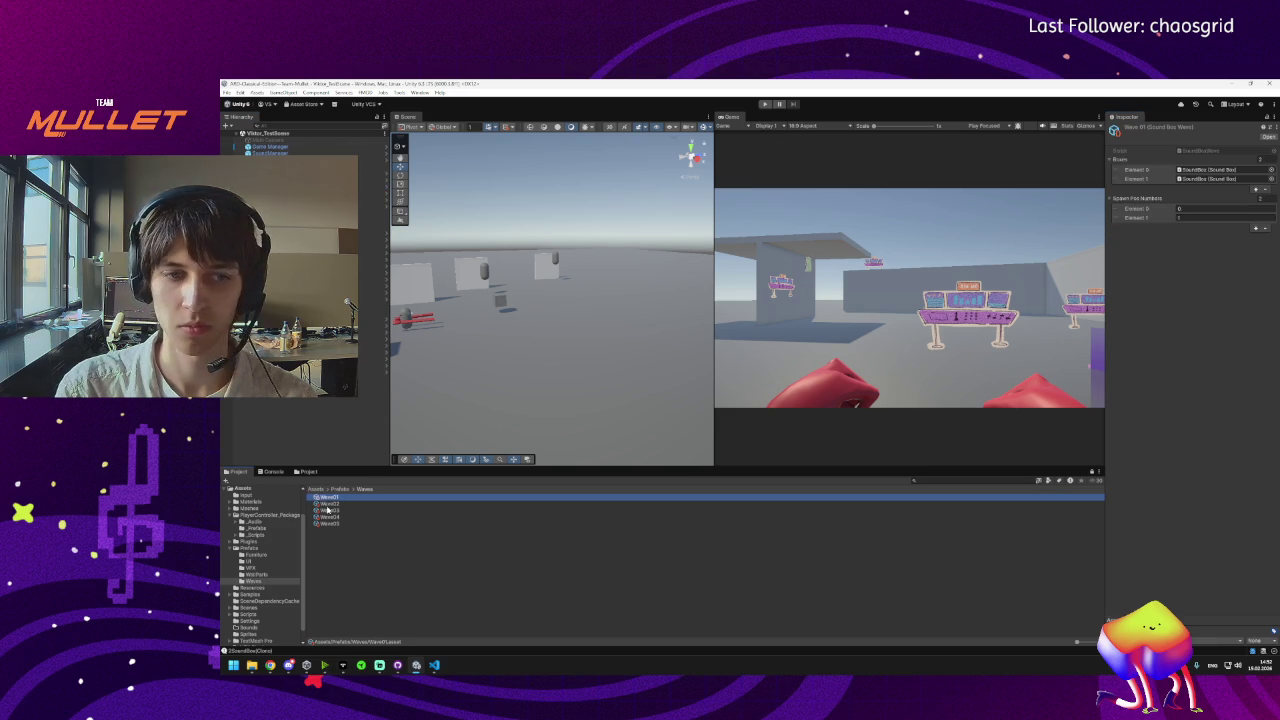
Trim Wave02 to three boxes with spawn position number 2, then reselect SoundBox_Spawner.
click(330, 503)
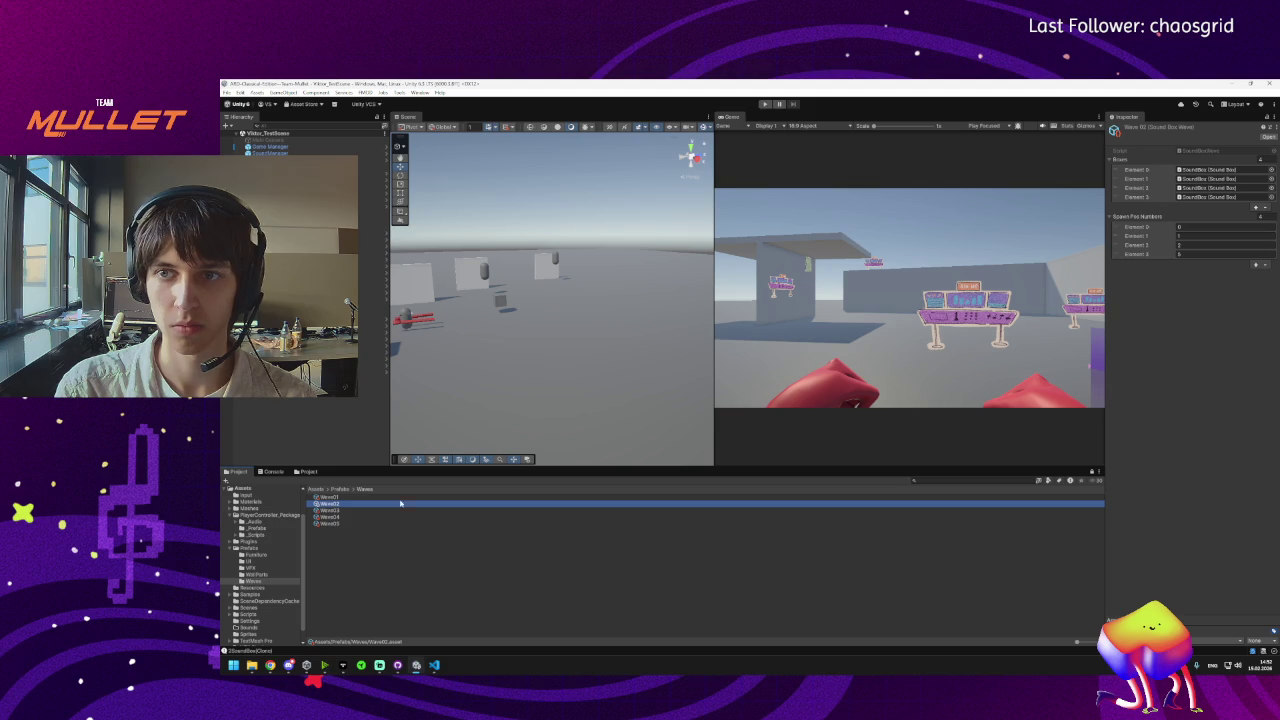
click(1265, 206)
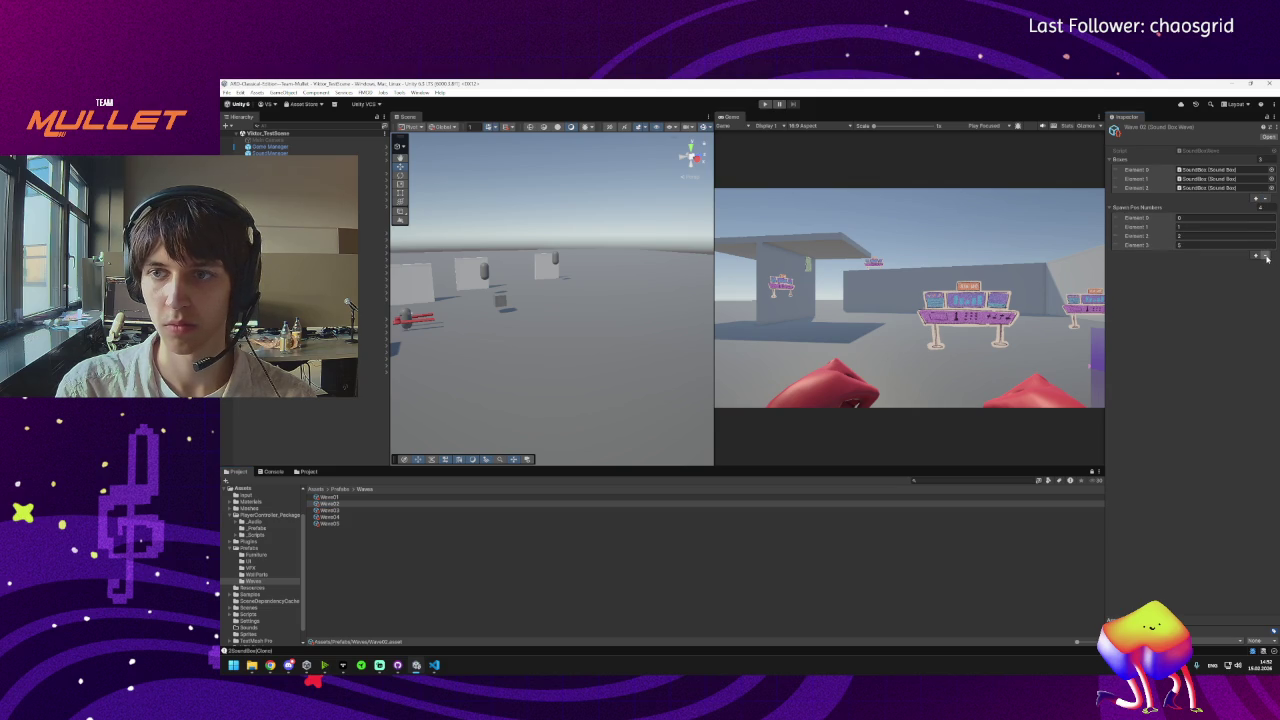
click(1155, 236)
click(1265, 255)
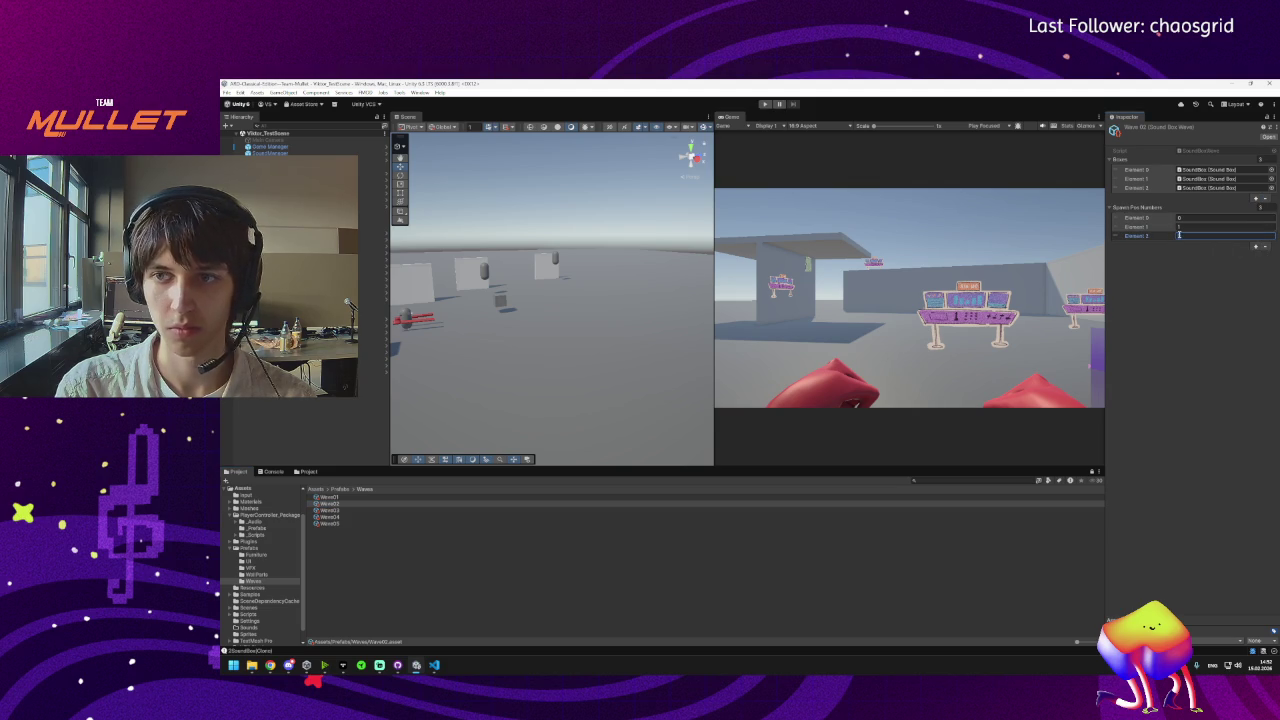
text(2)
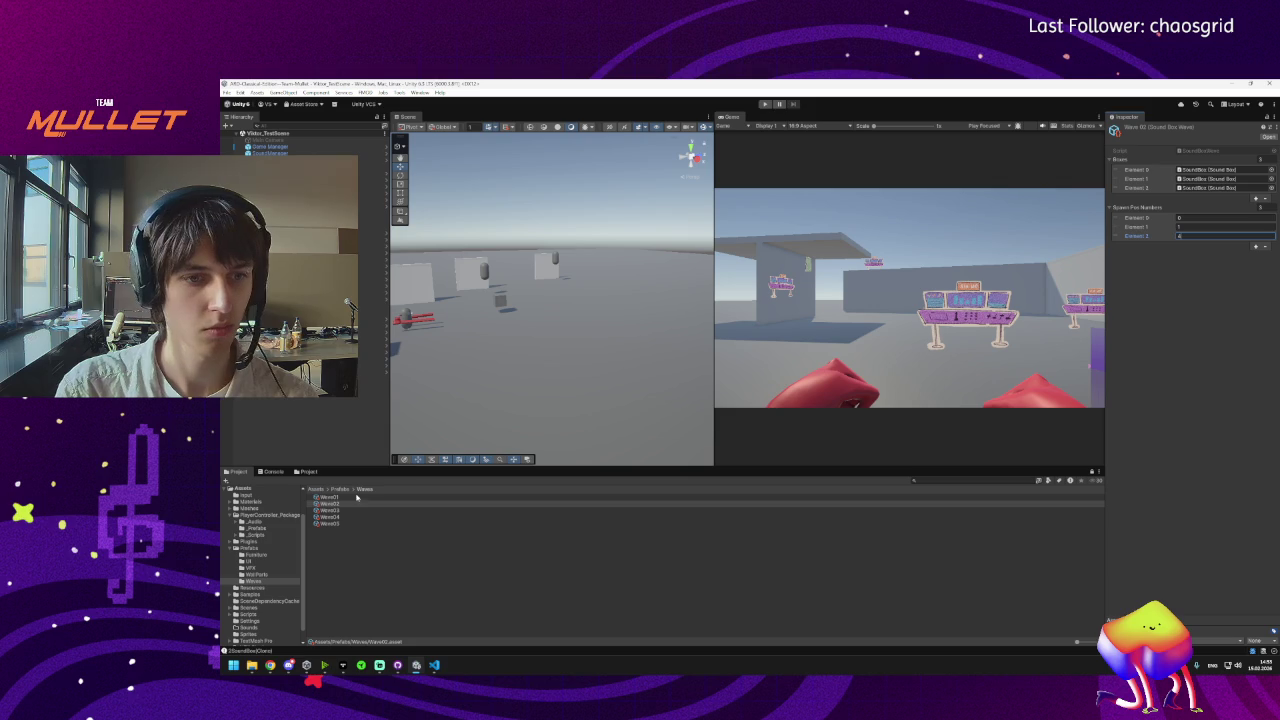
click(328, 511)
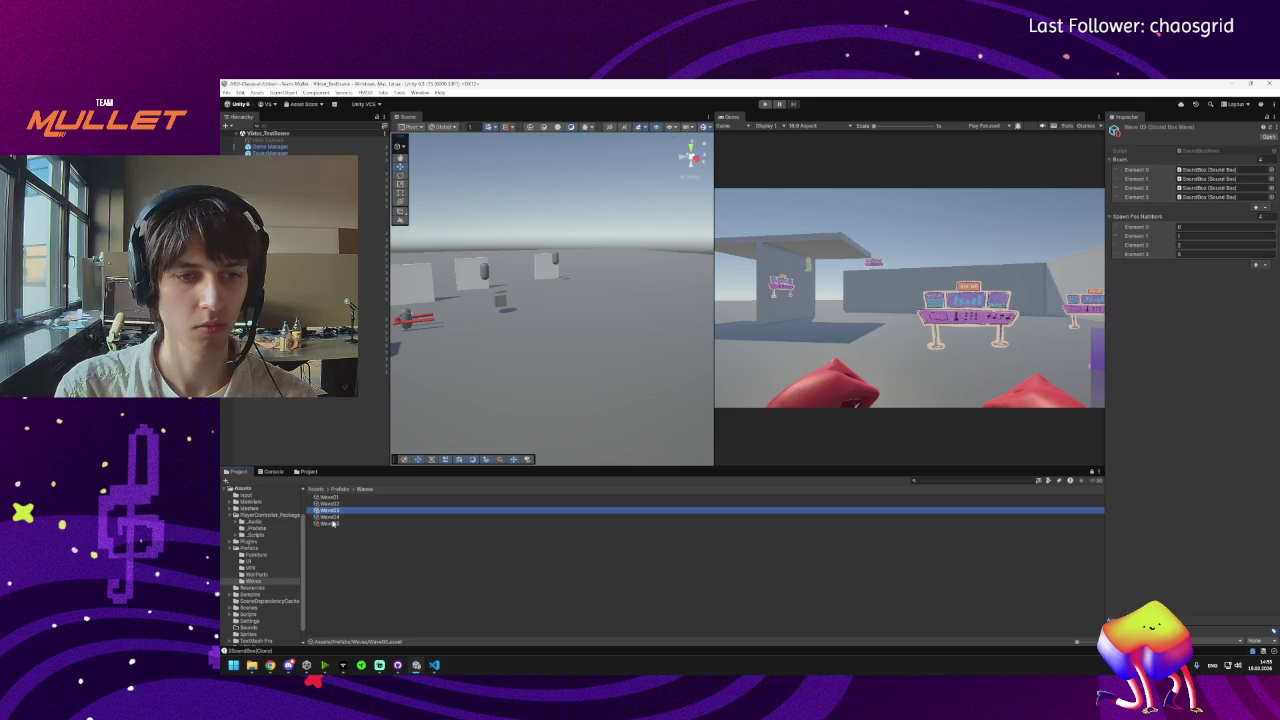
click(372, 160)
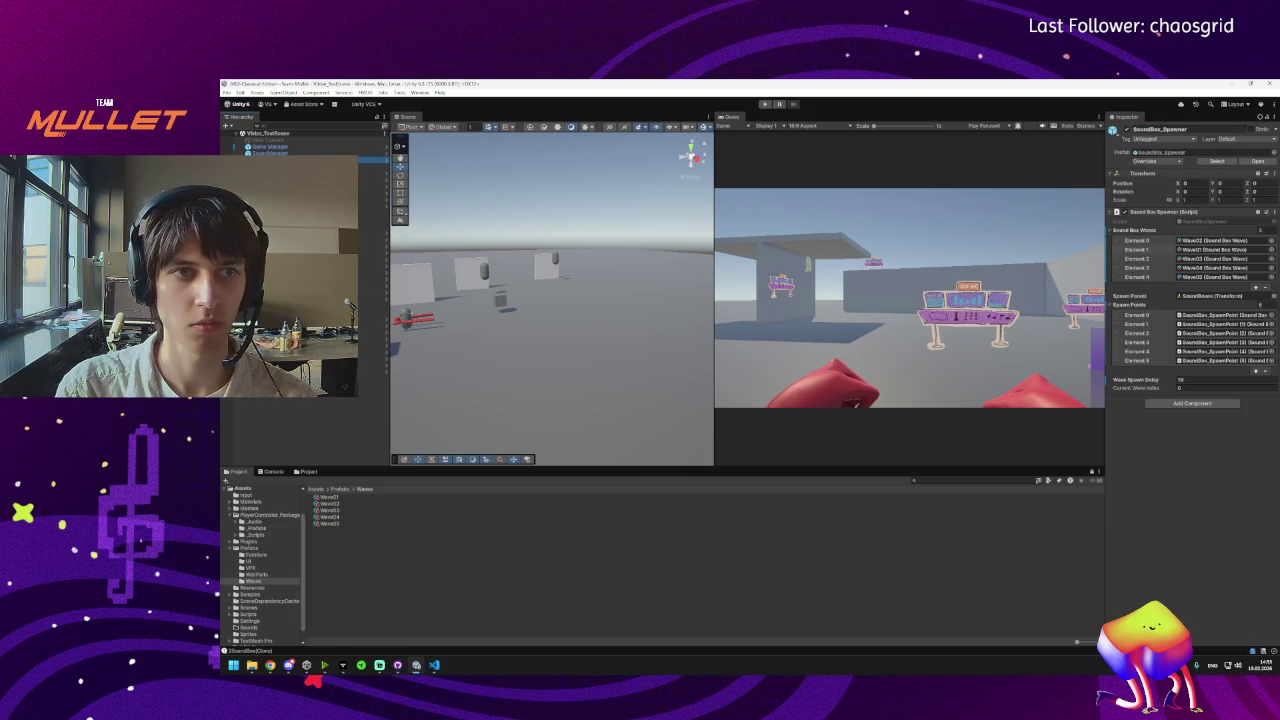
Trim the spawner's waves to Wave01, Wave02 and Wave03 in that order, then start a play test.
click(1265, 287)
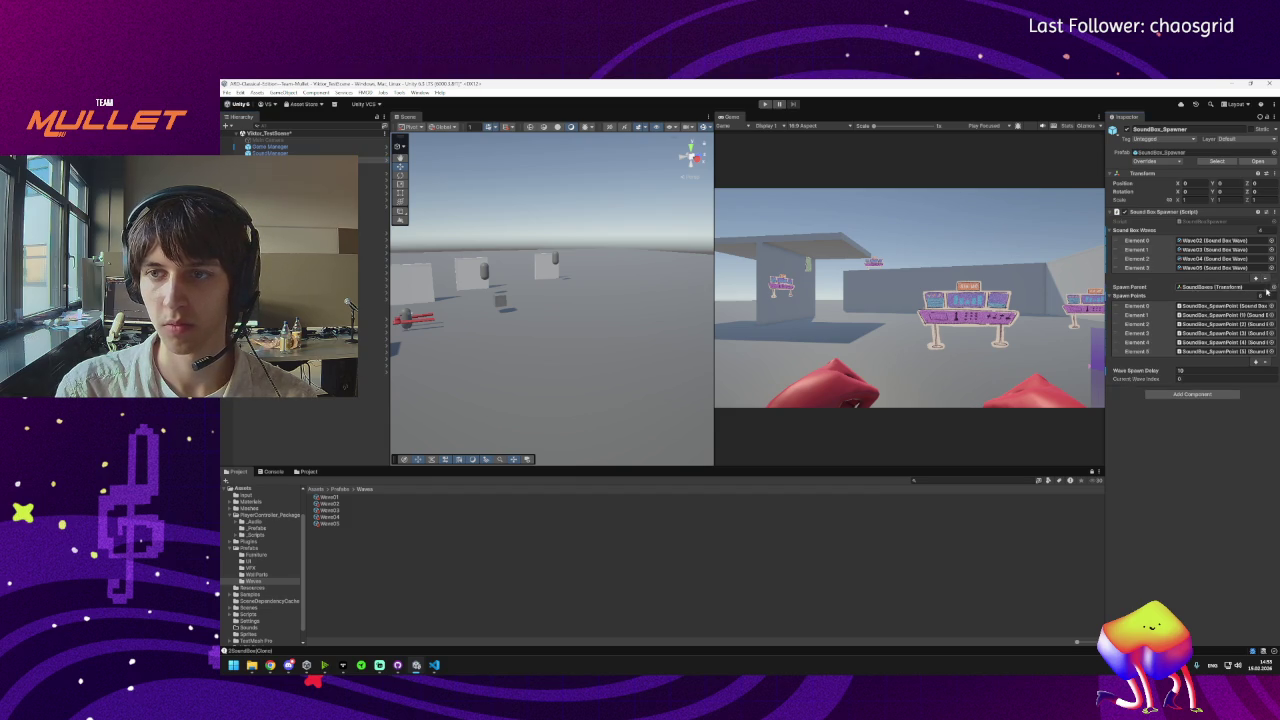
click(1266, 284)
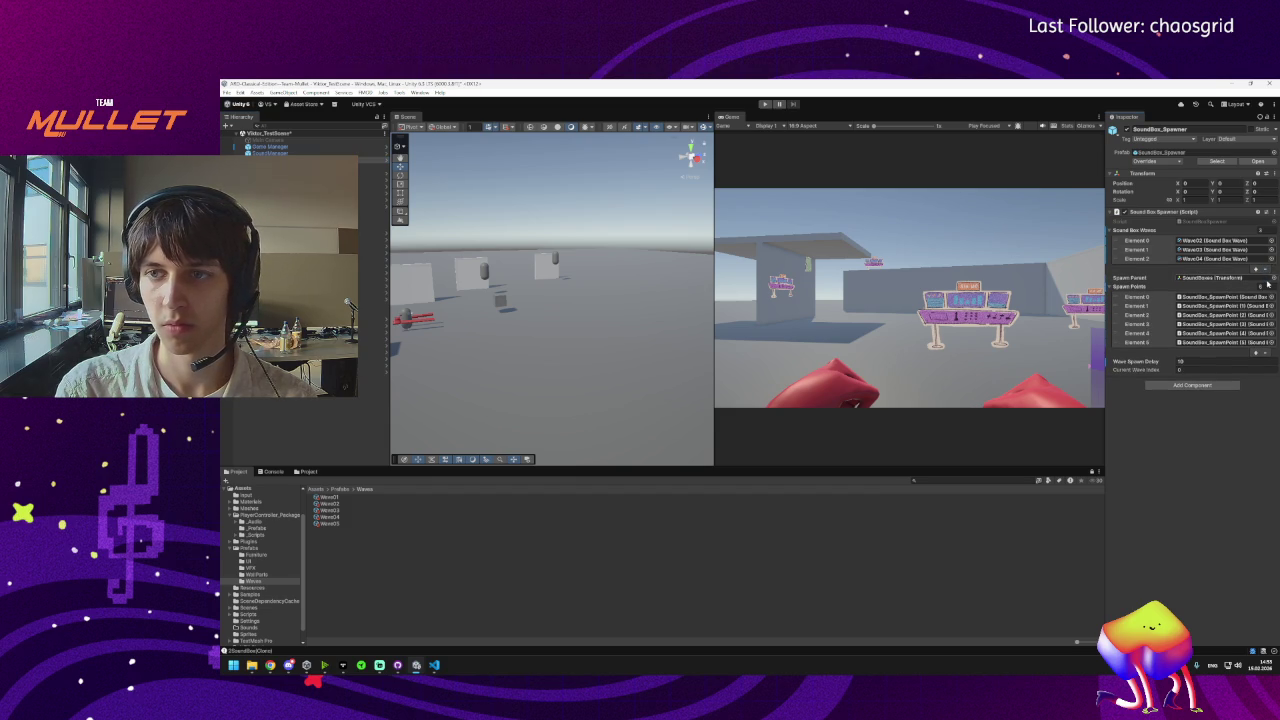
click(1200, 241)
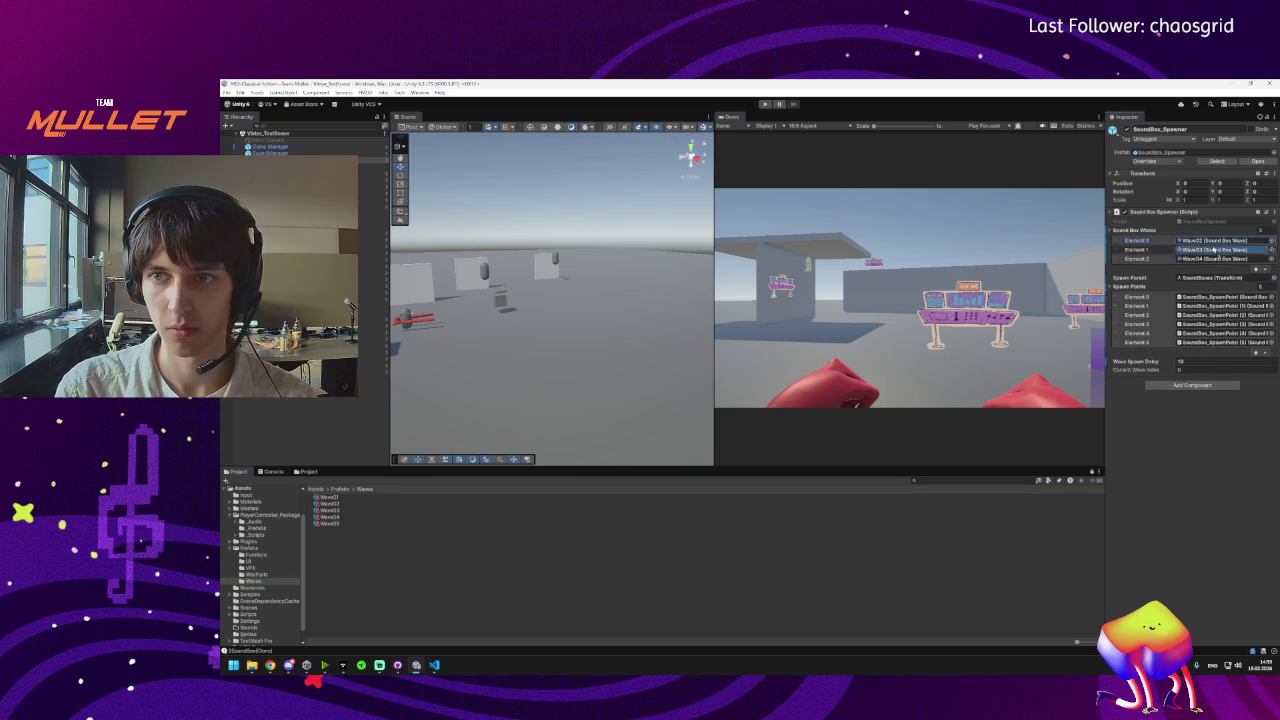
drag(1211, 248, 1211, 244)
drag(1116, 260, 1116, 252)
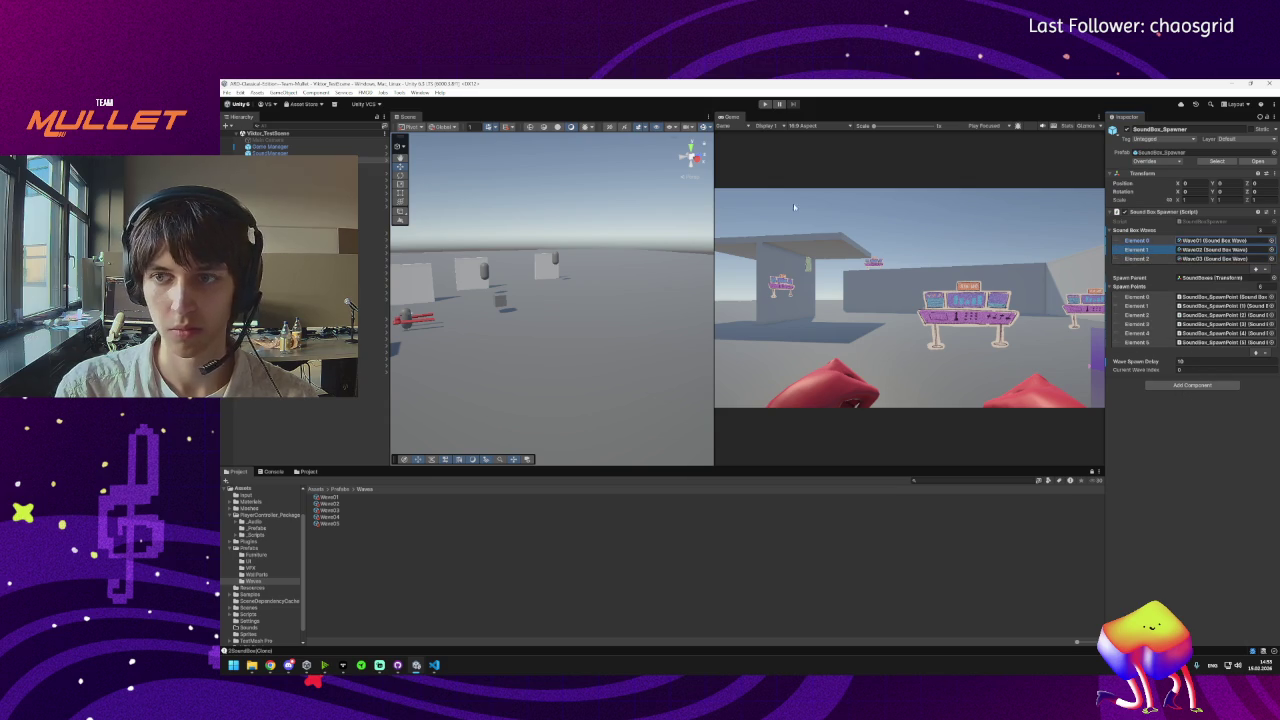
click(765, 104)
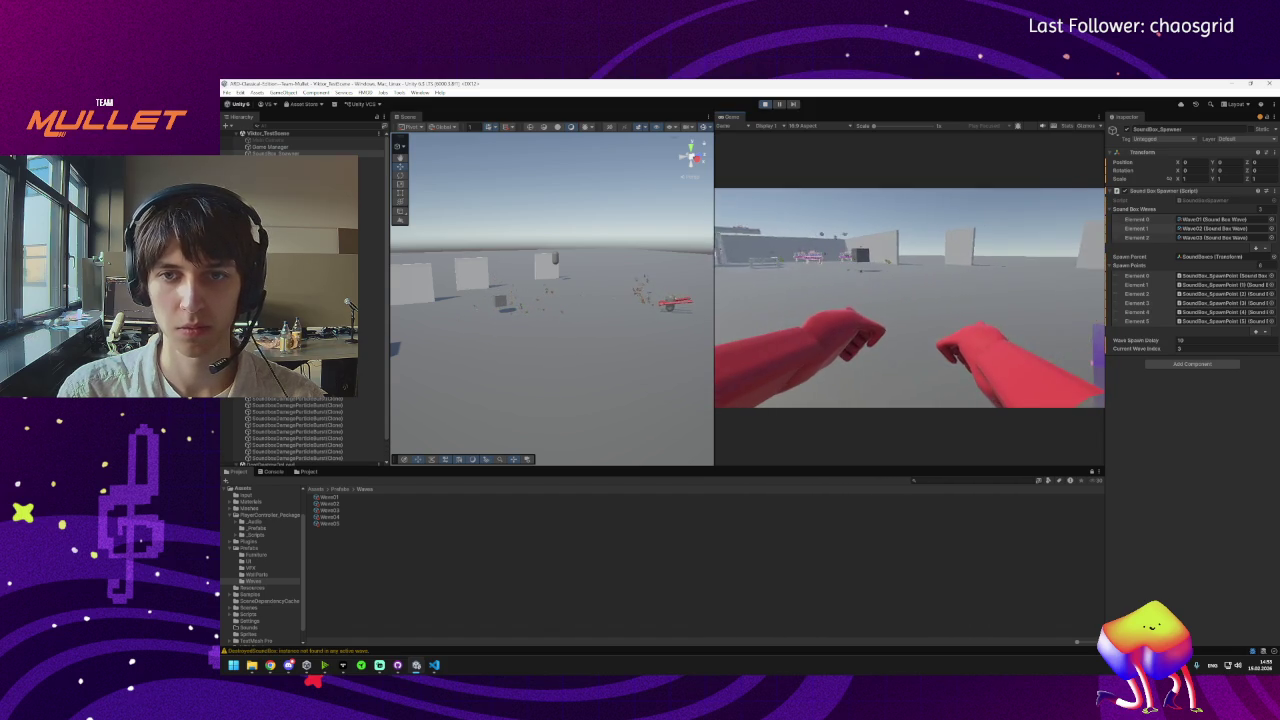
Stop the play test and look through the Wave02, Wave03 and Wave04 assets.
key(super)
click(765, 104)
click(345, 503)
click(344, 510)
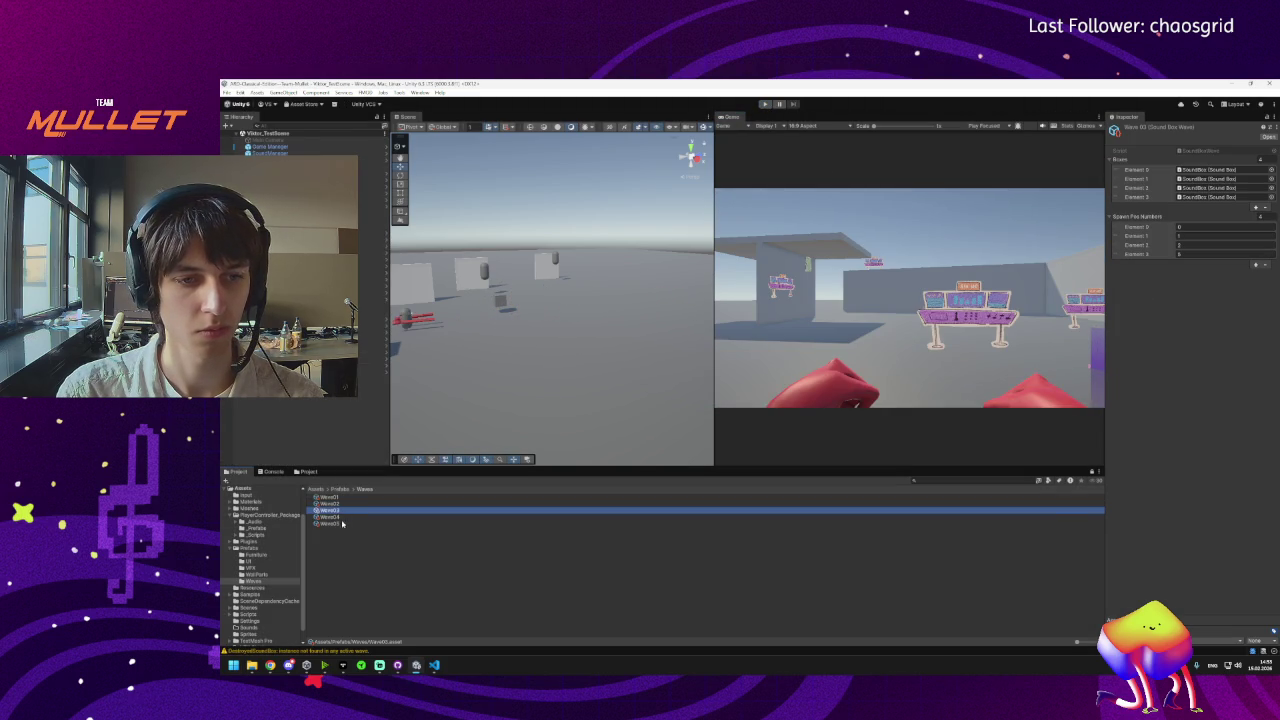
click(339, 517)
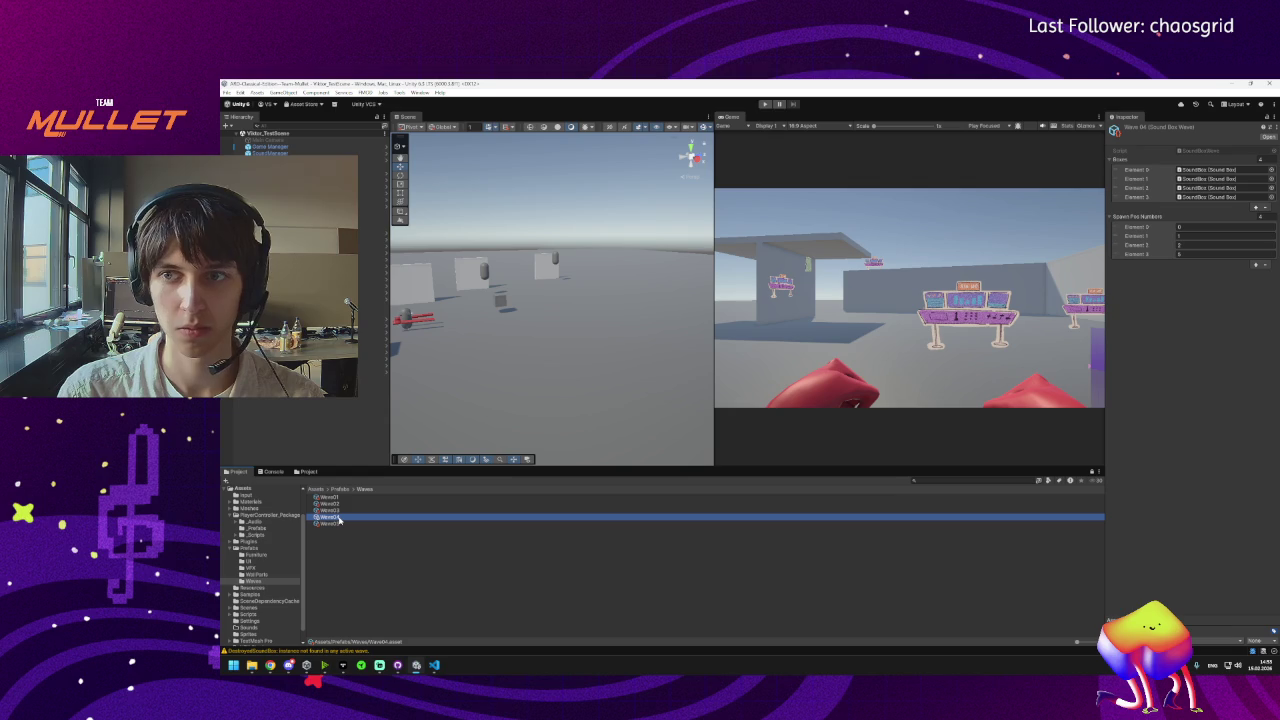
key(Up)
key(Up)
click(347, 520)
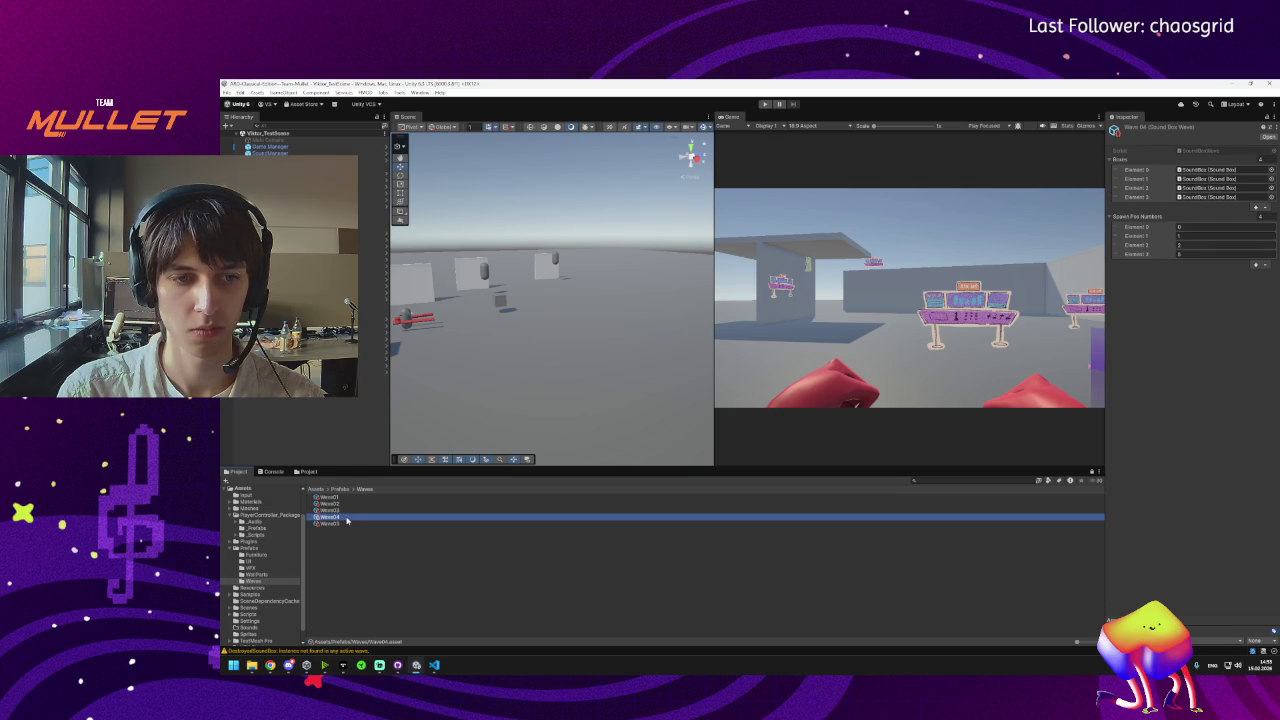
Duplicate Wave01, assign a wave to the spawner's first slot, then delete the Wave01 1 duplicate.
key(Up)
key(Up)
key(Up)
key(ctrl+d)
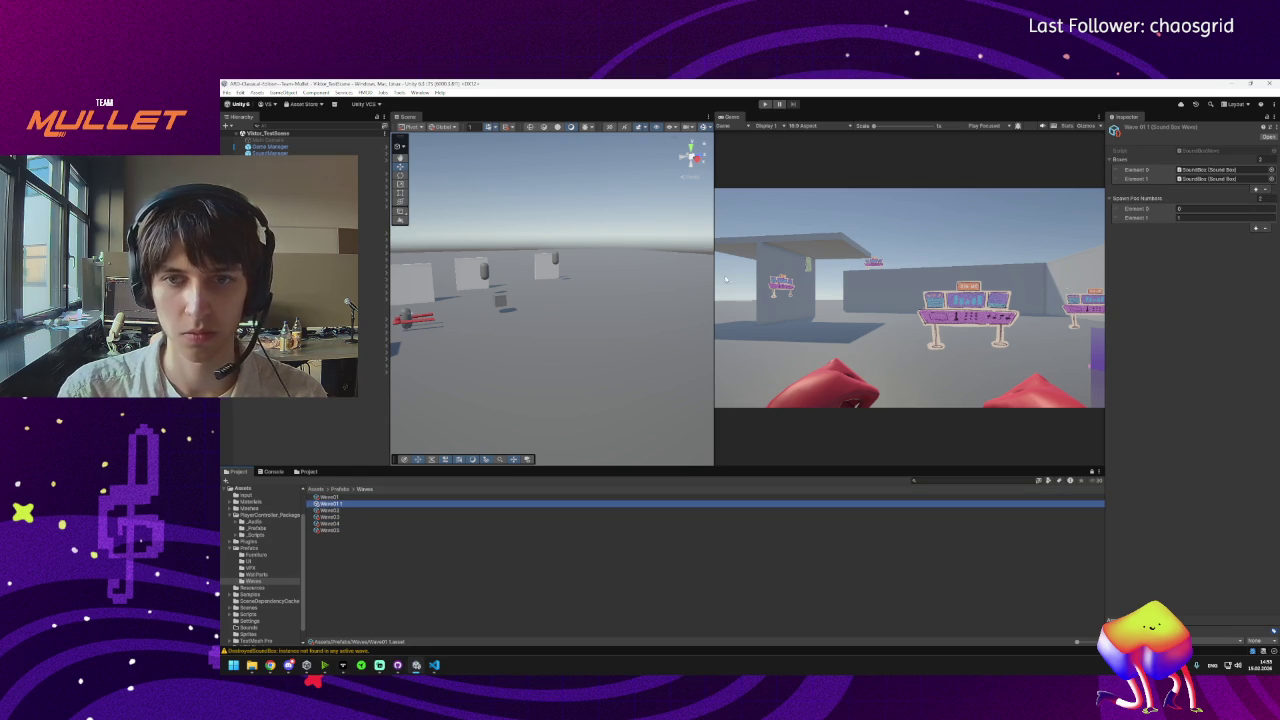
double_click(290, 159)
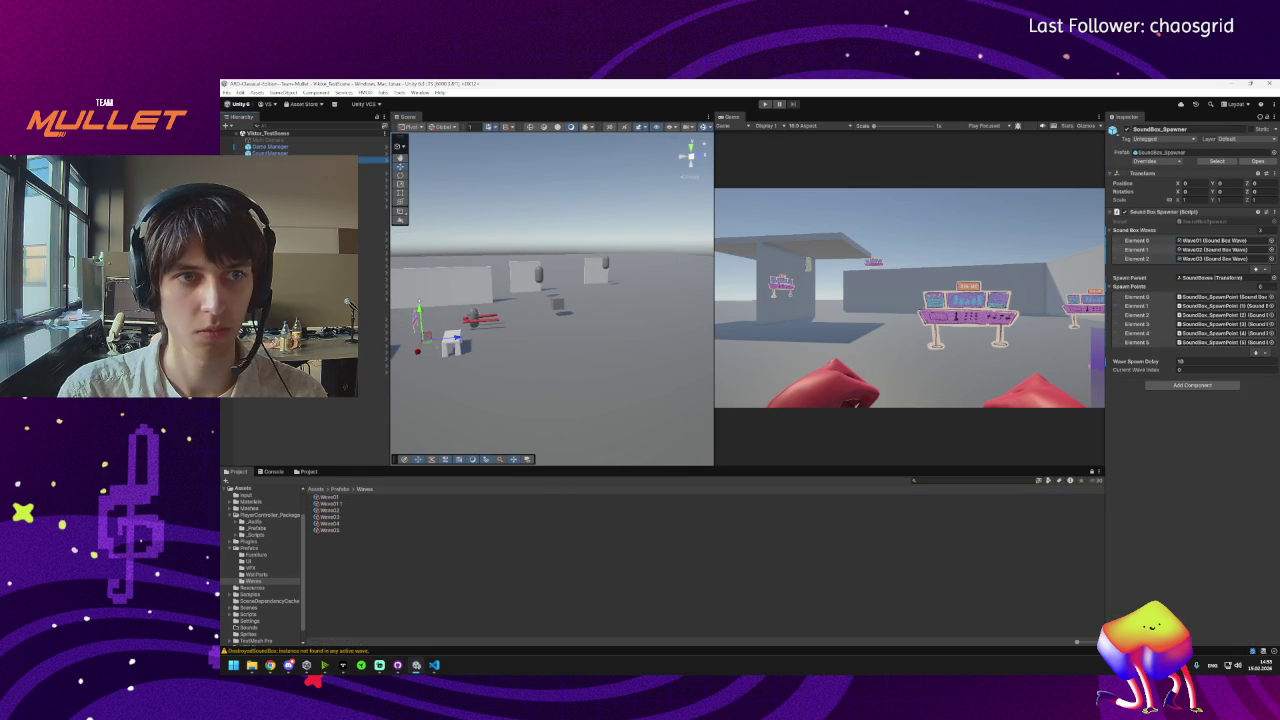
mouse_move(329, 510)
mouse_down()
mouse_move(1200, 276)
mouse_move(1199, 246)
mouse_up()
click(335, 504)
key(Delete)
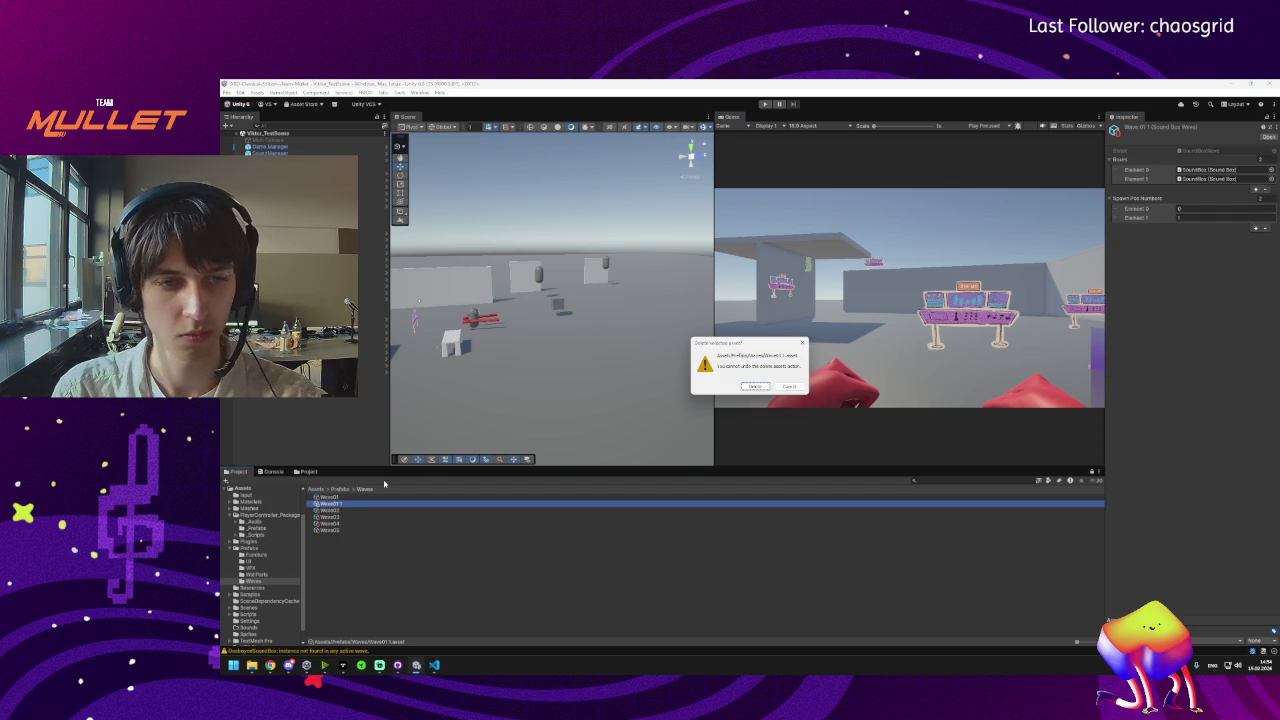
click(790, 388)
Cut Wave05 down to two boxes and two spawn position numbers.
click(337, 521)
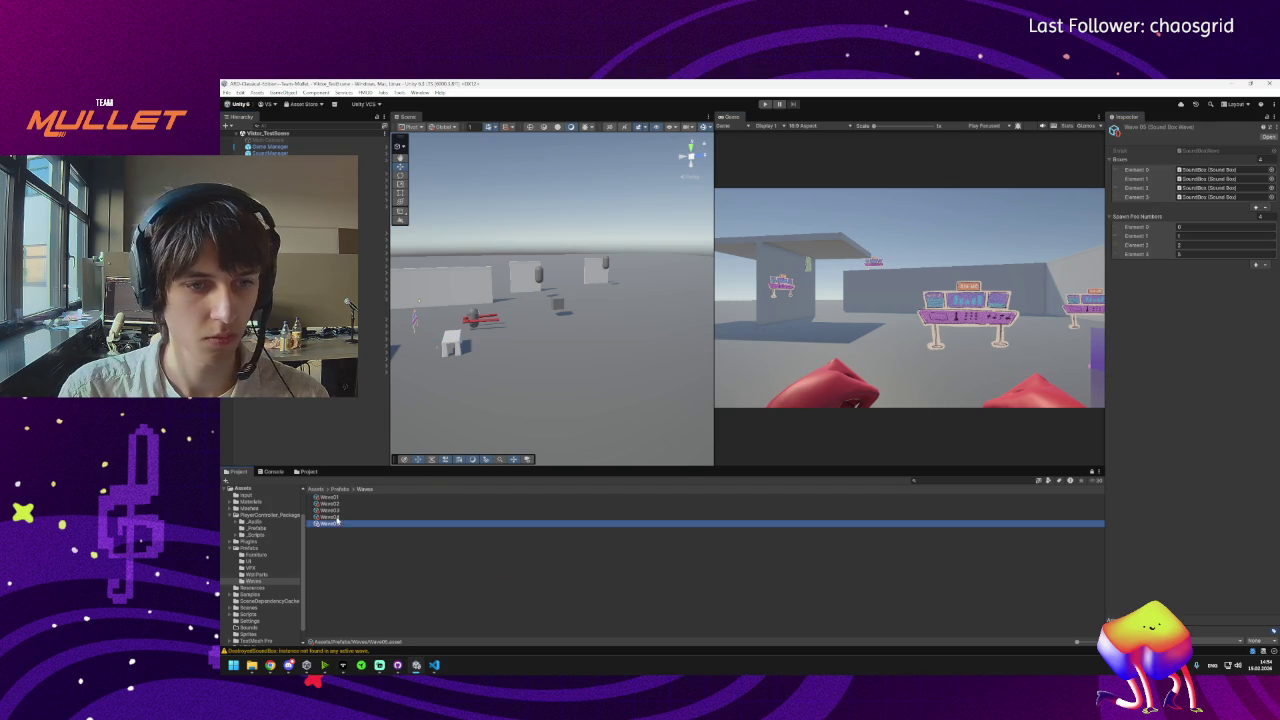
click(1264, 207)
click(1264, 198)
click(1265, 246)
click(1264, 238)
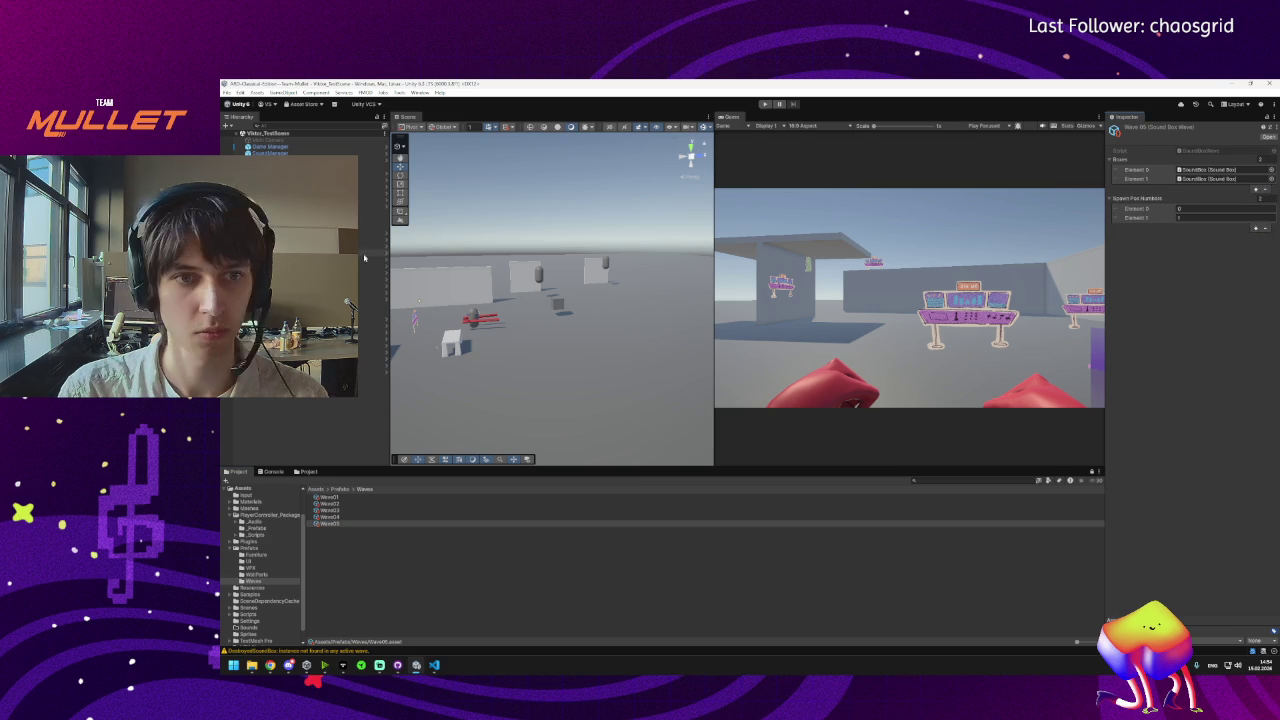
Put Wave05 into the spawner's third wave slot and start a new play test.
click(280, 162)
mouse_move(330, 522)
mouse_down()
mouse_move(496, 504)
mouse_move(1205, 260)
mouse_up()
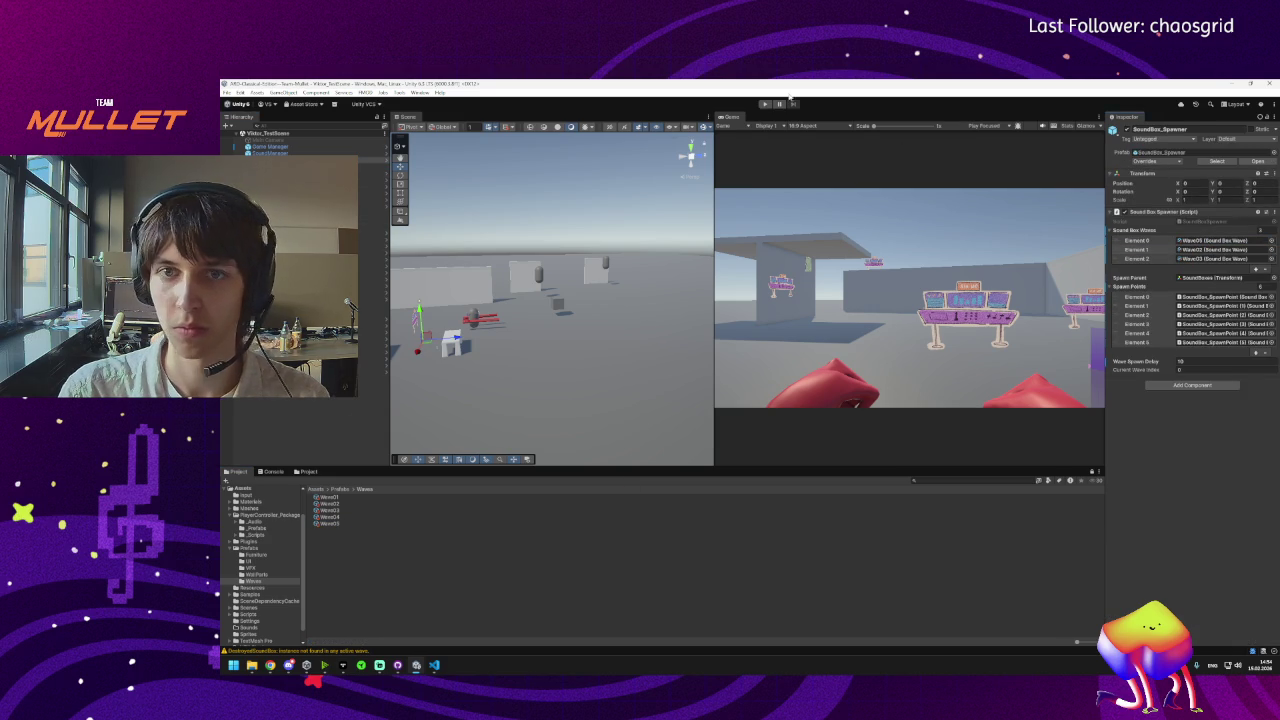
click(766, 104)
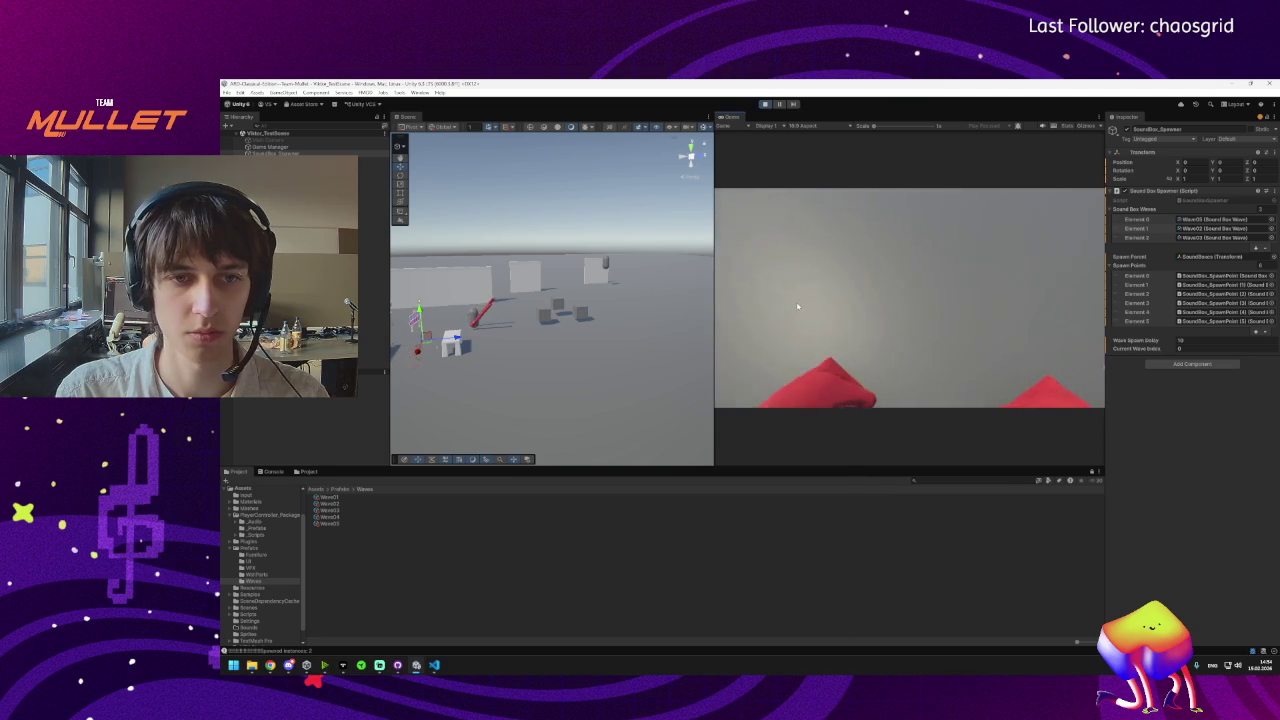
Play until game over, stop, and show the Console's NullReferenceException from GameManager.GameOver.
drag(549, 303, 632, 319)
click(580, 330)
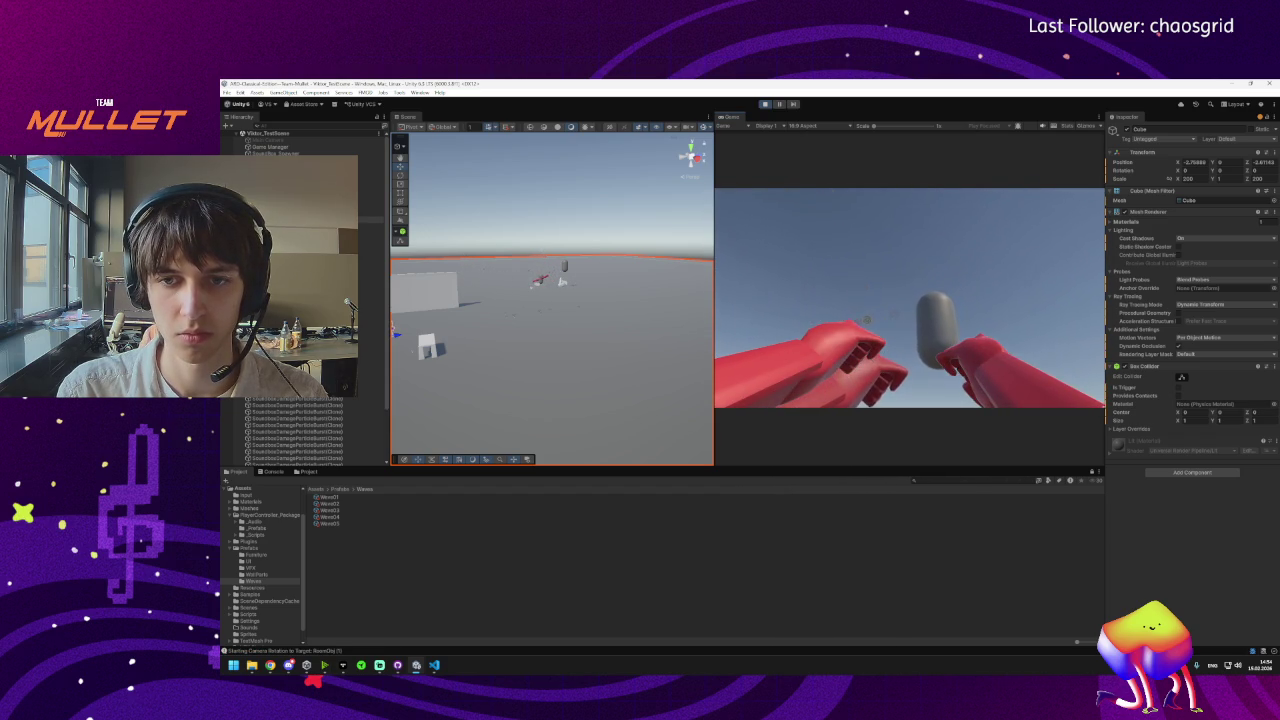
key(super)
click(764, 104)
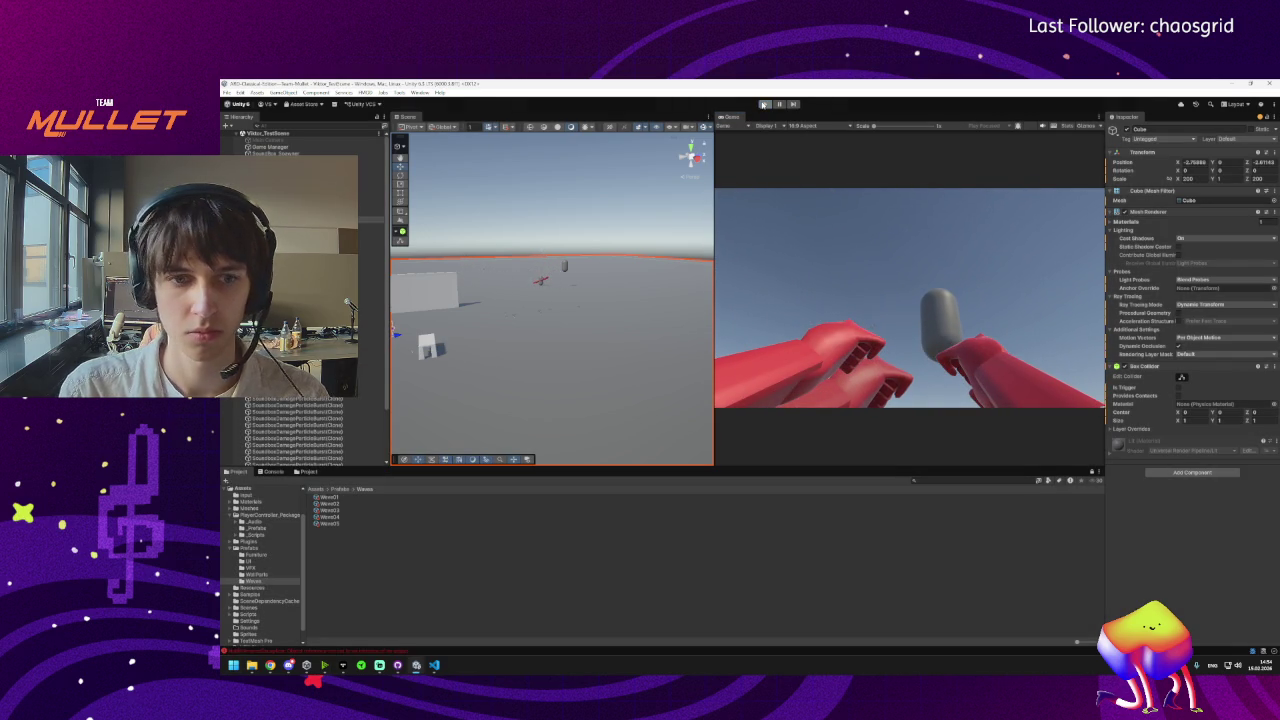
click(356, 652)
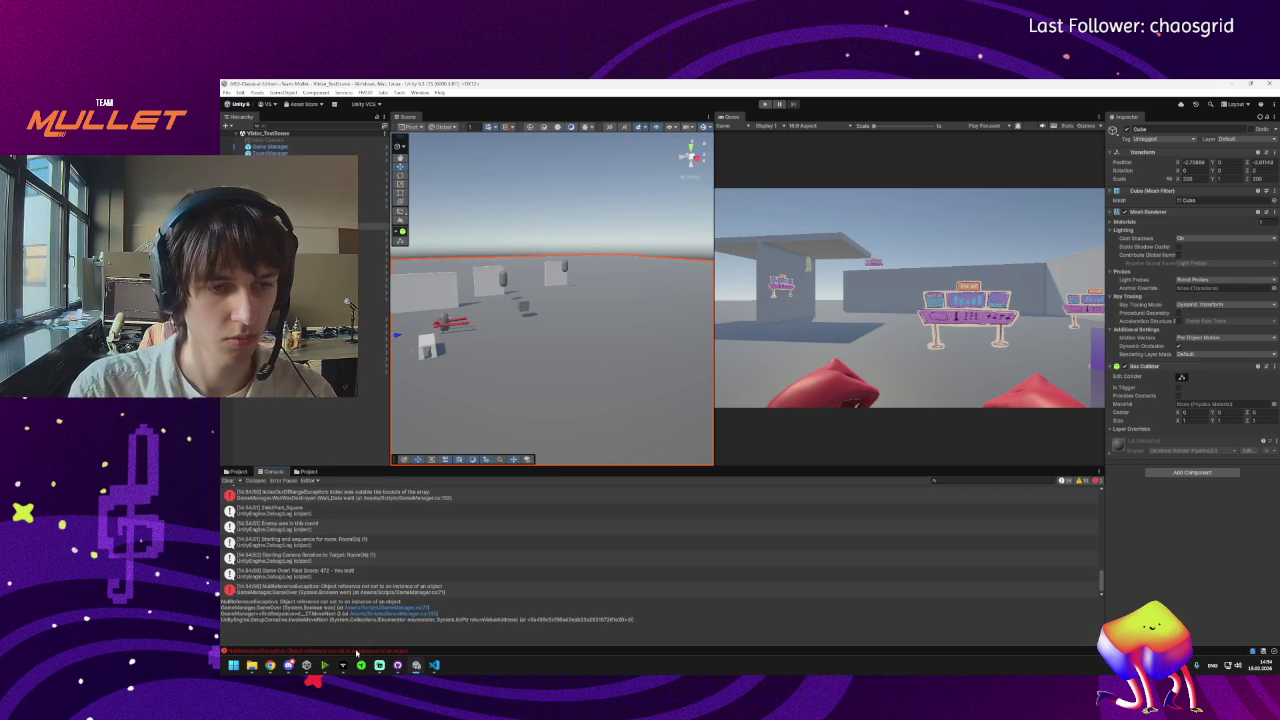
click(398, 665)
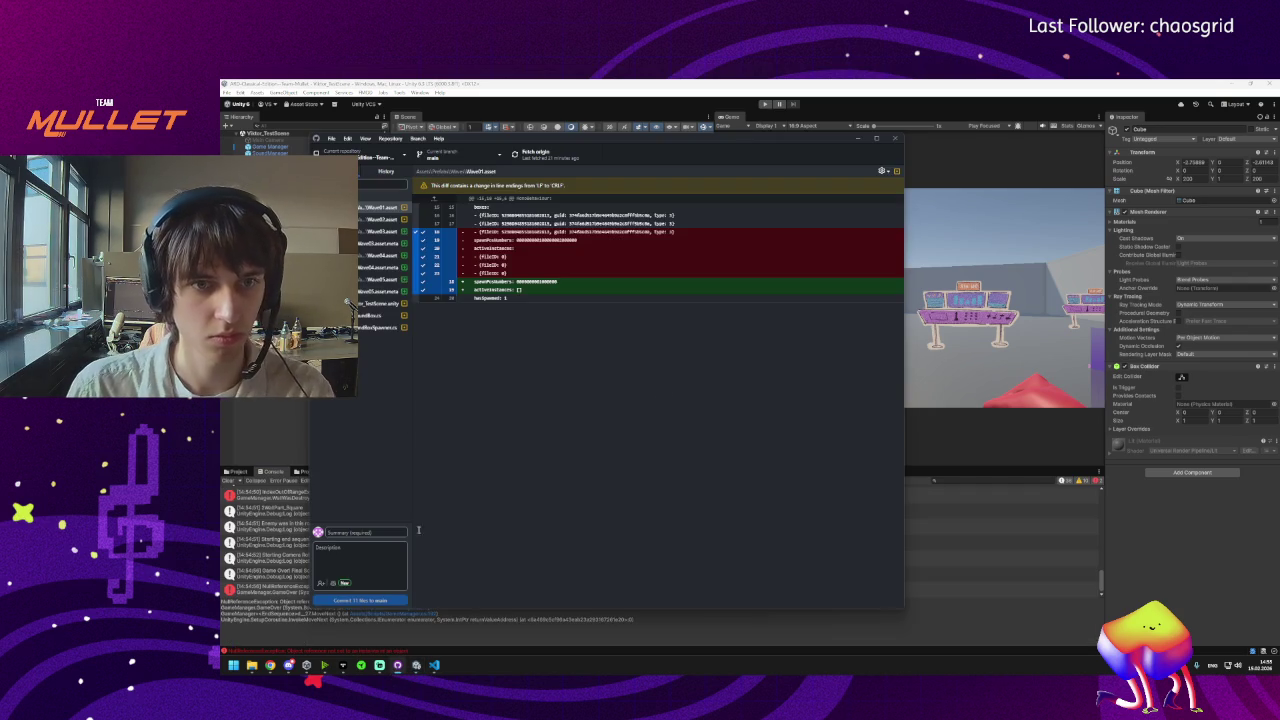
click(857, 139)
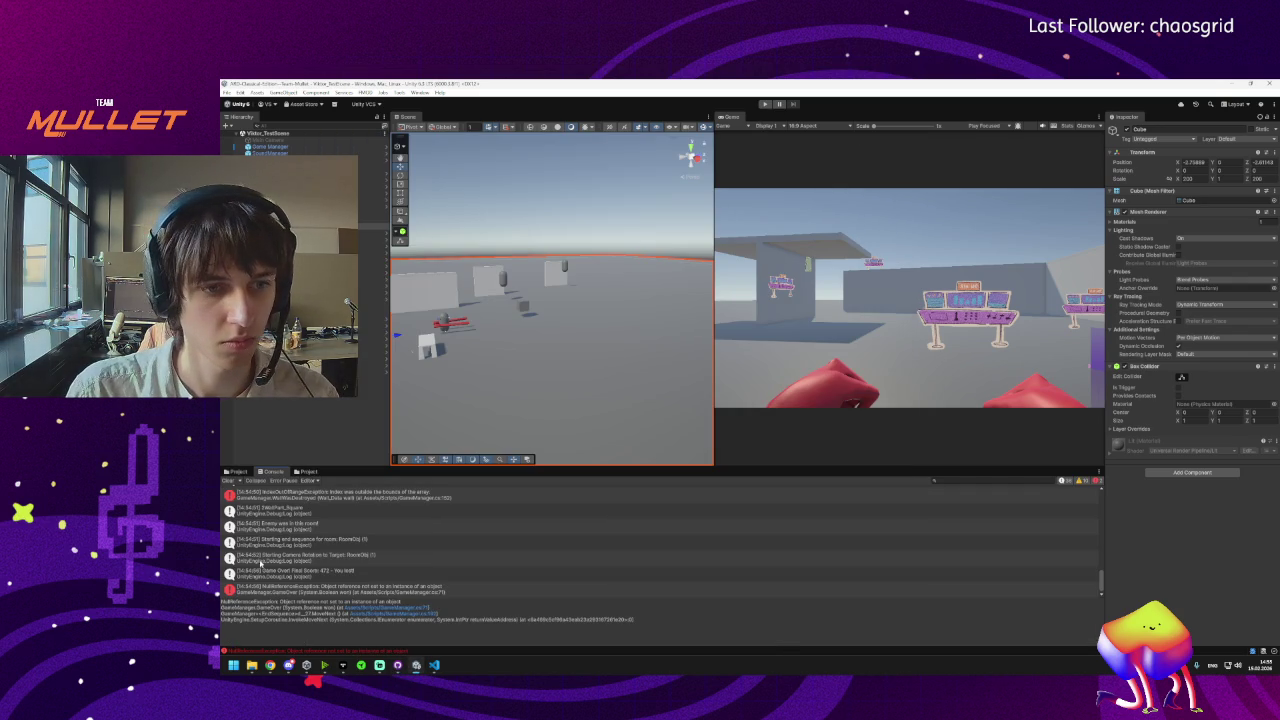
click(236, 471)
click(328, 497)
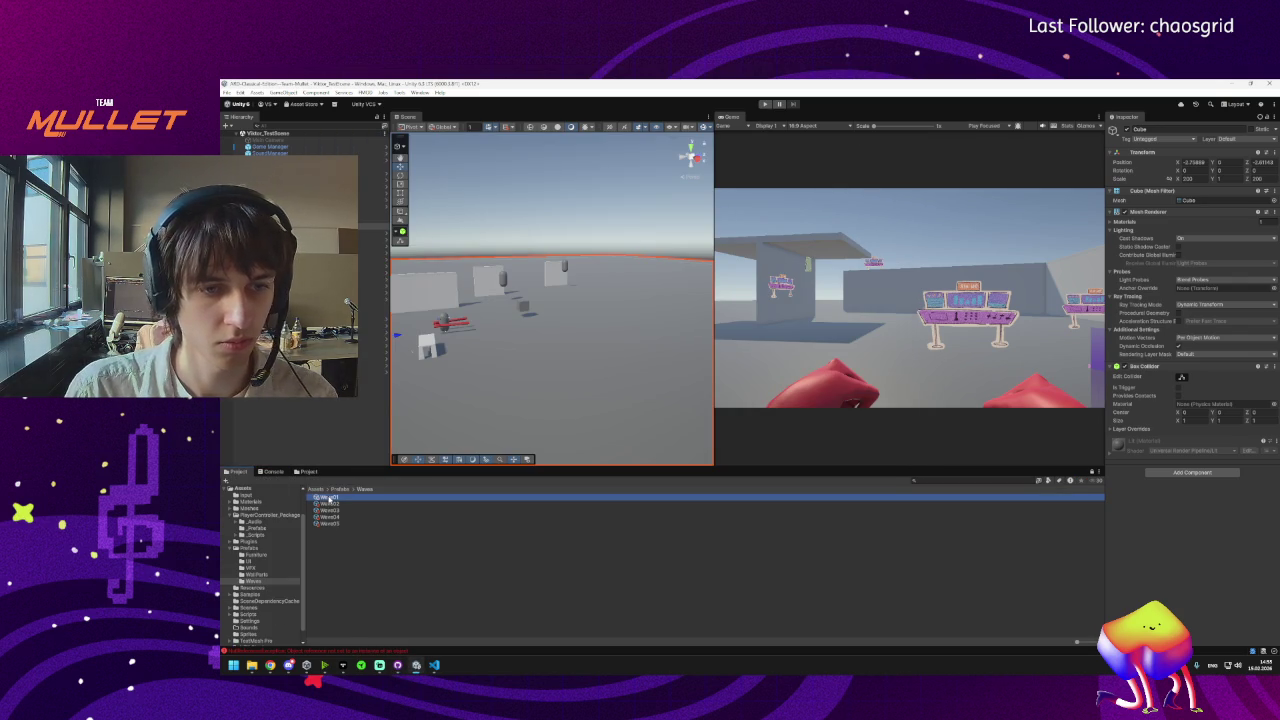
click(758, 388)
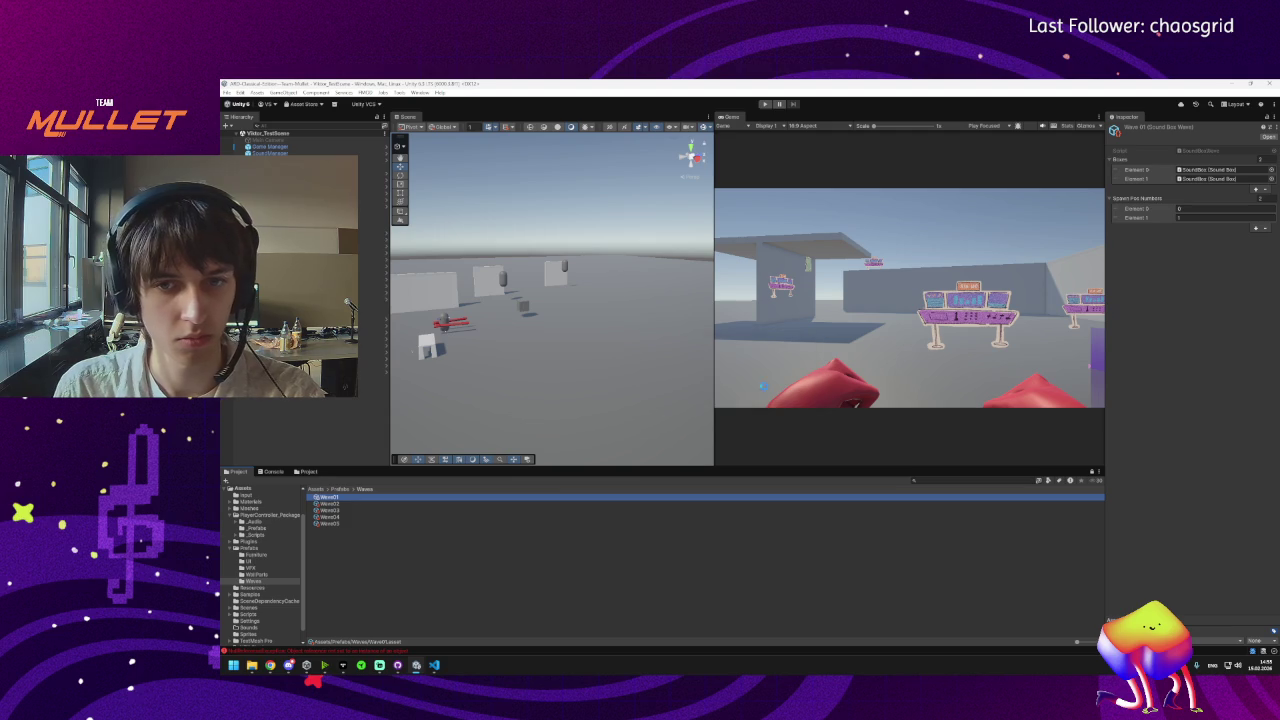
click(345, 517)
click(351, 517)
key(Return)
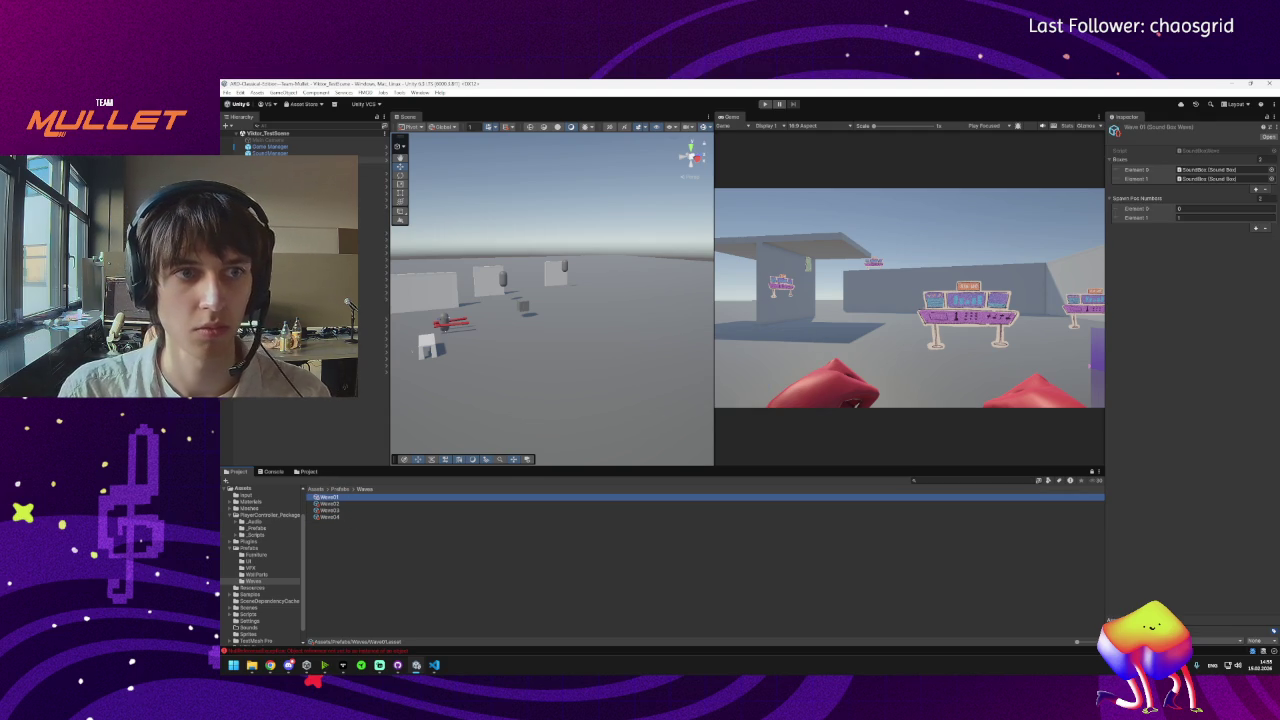
click(300, 159)
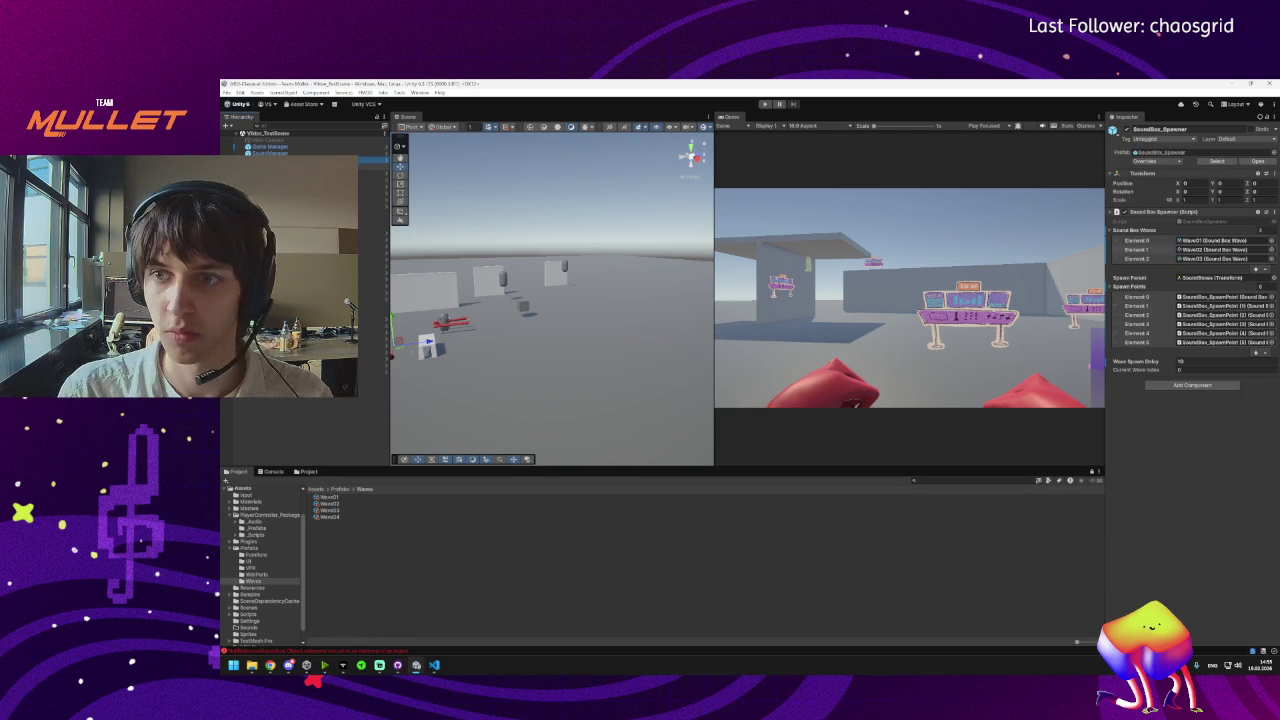
click(341, 517)
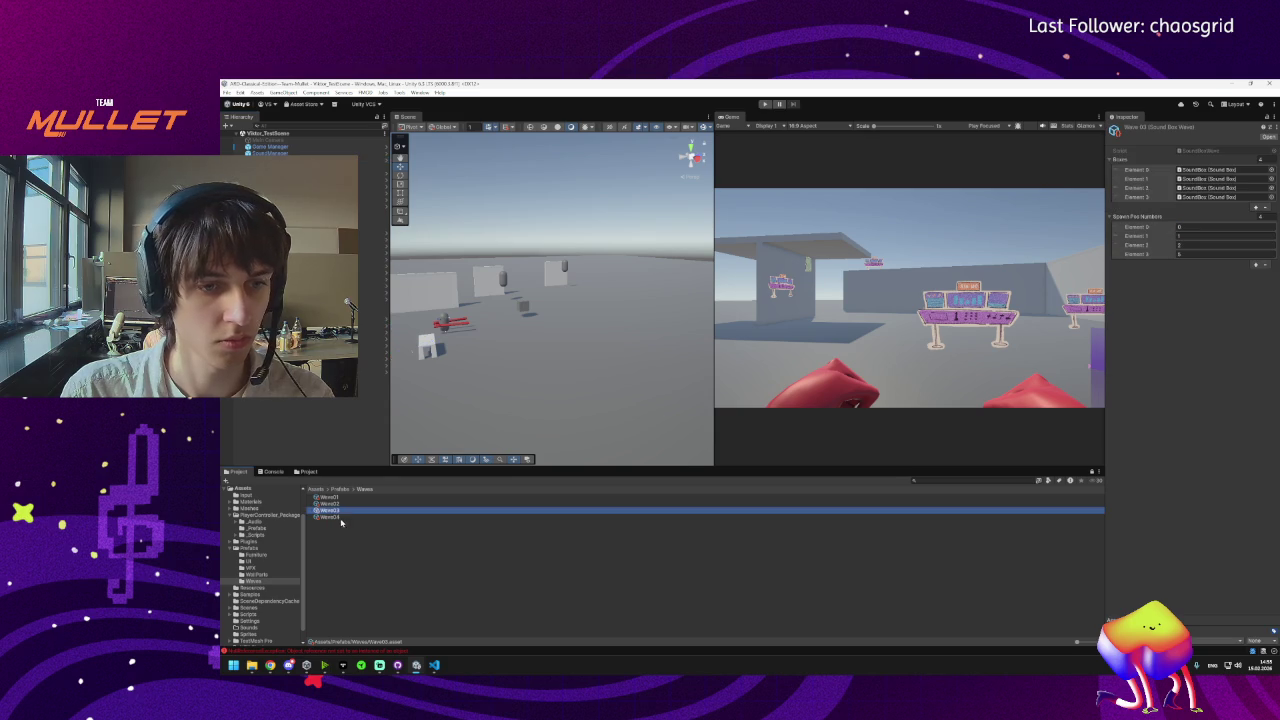
click(340, 510)
click(340, 503)
click(340, 496)
click(340, 517)
click(290, 166)
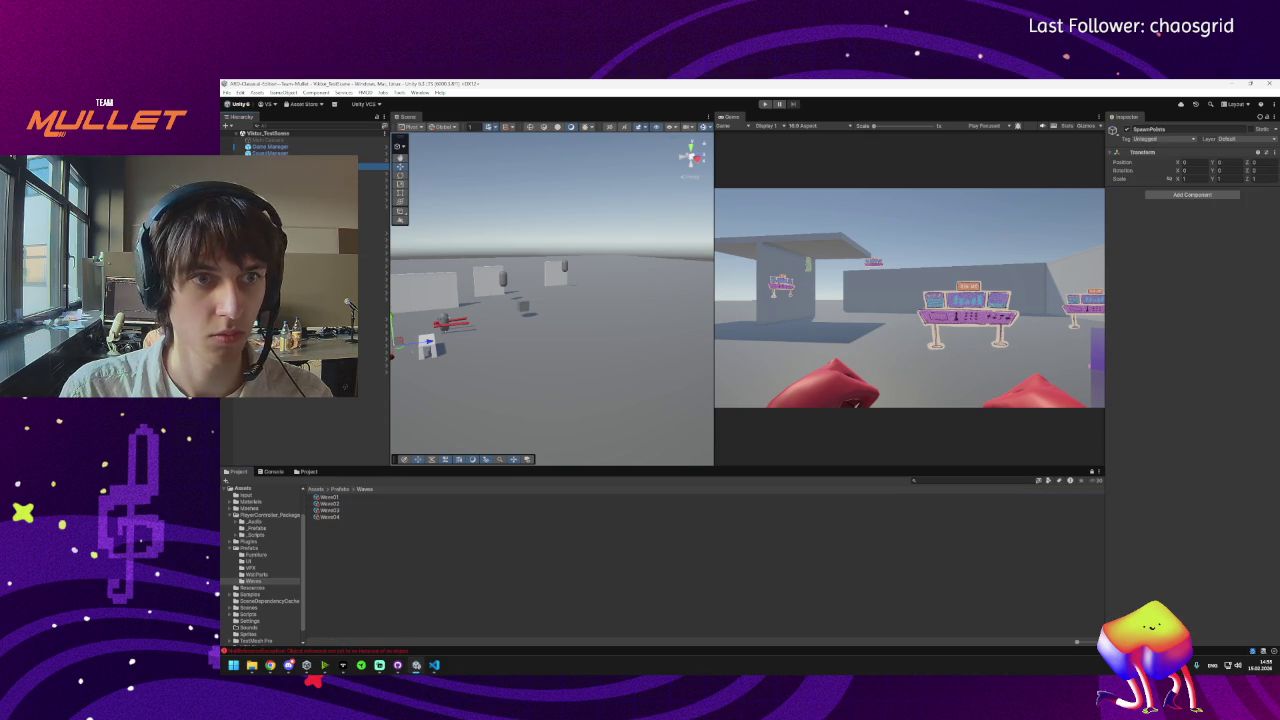
click(290, 159)
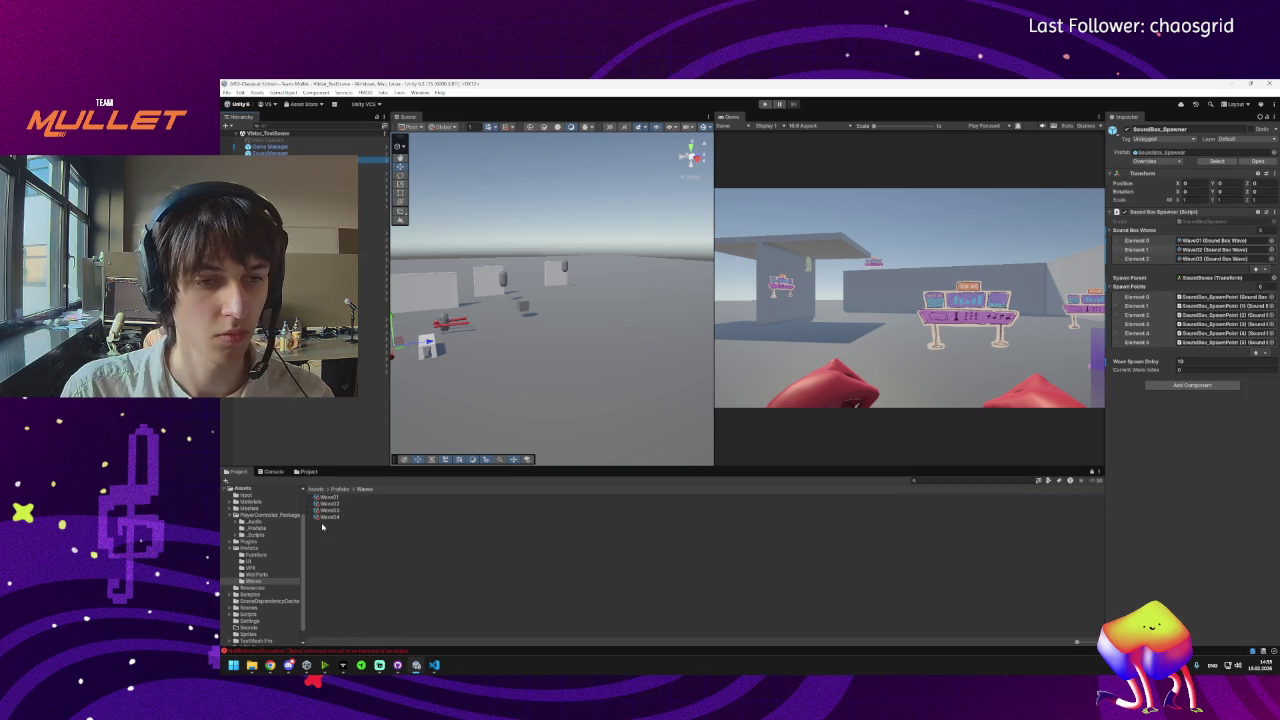
drag(328, 516, 1190, 258)
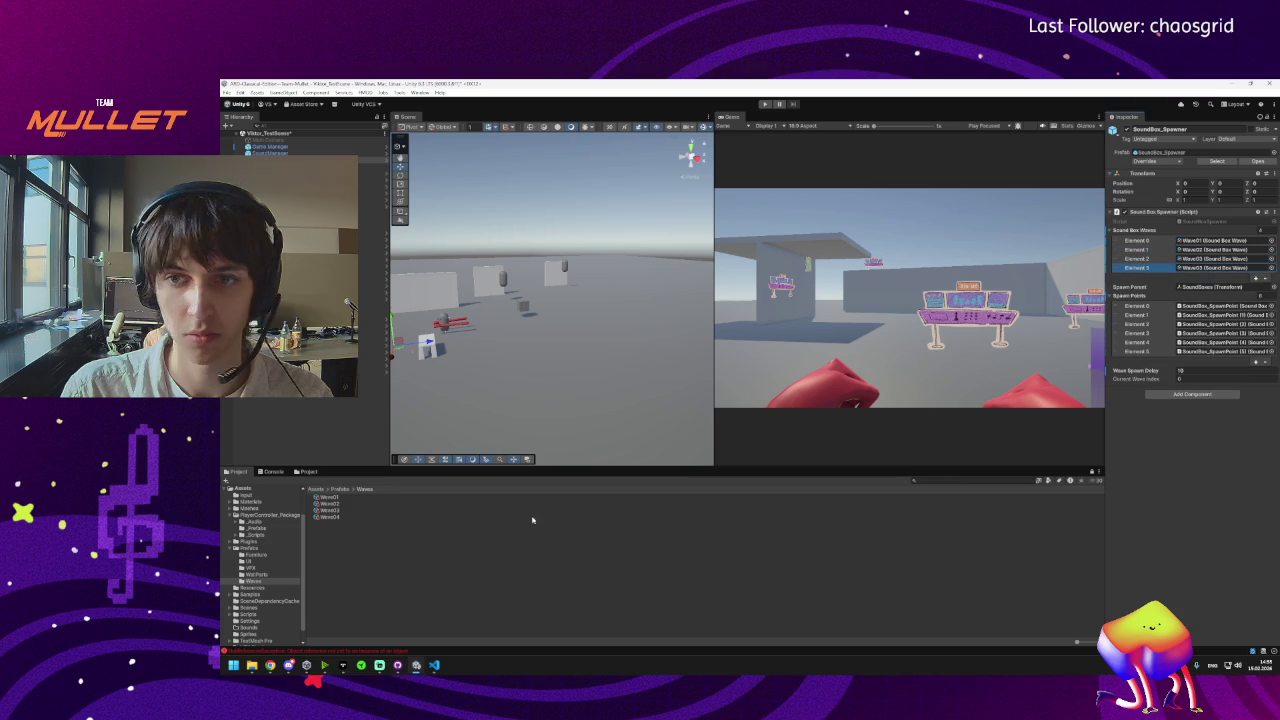
mouse_move(333, 519)
mouse_down()
mouse_move(1150, 340)
mouse_move(1225, 287)
mouse_move(1207, 270)
mouse_up()
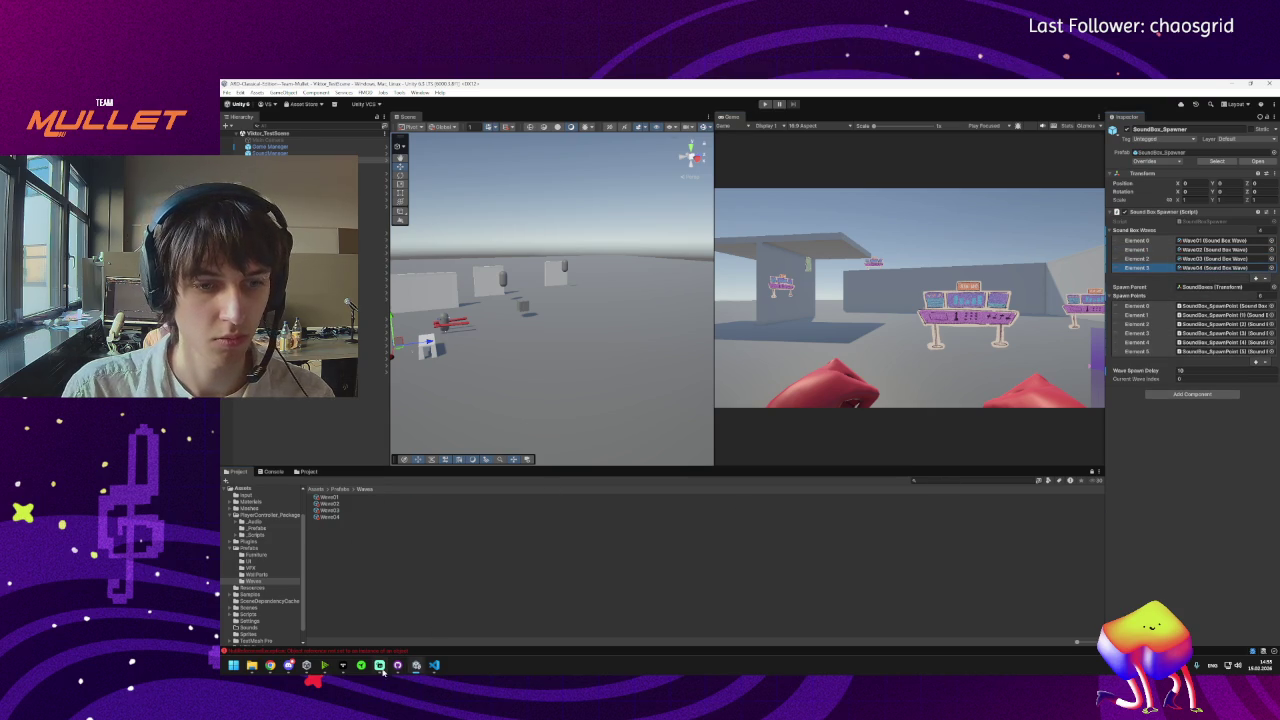
mouse_move(433, 675)
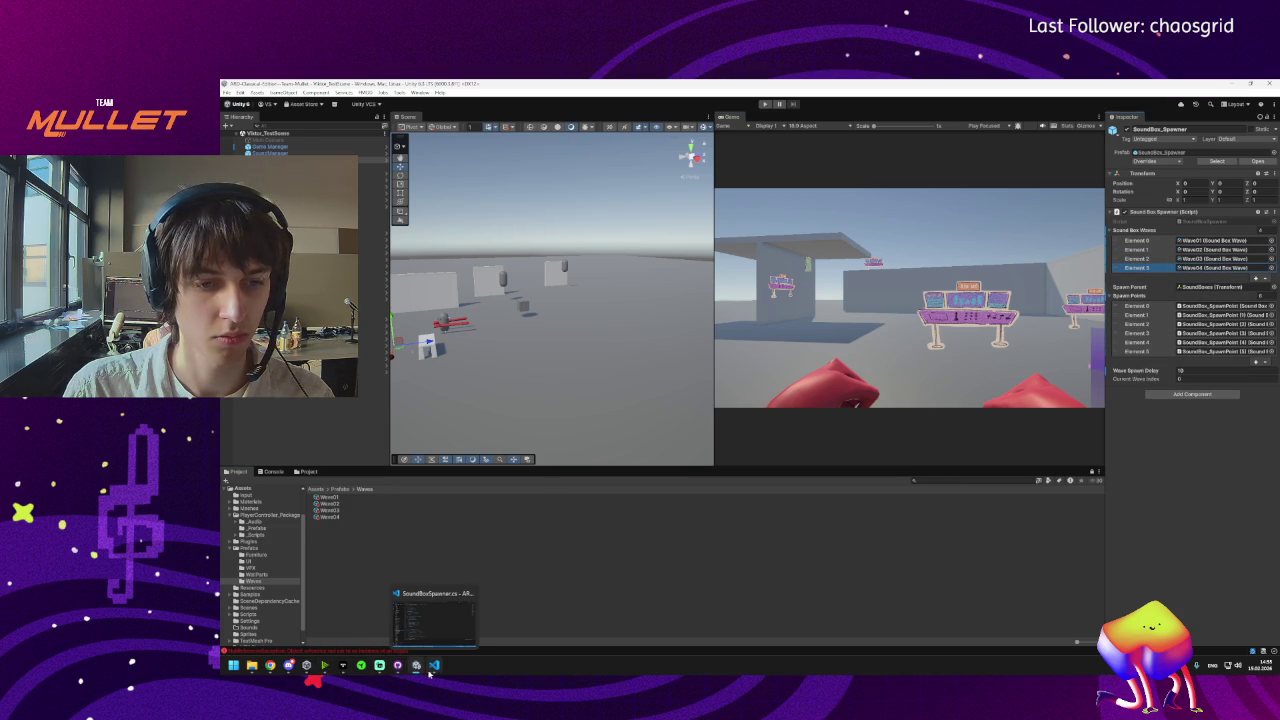
Commit the 10 changed files to main as 'SoundBox Wave Spawner (finished)'.
click(380, 668)
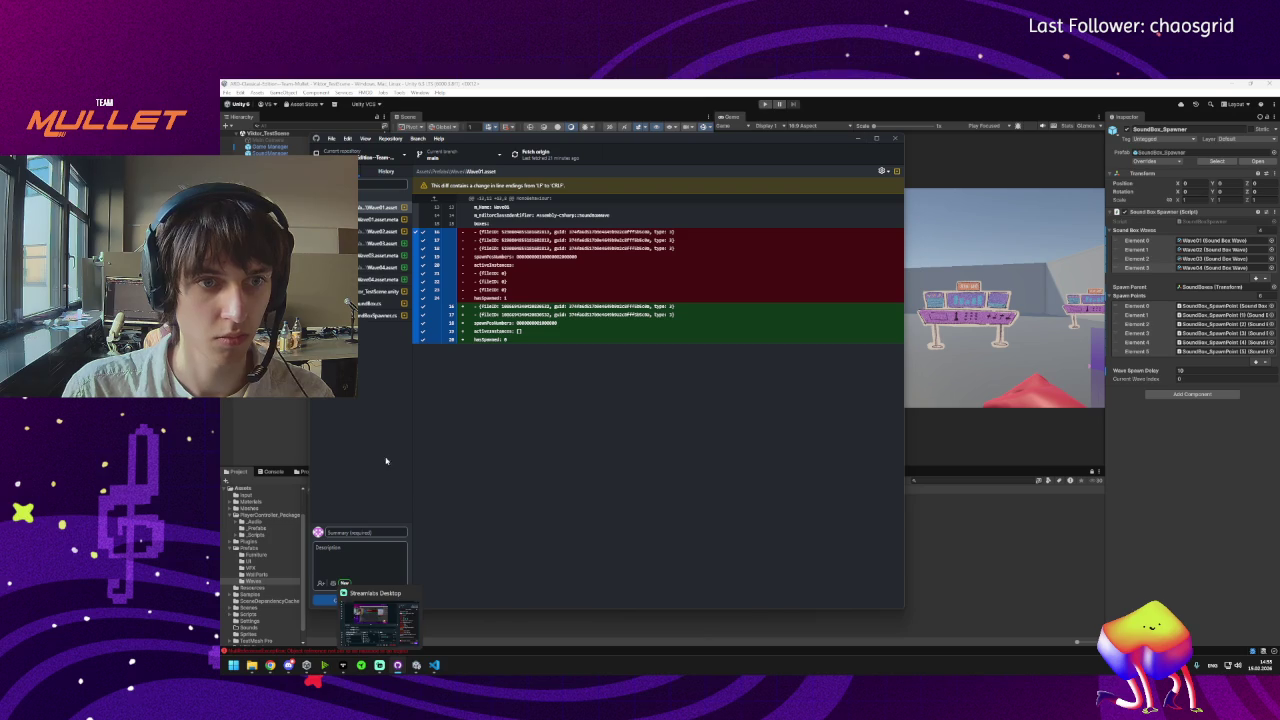
click(357, 531)
text(t)
text(Bo)
text(pawner fixed)
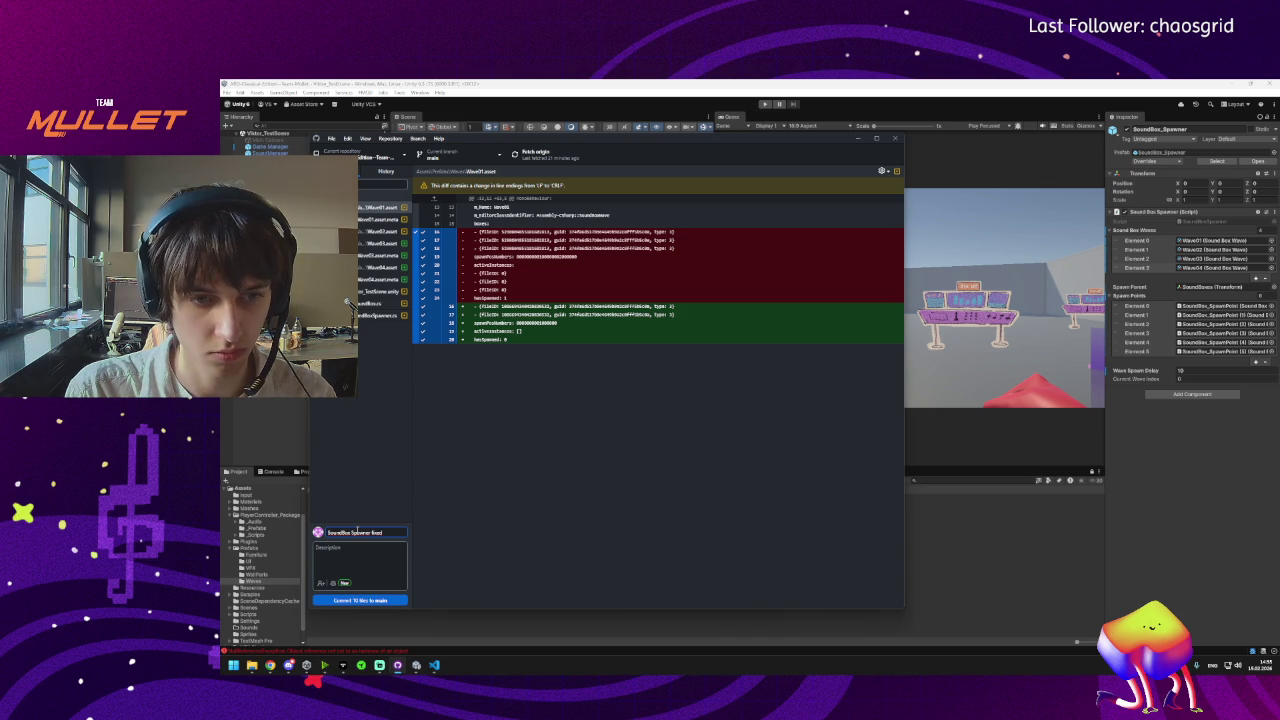
key(BackSpace)
key(BackSpace)
key(BackSpace)
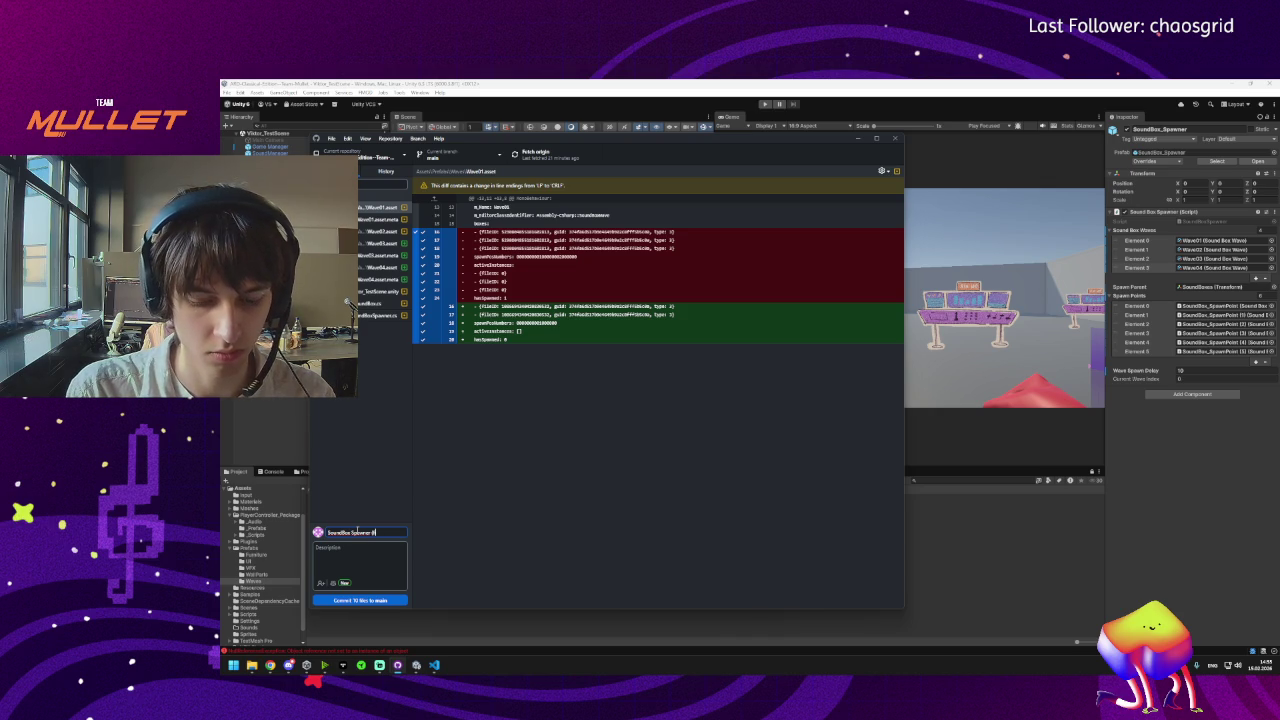
text(shed)
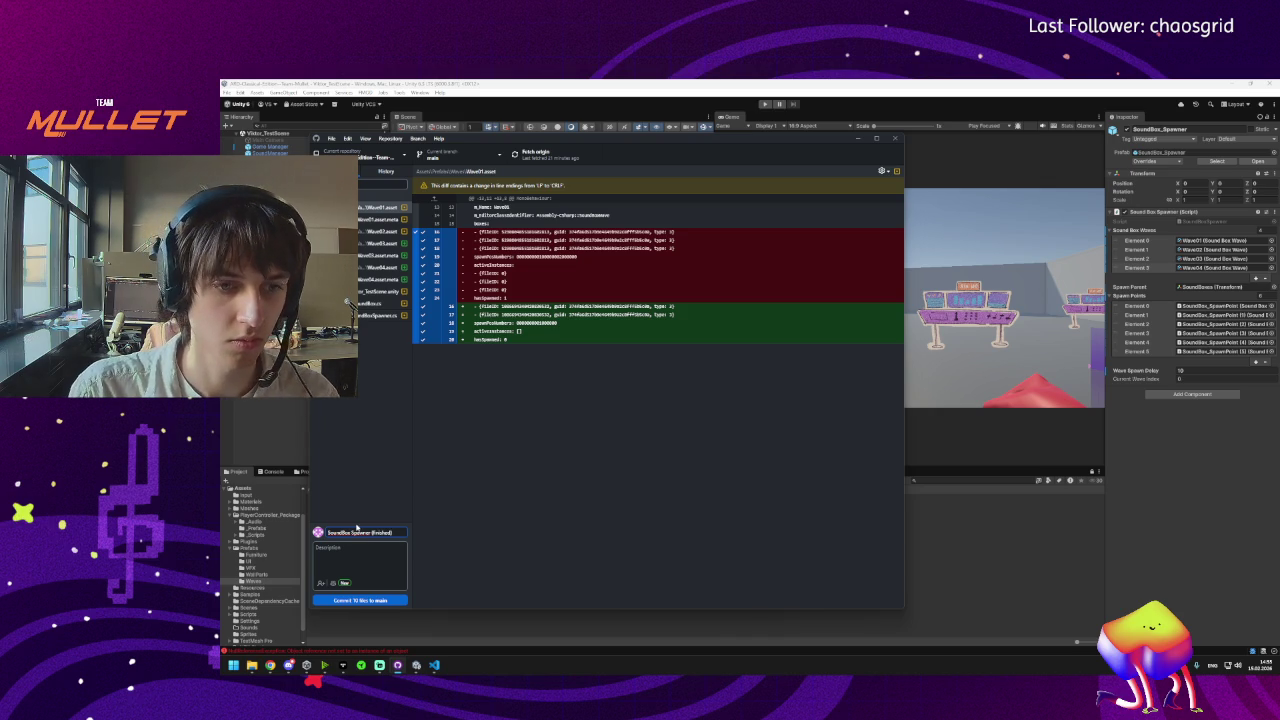
click(350, 532)
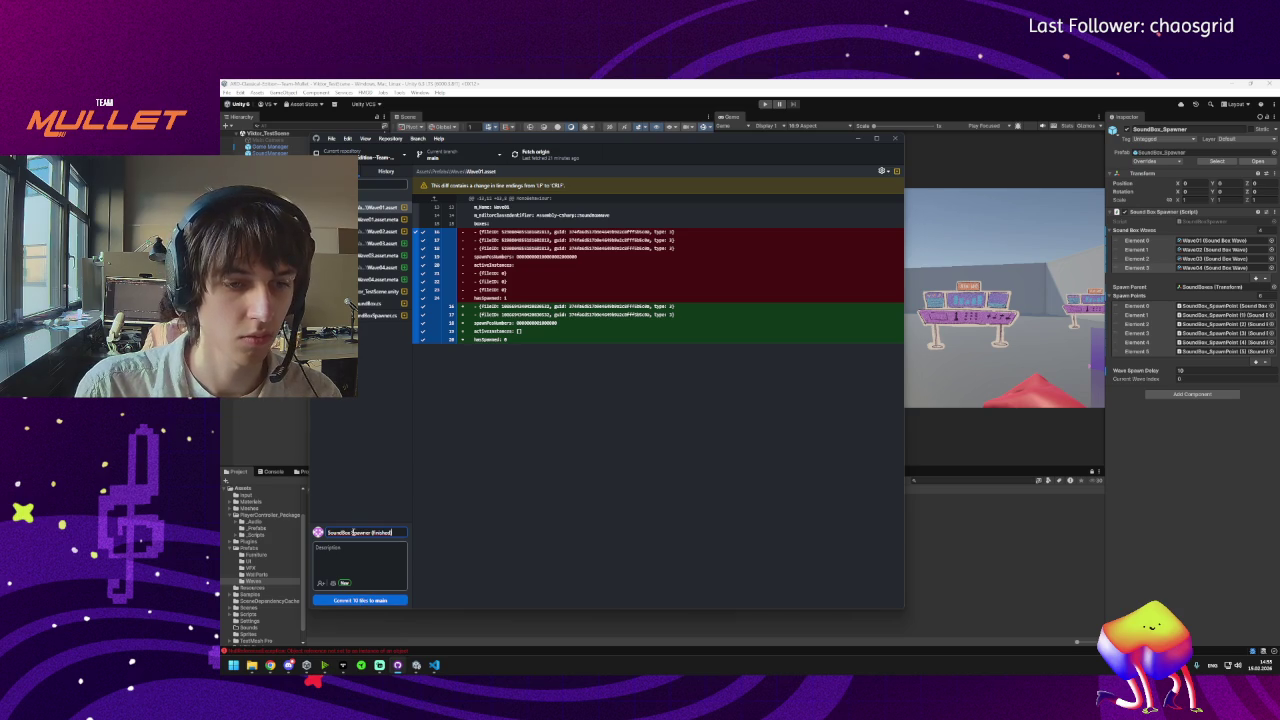
text(Wave)
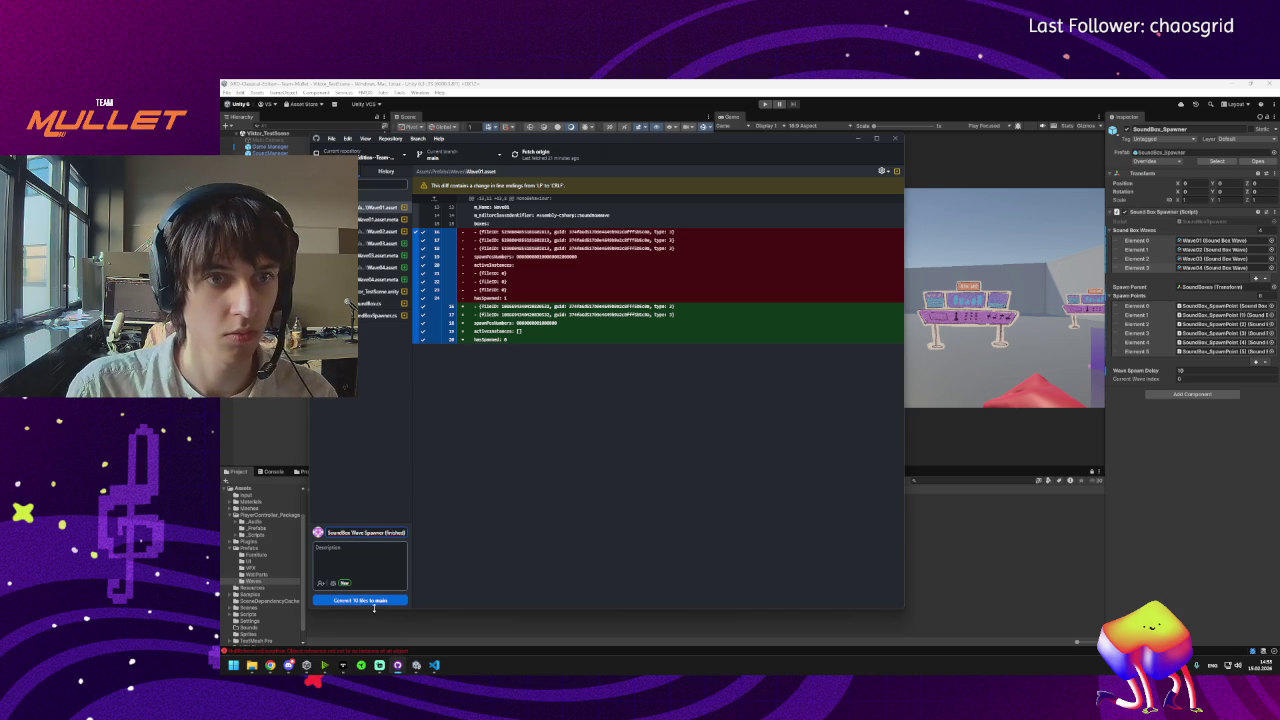
click(369, 601)
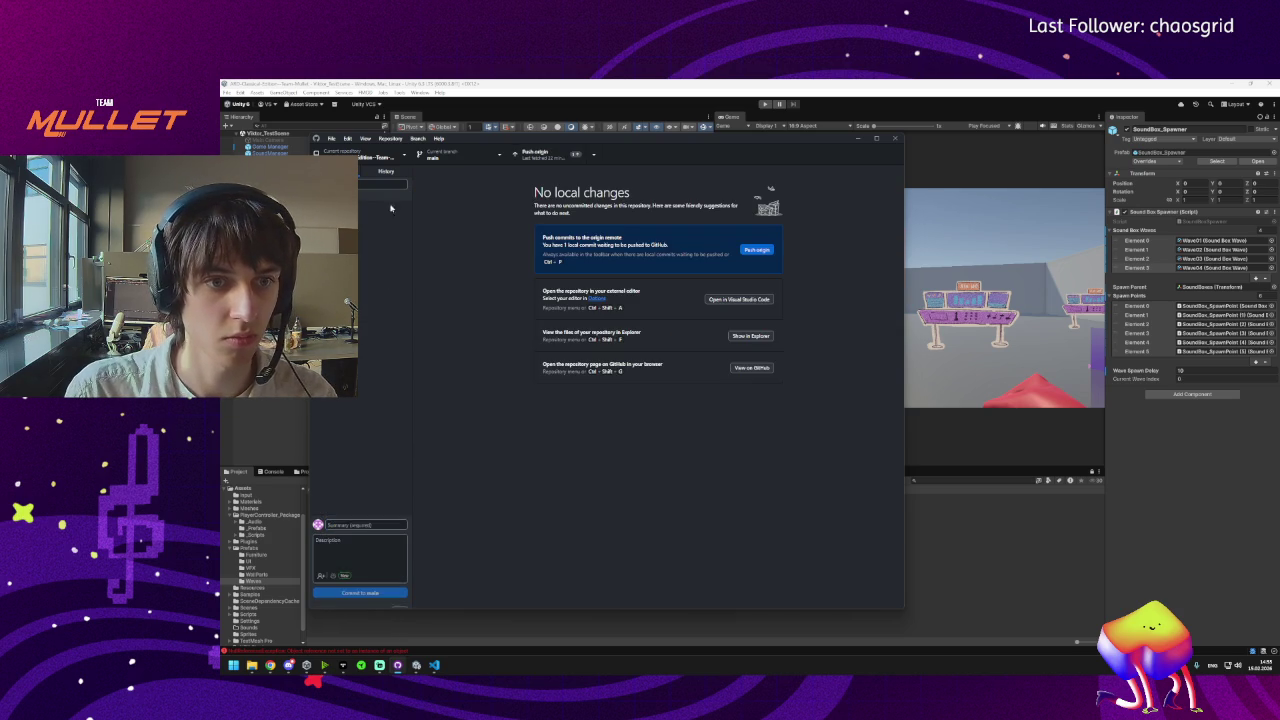
Fetch origin, pull the 2 new commits, view history and start pushing.
click(593, 154)
click(561, 172)
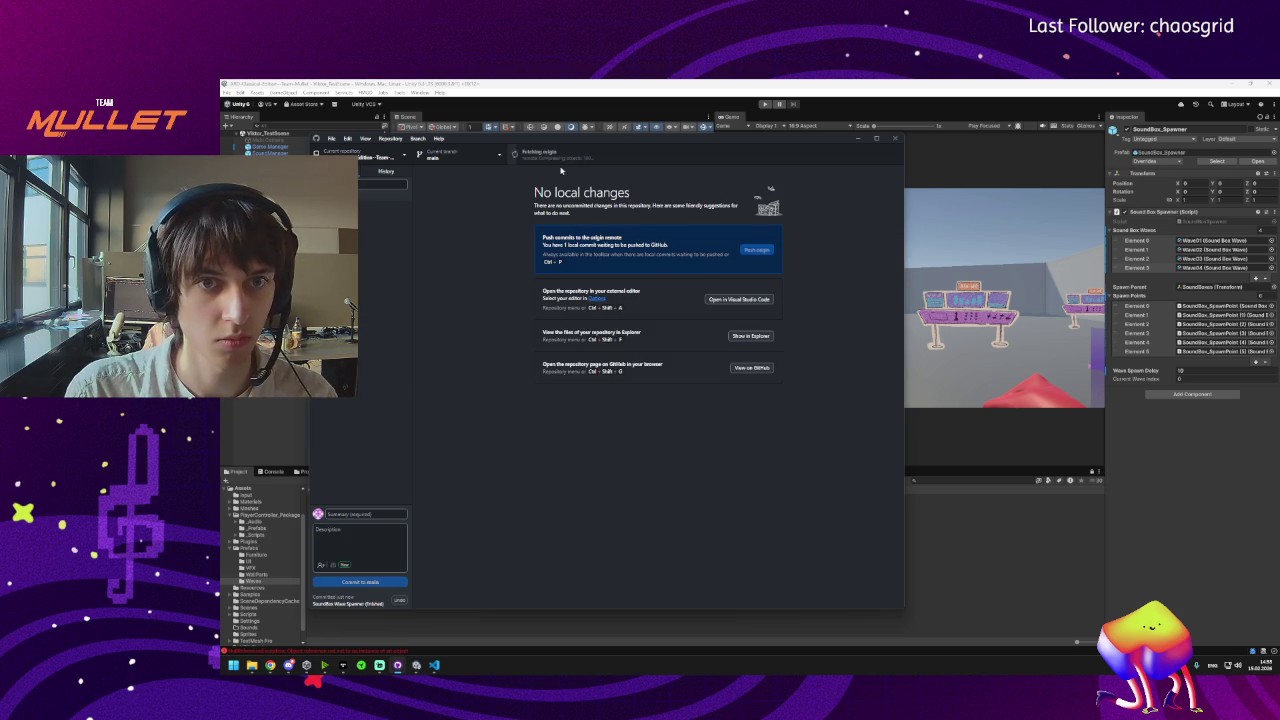
click(757, 245)
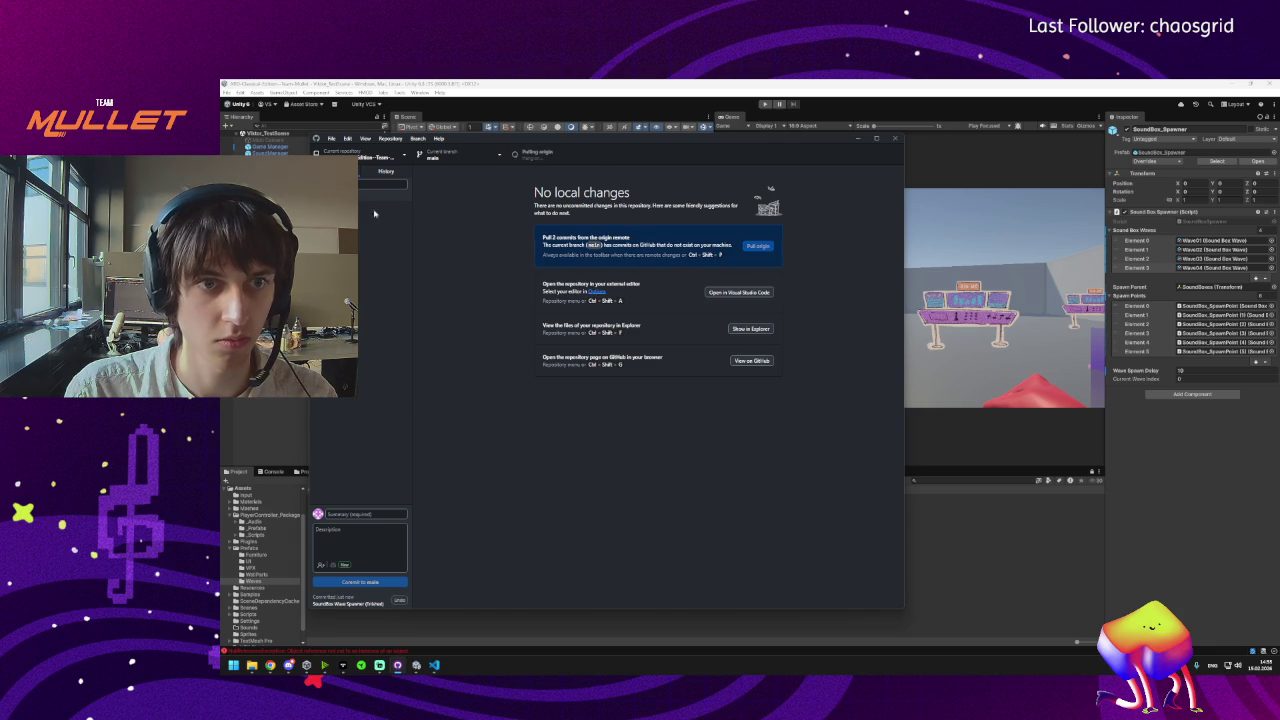
click(386, 171)
click(539, 158)
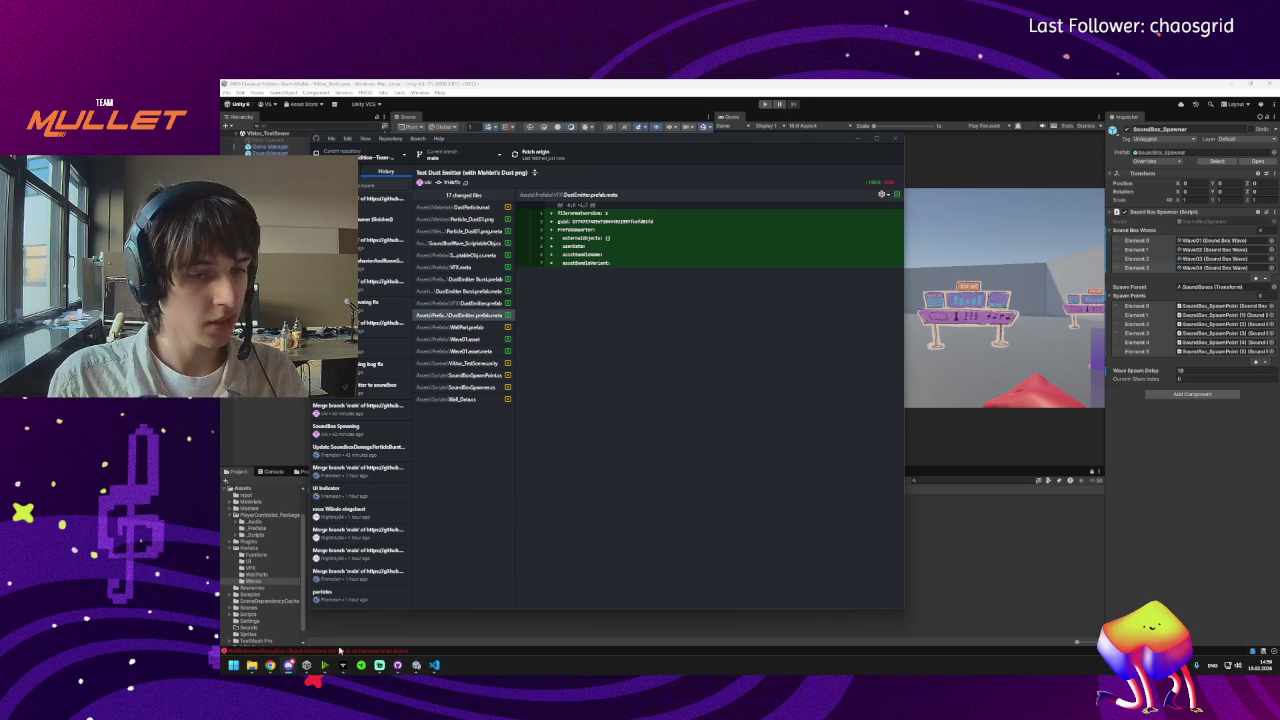
Minimize GitHub Desktop and compare the SoundBox_Spawner's Sound Box Spawner script override in Unity.
click(397, 665)
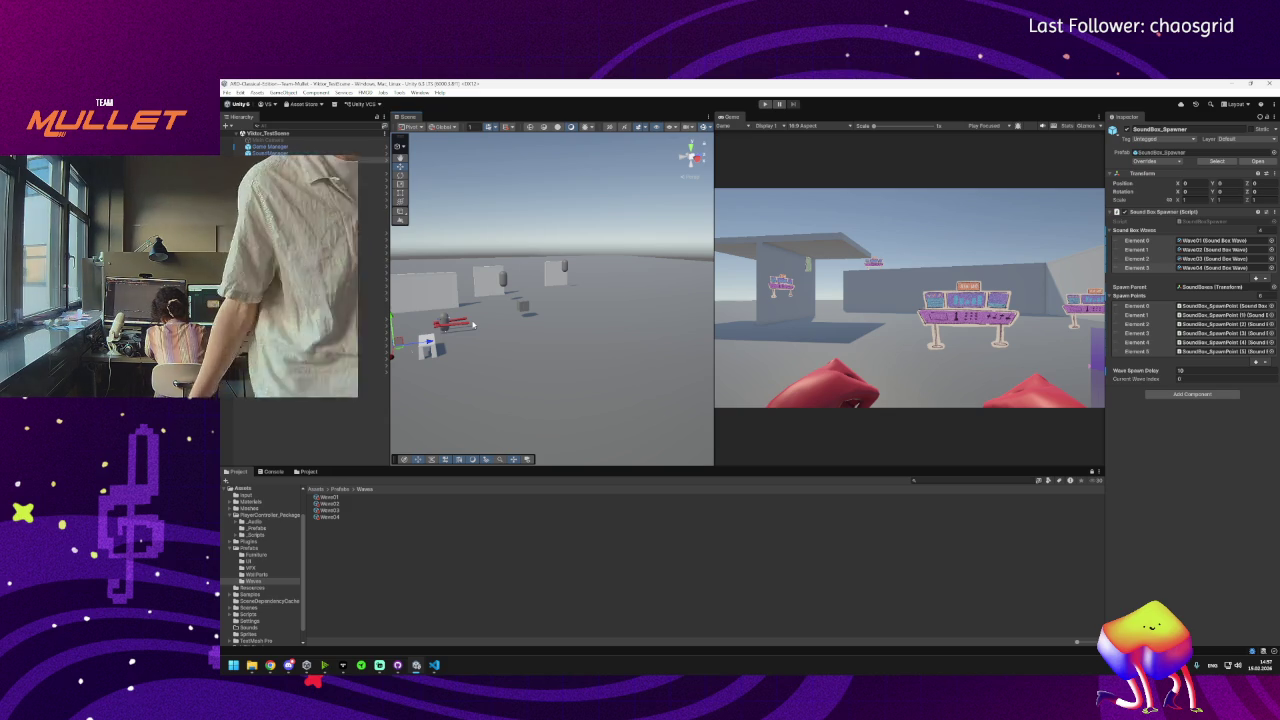
click(1158, 161)
click(1185, 202)
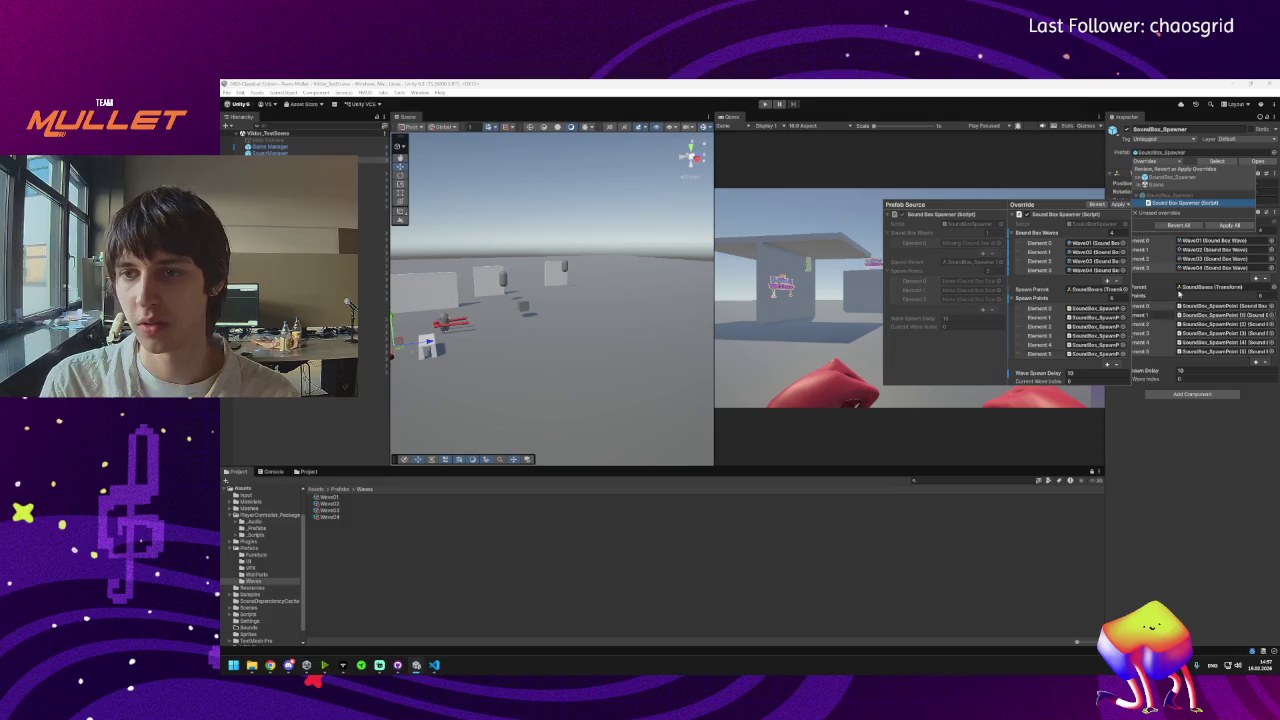
Close the overrides review and select the SpawnPoints object in the hierarchy.
click(1166, 468)
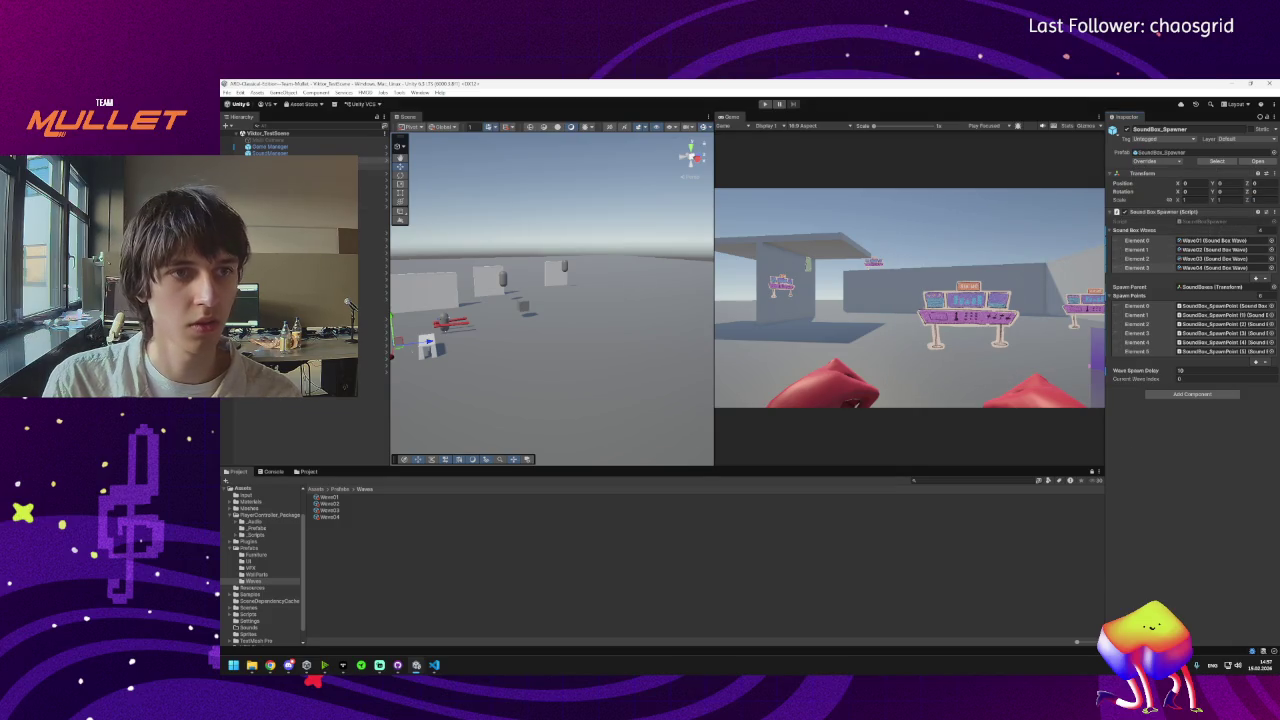
click(372, 166)
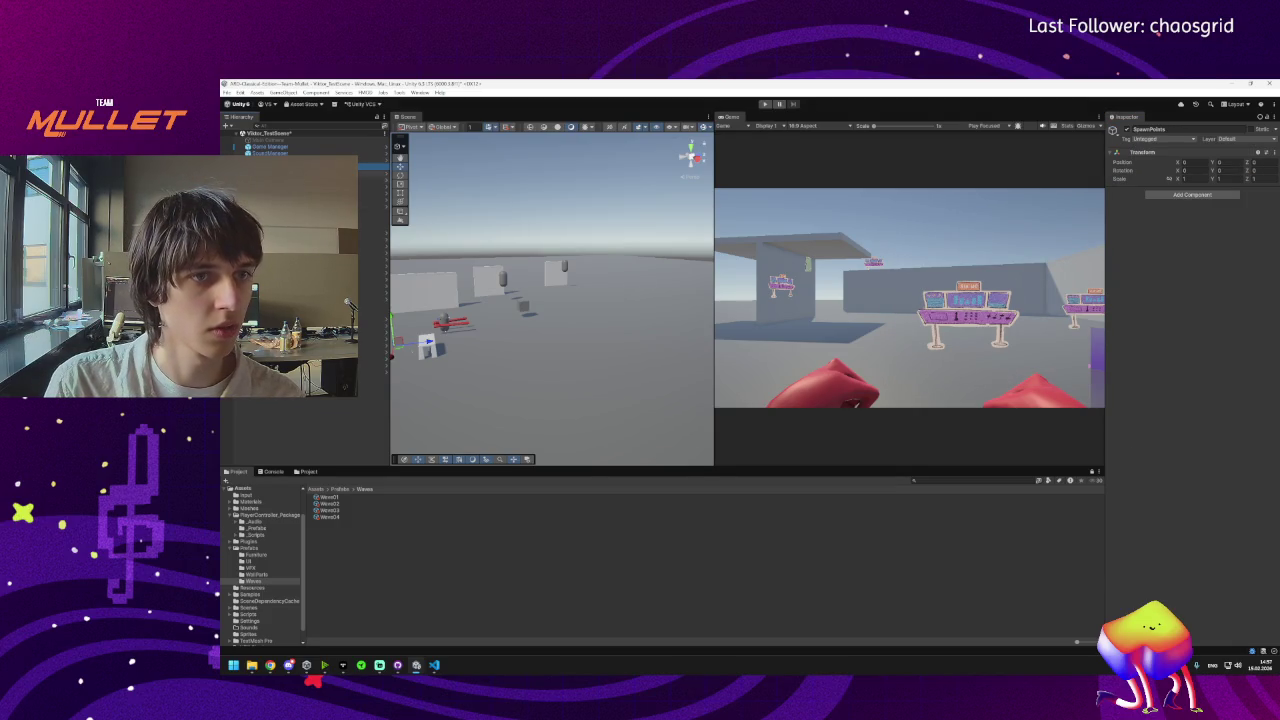
click(372, 212)
click(372, 166)
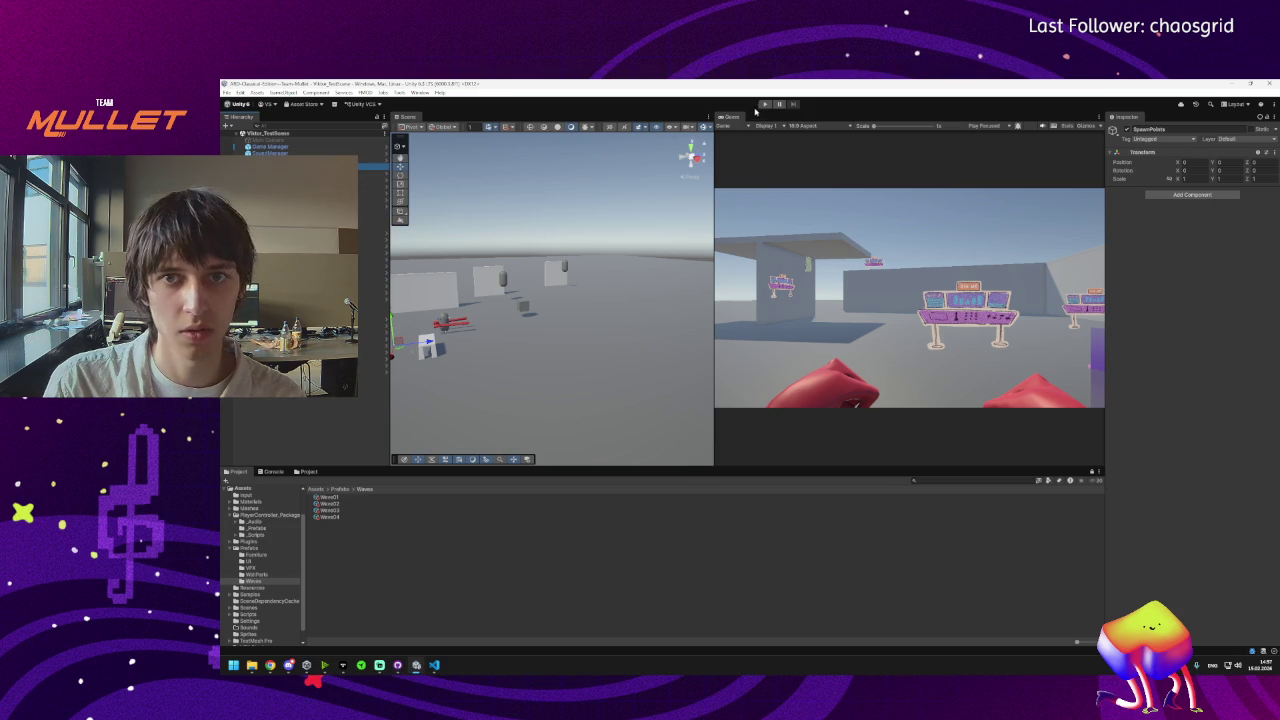
Play-test the spawner by punching sound boxes, check the Console messages, then stop.
click(765, 104)
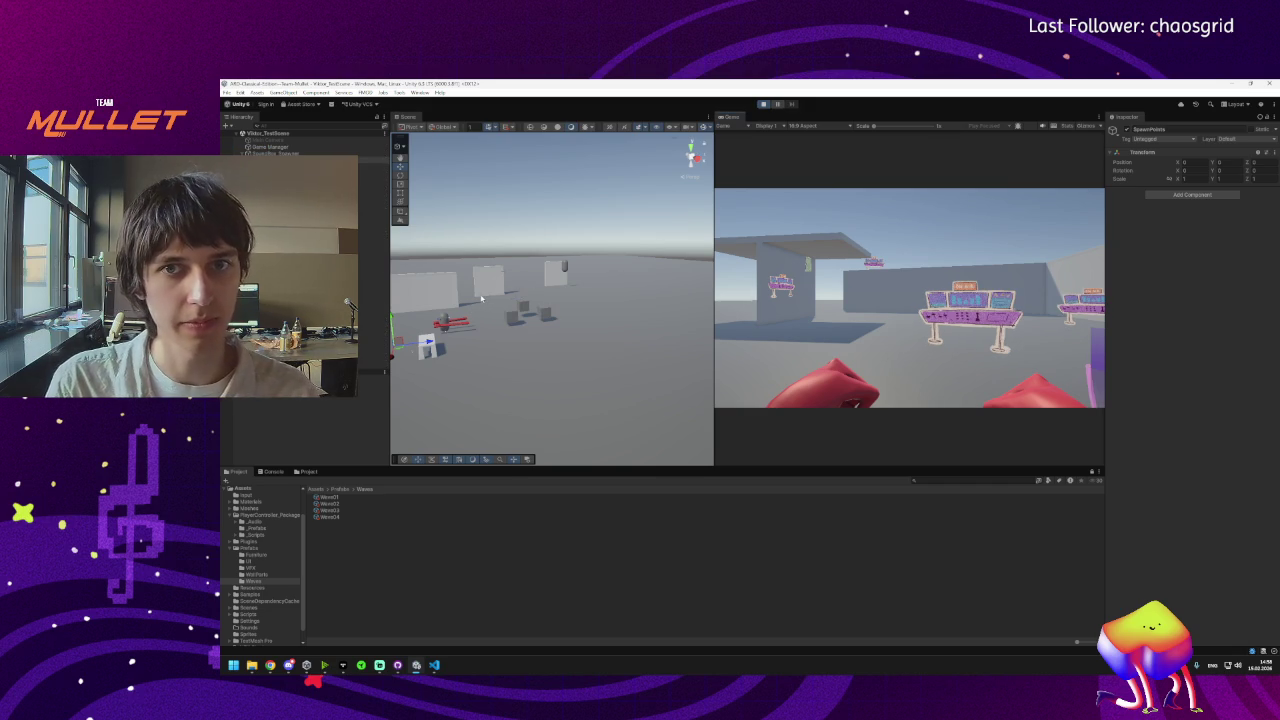
click(527, 303)
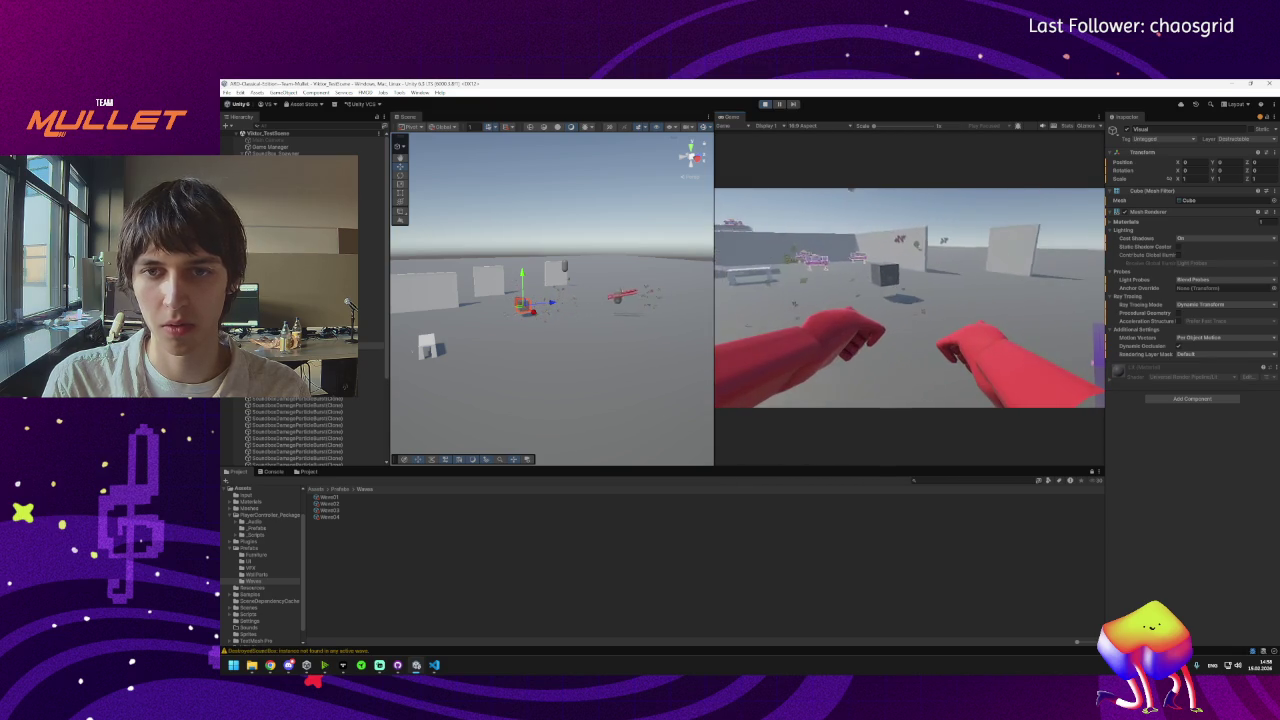
key(super)
key(Escape)
click(266, 472)
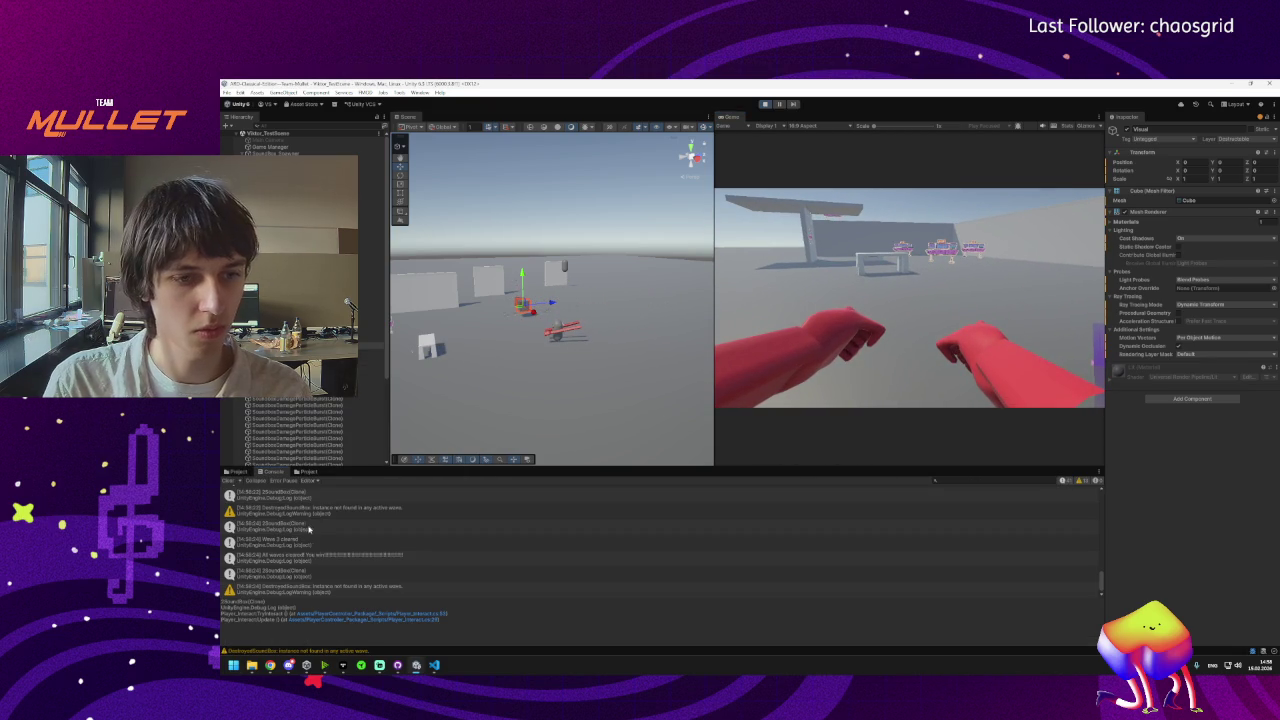
key(super)
key(Escape)
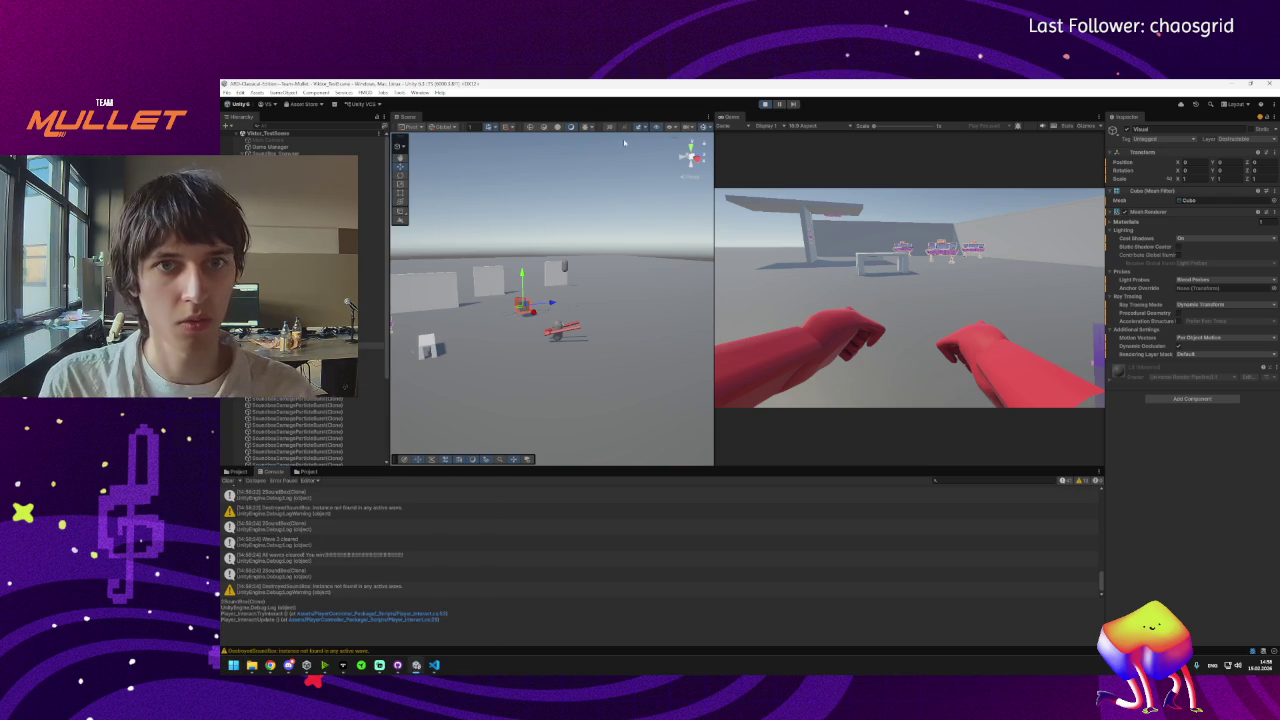
click(767, 104)
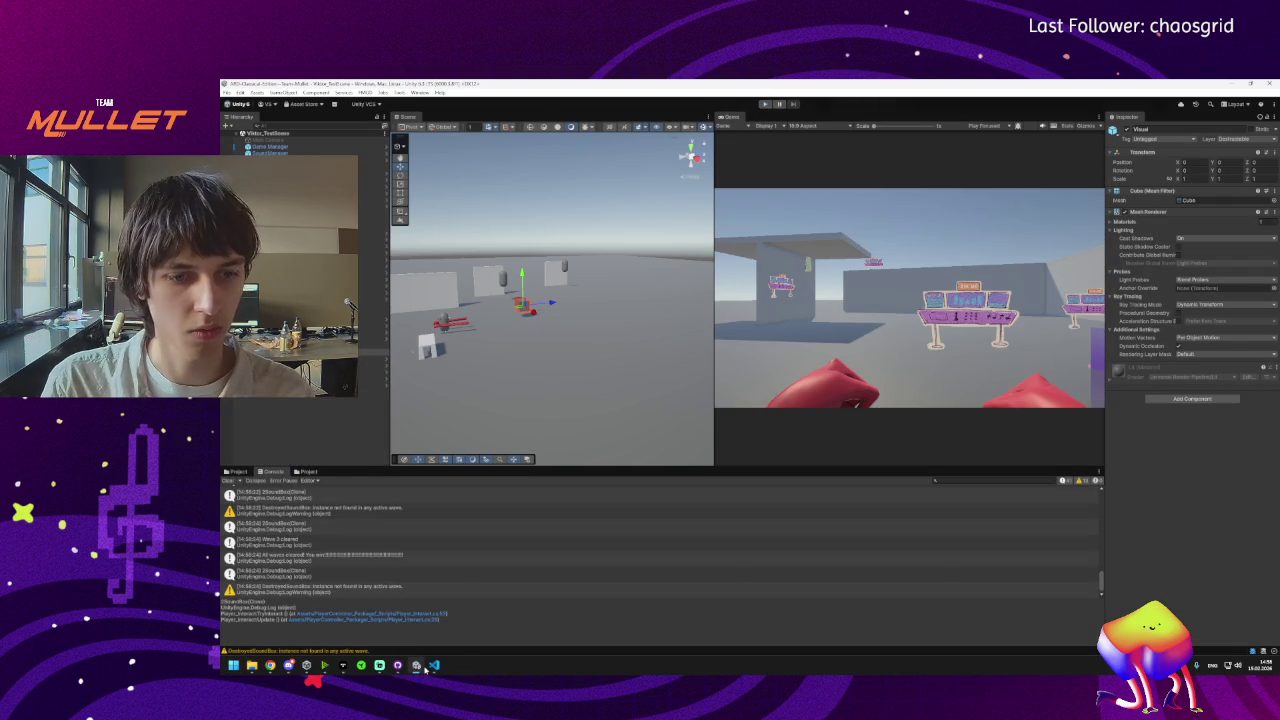
Run a second play test of the spawner and stop it.
click(765, 104)
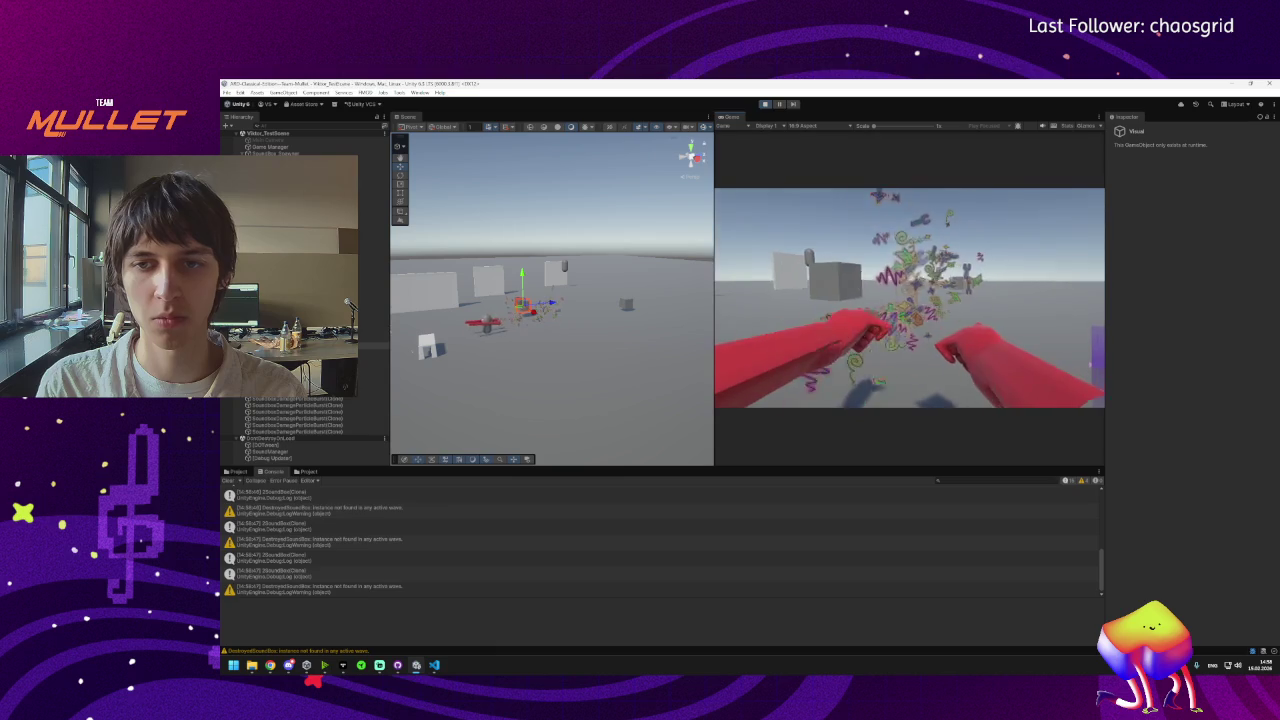
key(super)
click(494, 594)
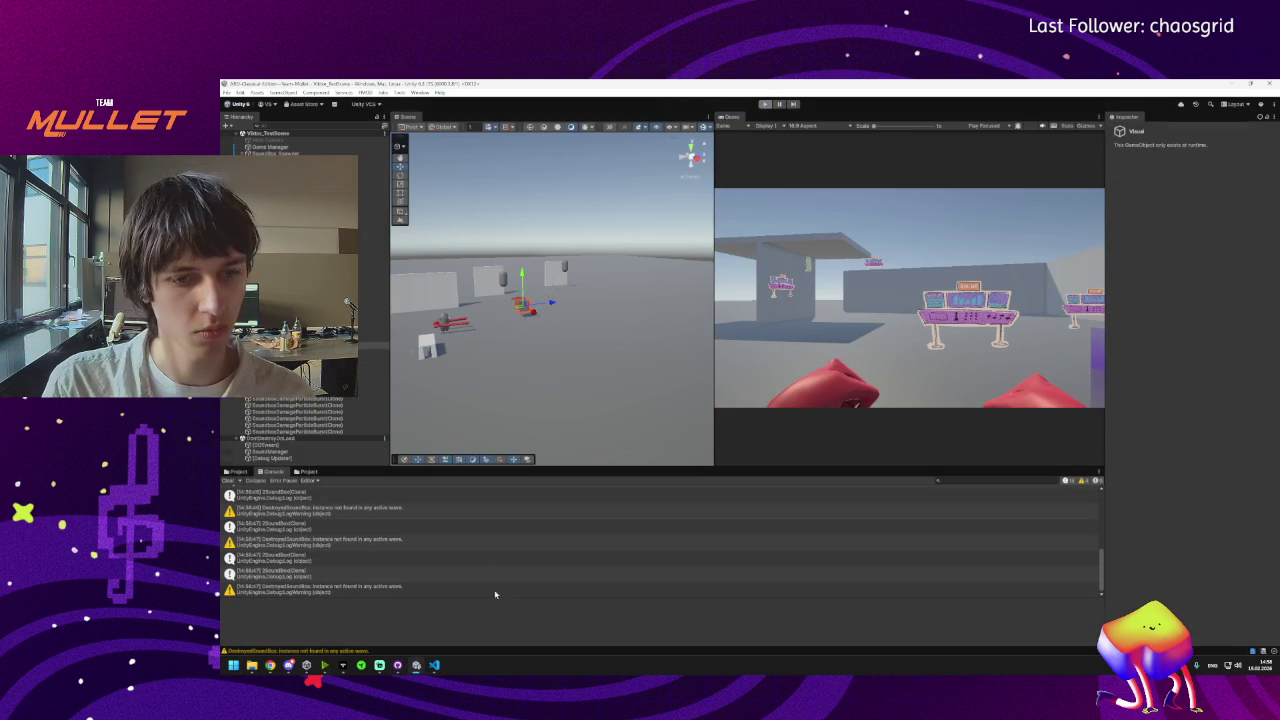
mouse_move(396, 670)
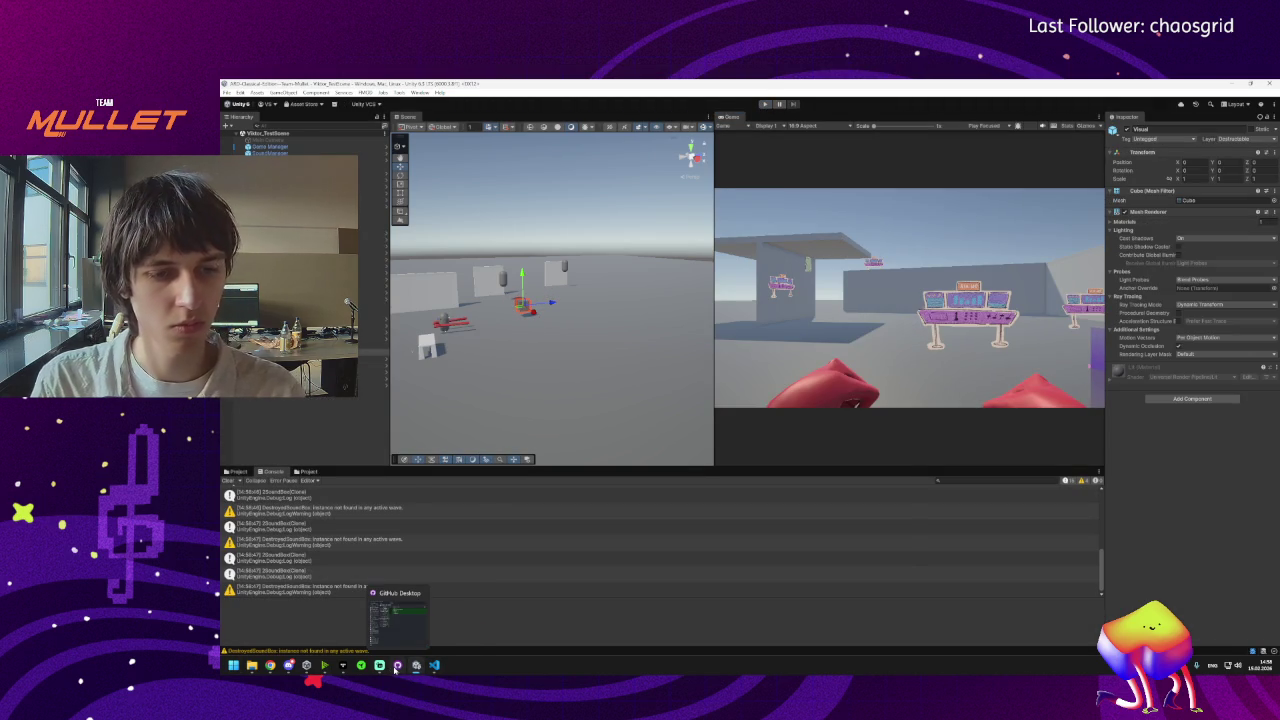
Check the uncommitted Vikitor_TestScene.unity changes in GitHub Desktop.
click(397, 668)
click(535, 153)
click(340, 171)
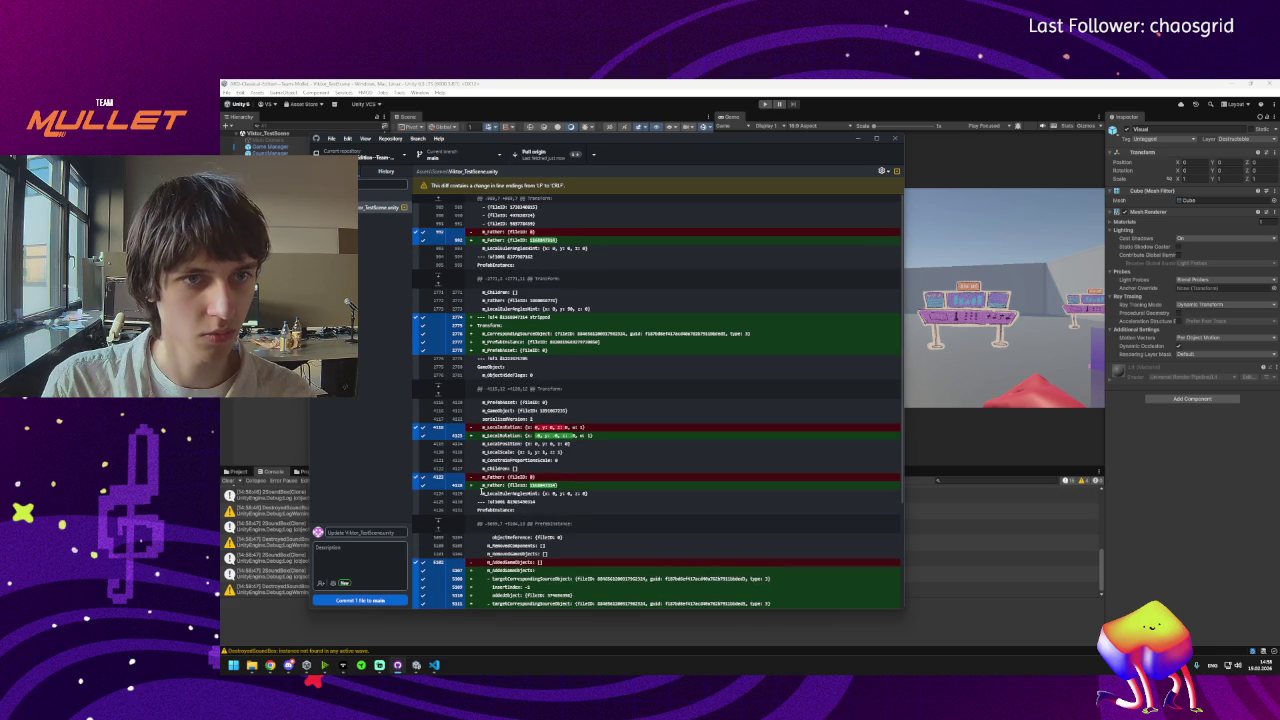
click(257, 415)
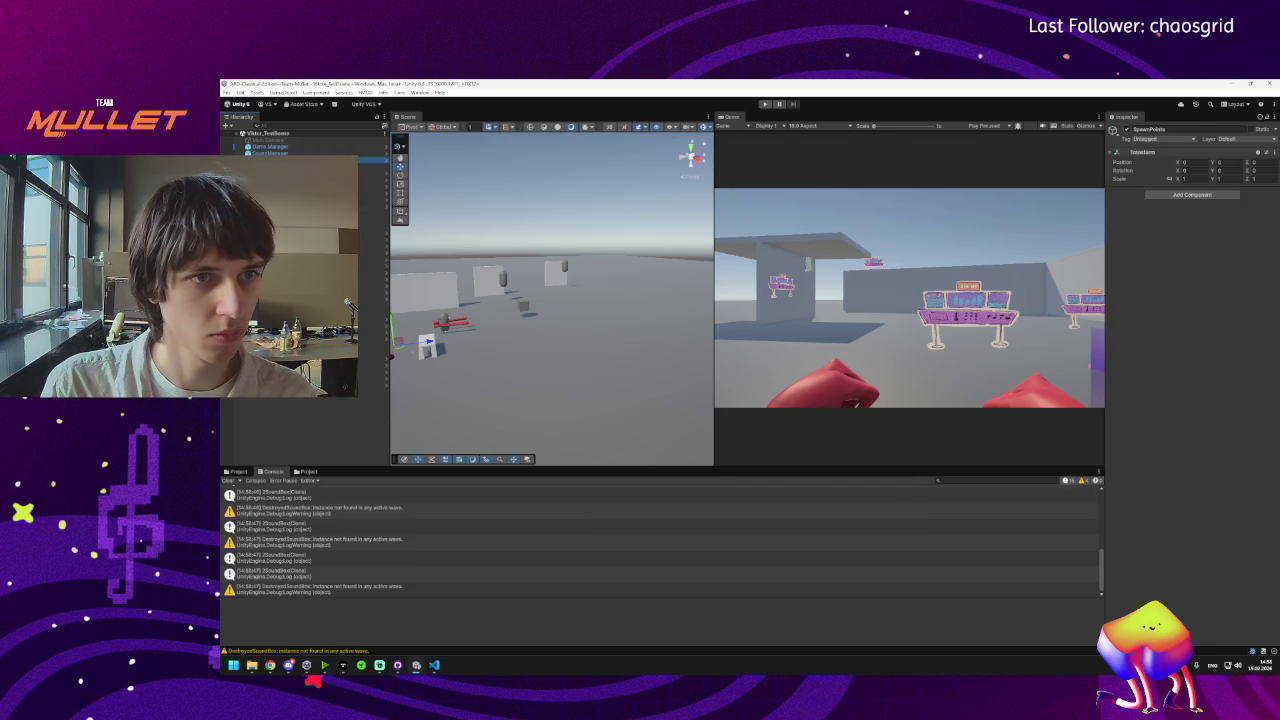
Apply All overrides on SoundBox_Spawner, then on a SoundBox instance after comparing its script.
click(1146, 161)
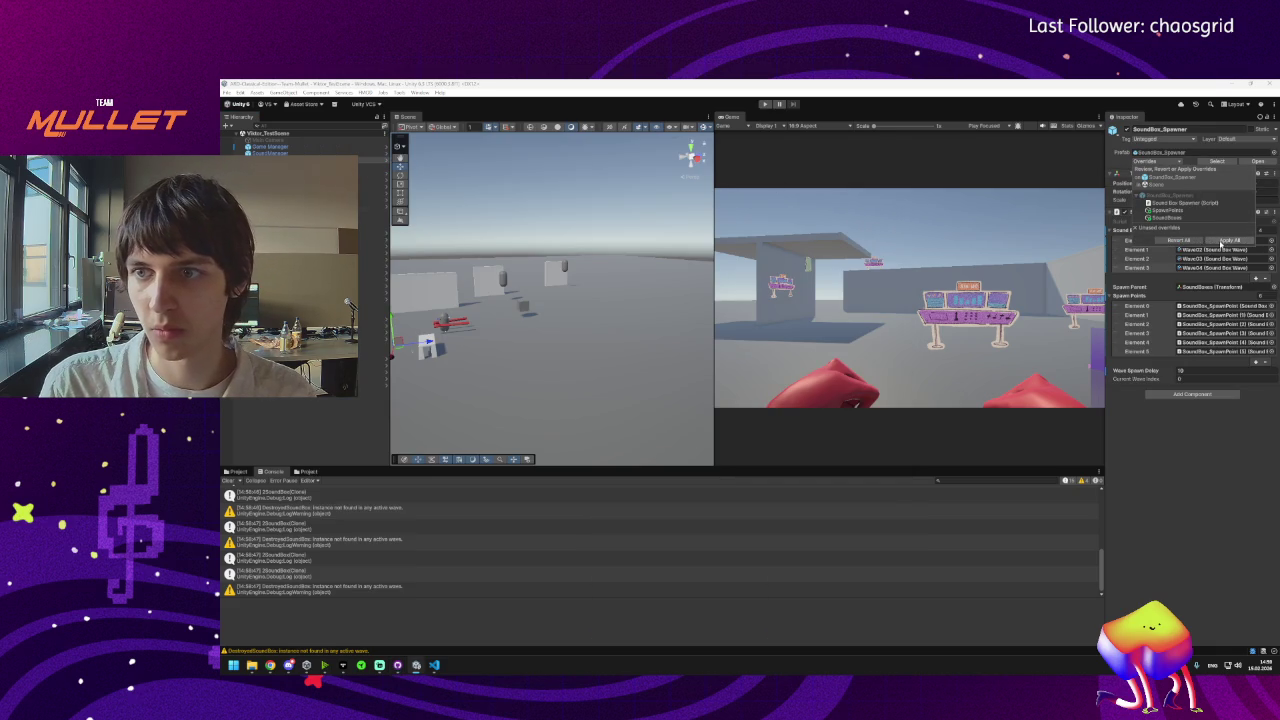
click(1222, 241)
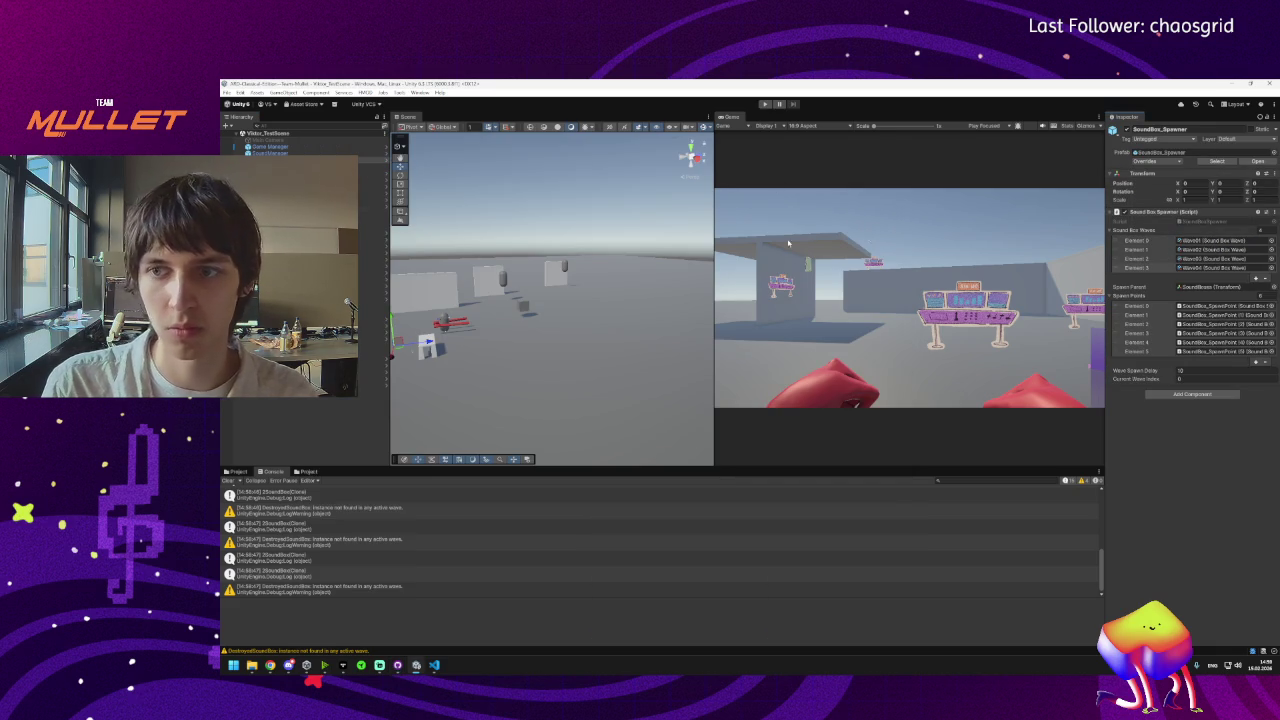
click(290, 167)
key(Down)
key(Down)
key(Down)
click(300, 298)
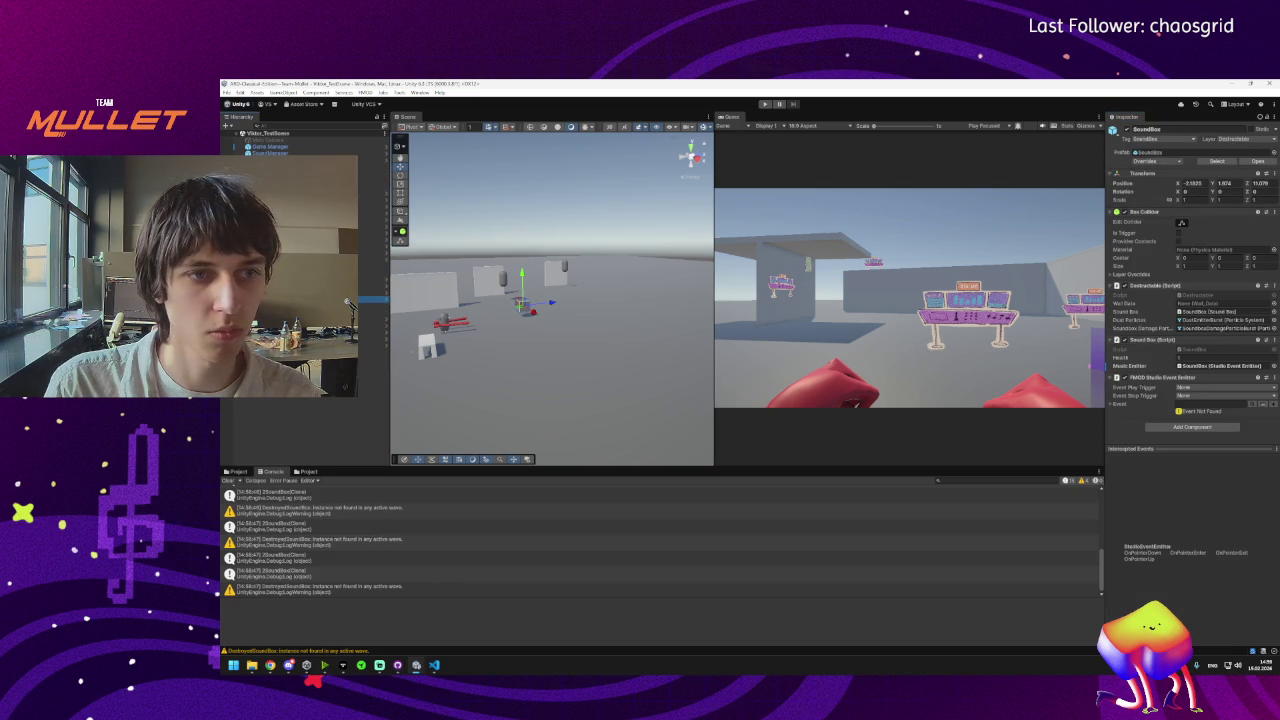
click(1148, 161)
click(1168, 203)
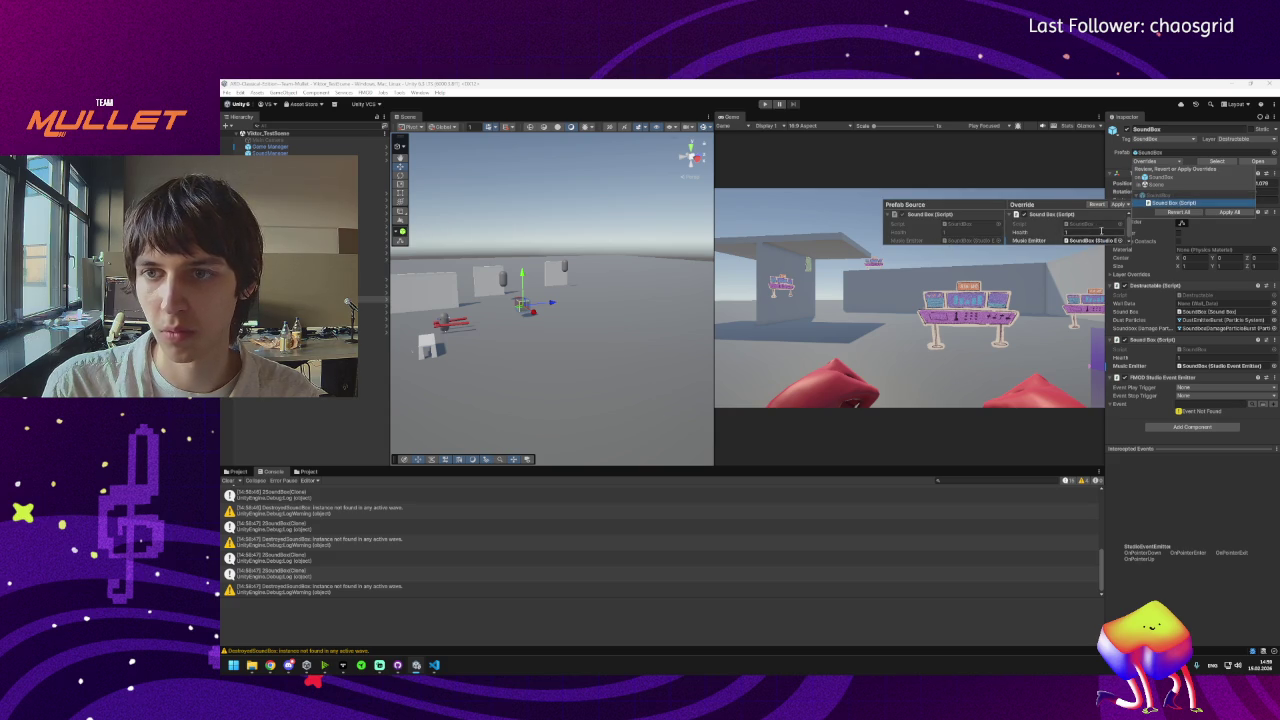
click(1104, 207)
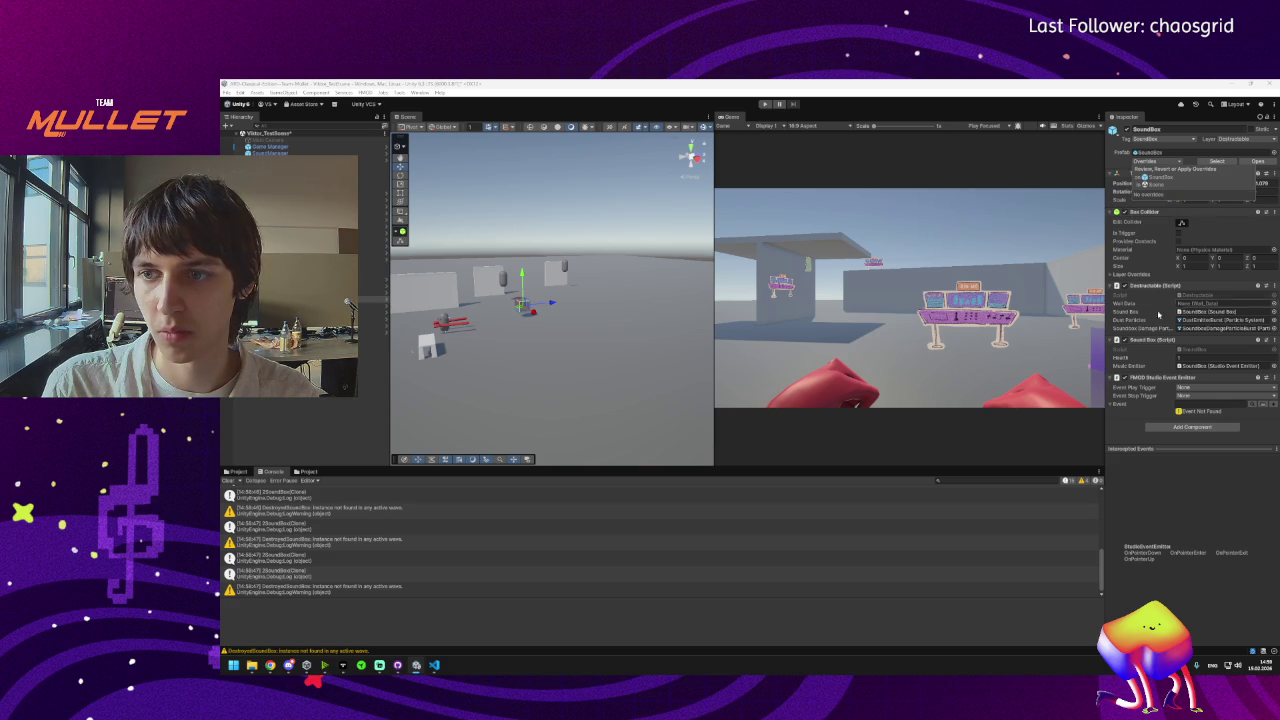
click(1229, 212)
click(372, 286)
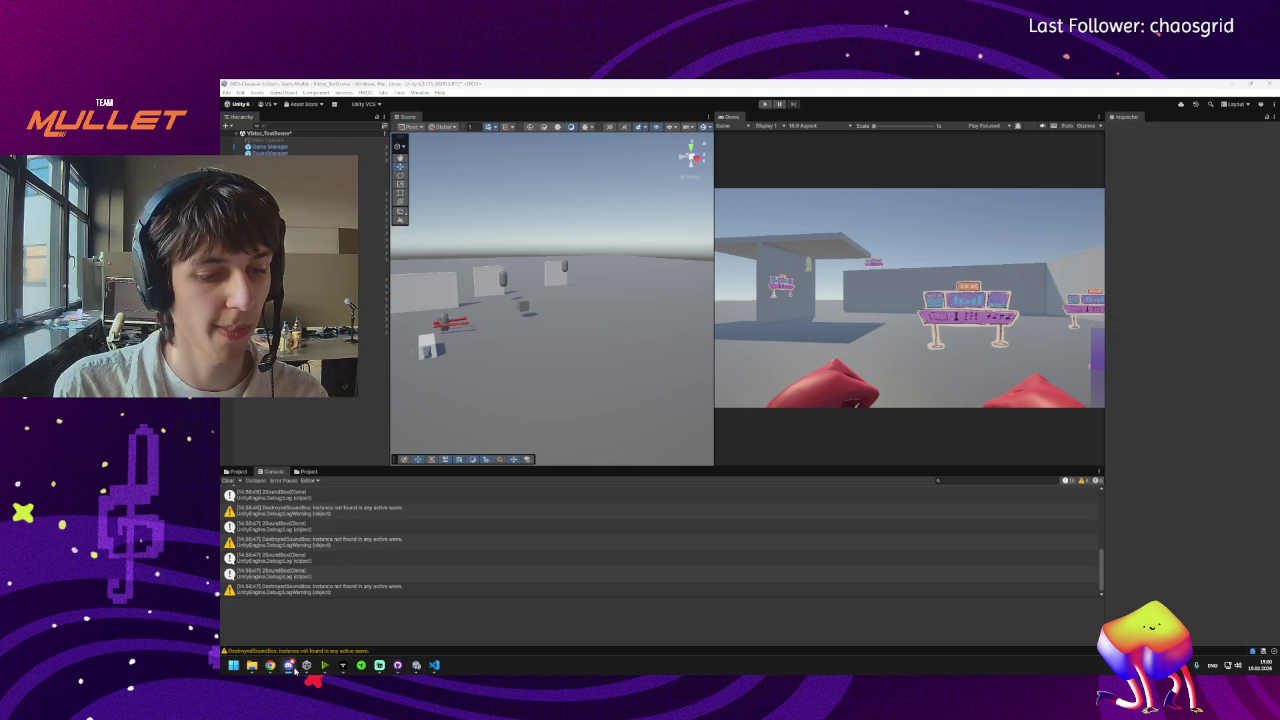
Watch the Console list sound box spawns and 'instance not found' warnings during the play test.
mouse_move(294, 672)
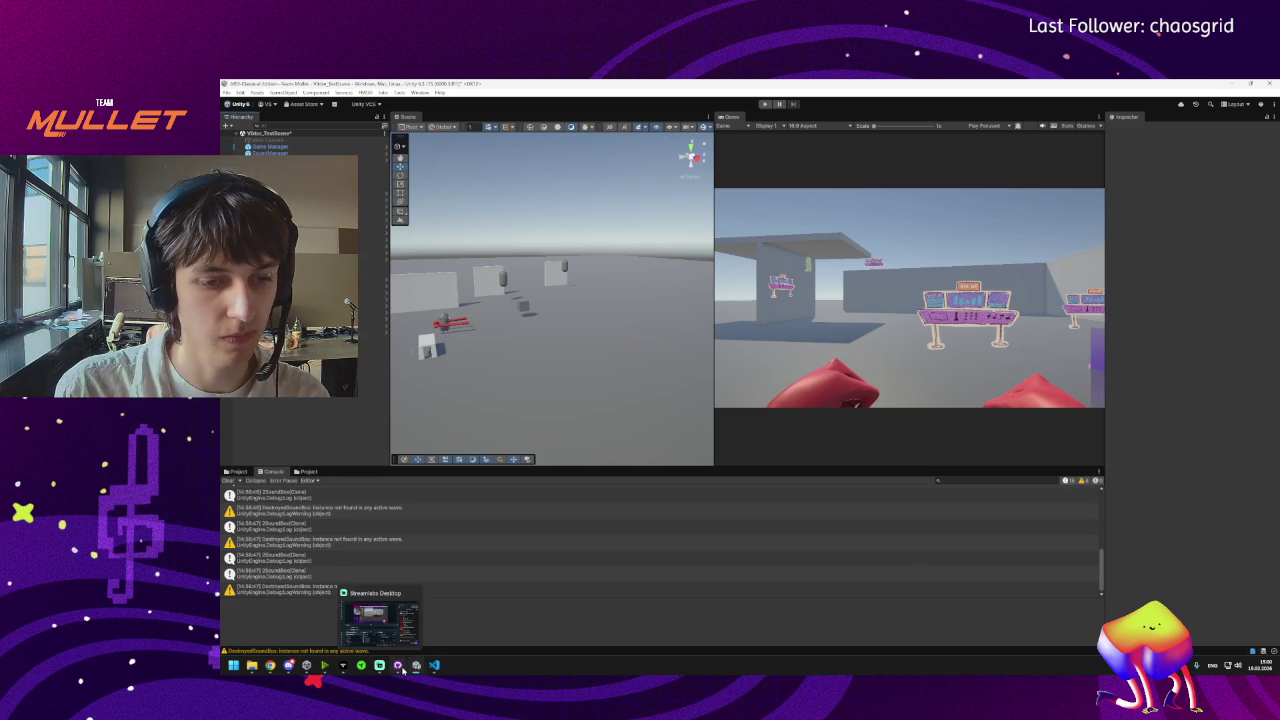
Review the diffs of the changed spawner prefab and scene files, keeping both selected.
click(398, 666)
click(385, 207)
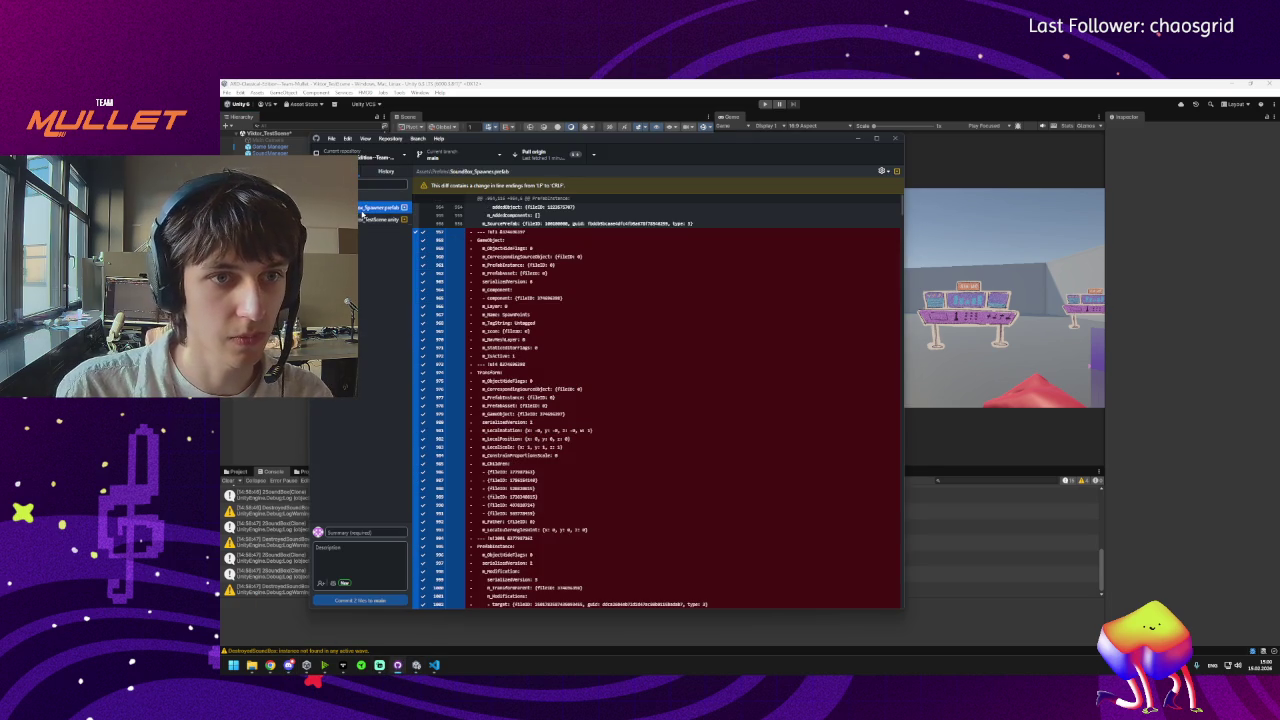
shift+click(385, 219)
click(385, 219)
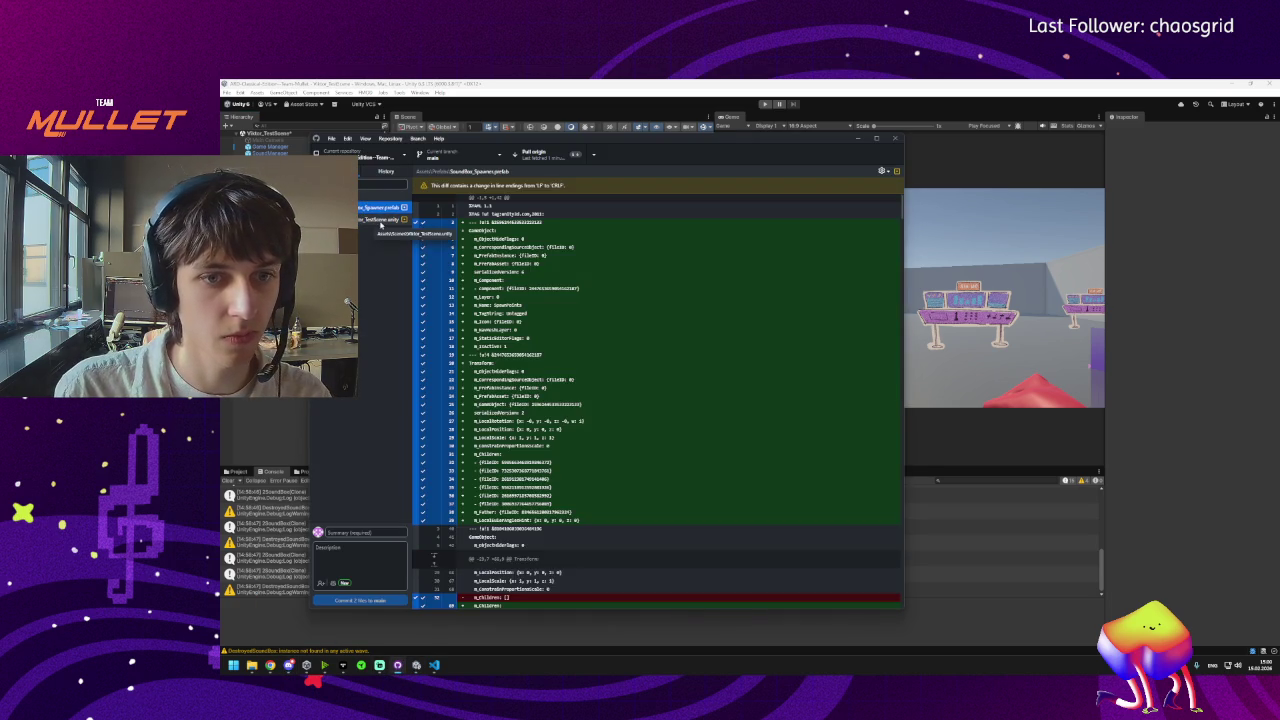
shift+click(385, 207)
Start the commit summary with 'Spawner' and hide GitHub Desktop.
click(340, 533)
text(Spawner)
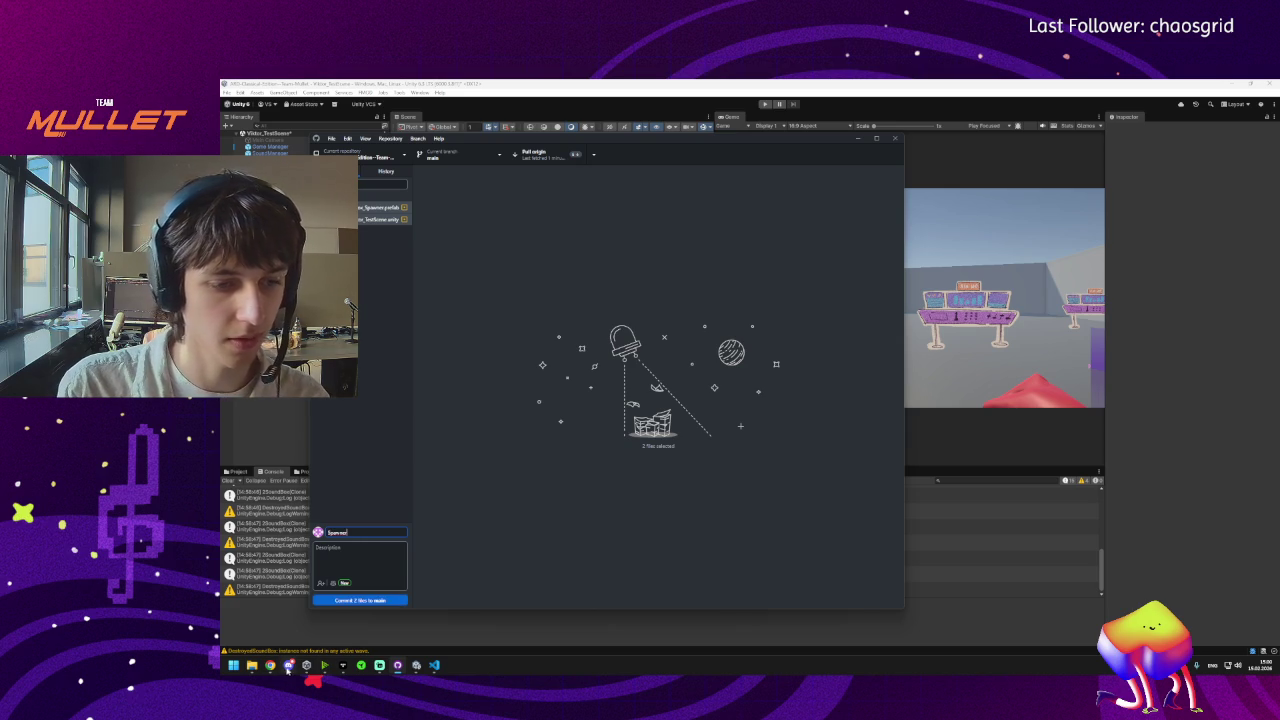
mouse_move(289, 666)
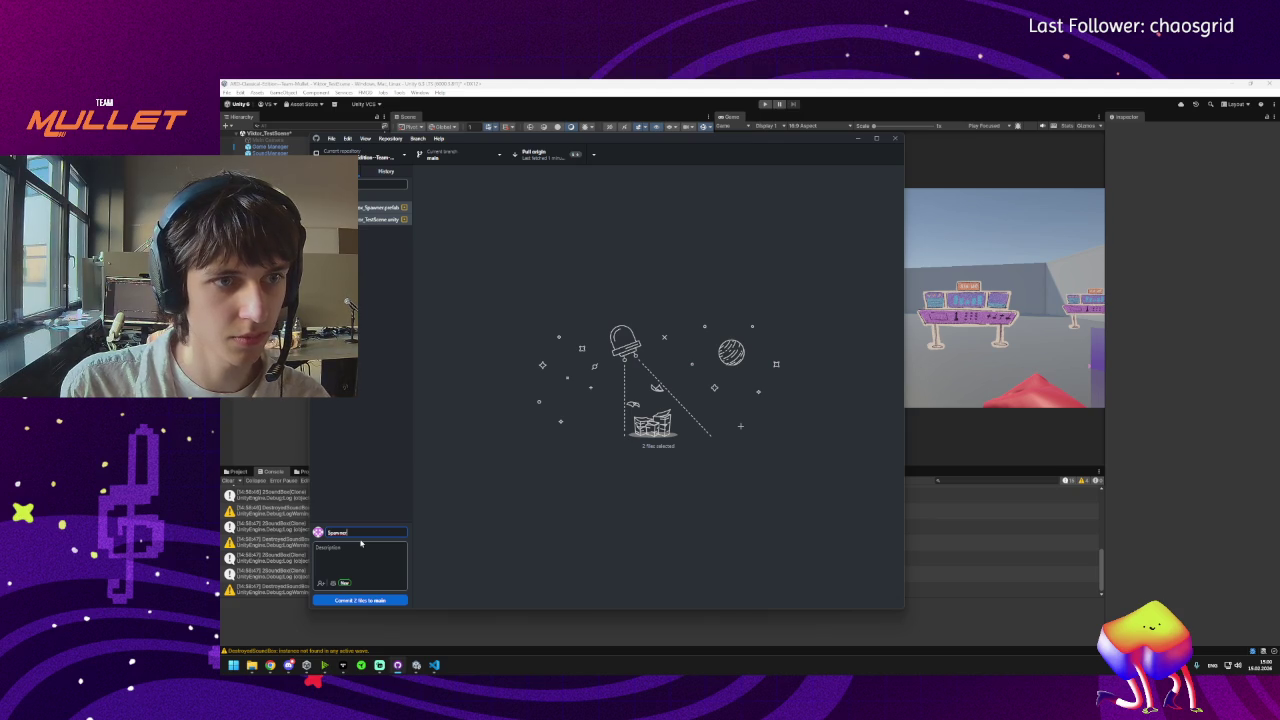
click(289, 608)
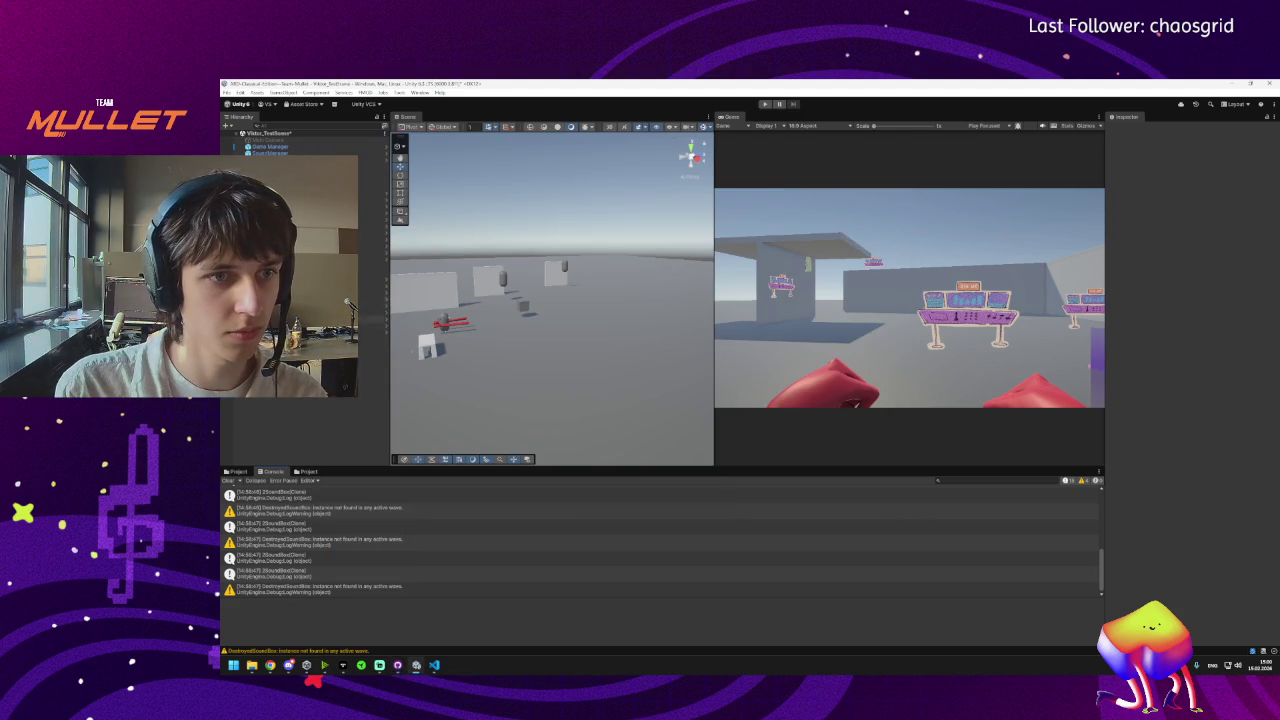
click(372, 246)
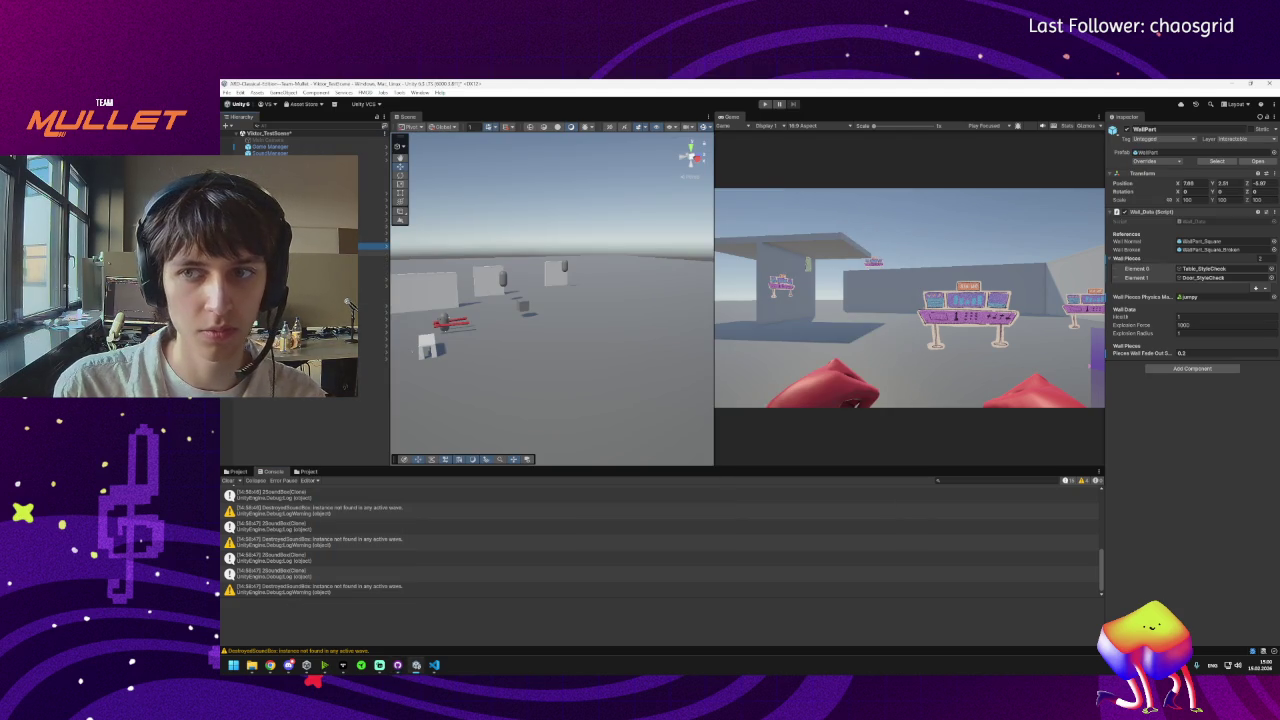
key(f)
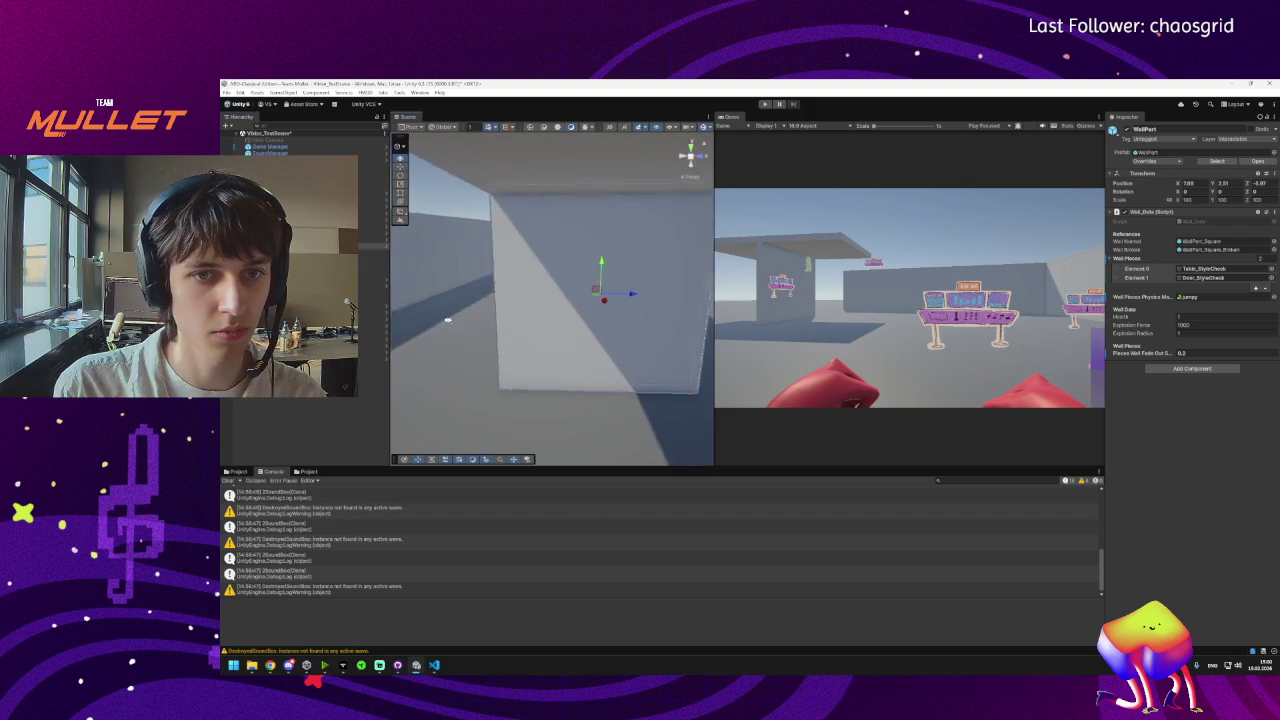
click(372, 272)
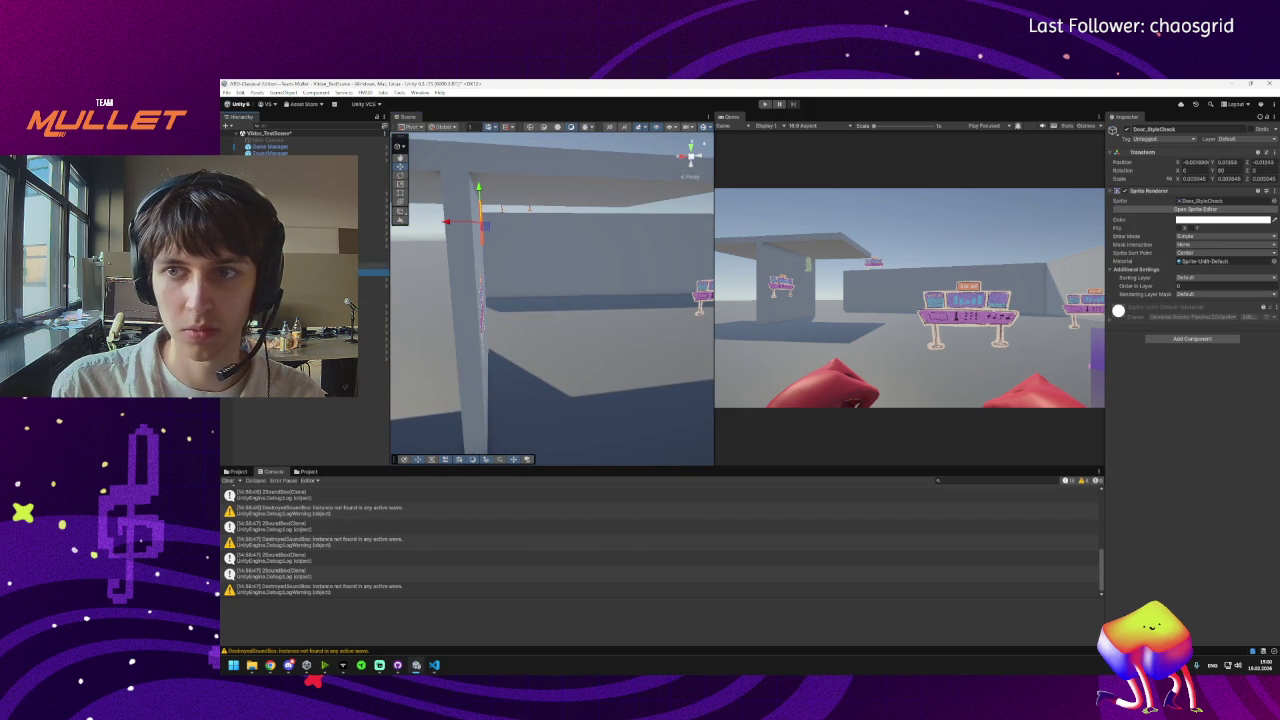
click(372, 265)
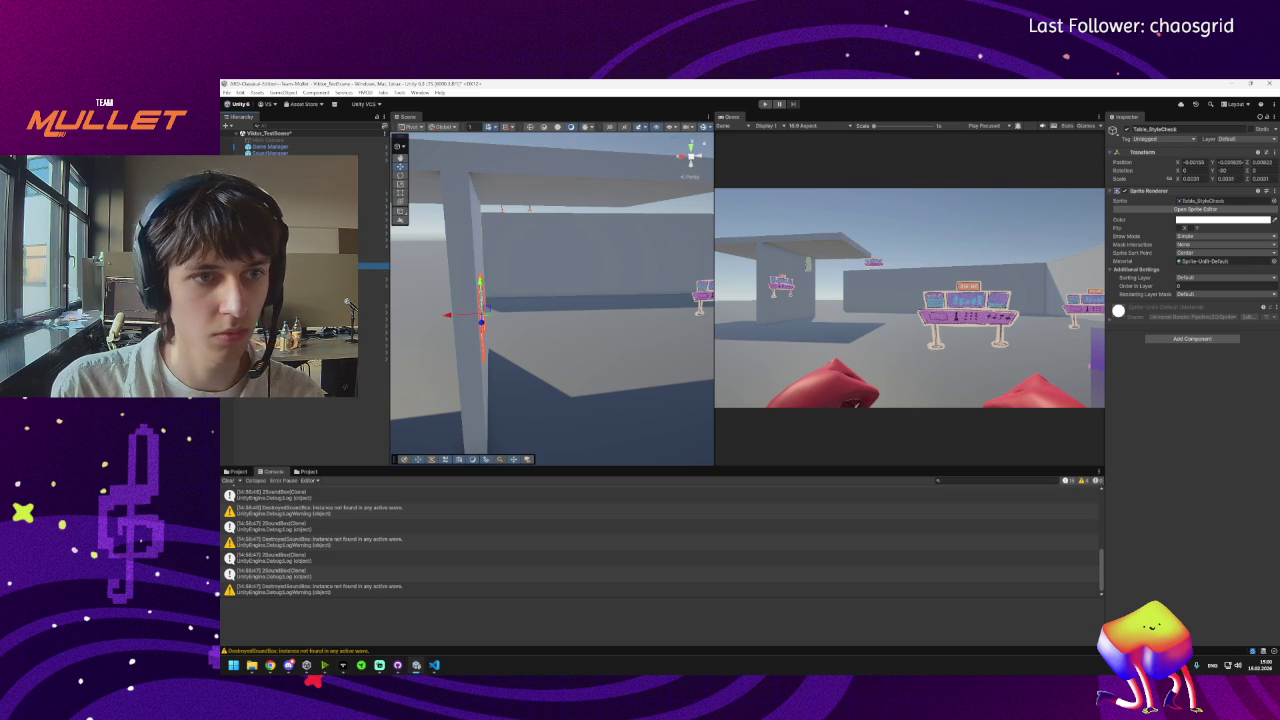
click(372, 245)
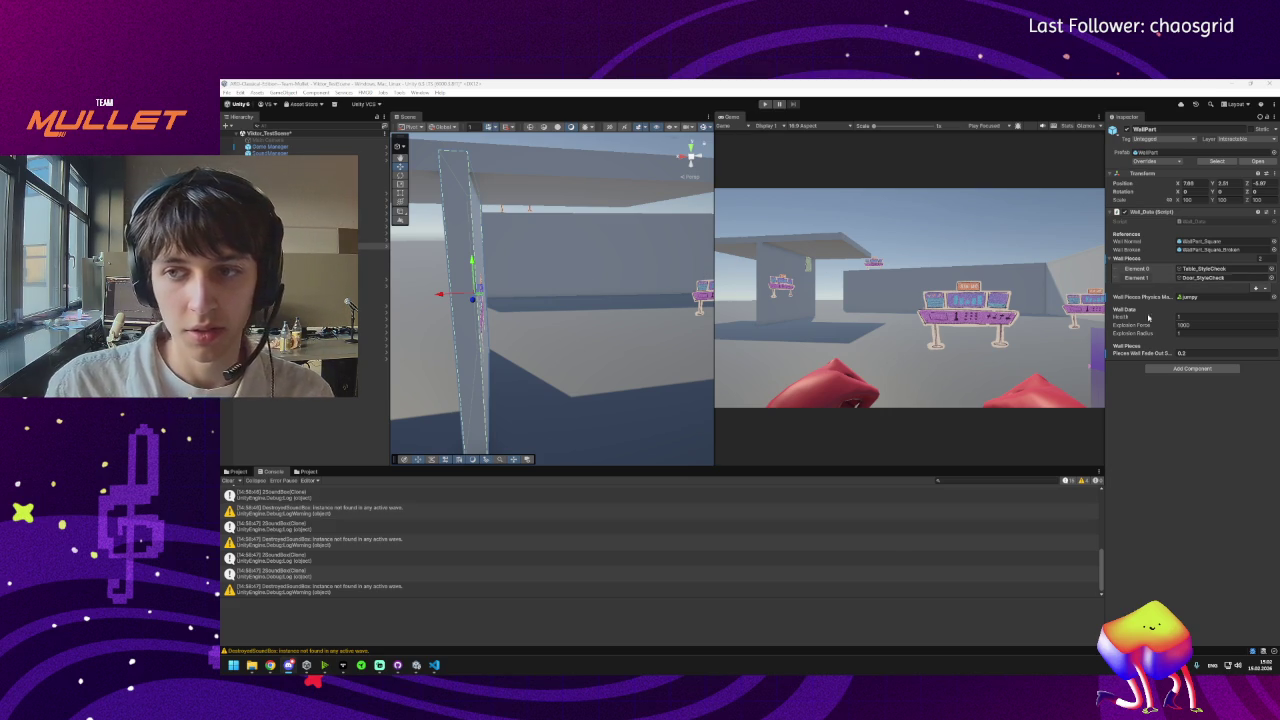
click(435, 665)
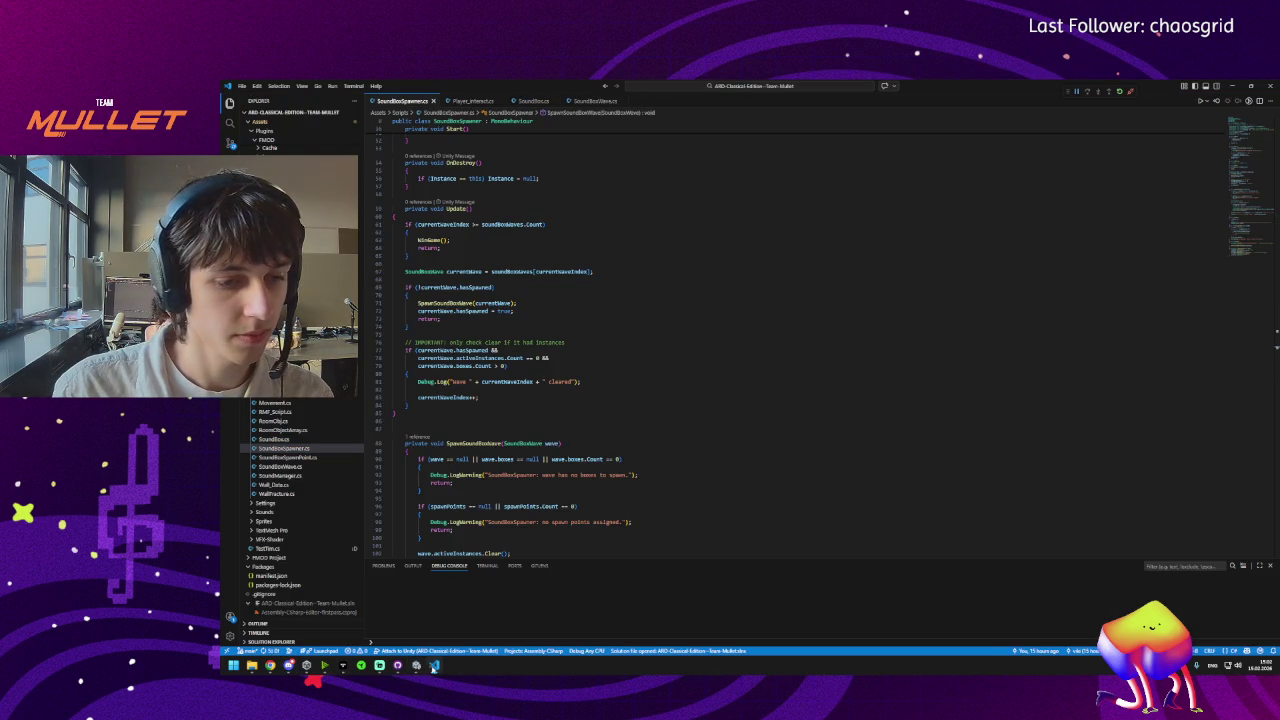
mouse_move(270, 666)
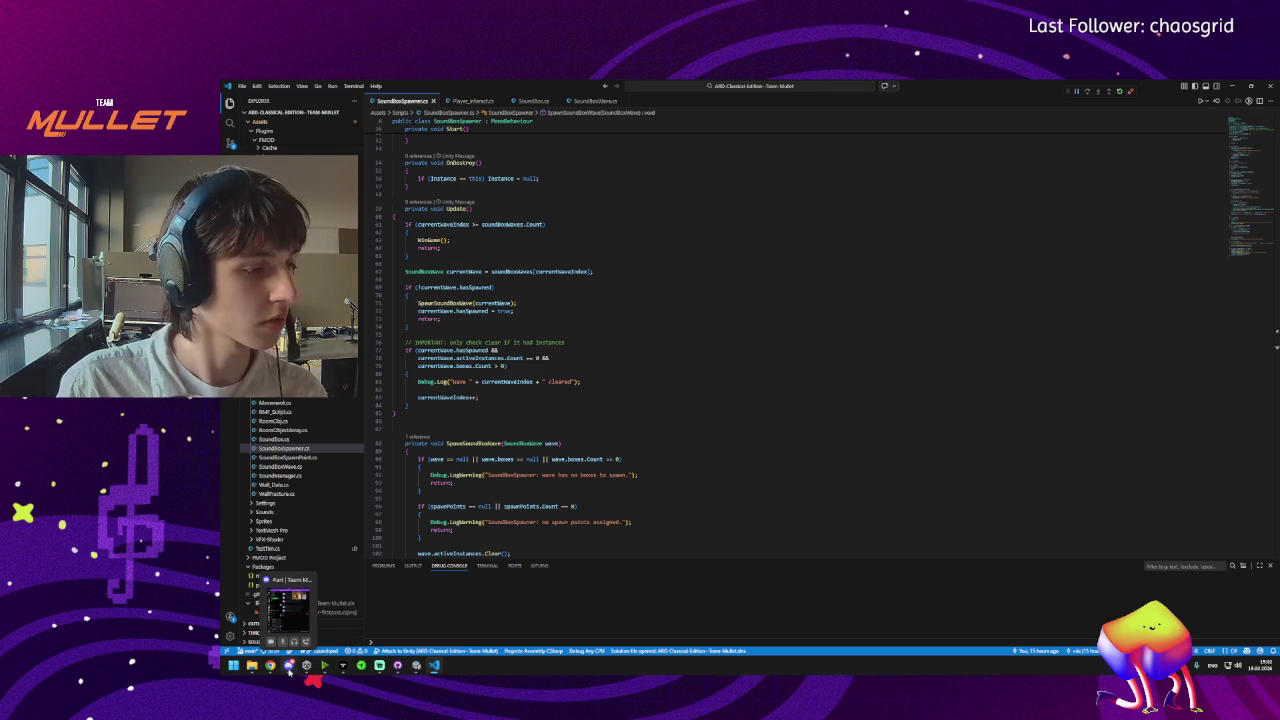
click(419, 671)
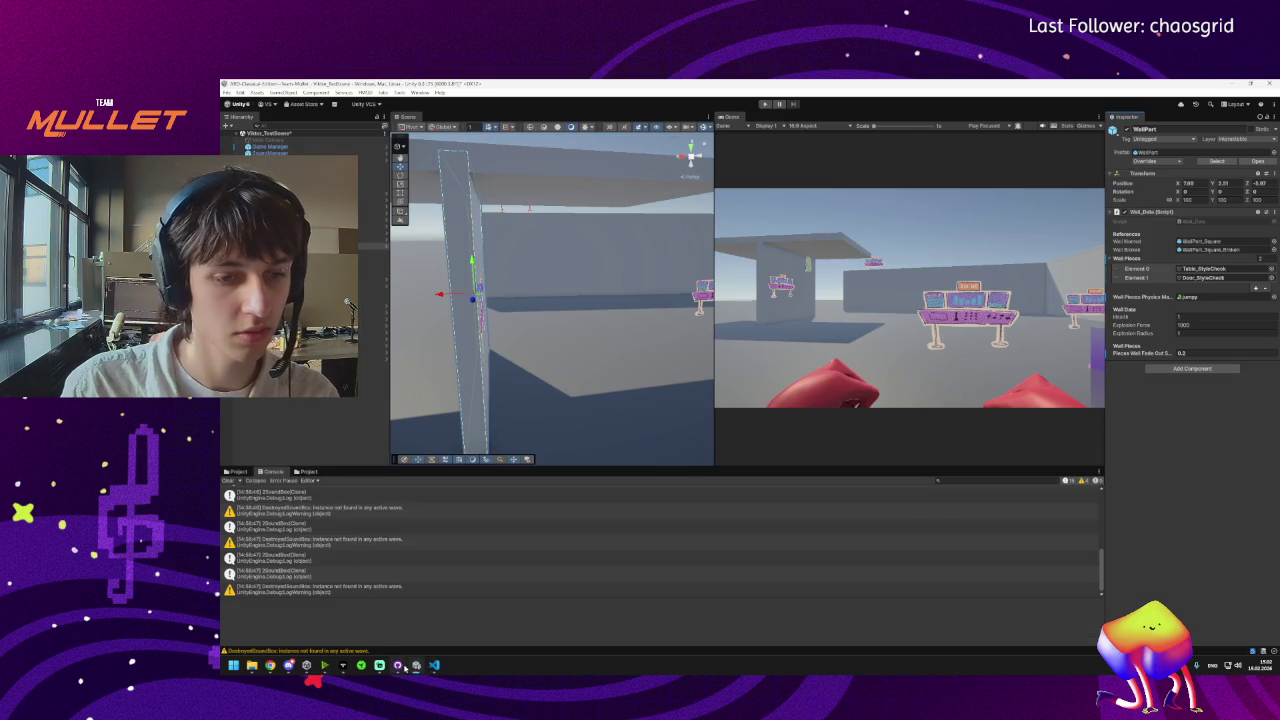
Finish the summary as 'SpawnPoints Setup' and commit the 2 files to main.
click(398, 664)
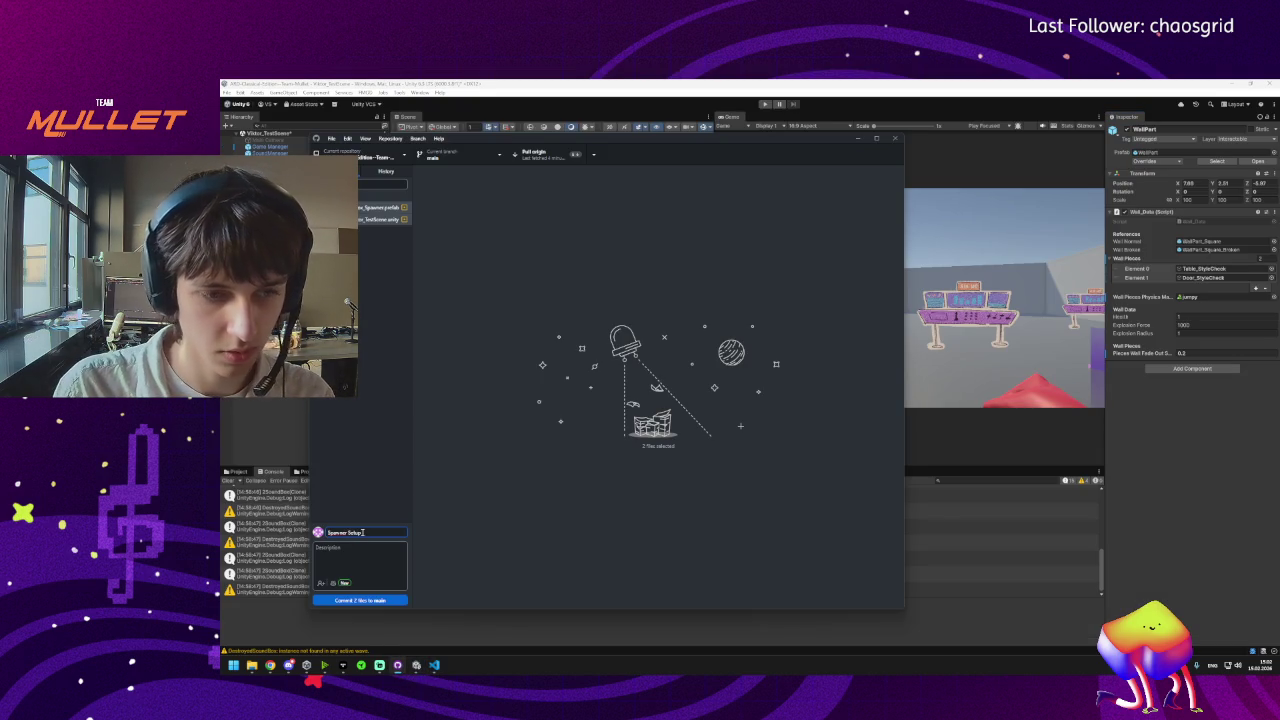
key(BackSpace)
key(BackSpace)
key(BackSpace)
text(Points)
click(360, 600)
Fetch, pull and push with origin, review the commit history, then switch to the Miro board.
click(593, 154)
click(589, 186)
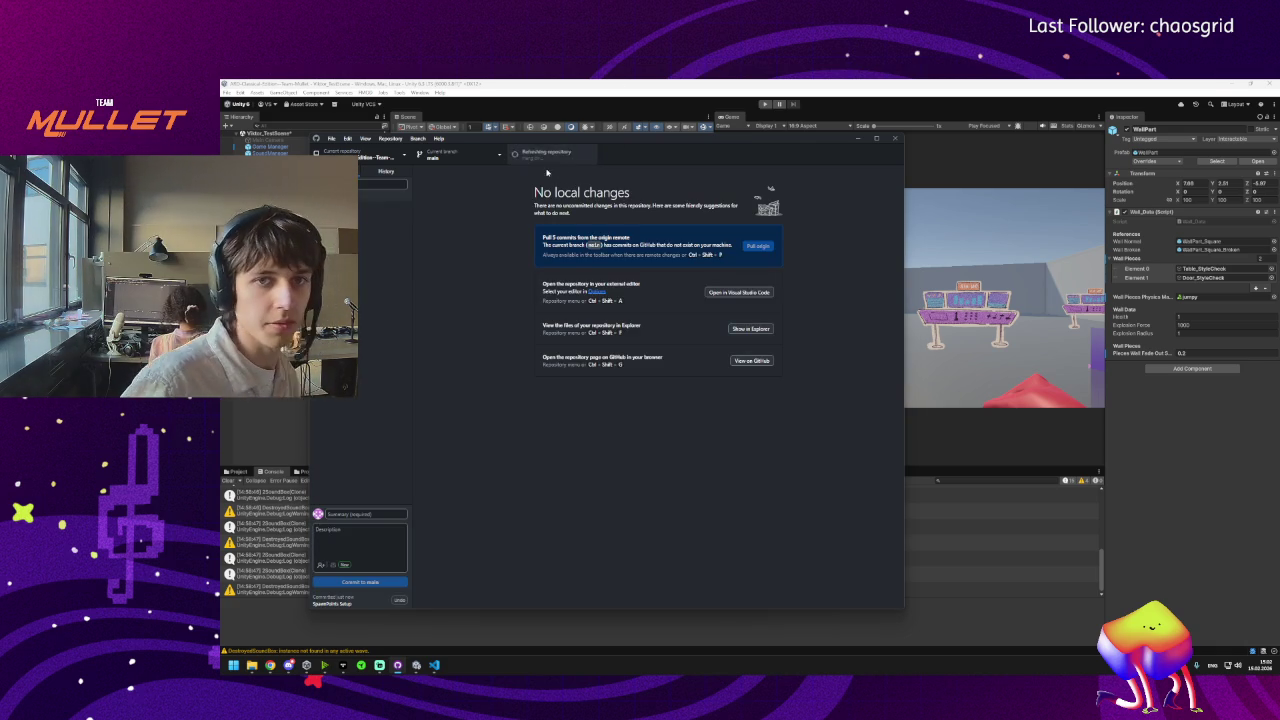
click(553, 157)
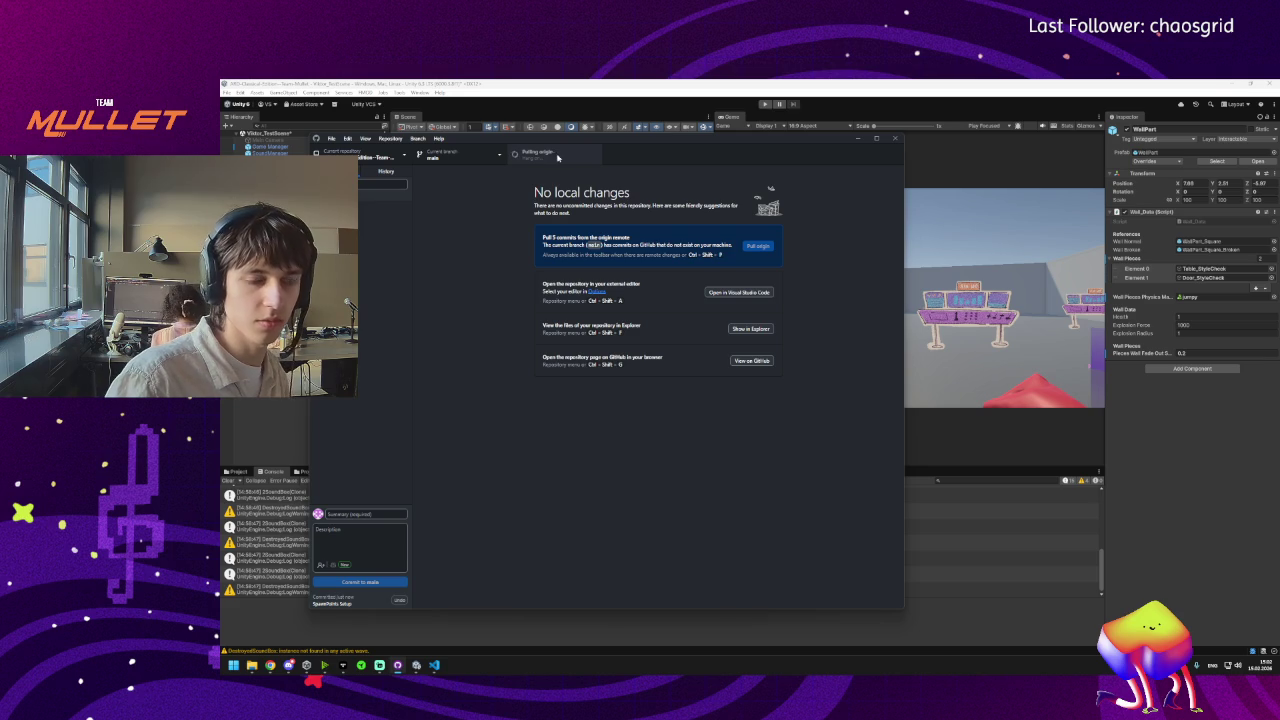
key(ctrl+p)
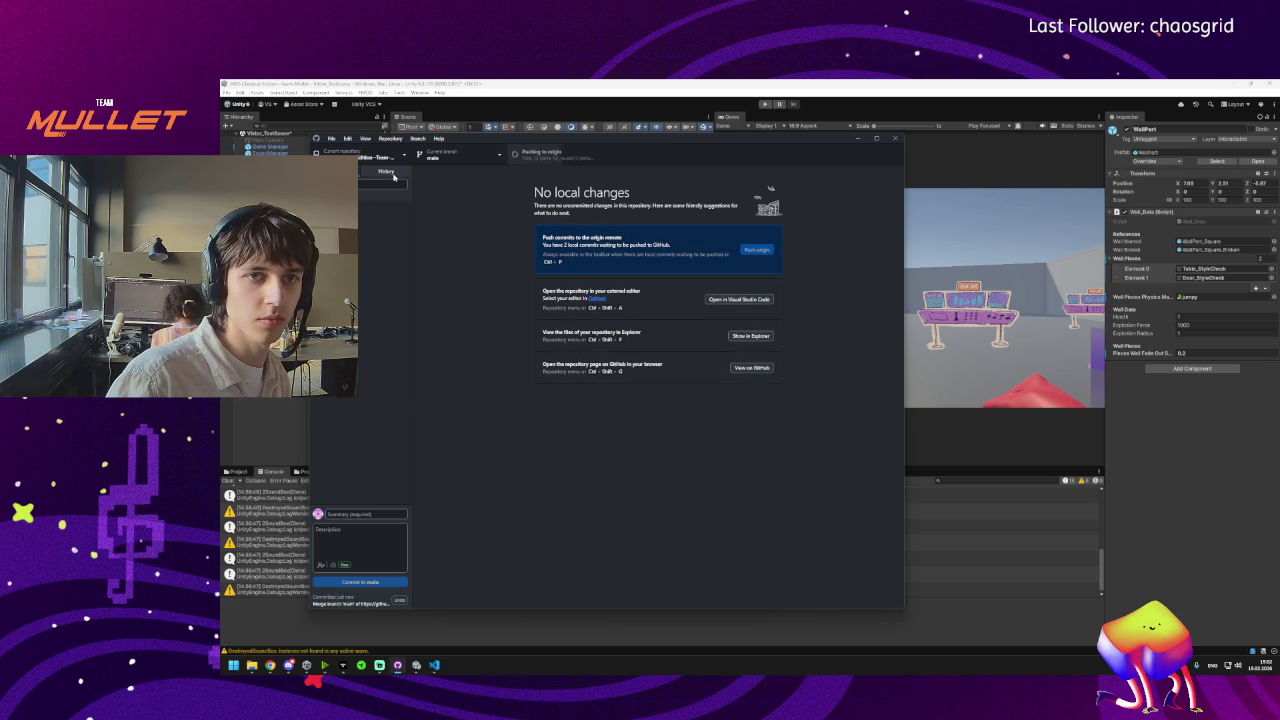
click(390, 173)
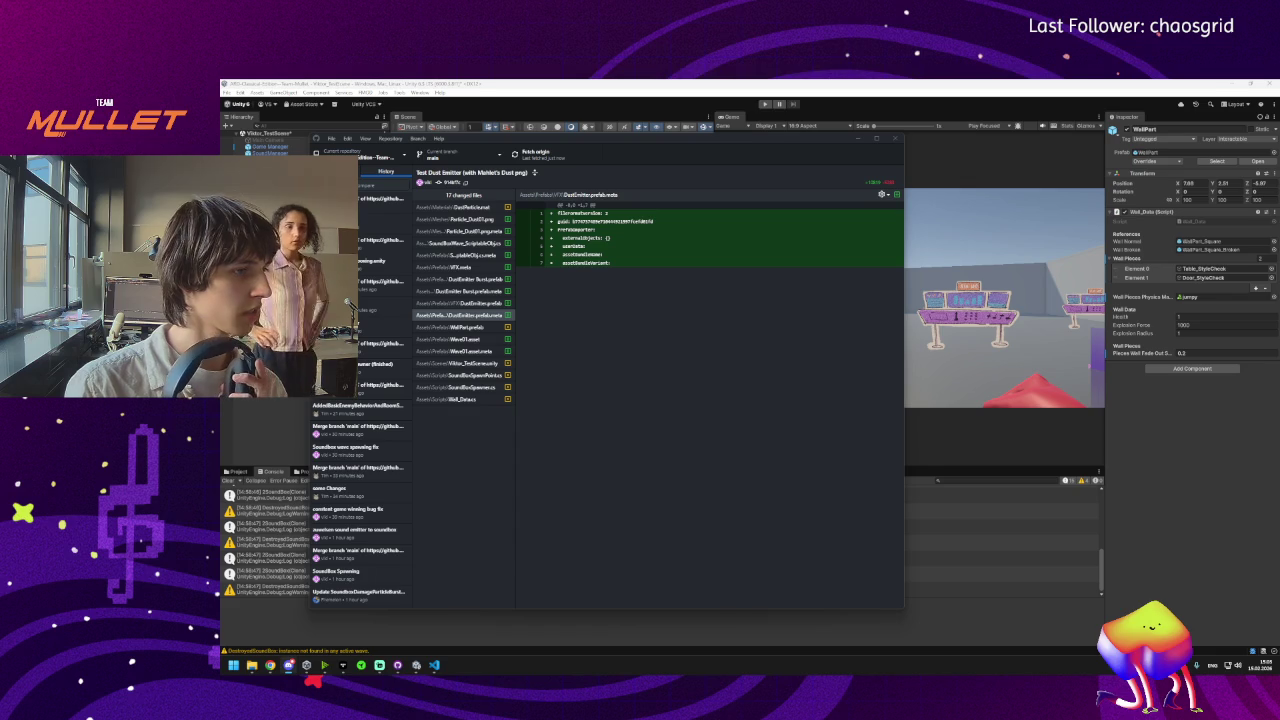
key(alt+Tab)
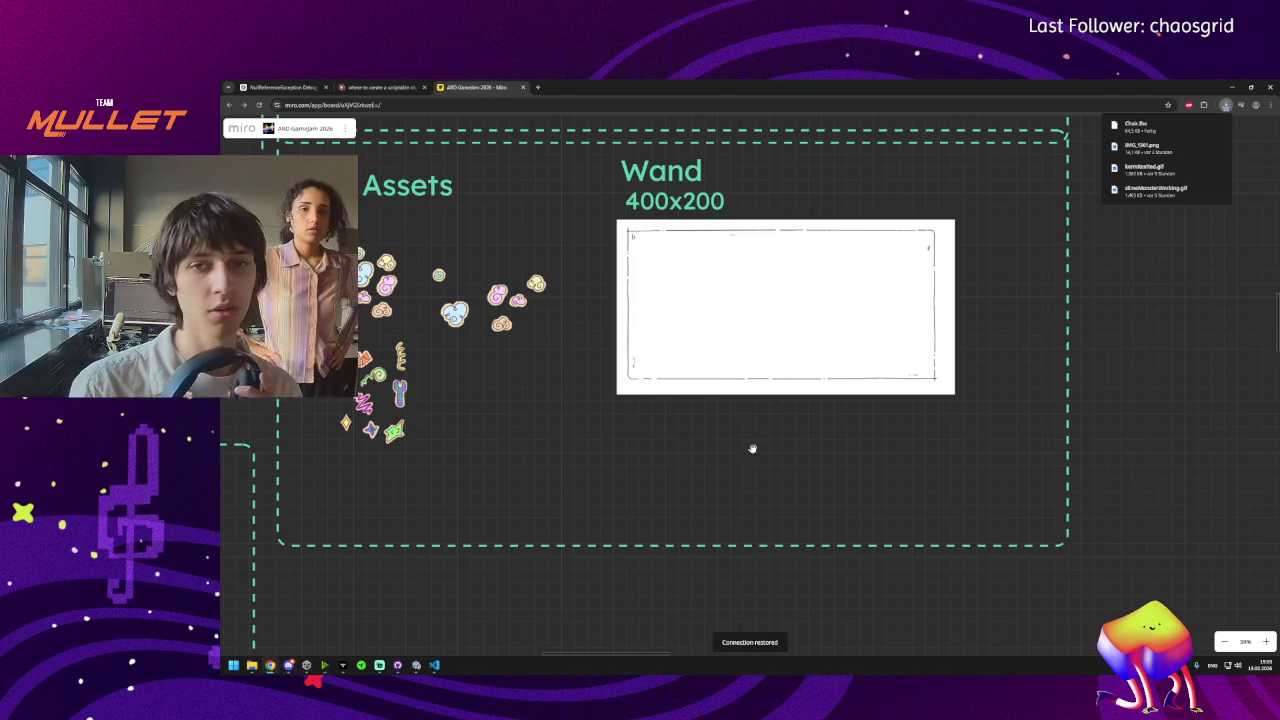
Zoom out and pan the Miro game jam board to survey its sections and room artwork.
scroll(752, 449, down, 10)
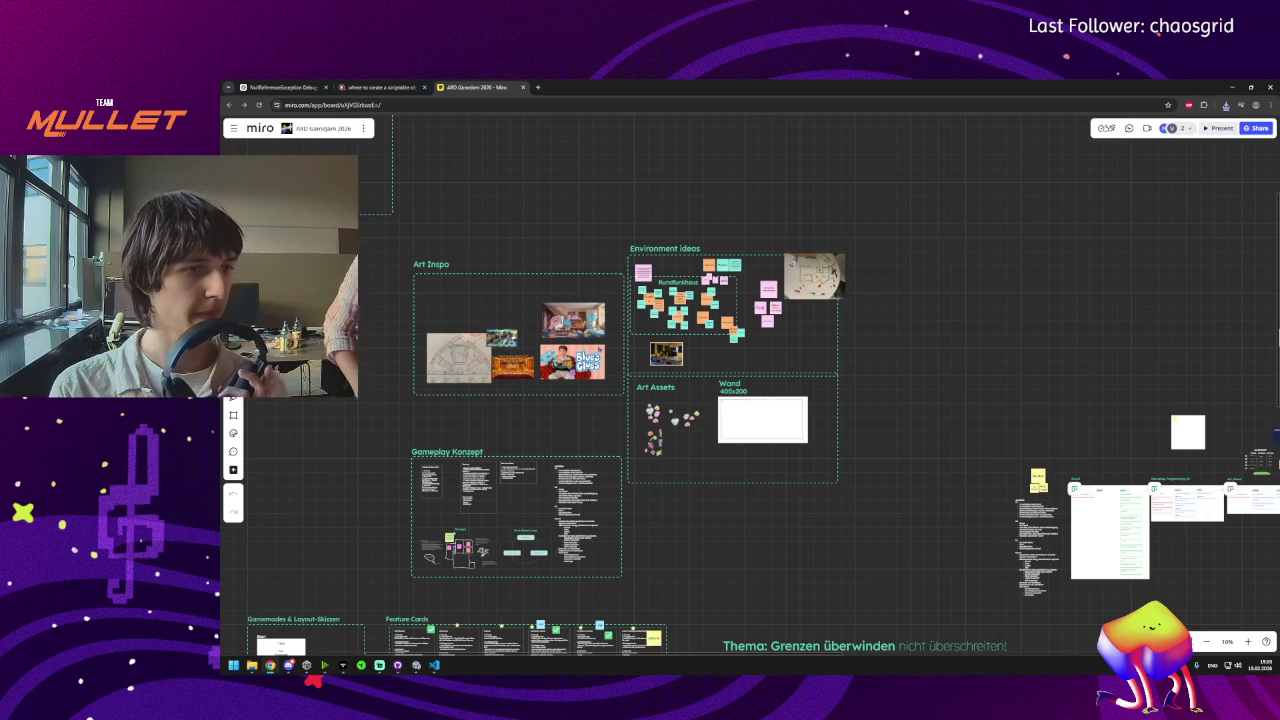
mouse_move(558, 593)
mouse_down()
mouse_move(570, 578)
mouse_move(656, 568)
mouse_up()
click(323, 128)
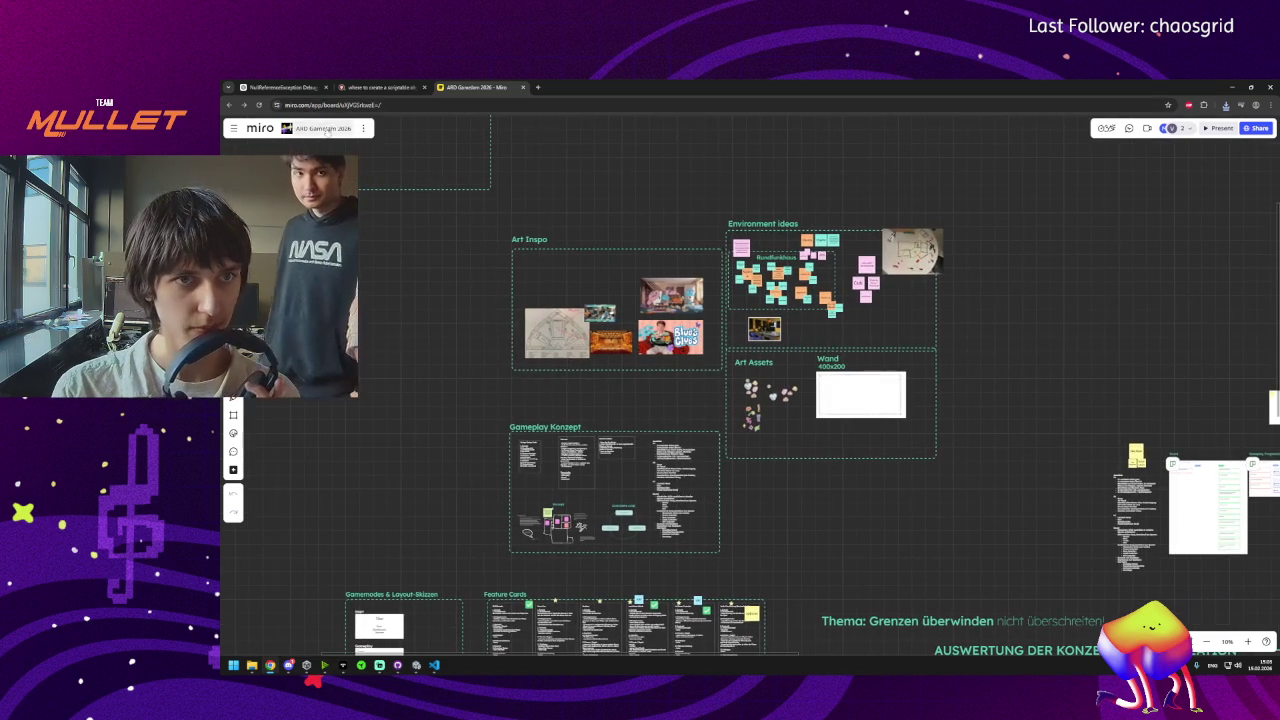
key(Return)
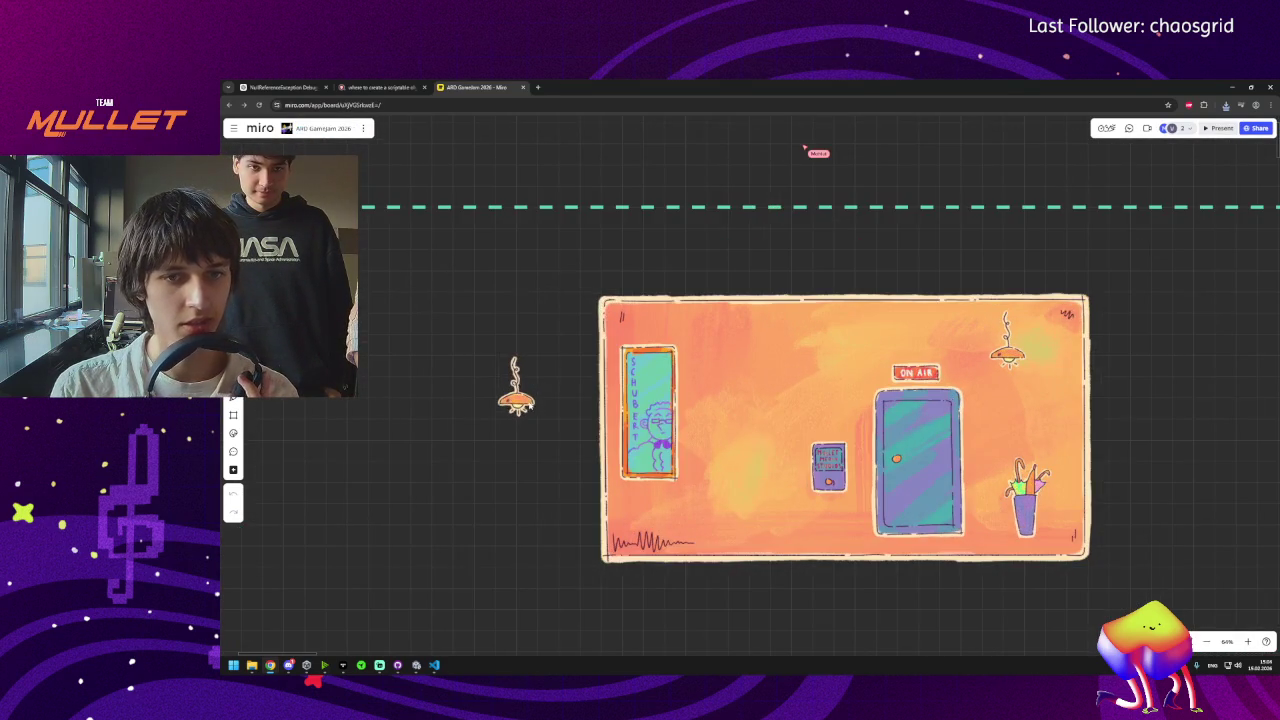
scroll(536, 403, down, 5)
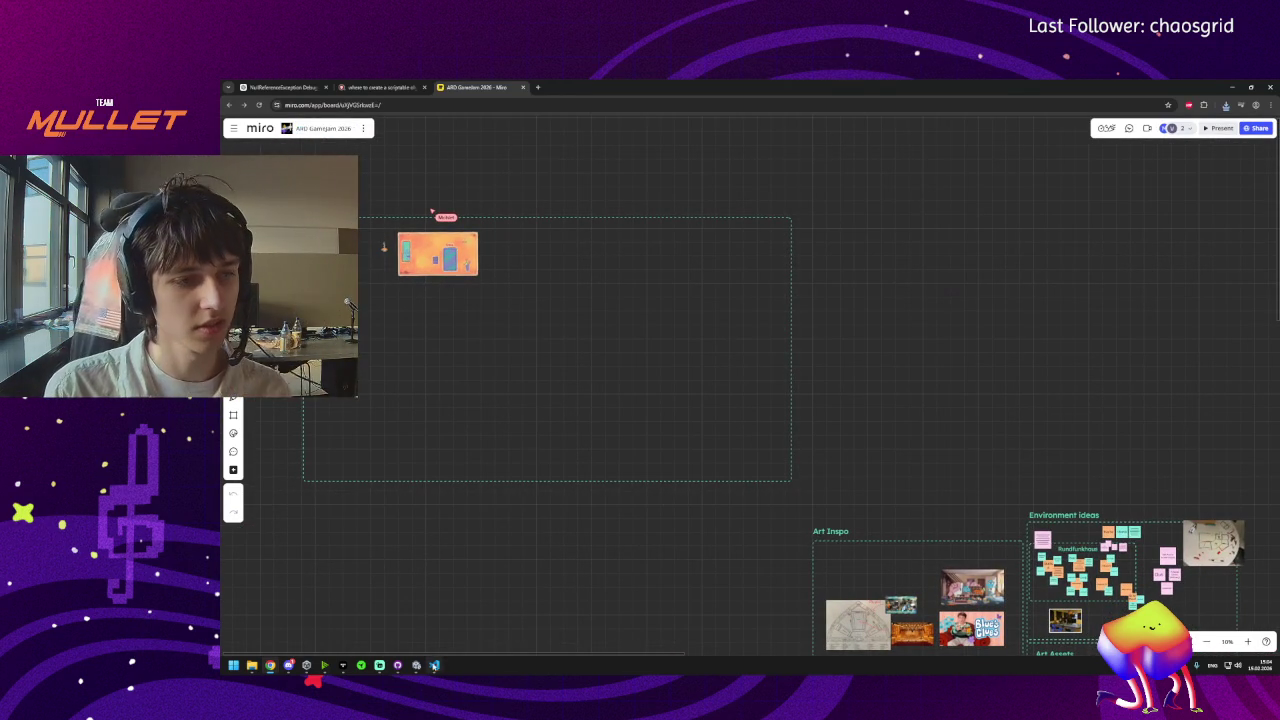
Minimize Chrome, then bring Unity and Visual Studio Code showing SoundBoxSpawner.cs to the front.
click(306, 666)
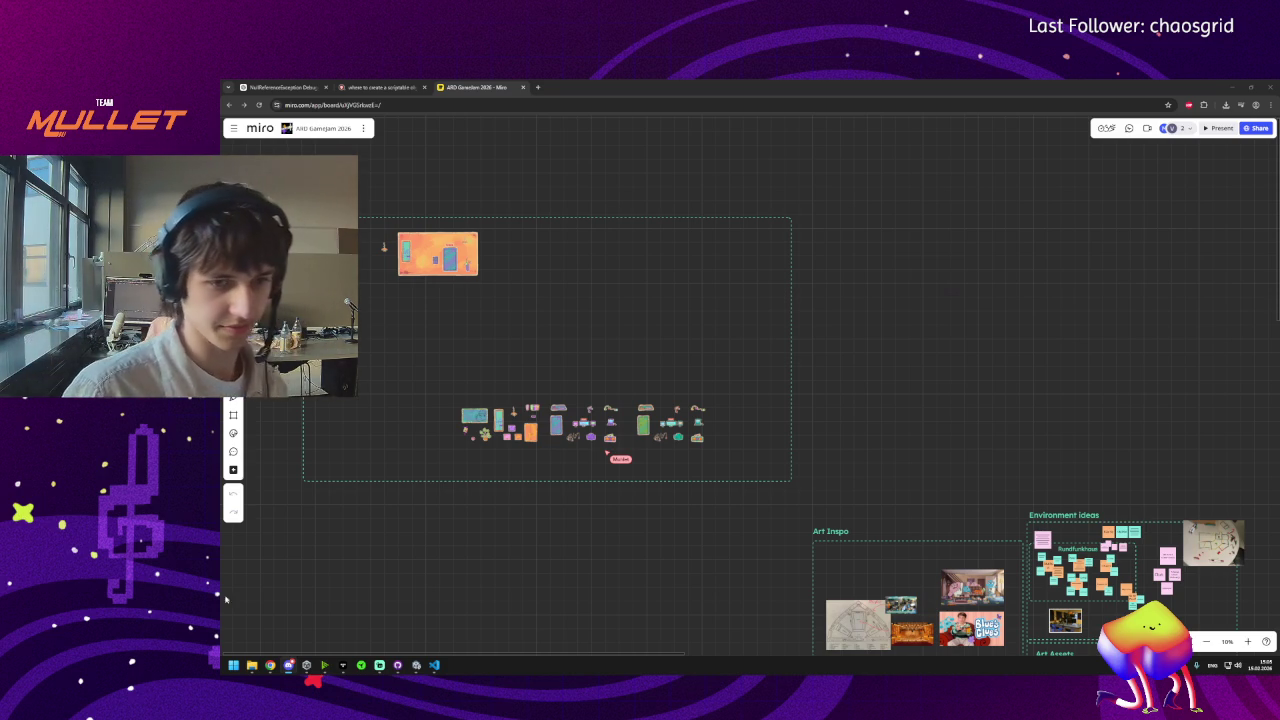
click(416, 665)
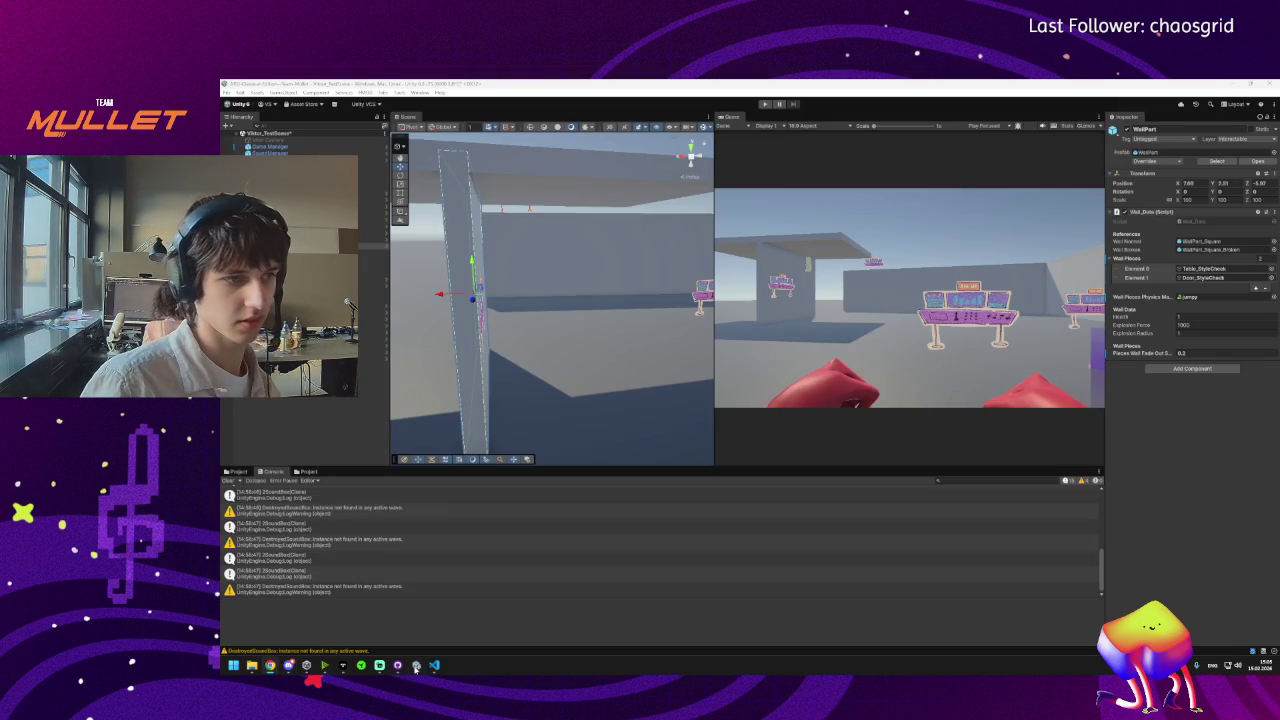
click(434, 665)
mouse_move(420, 672)
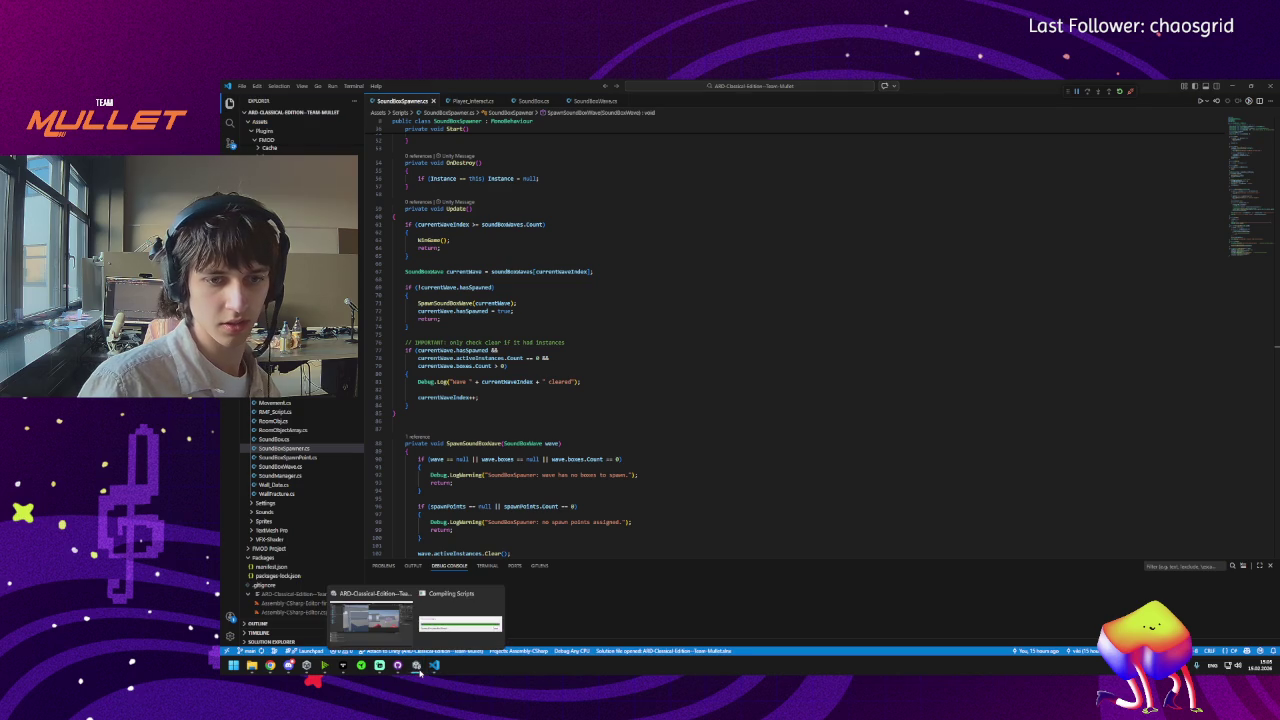
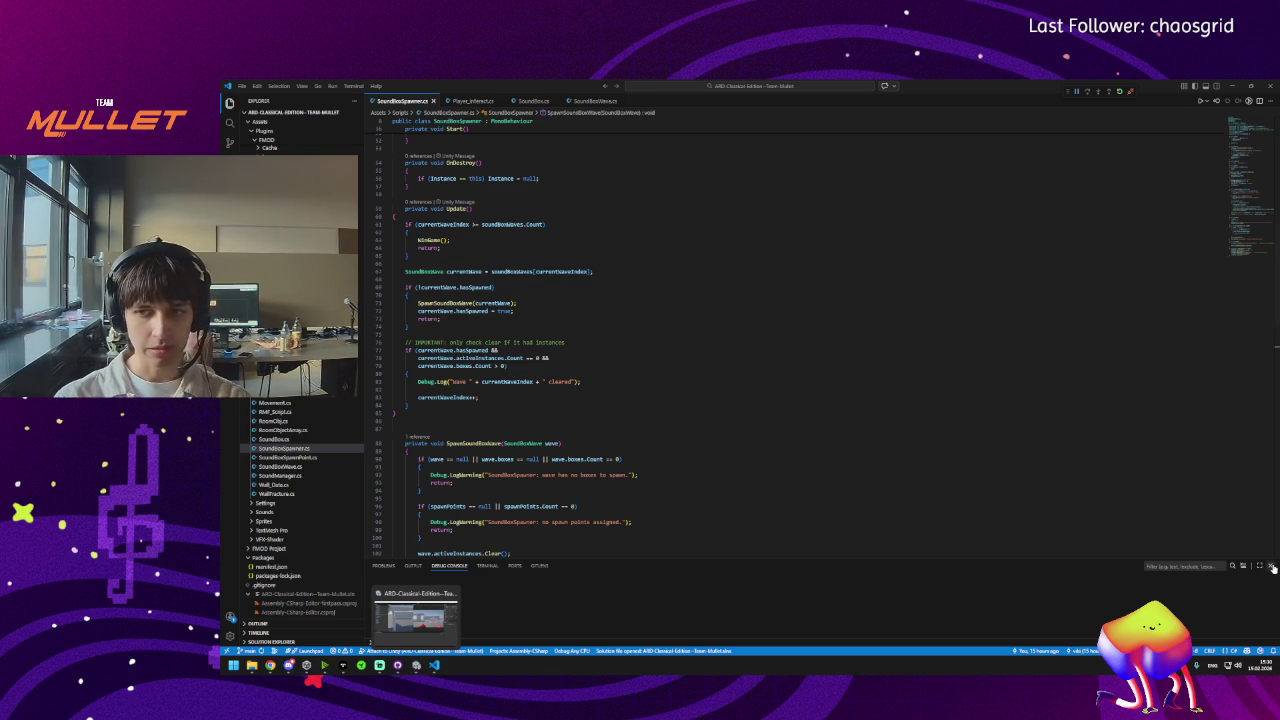
Scroll through the SoundBoxSpawner.cs wave logic, then switch back to the Unity editor.
scroll(752, 431, down, 3)
scroll(752, 431, up, 3)
scroll(752, 431, down, 5)
click(416, 666)
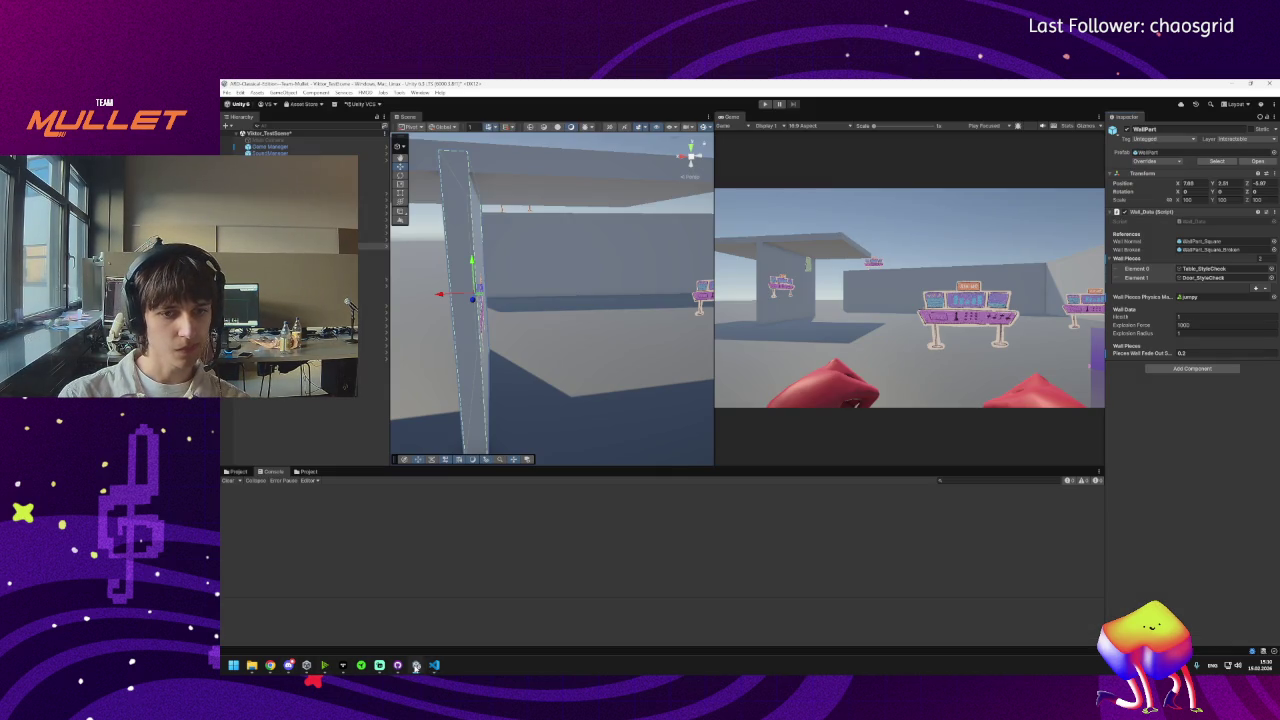
drag(650, 262, 617, 303)
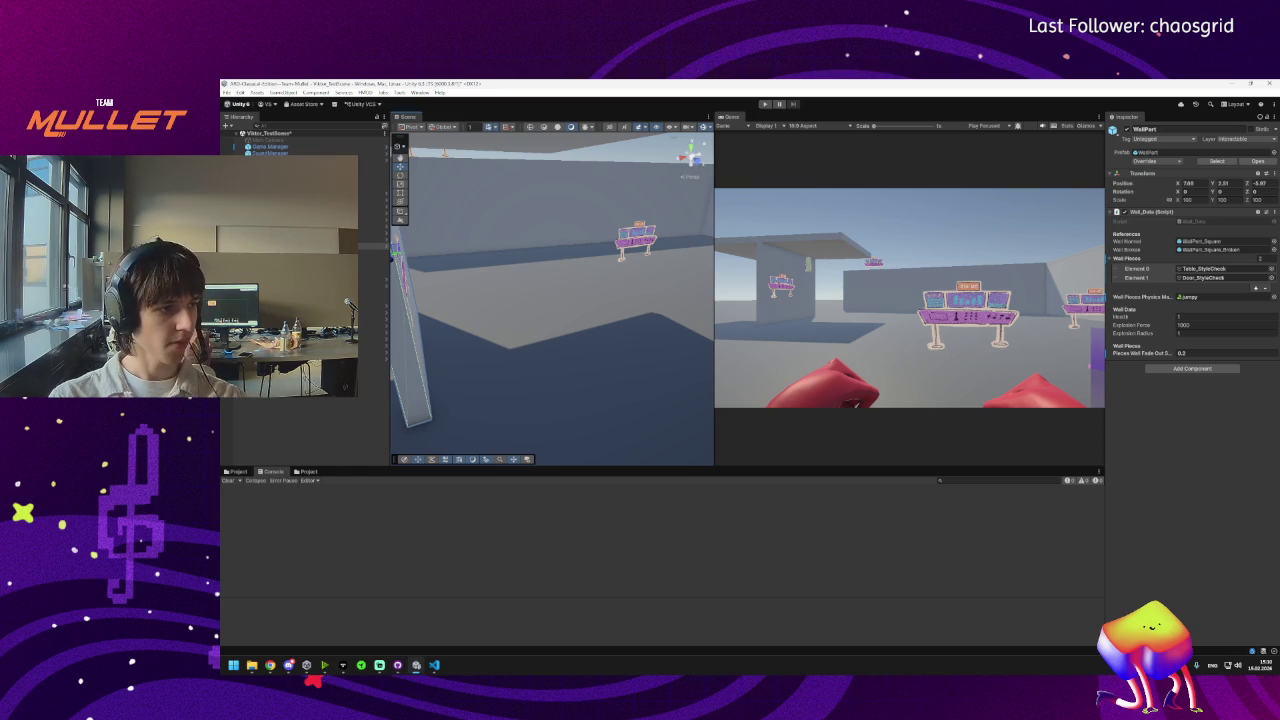
mouse_move(425, 330)
mouse_down()
mouse_move(566, 309)
mouse_move(551, 271)
mouse_move(617, 286)
mouse_move(503, 370)
mouse_move(579, 345)
mouse_up()
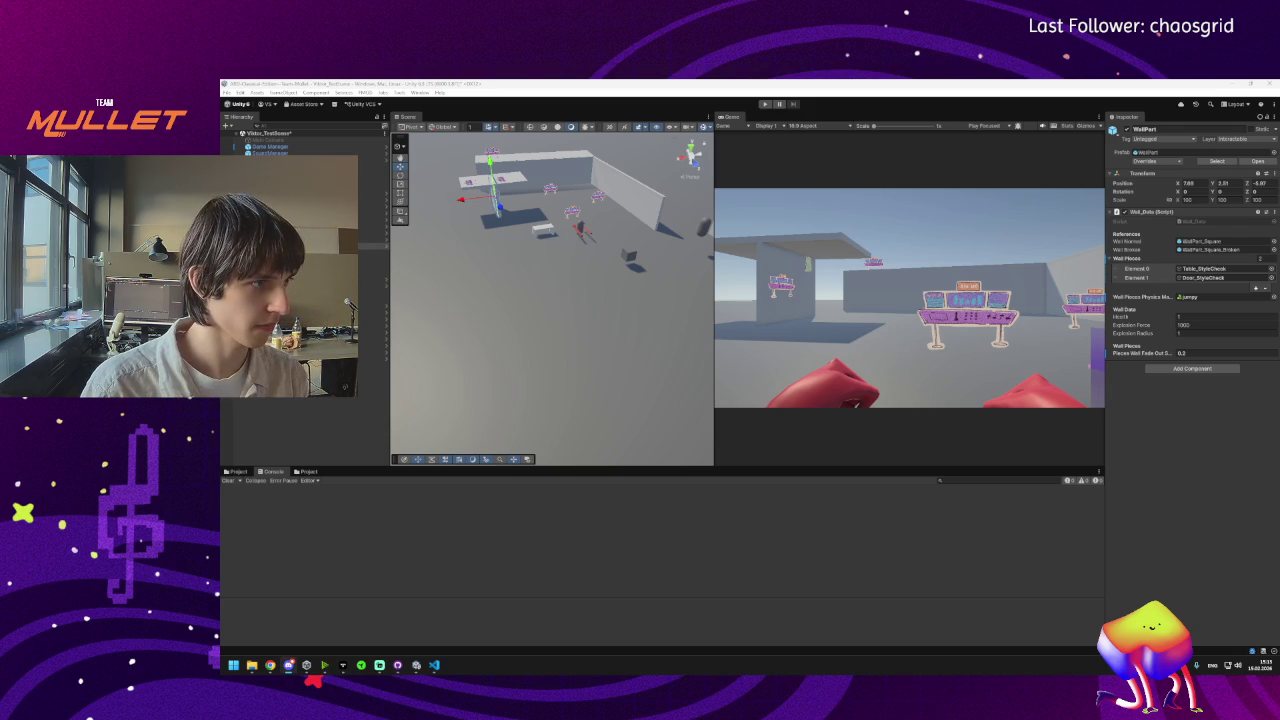
Switch from Unity to the browser showing the Miro dashboard.
click(289, 665)
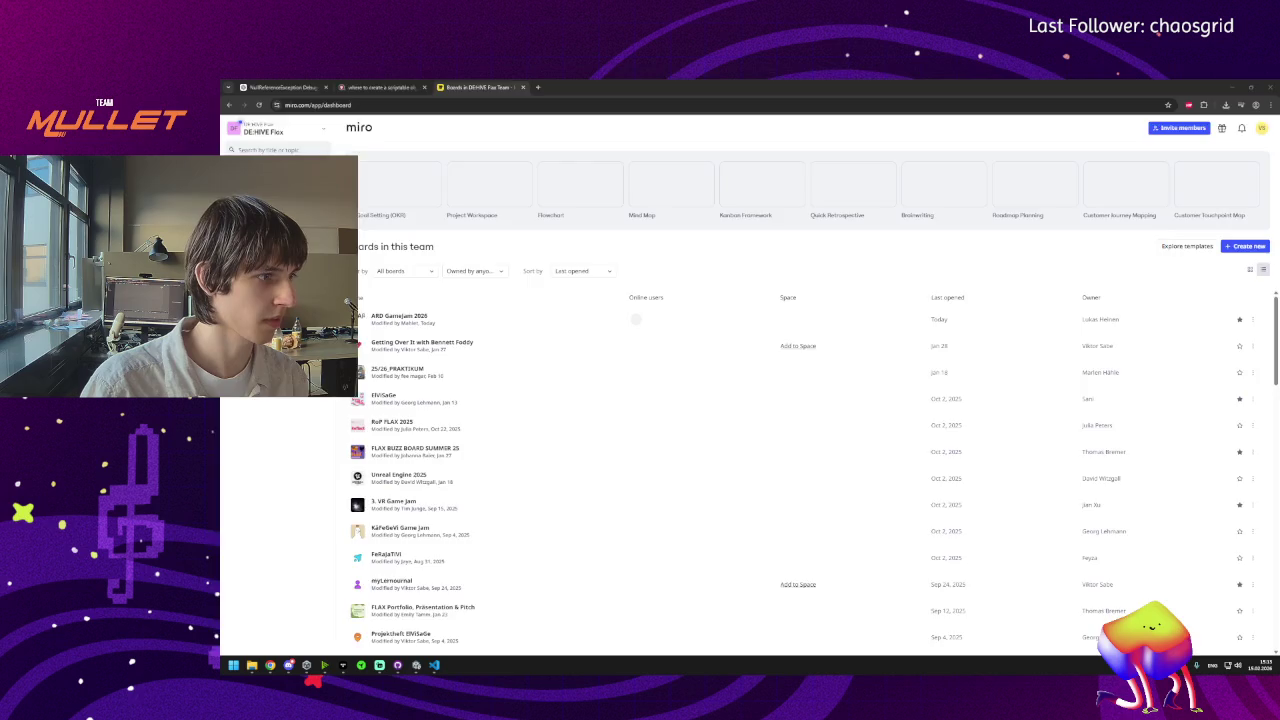
key(alt+Tab)
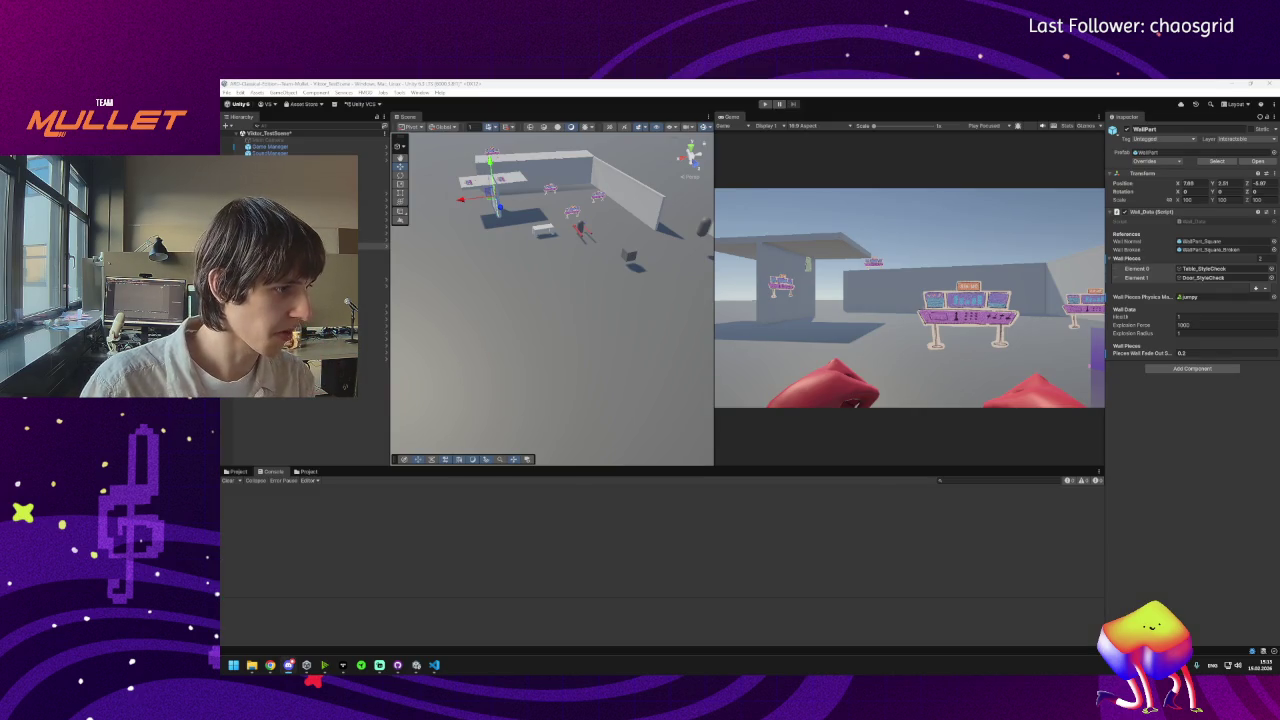
click(289, 665)
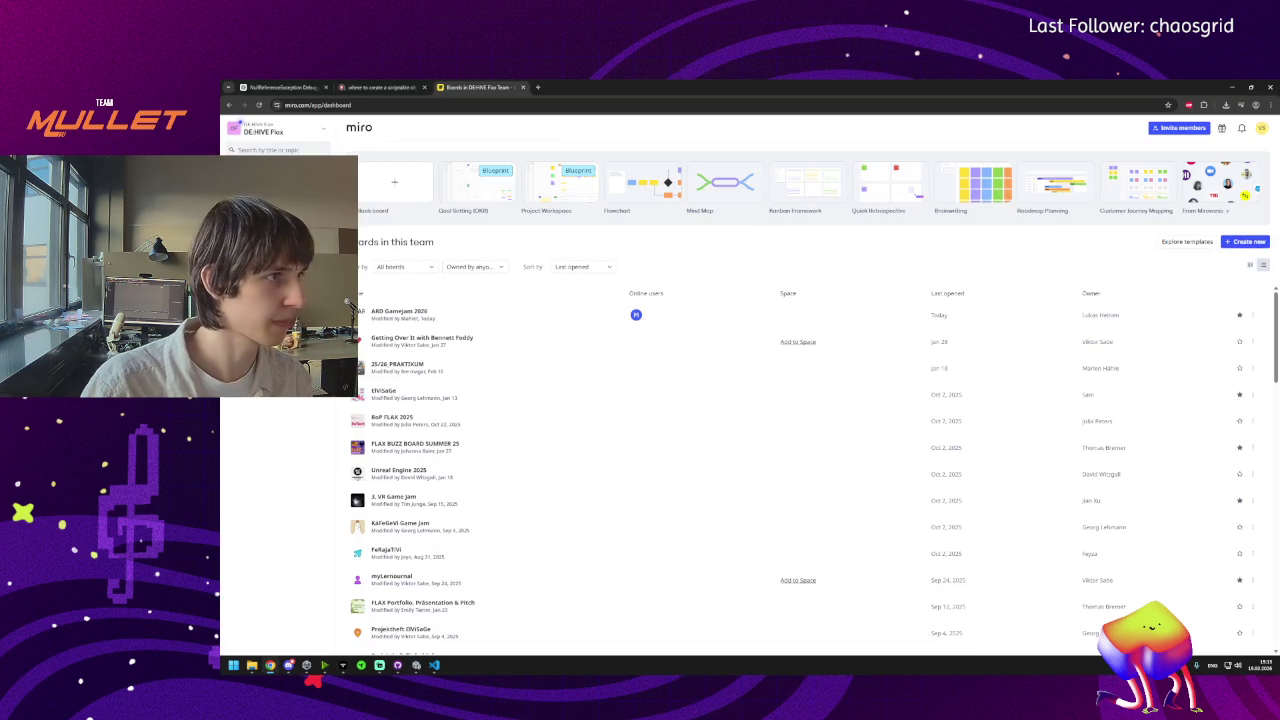
Search Brave for Krachophonie, close that results tab, and start a fresh tab.
click(538, 87)
text(Krachophonie)
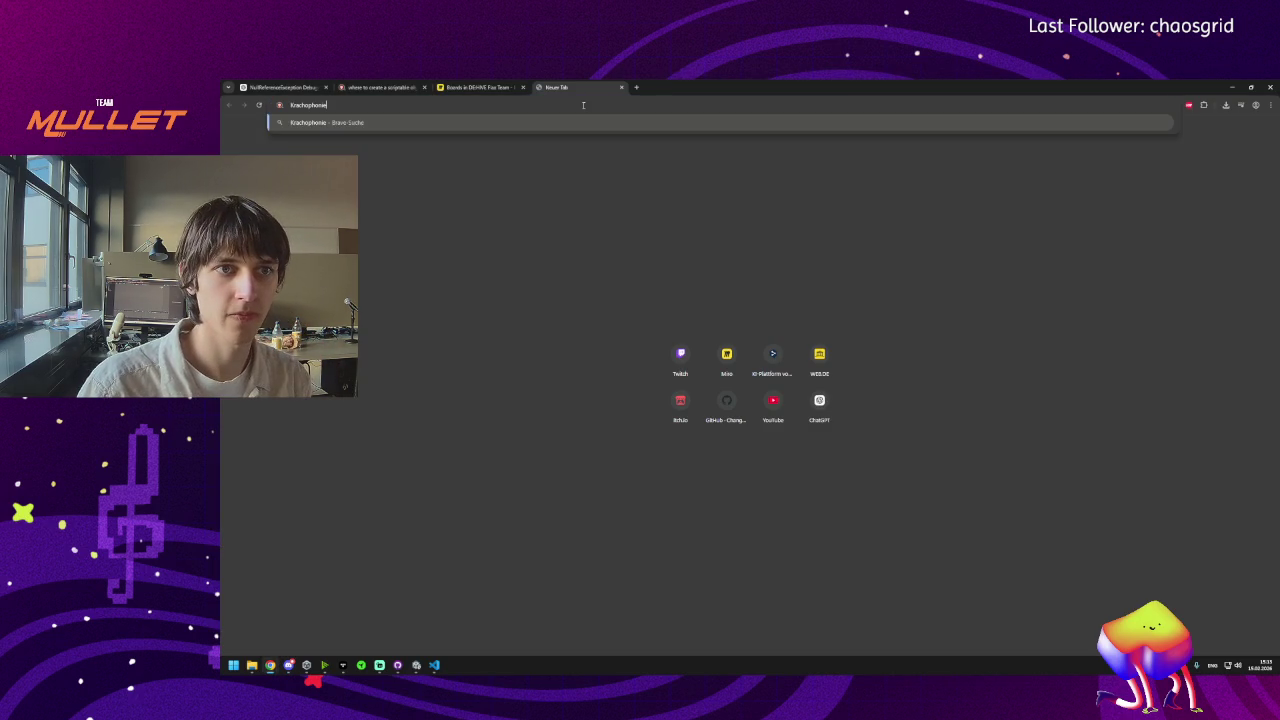
key(Return)
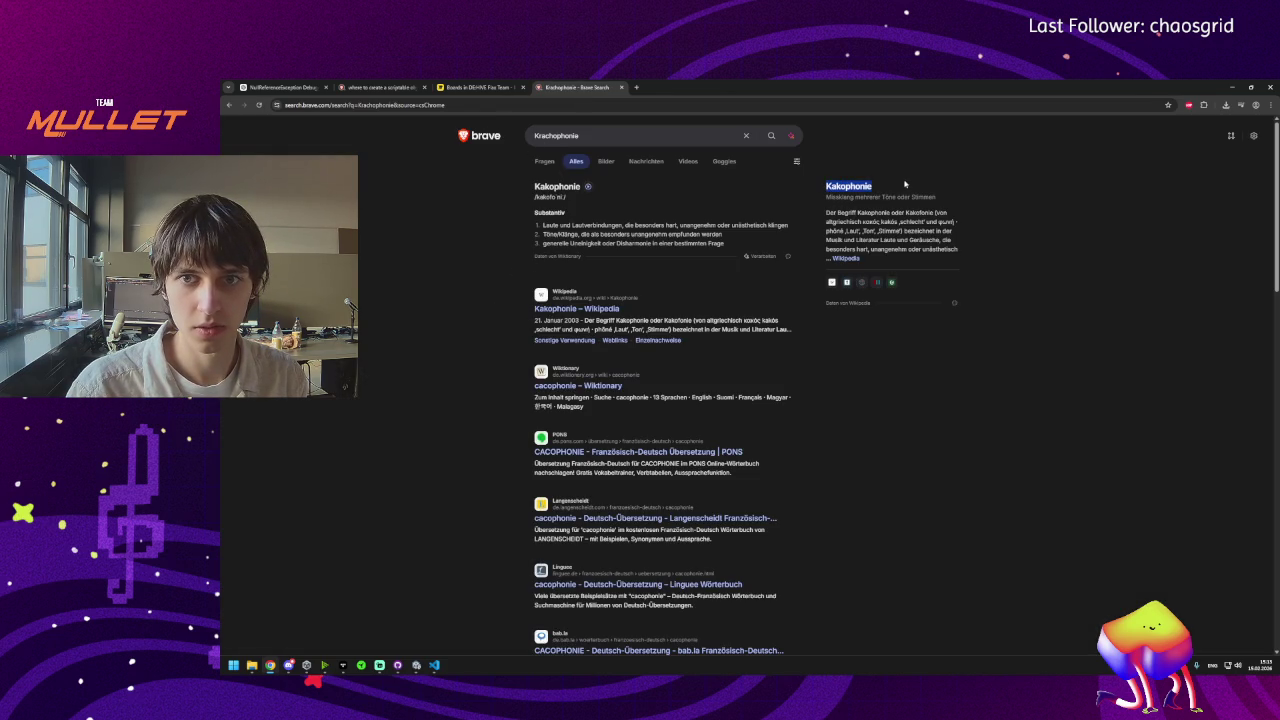
drag(557, 139, 580, 137)
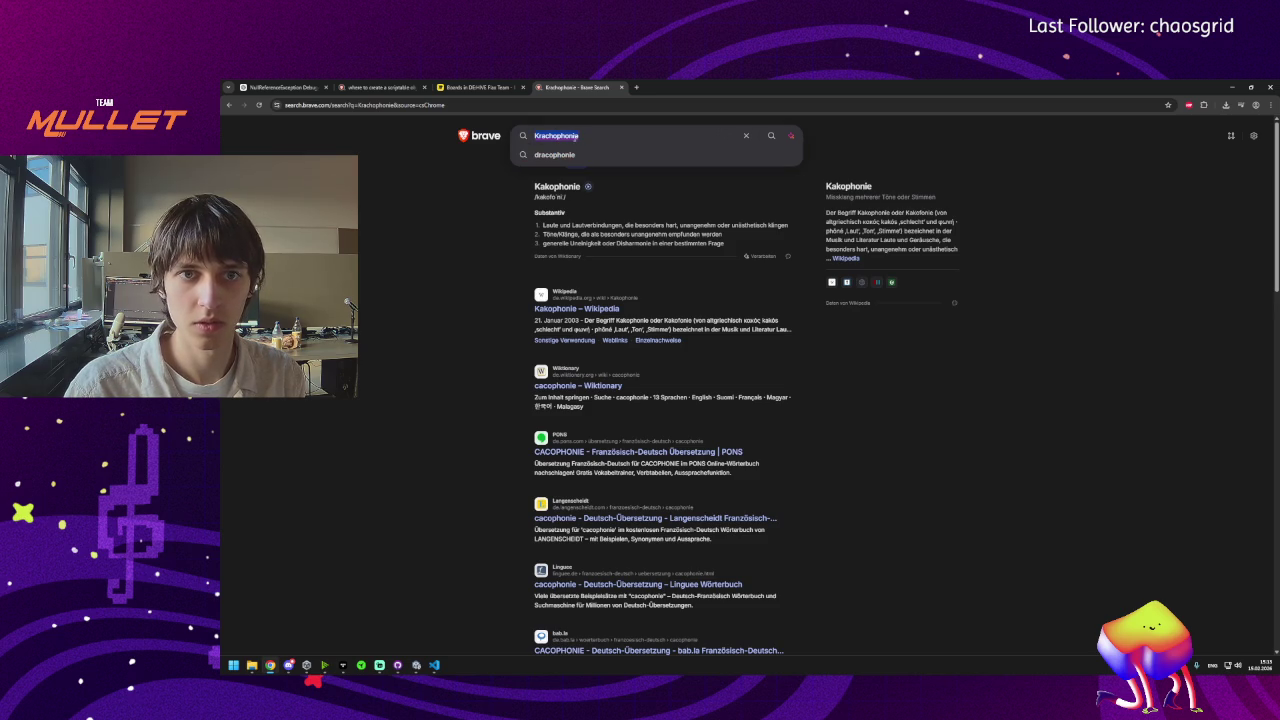
middle_click(584, 81)
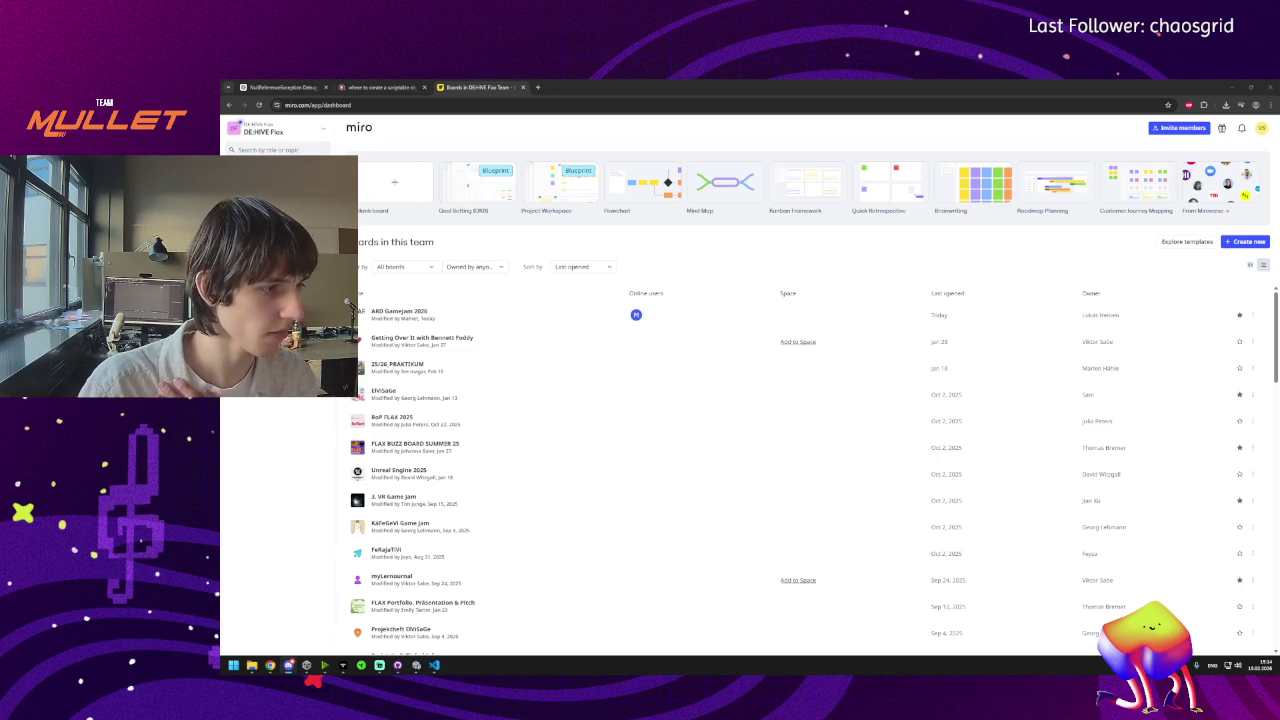
click(539, 87)
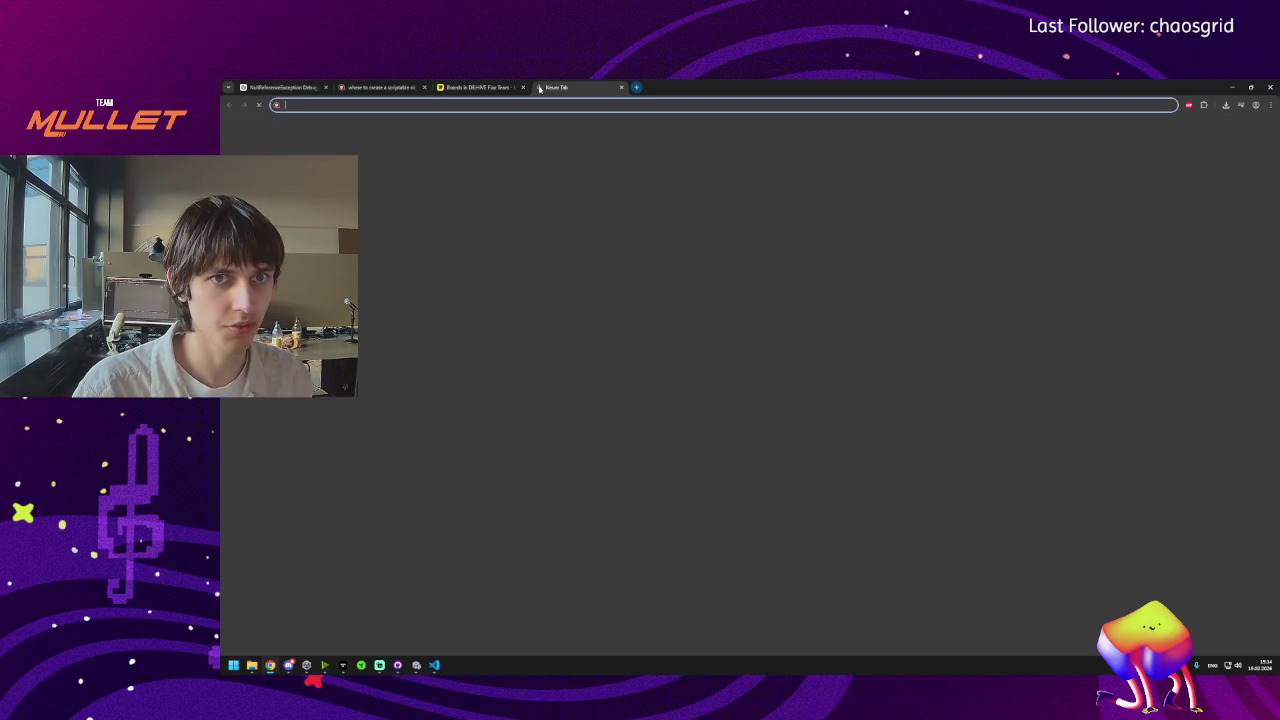
Search Krachophonie, retry the spelling as Krachofonie, then close that tab.
text(Krachophonie)
key(Return)
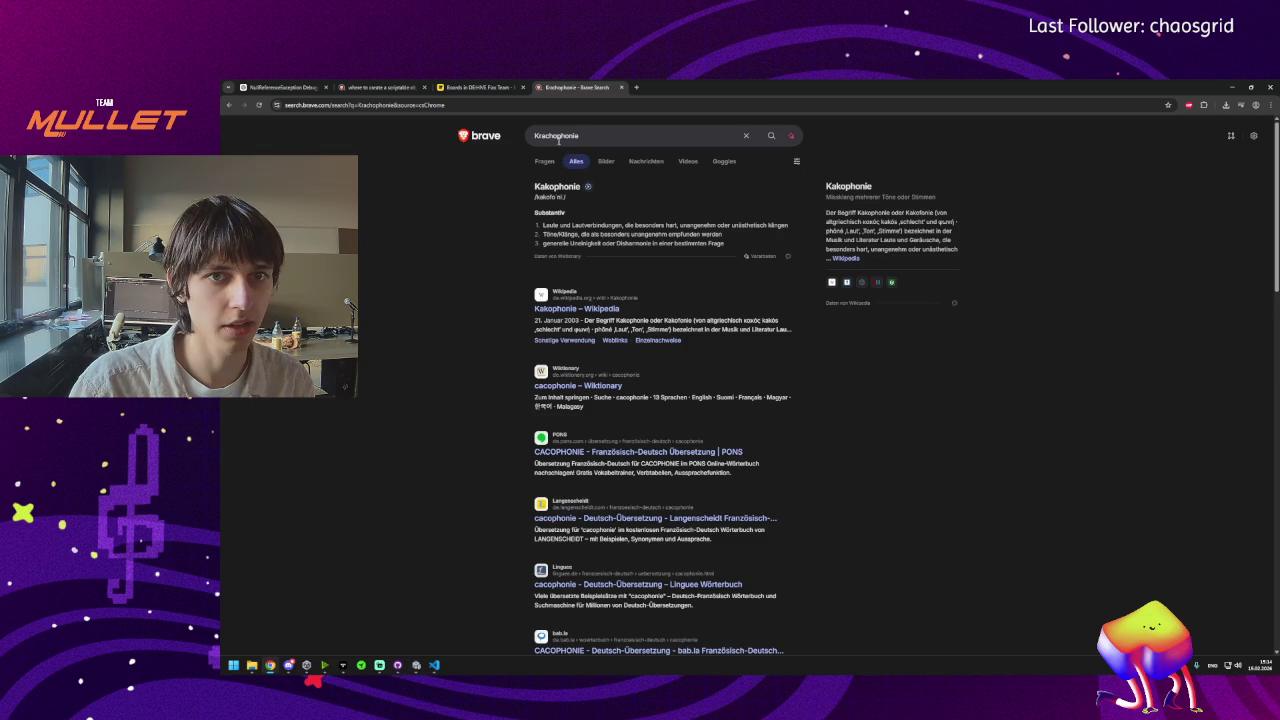
click(558, 137)
key(Delete)
key(Delete)
text(f)
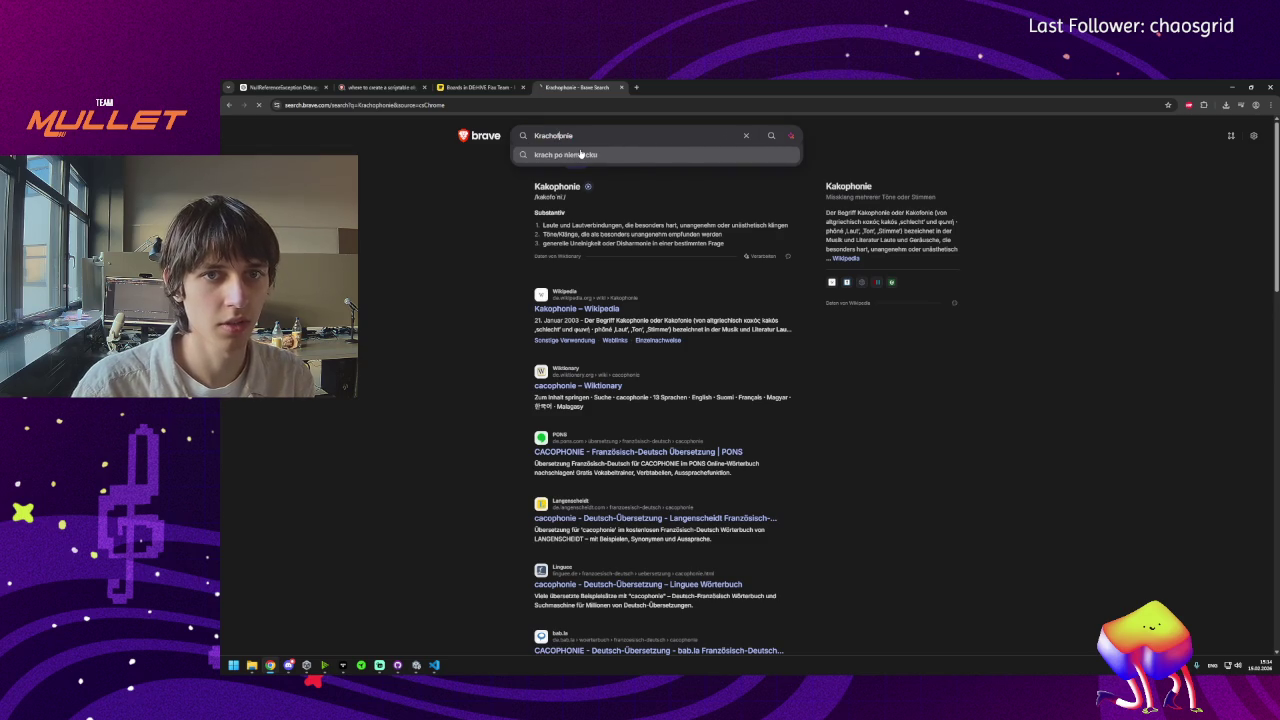
key(Return)
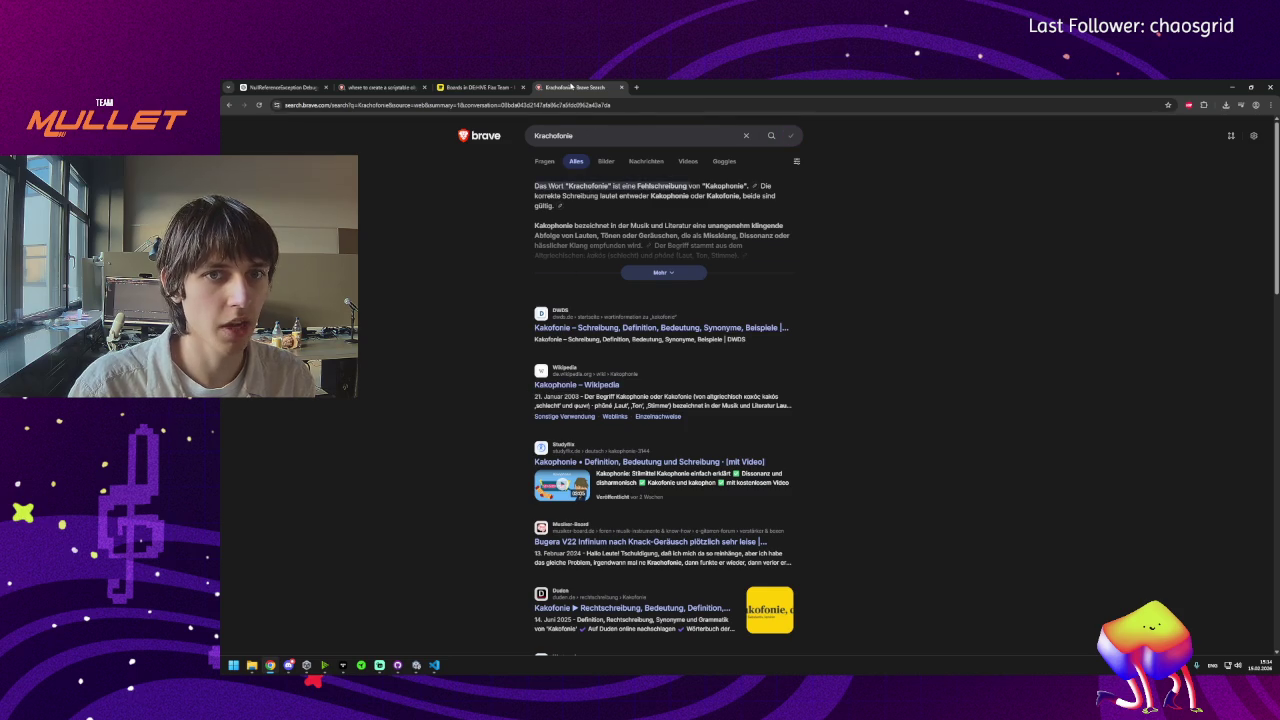
click(598, 138)
key(ctrl+a)
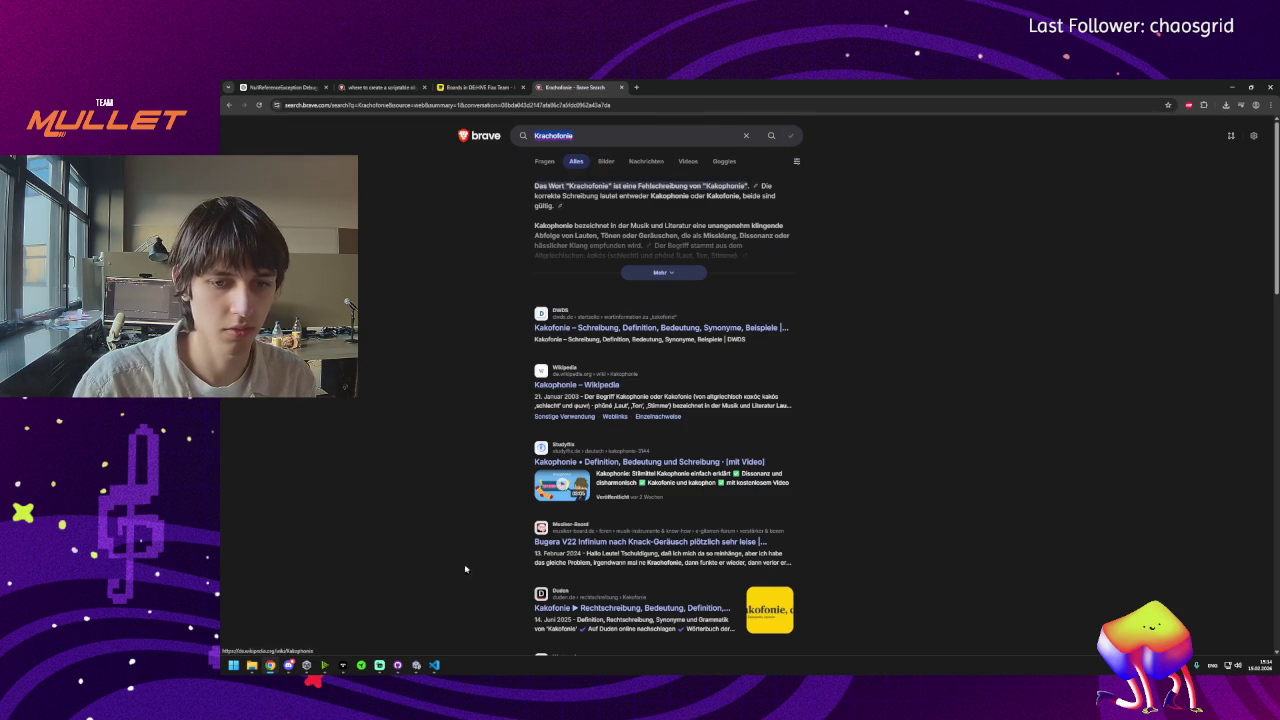
middle_click(558, 86)
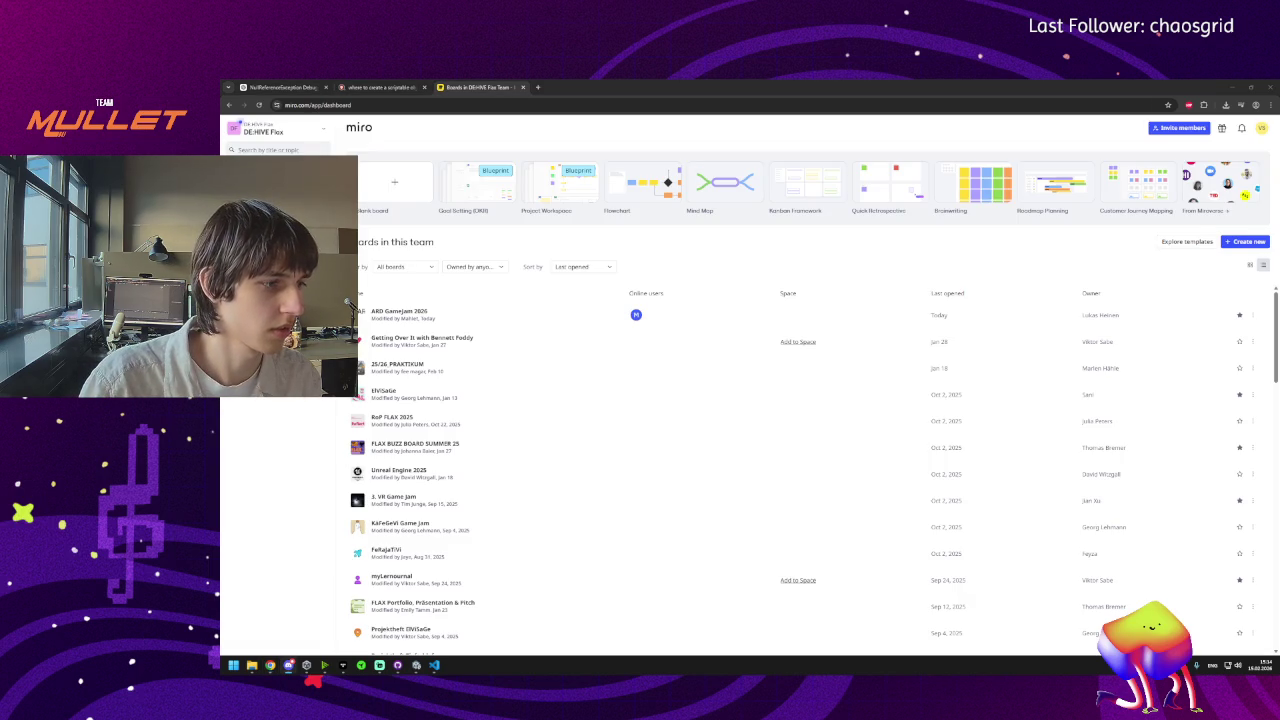
In a new tab, search 'Symphonie ph oder f' and check Sinfonie in the results.
click(540, 88)
text(Krachophonie)
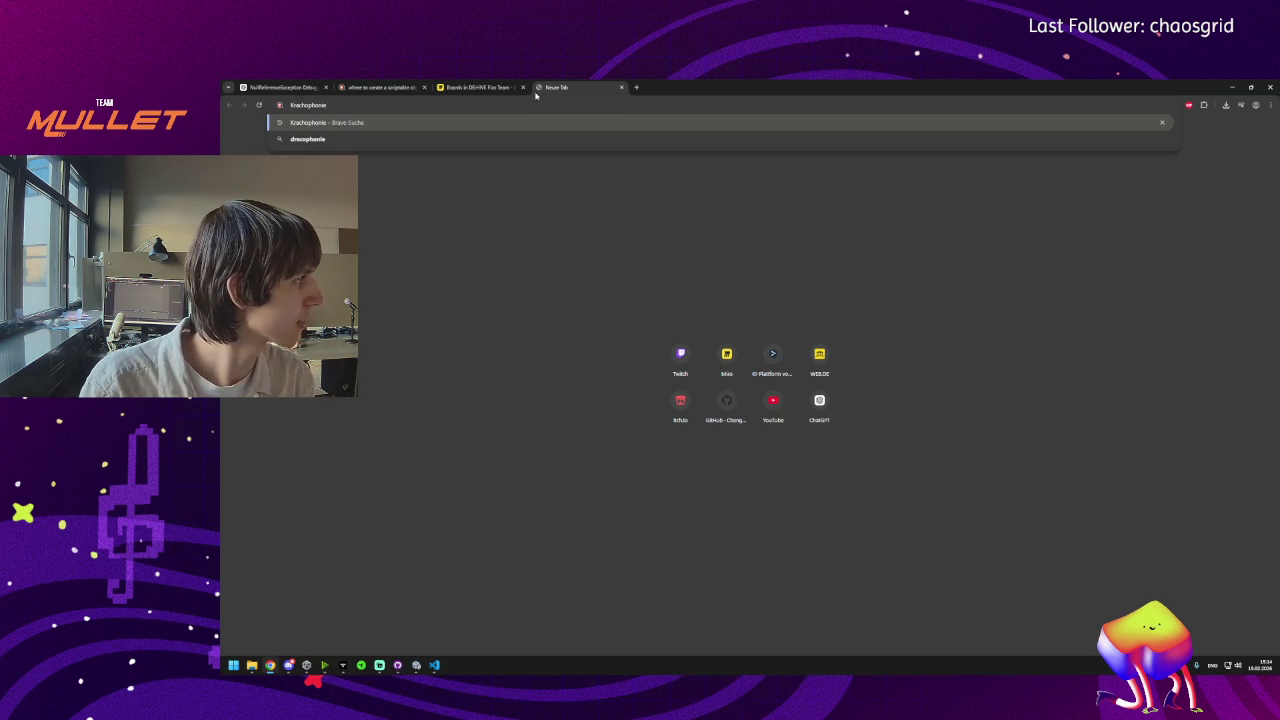
text(Symphonie)
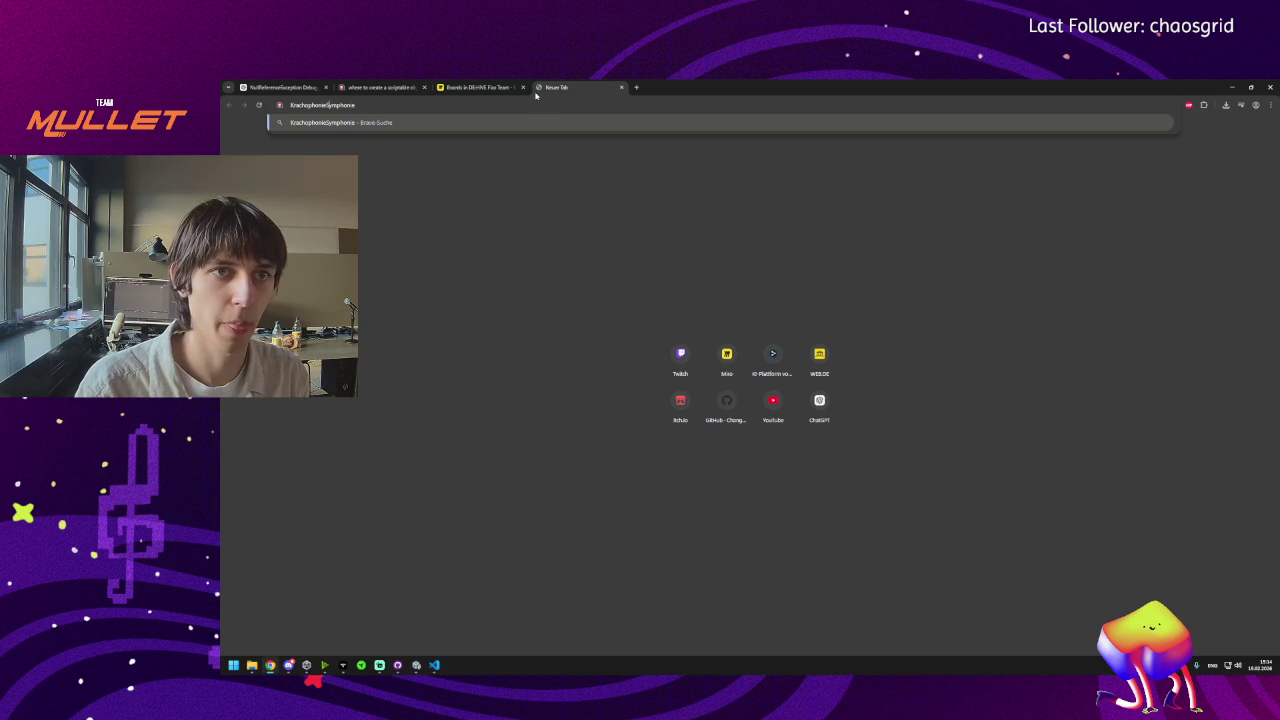
key(ctrl+BackSpace)
text(fantastique)
key(Return)
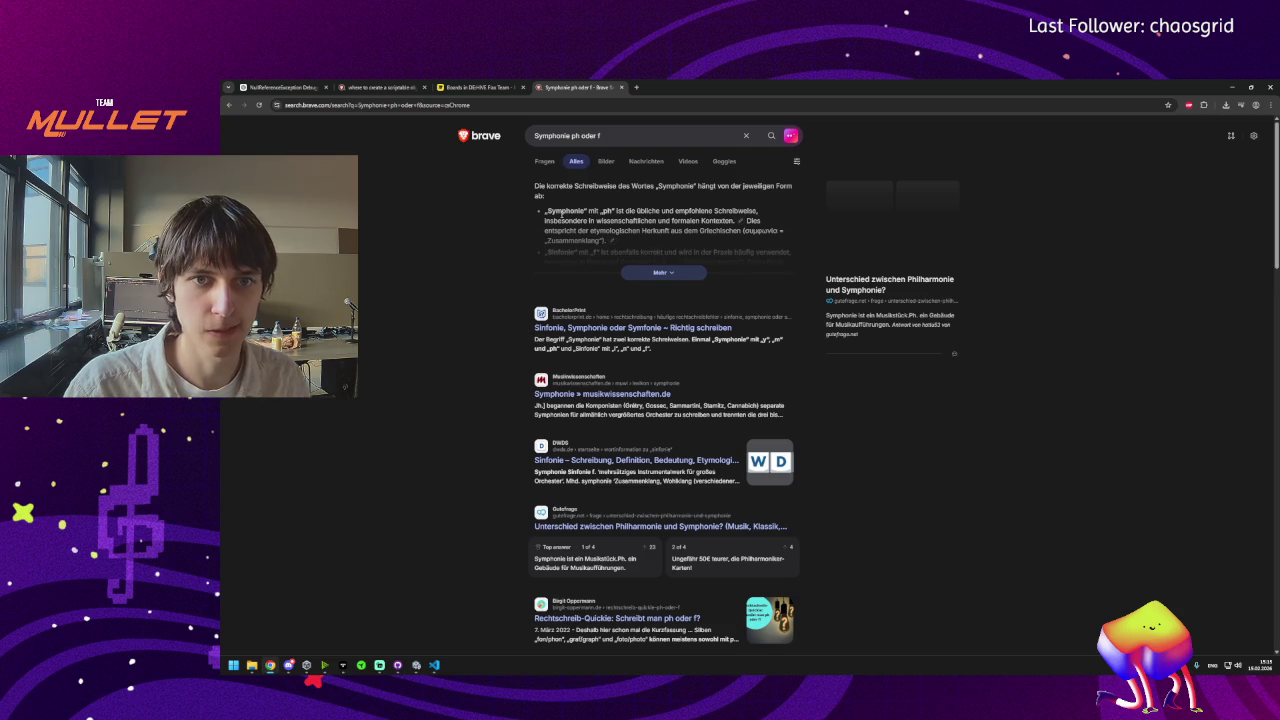
drag(534, 329, 566, 329)
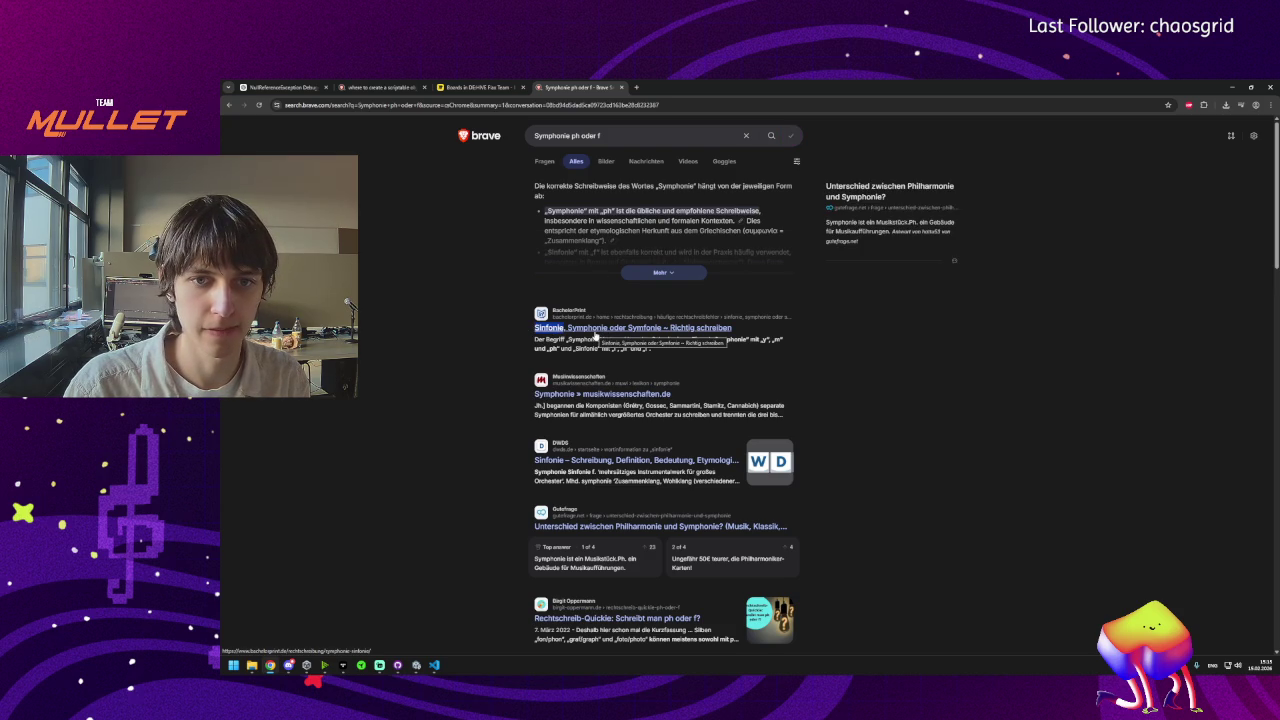
click(537, 336)
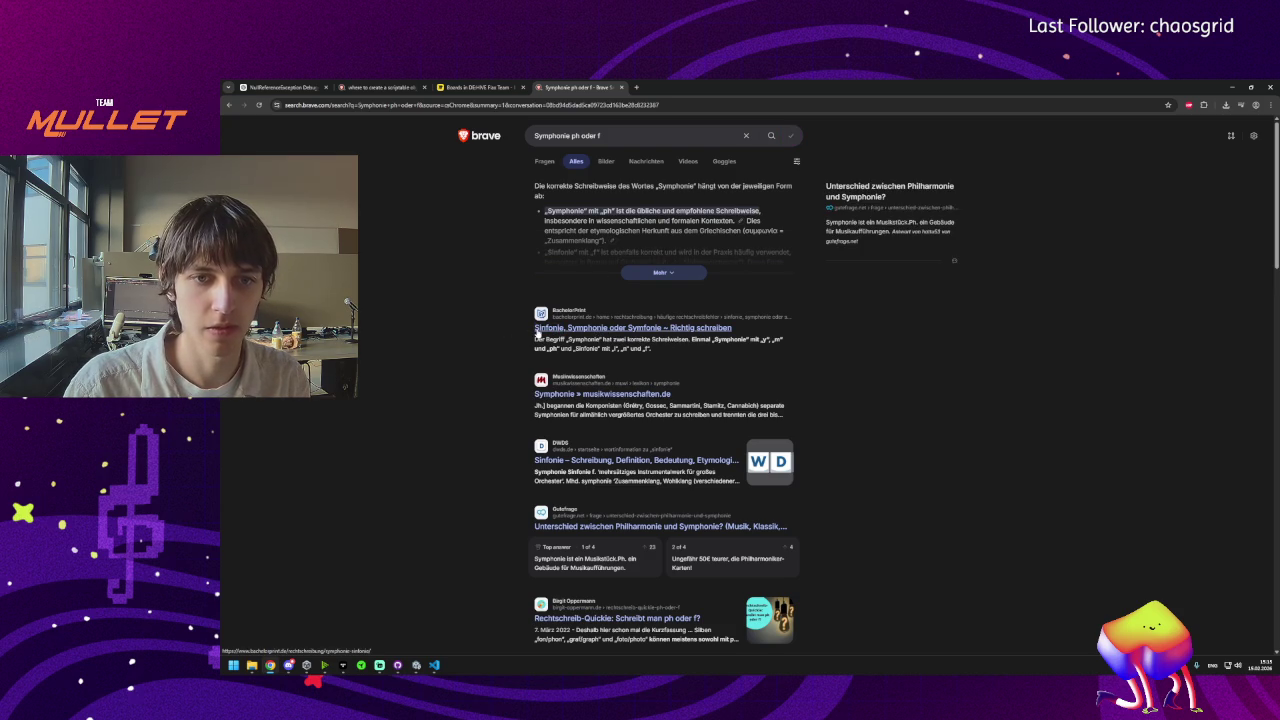
Open the bachelorprint.de spelling article and save its privacy settings with Speichern.
click(537, 330)
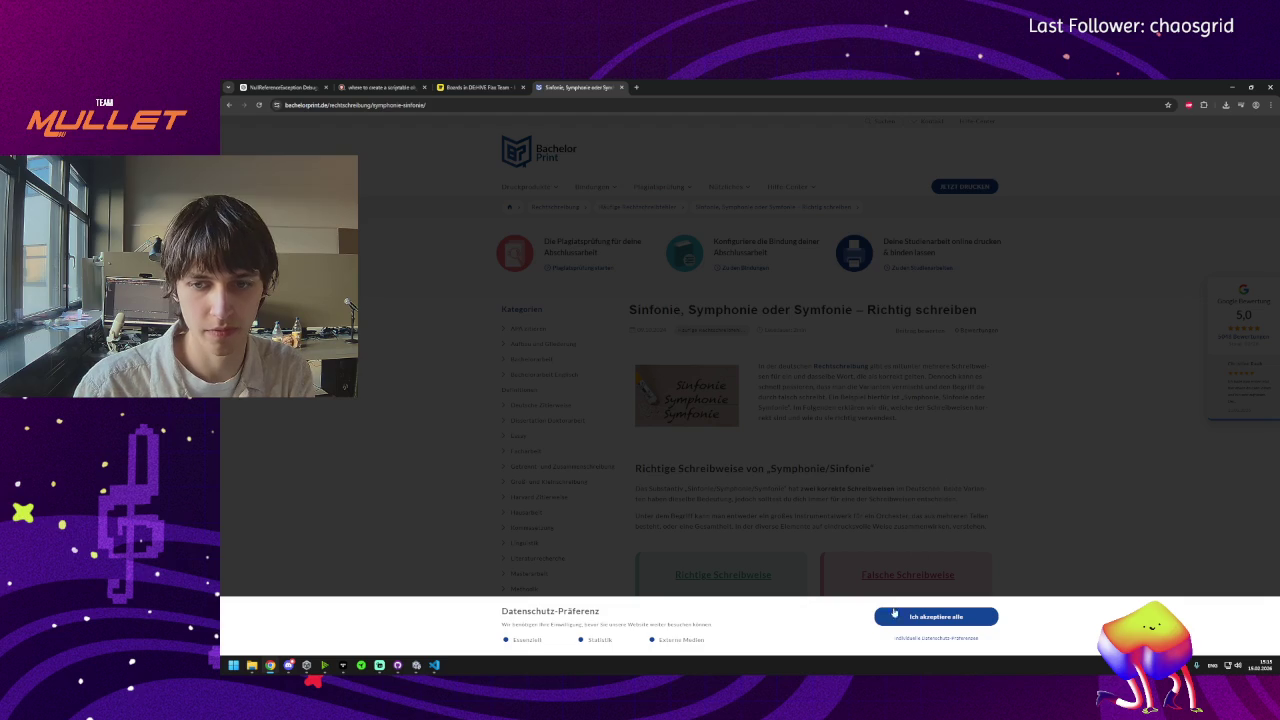
click(922, 638)
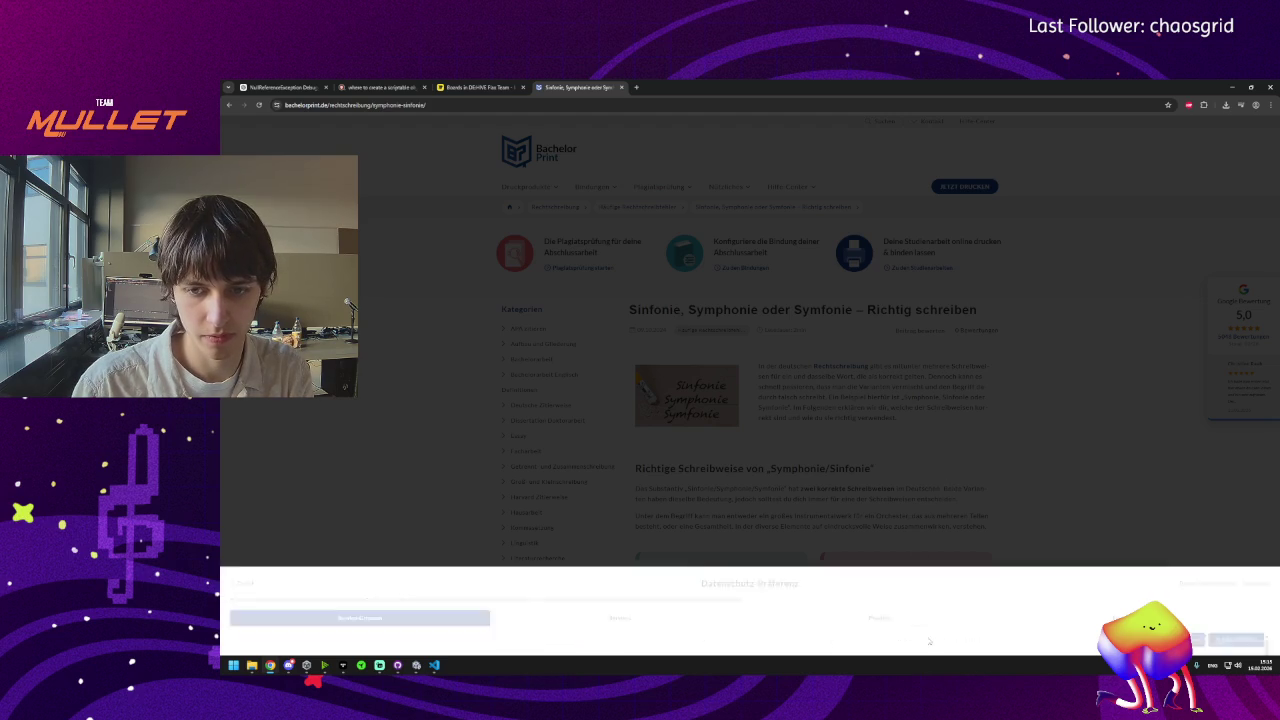
click(565, 640)
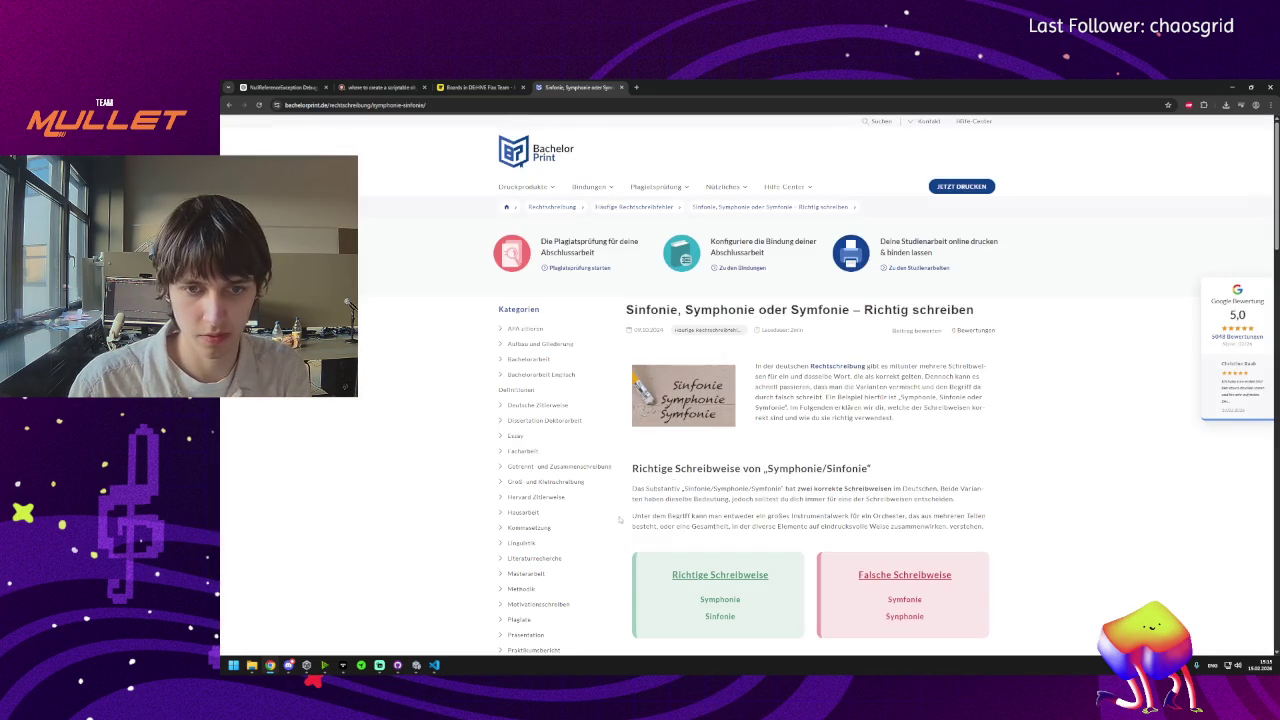
Select Sinfonie and Symphonie in the Richtige Schreibweise box, then return to Unity.
scroll(682, 575, down, 1)
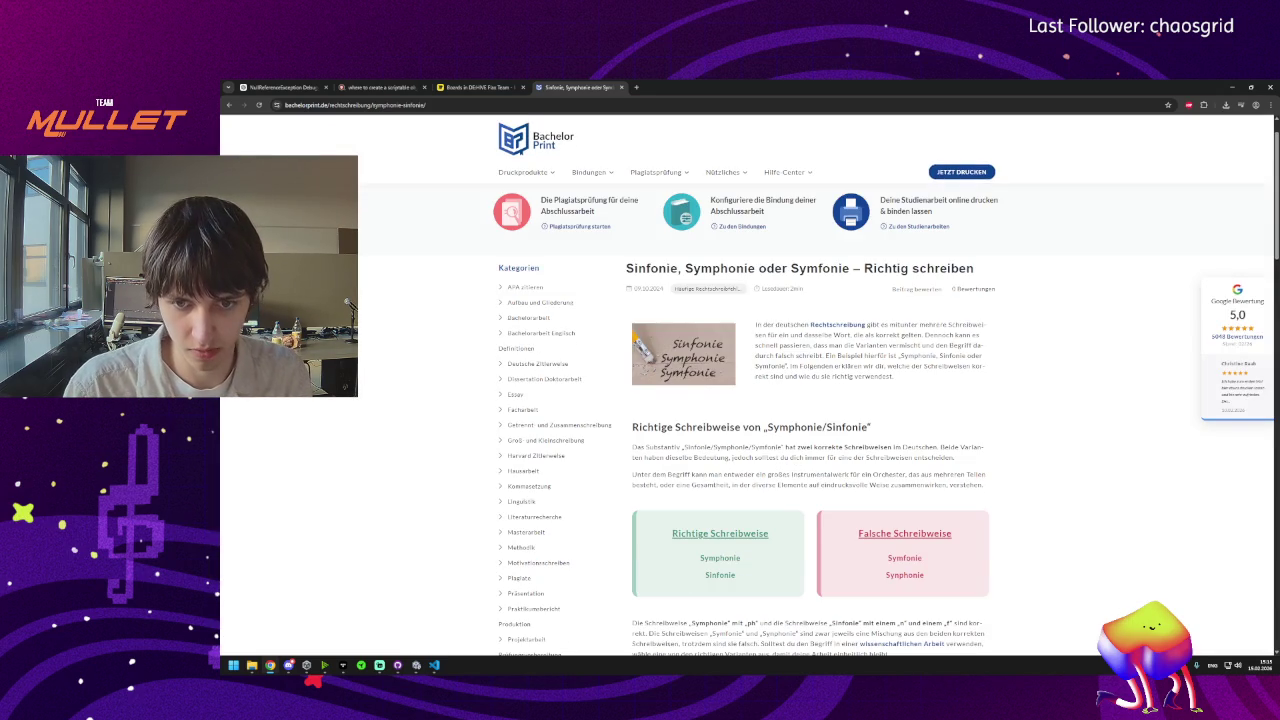
drag(737, 575, 705, 575)
double_click(725, 559)
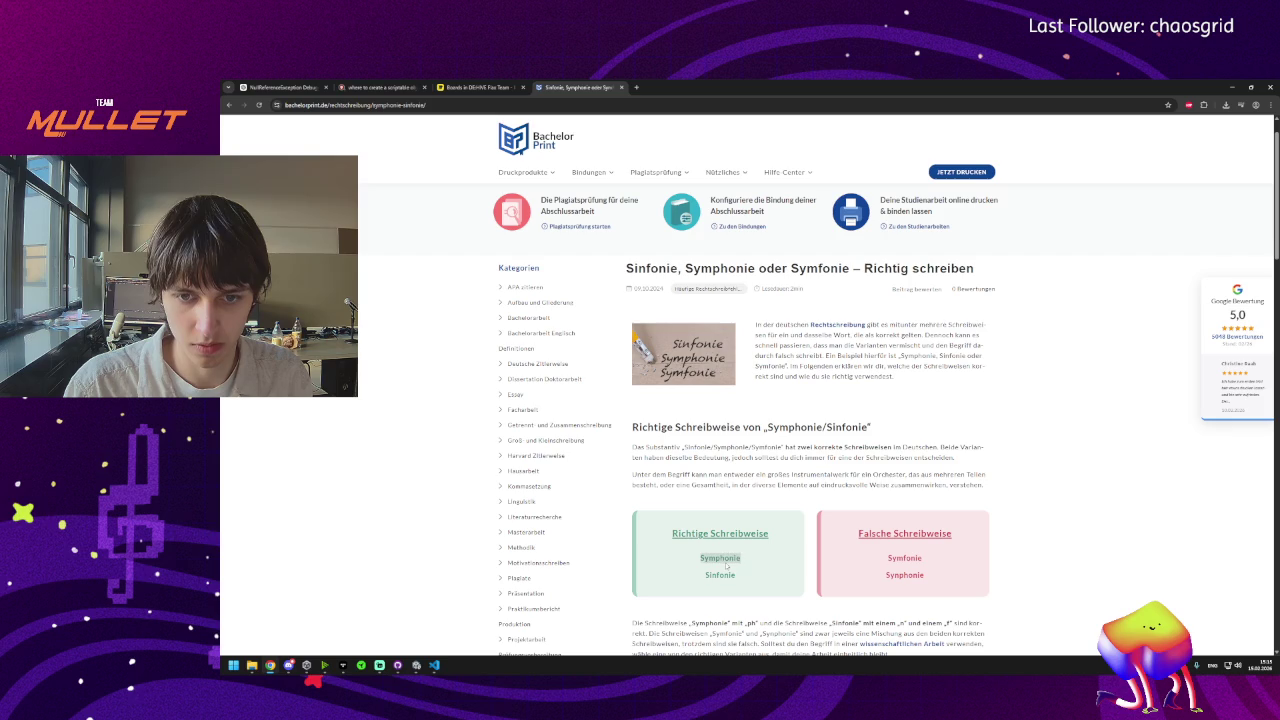
click(720, 576)
double_click(704, 558)
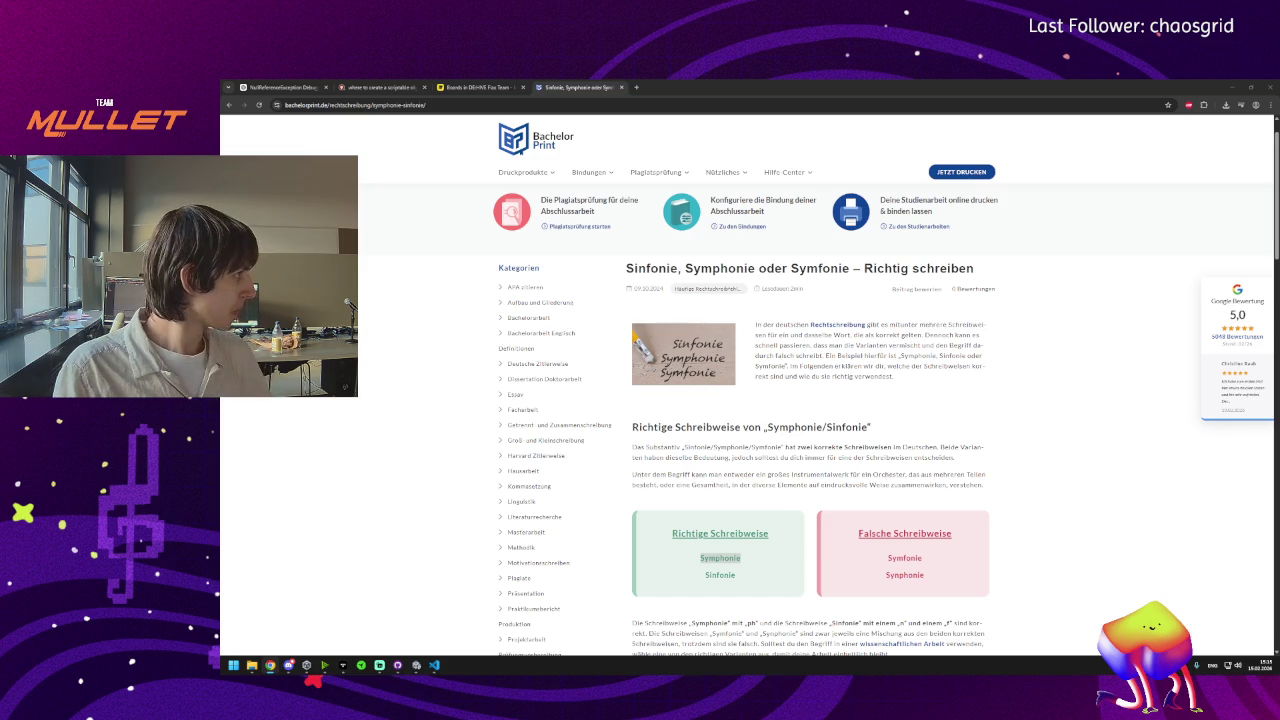
click(417, 665)
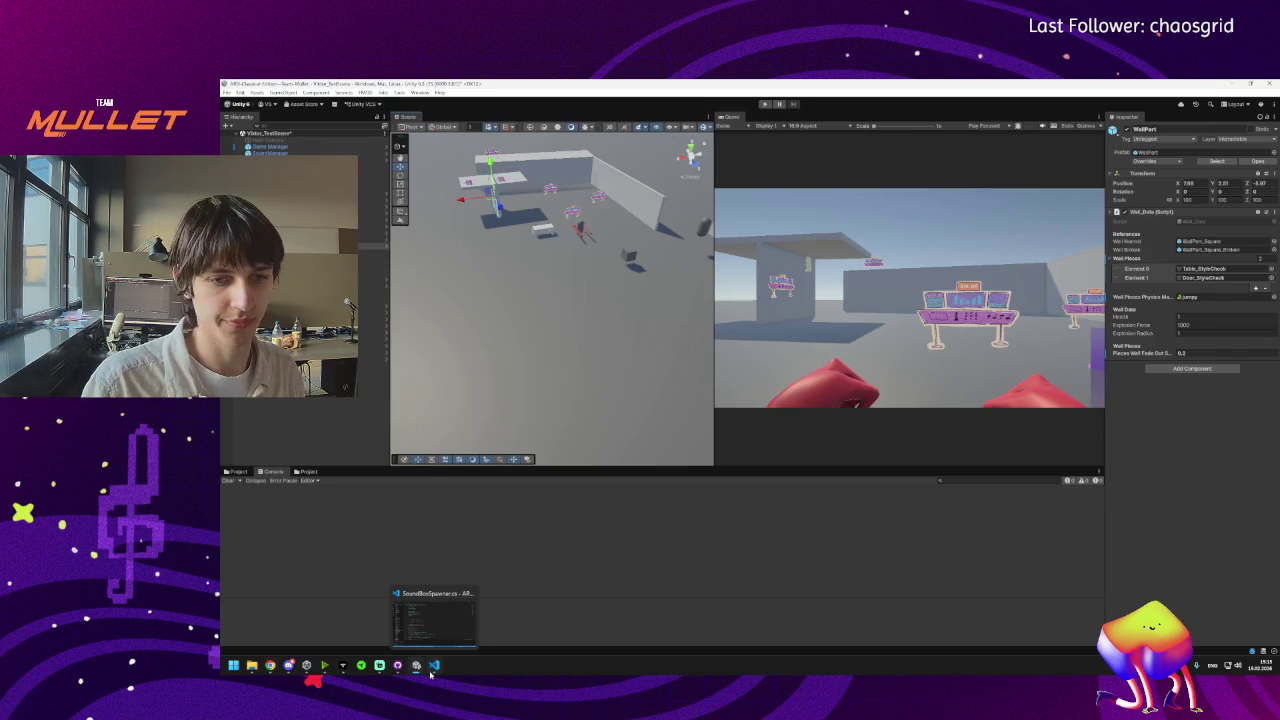
Glance at SoundBoxSpawner in VS Code and Unity, then show the Miro 'Boards in DE:HIVE Flax Team' tab.
click(432, 674)
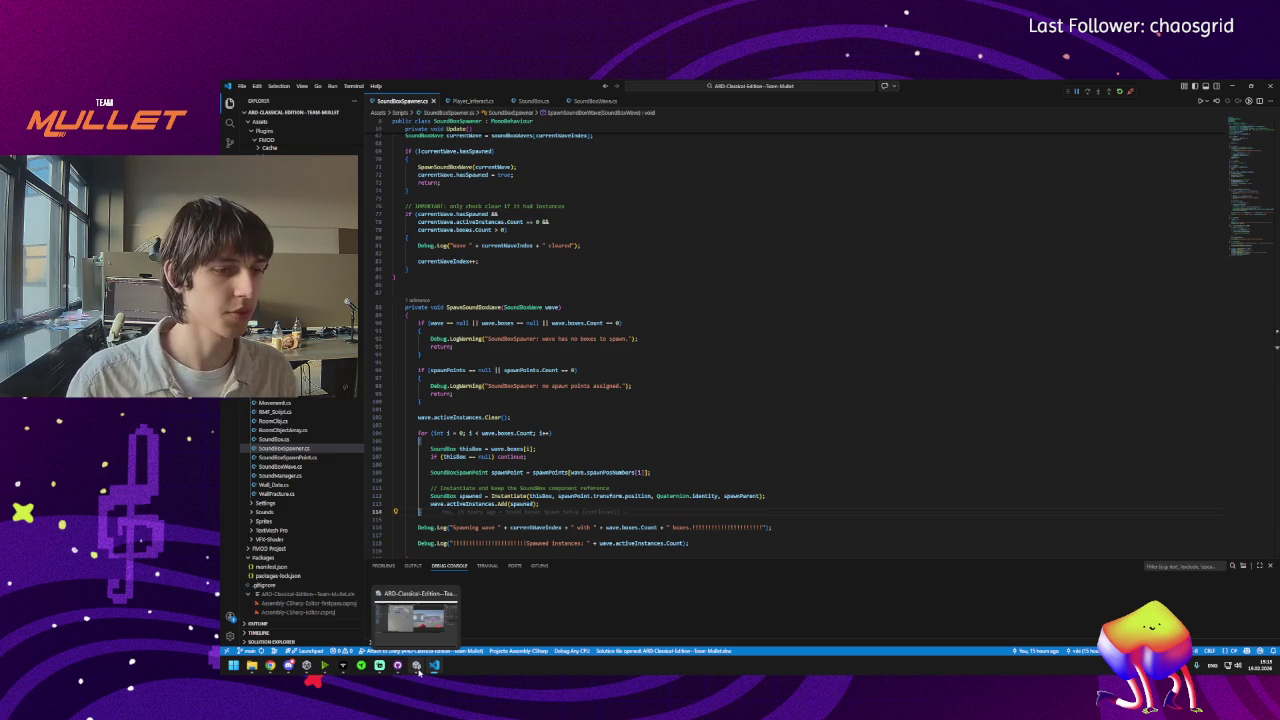
click(418, 670)
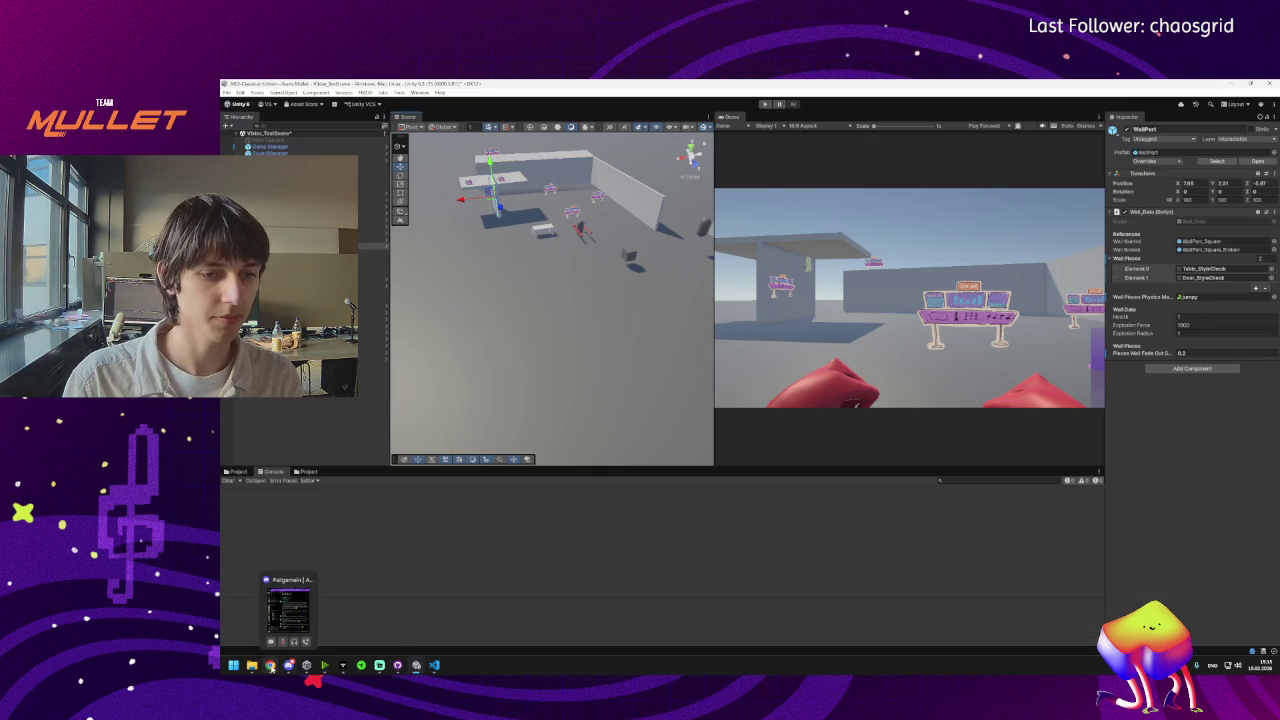
mouse_move(307, 648)
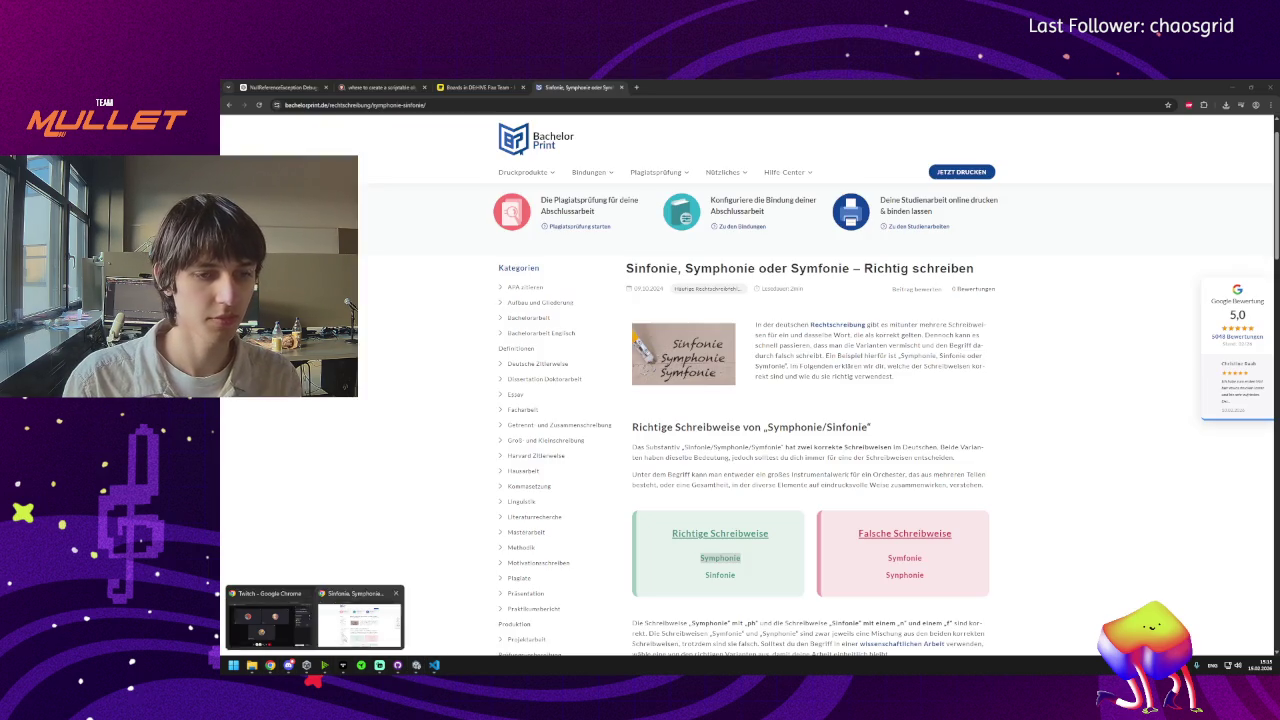
click(359, 625)
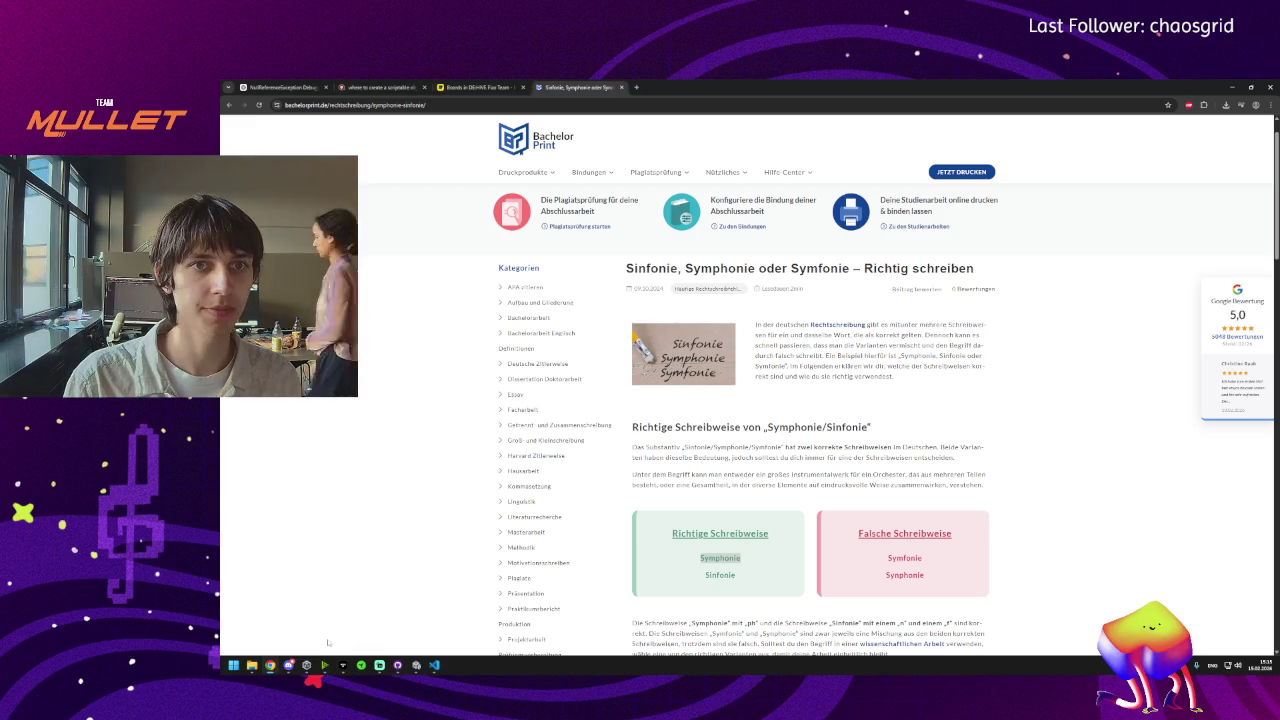
click(478, 87)
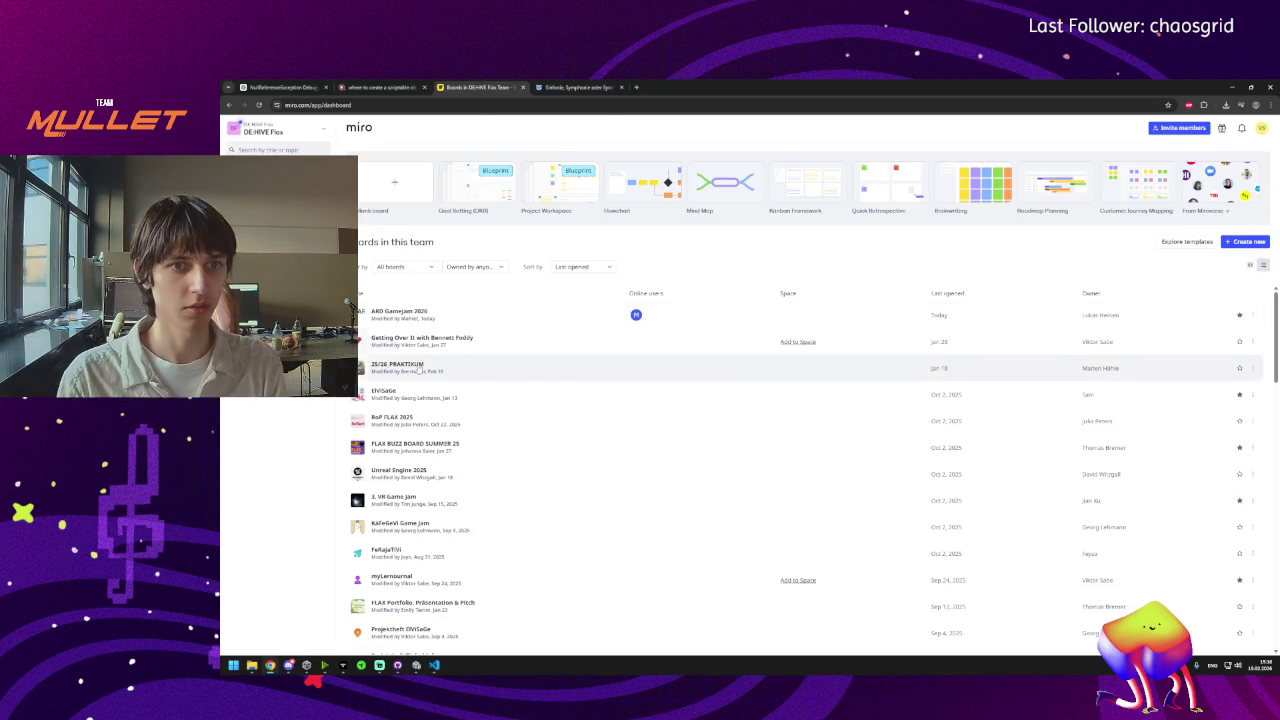
Open the ARD Gamejam 2026 board and select the row of three furniture sticker-sheet images.
click(403, 315)
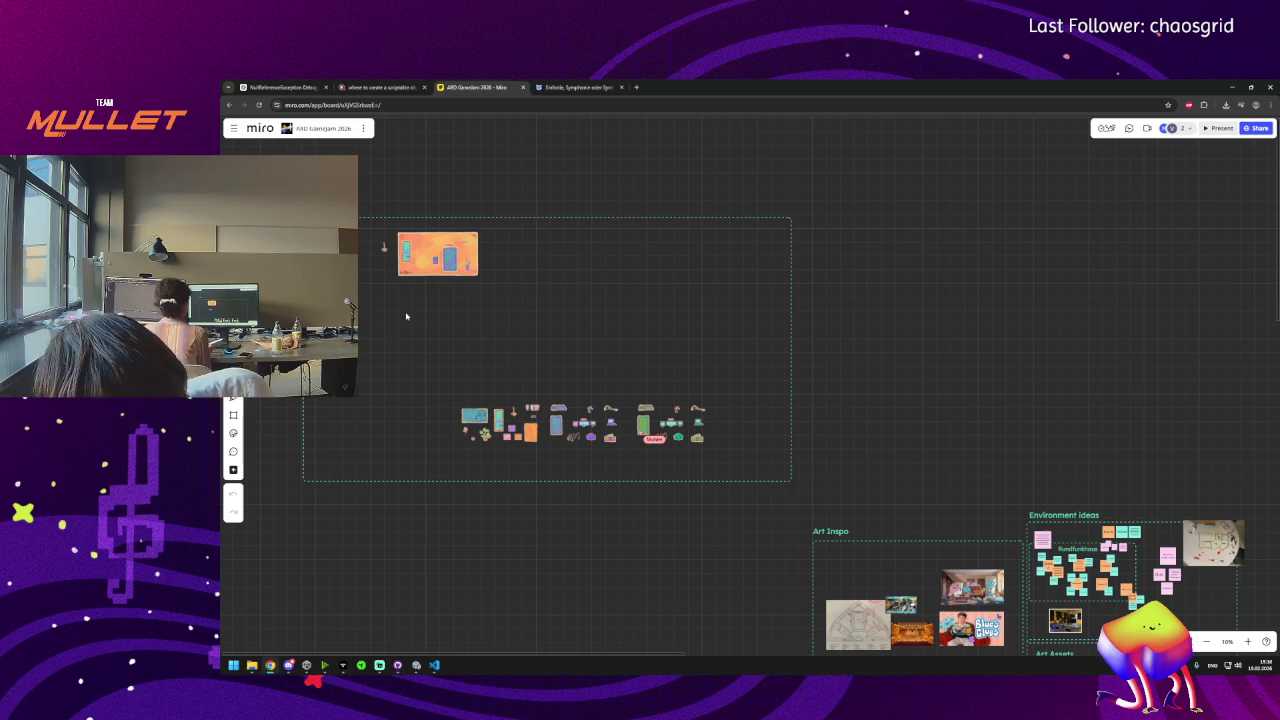
scroll(557, 448, up, 5)
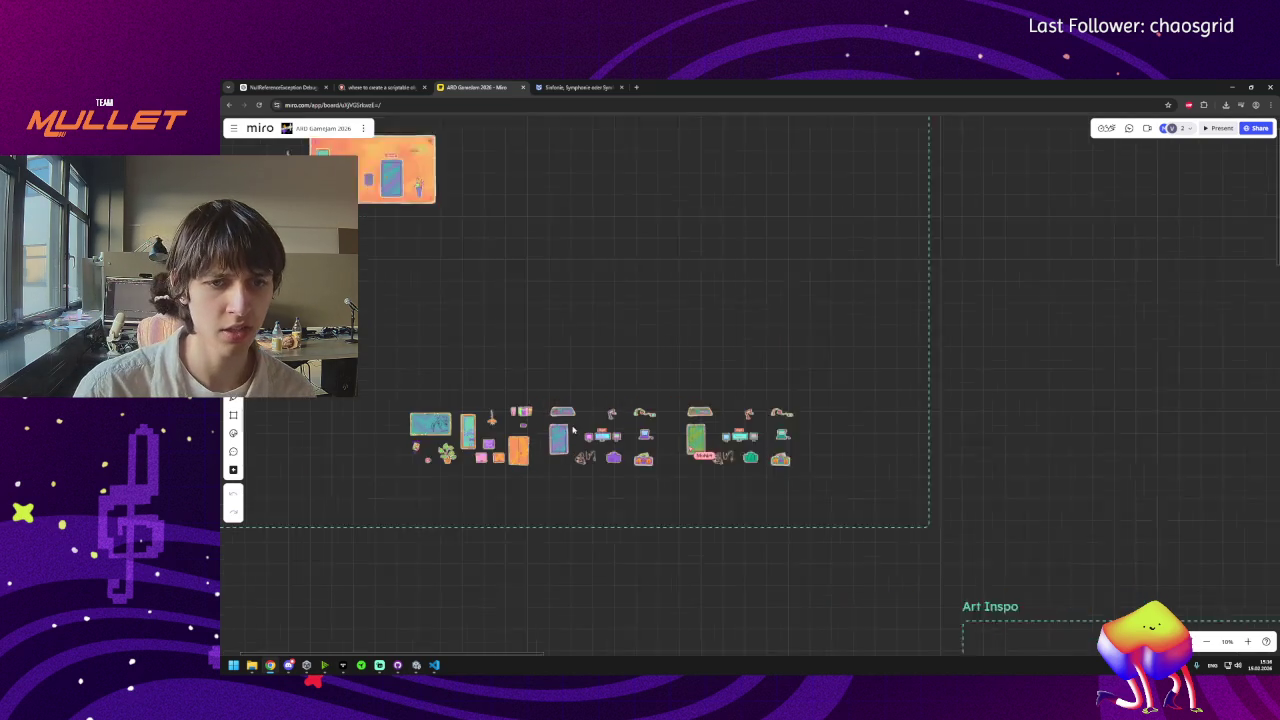
scroll(760, 477, down, 1)
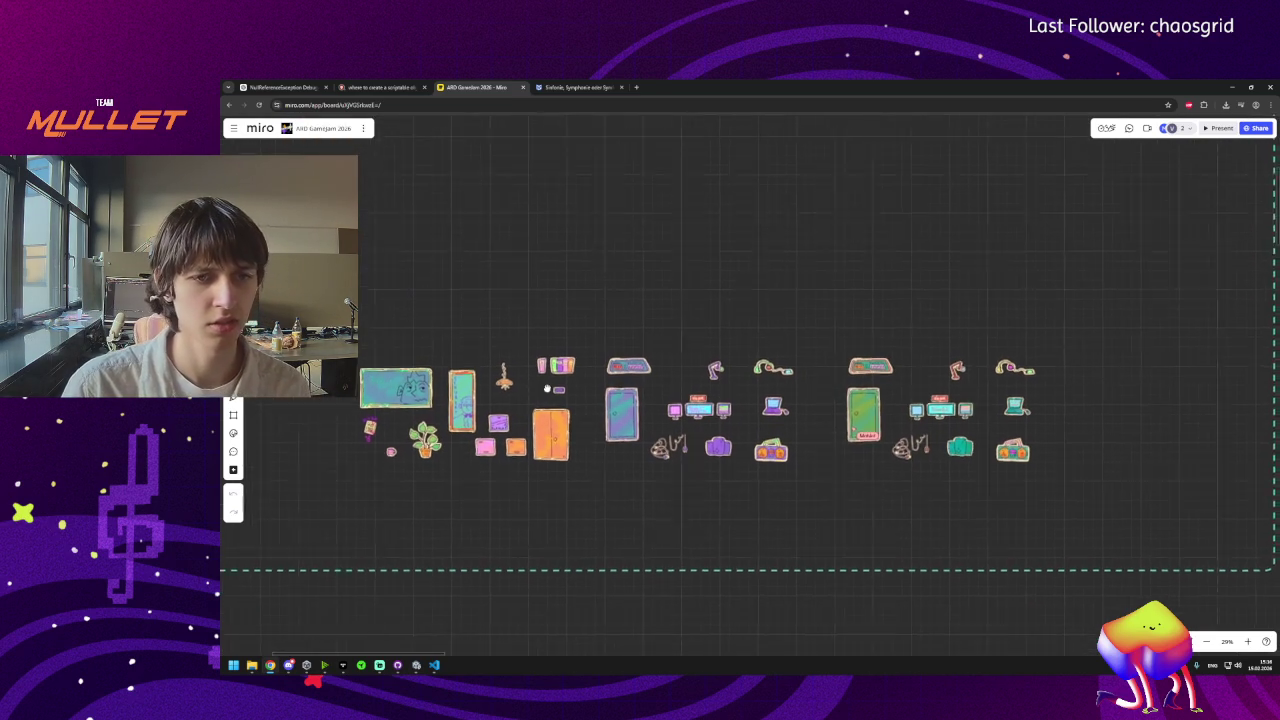
scroll(700, 463, down, 5)
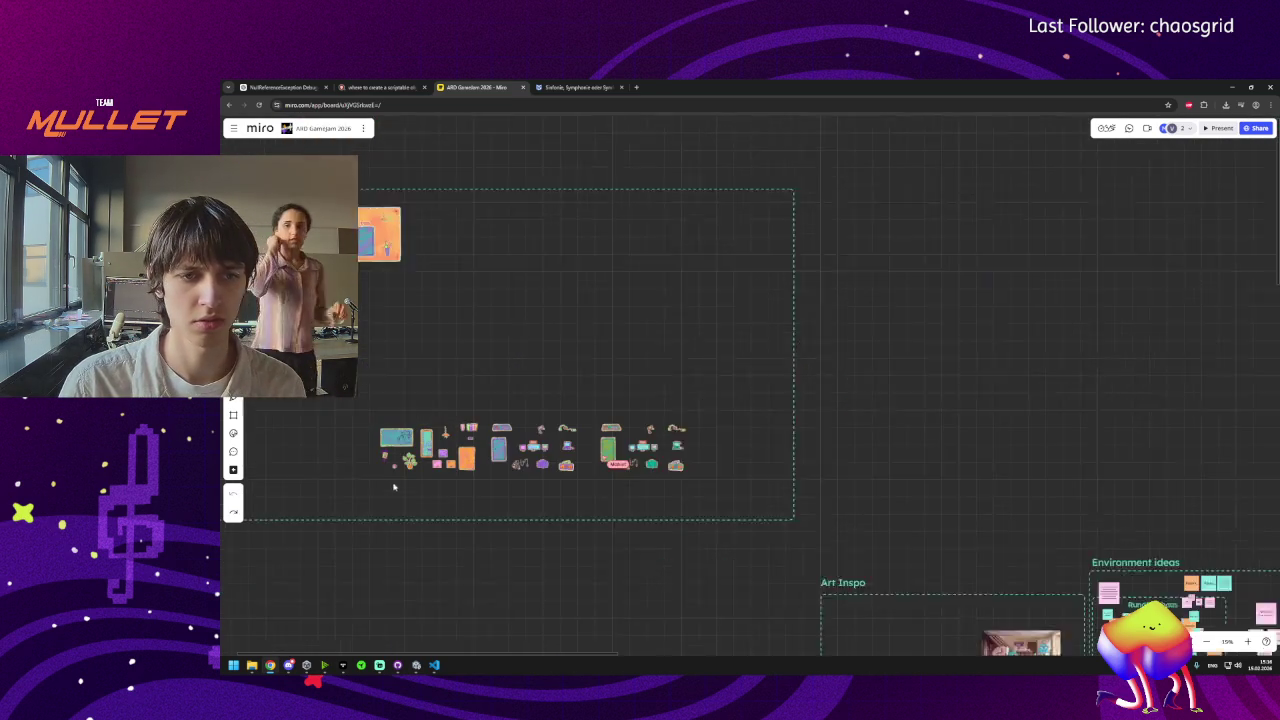
click(423, 497)
scroll(500, 486, up, 5)
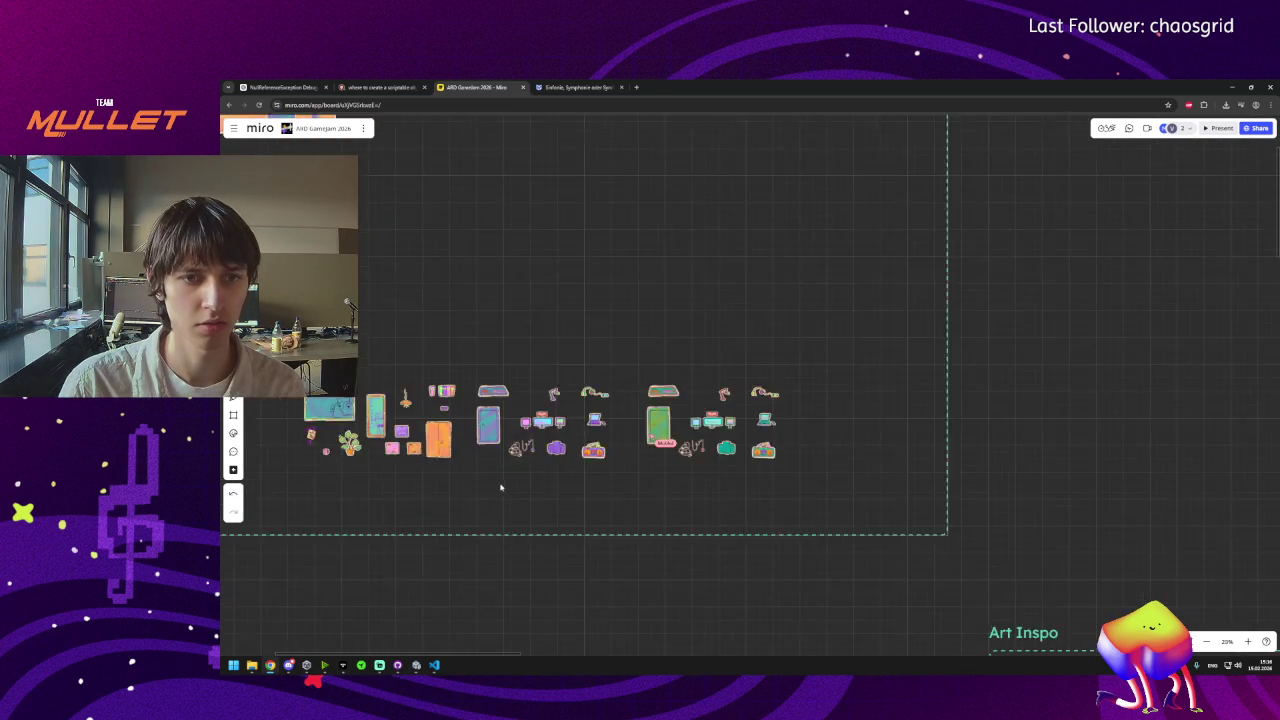
drag(429, 289, 1130, 465)
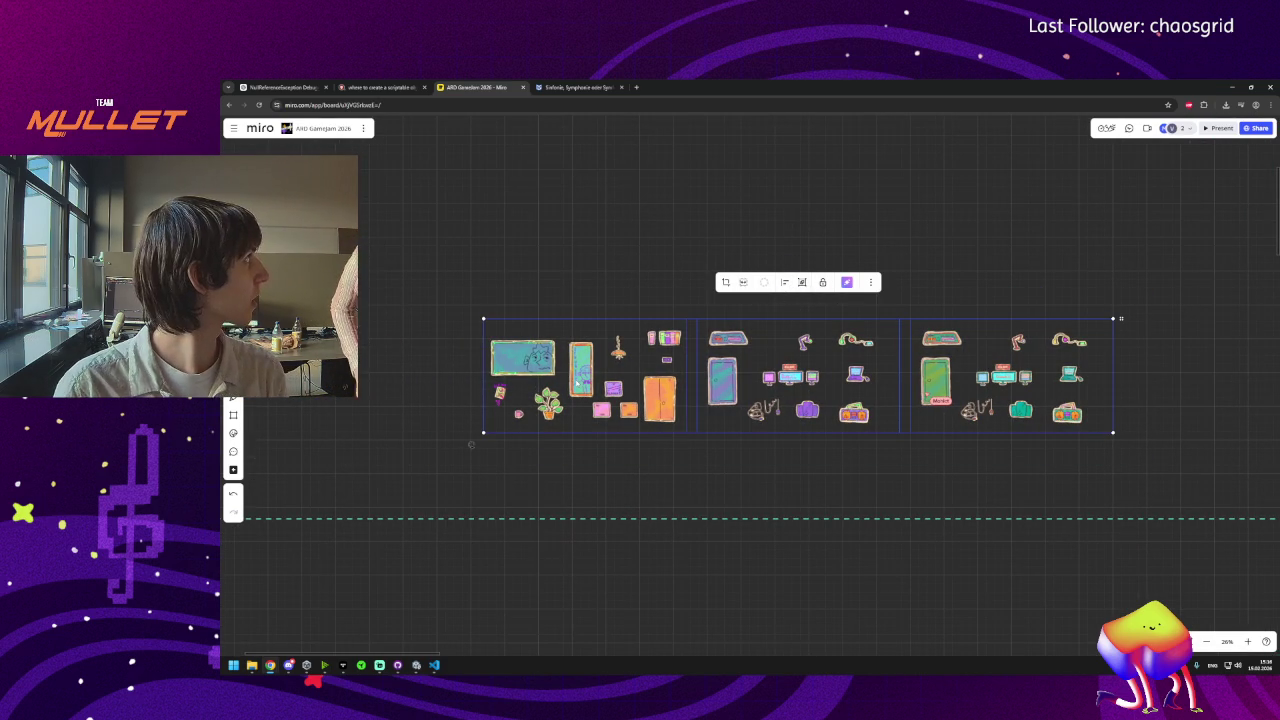
Download the sticker-sheet images from the toolbar, check the downloaded file, and return to Unity.
click(560, 428)
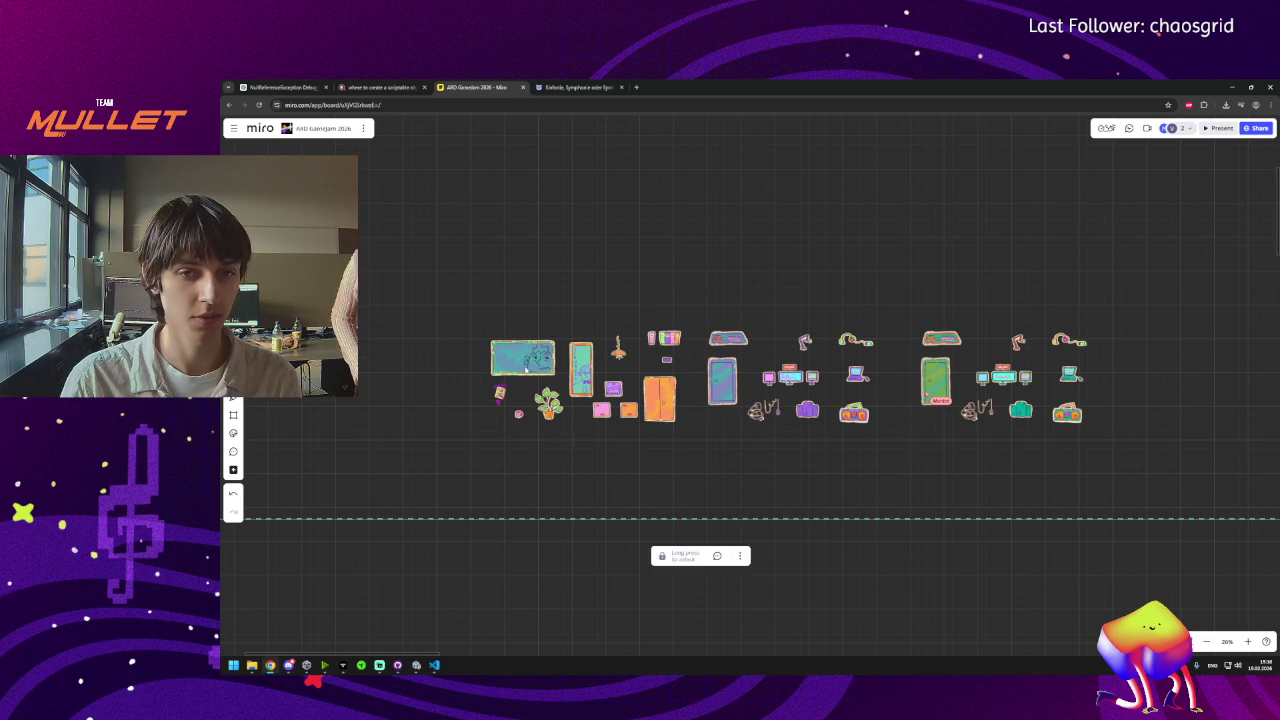
click(701, 282)
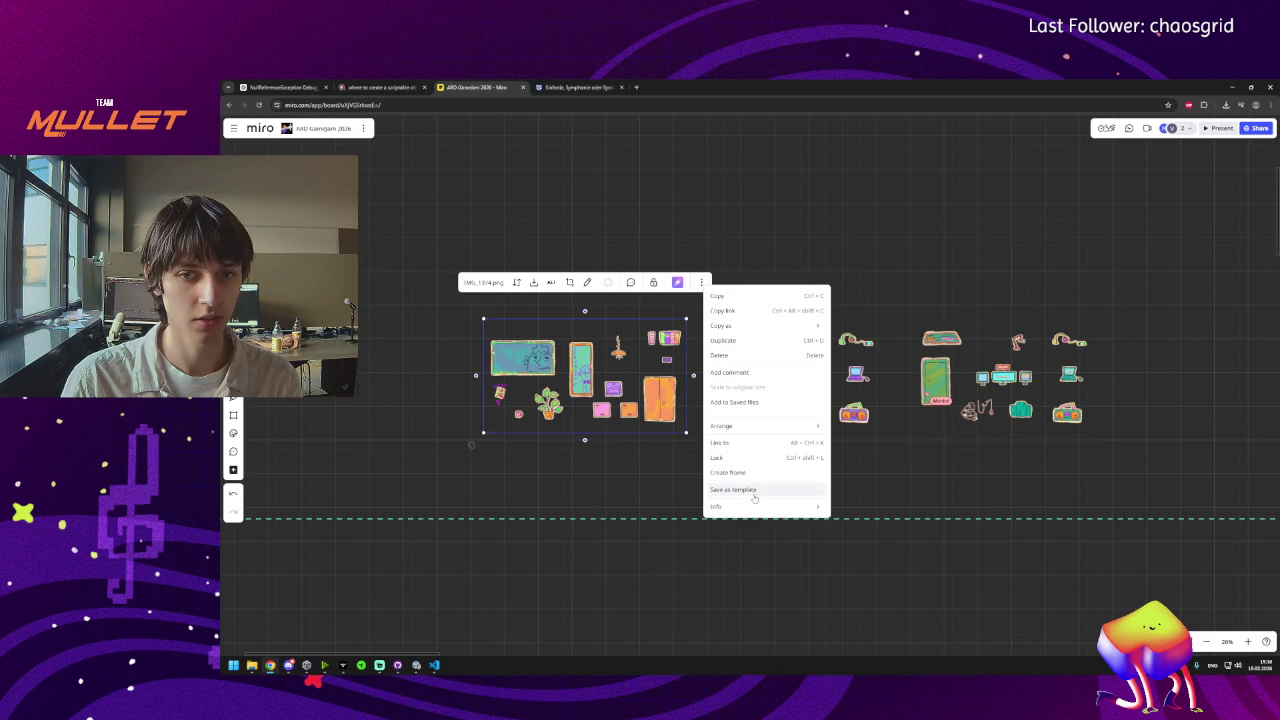
click(532, 475)
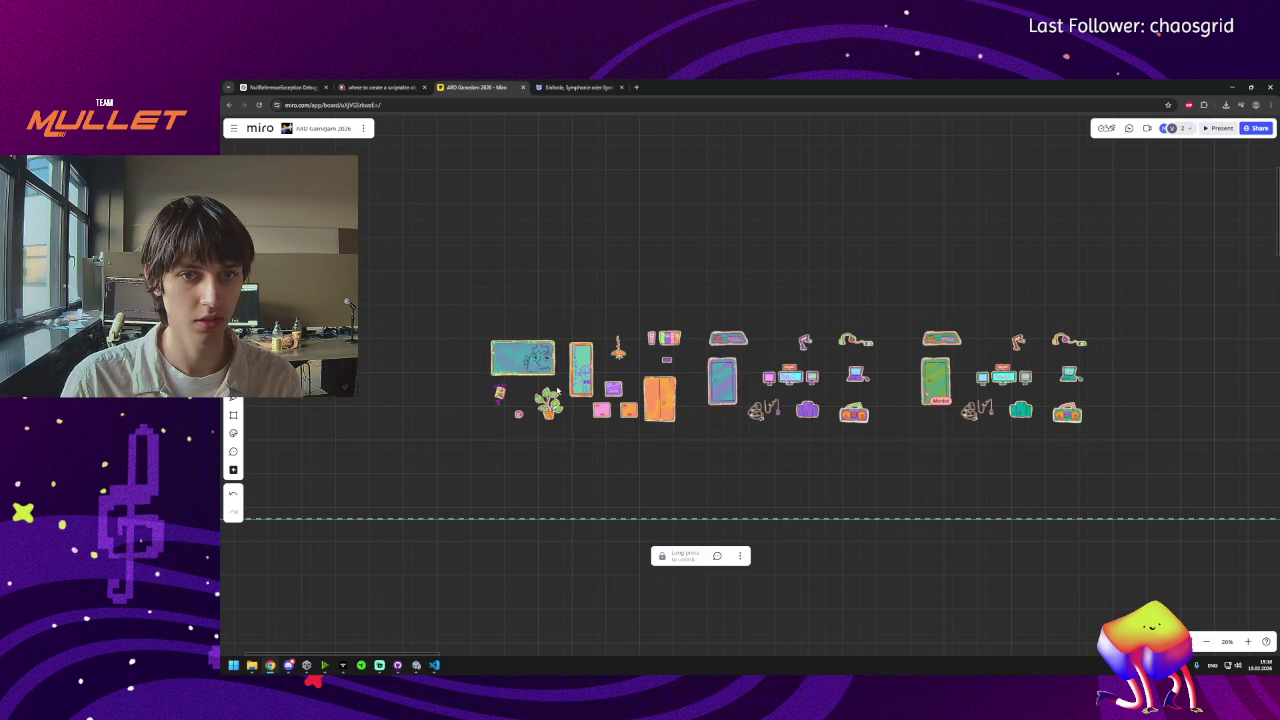
click(822, 389)
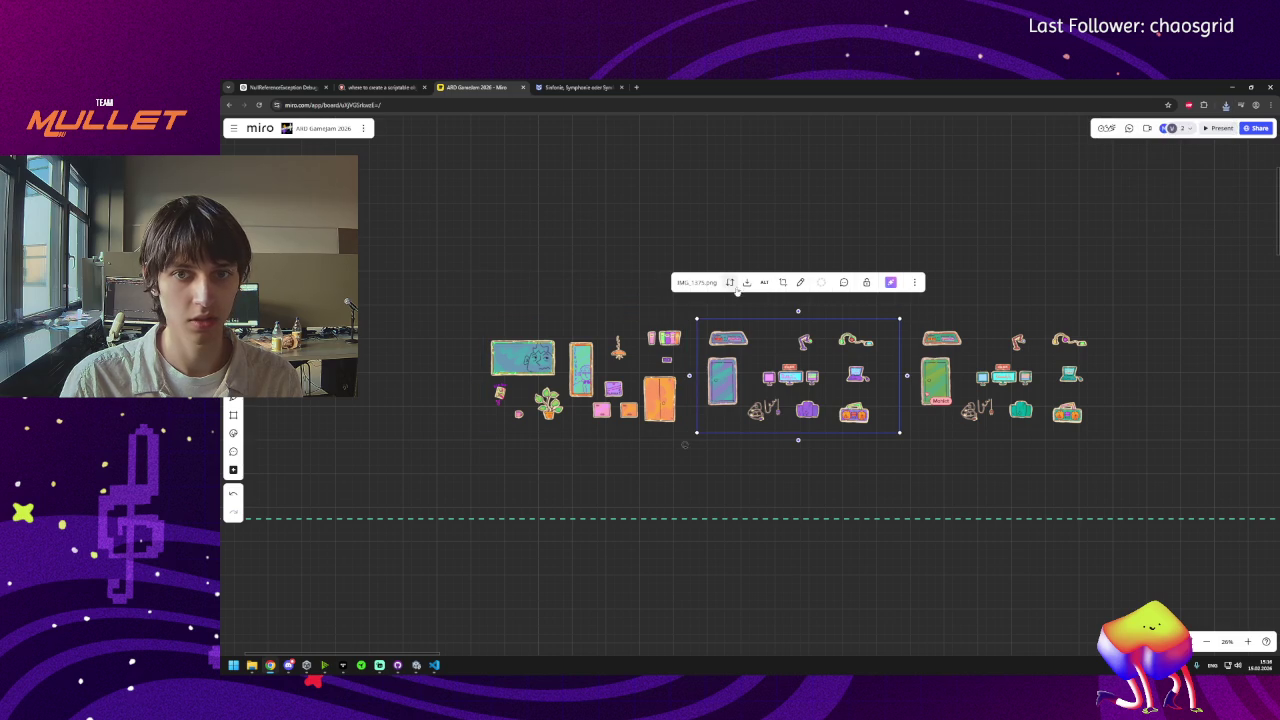
click(940, 338)
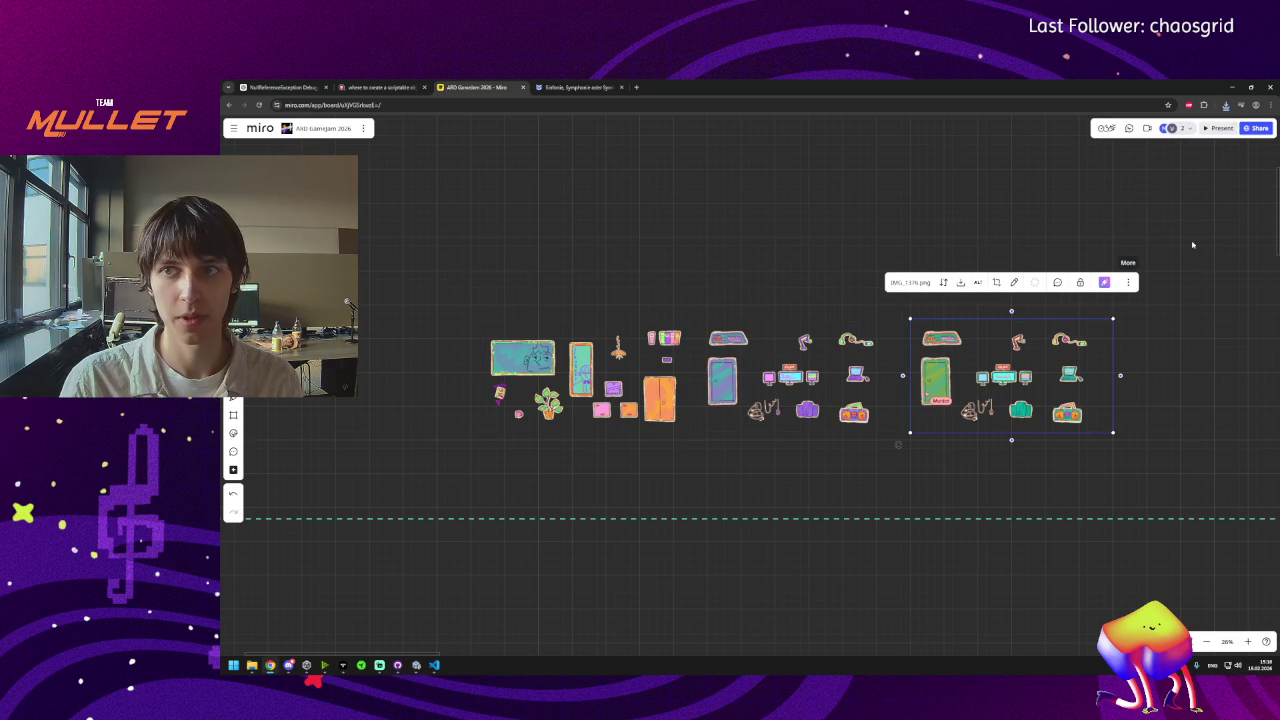
click(1226, 104)
click(1157, 142)
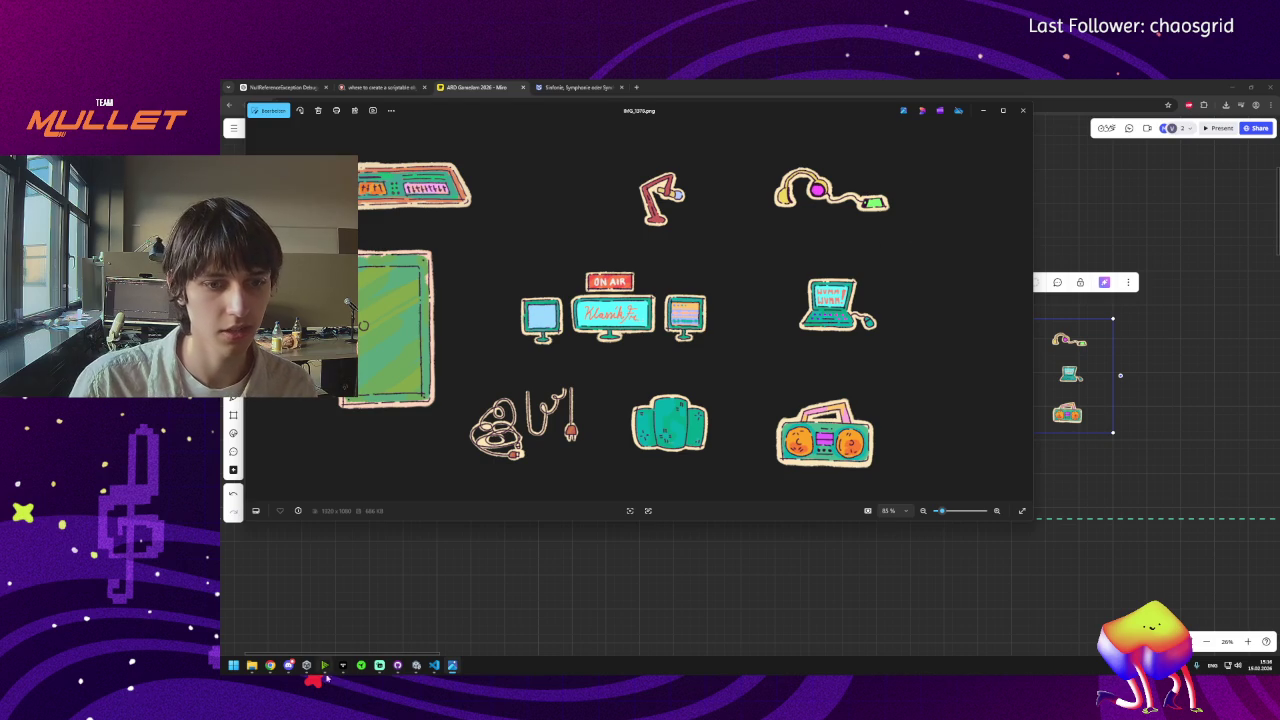
click(416, 666)
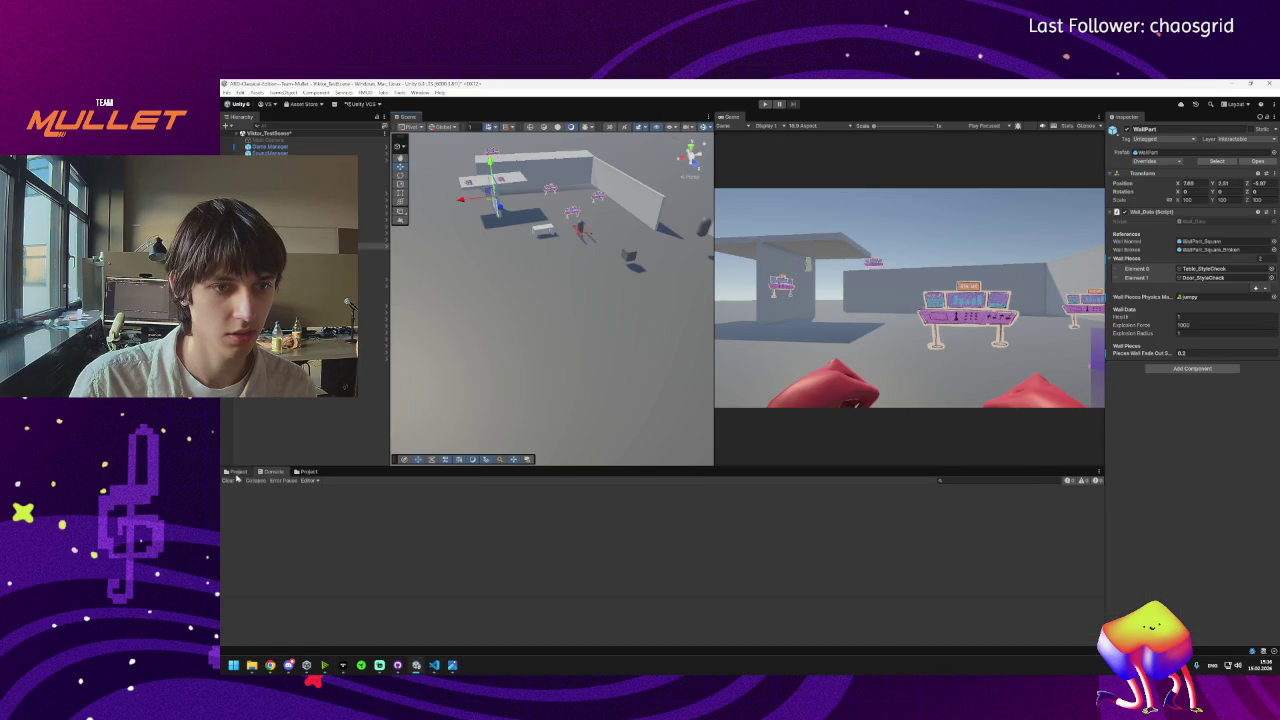
Open the Assets/Meshes folder in Unity's Project window and position the Explorer window beside it.
click(309, 471)
click(315, 490)
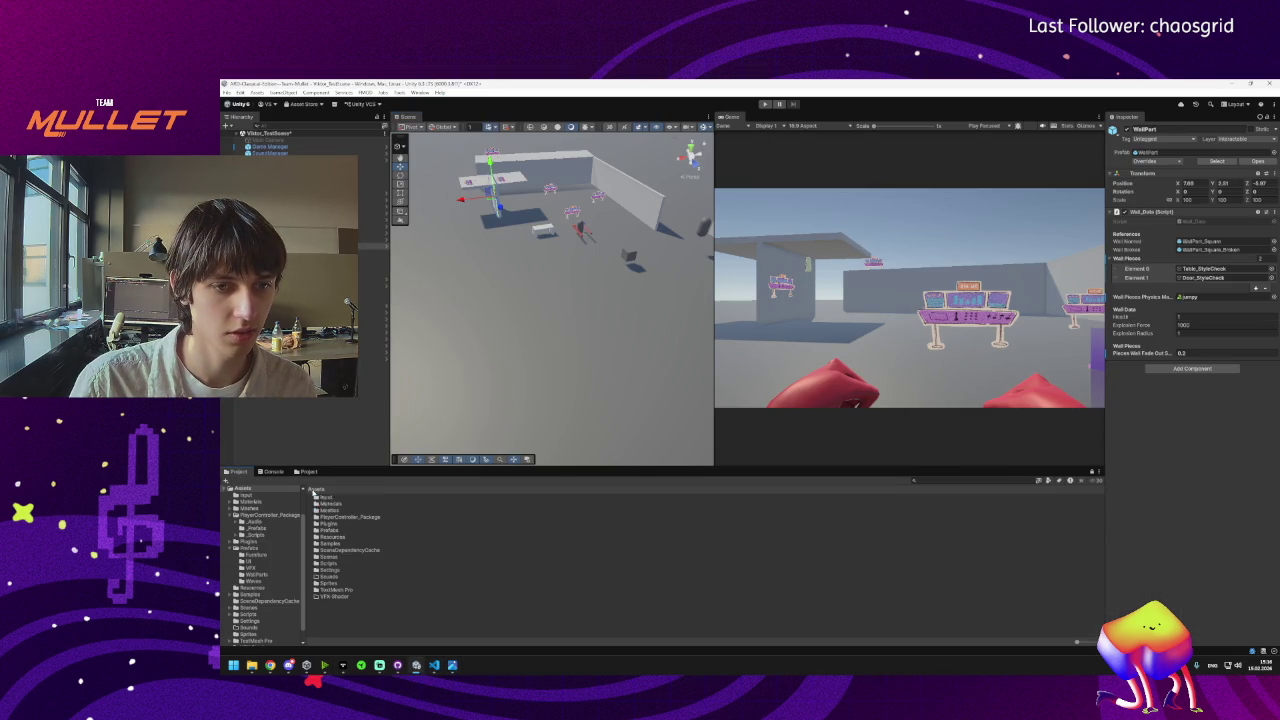
double_click(322, 511)
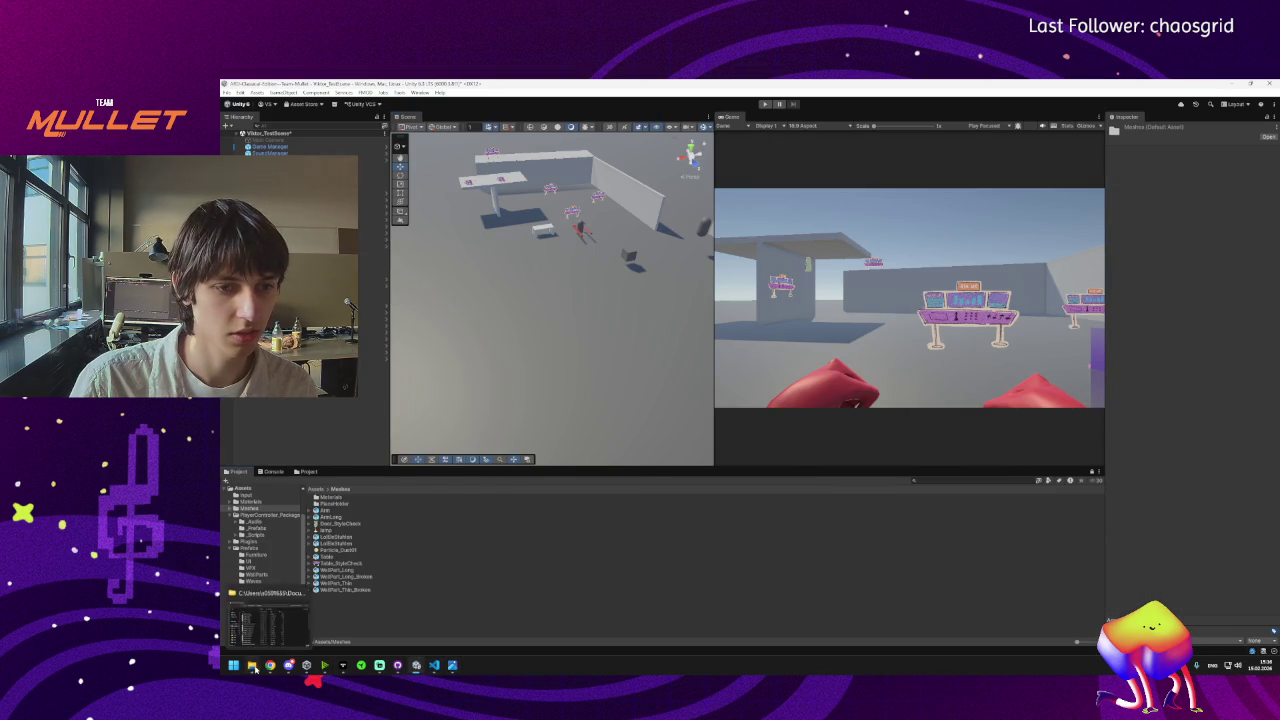
click(252, 665)
drag(484, 237, 701, 253)
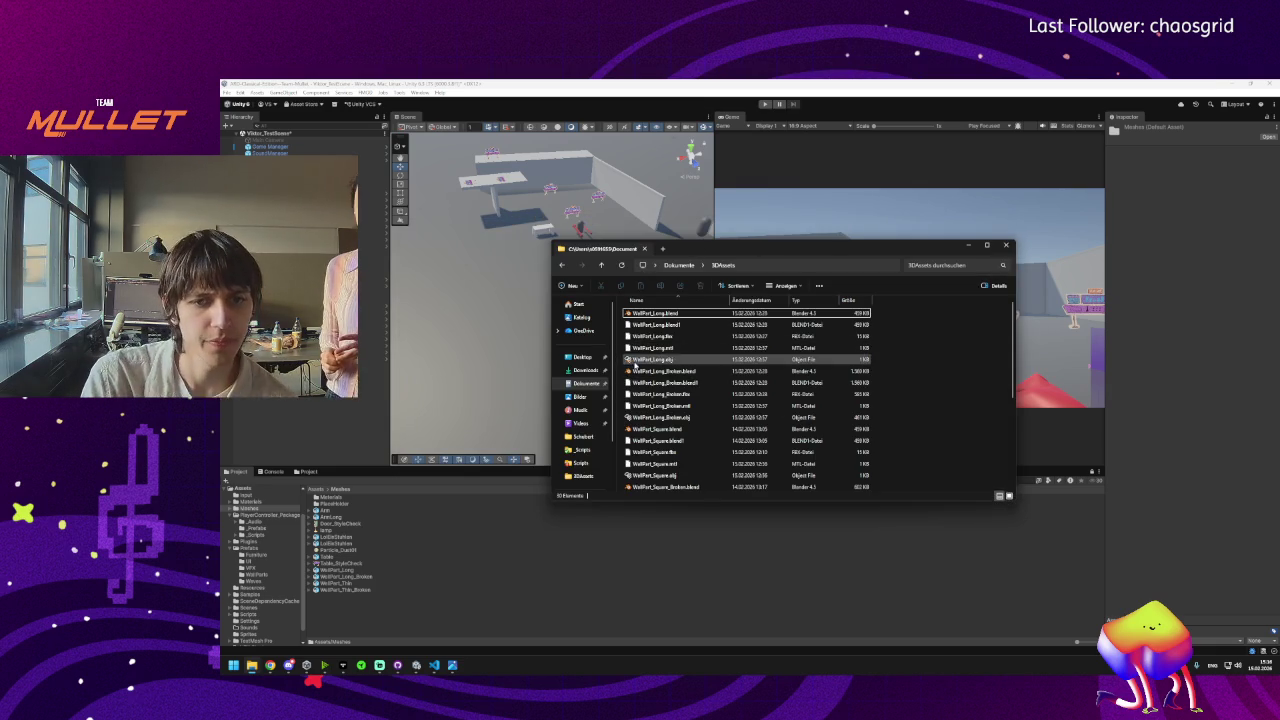
In Downloads, preview the newest image and rename IMG_1376.png to SpriteSheetFurniture01.png.
click(588, 370)
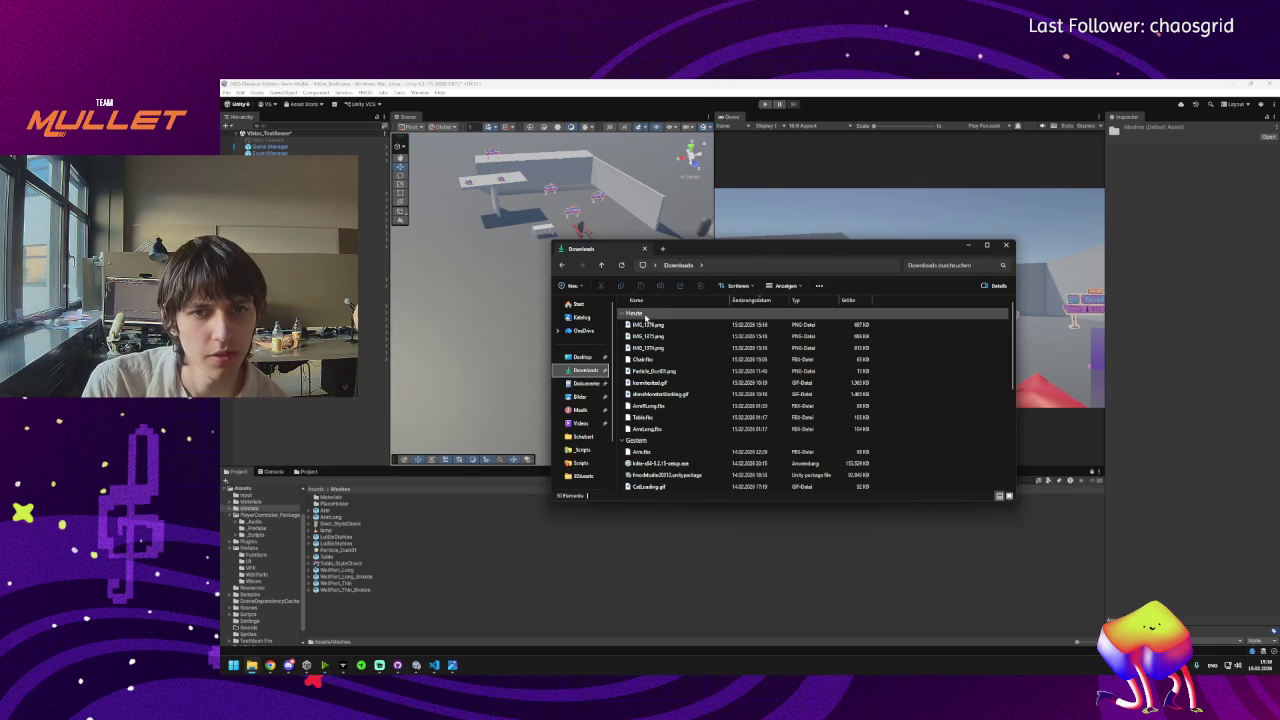
click(646, 325)
double_click(646, 348)
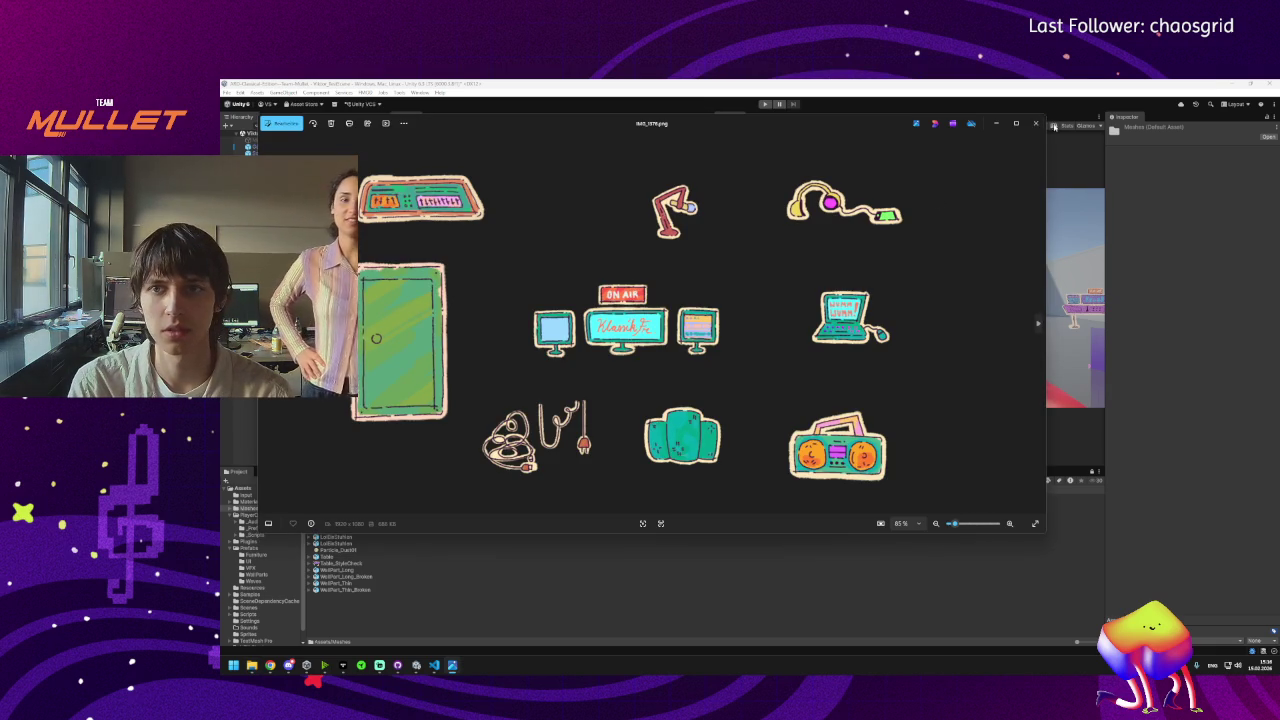
click(1035, 123)
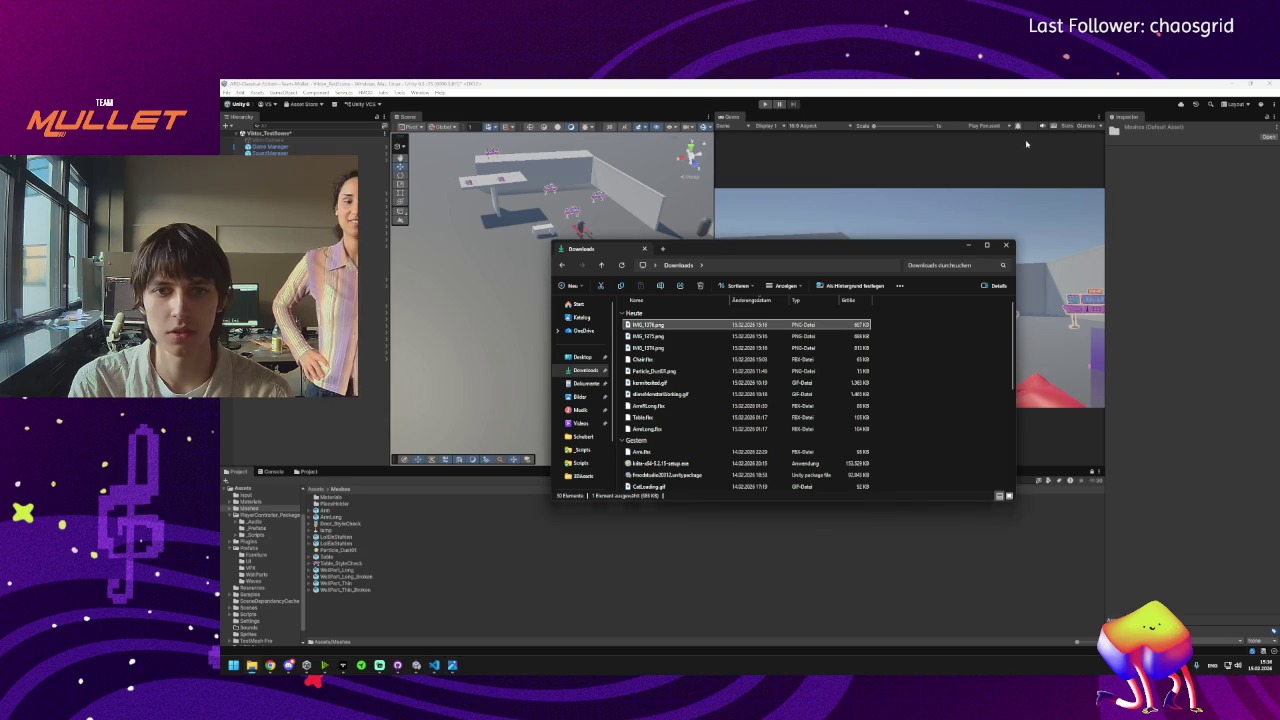
key(F2)
text(Sprite)
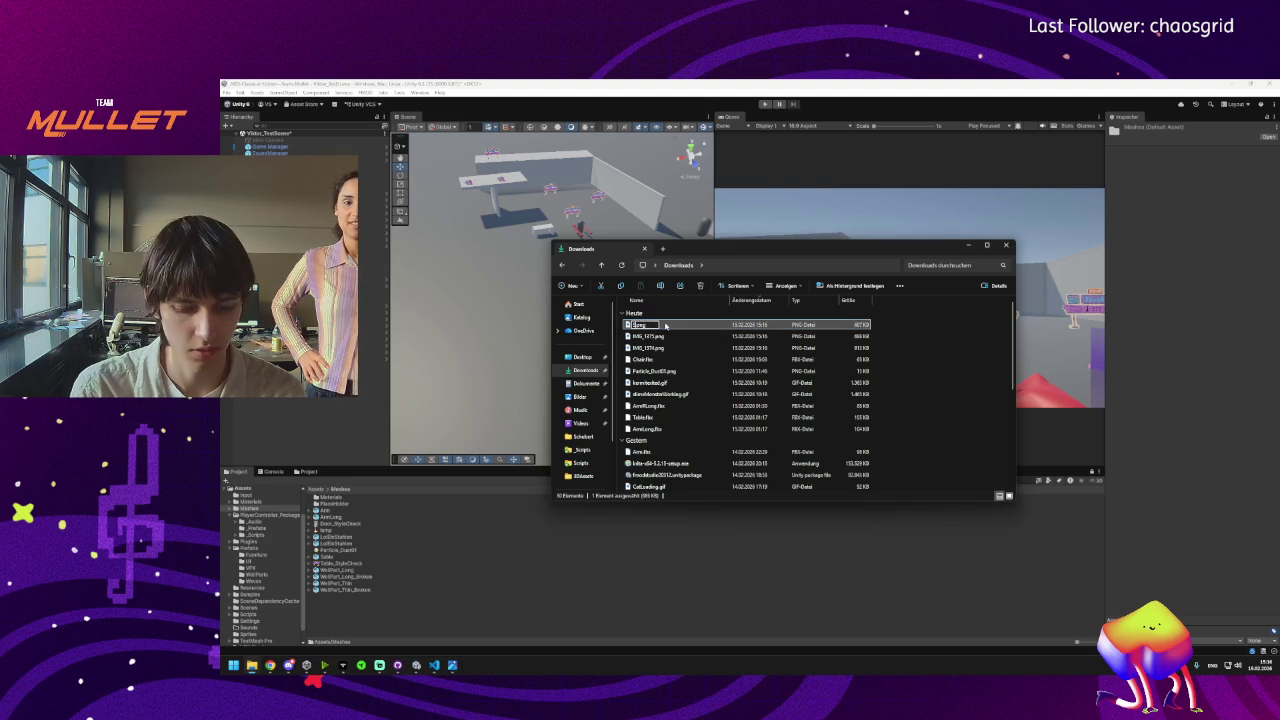
text(Sheet)
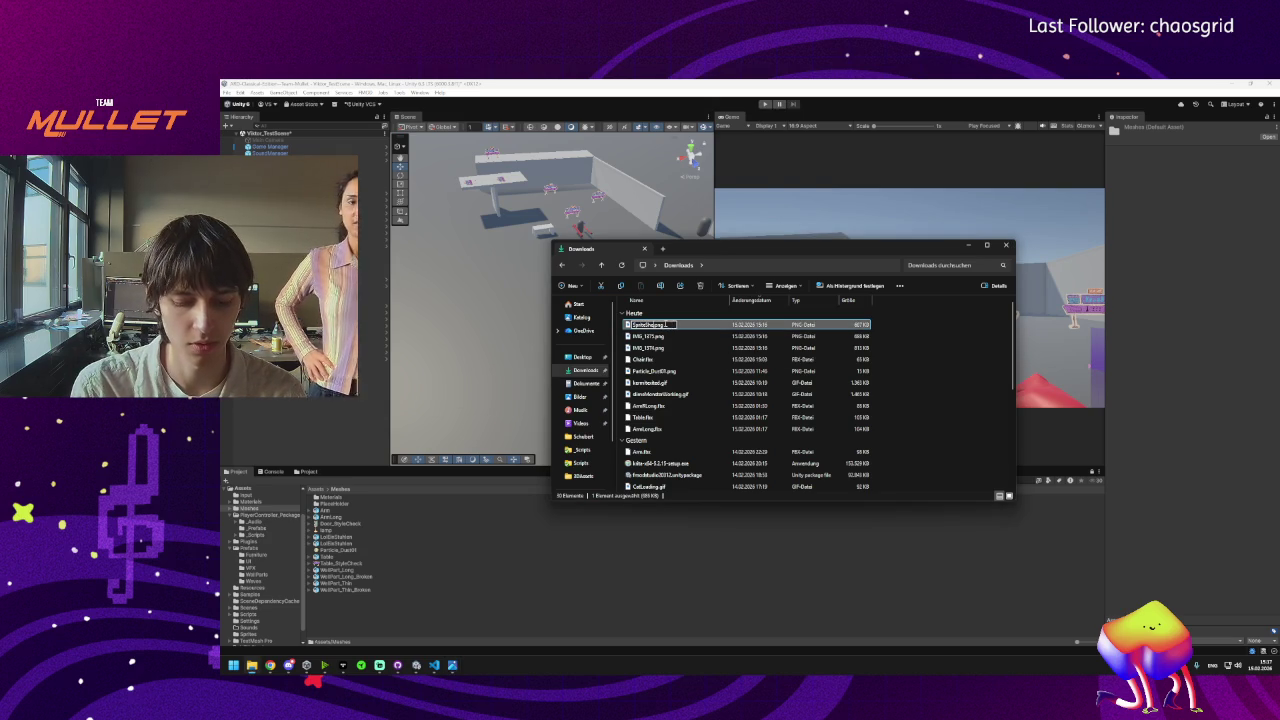
text(Full)
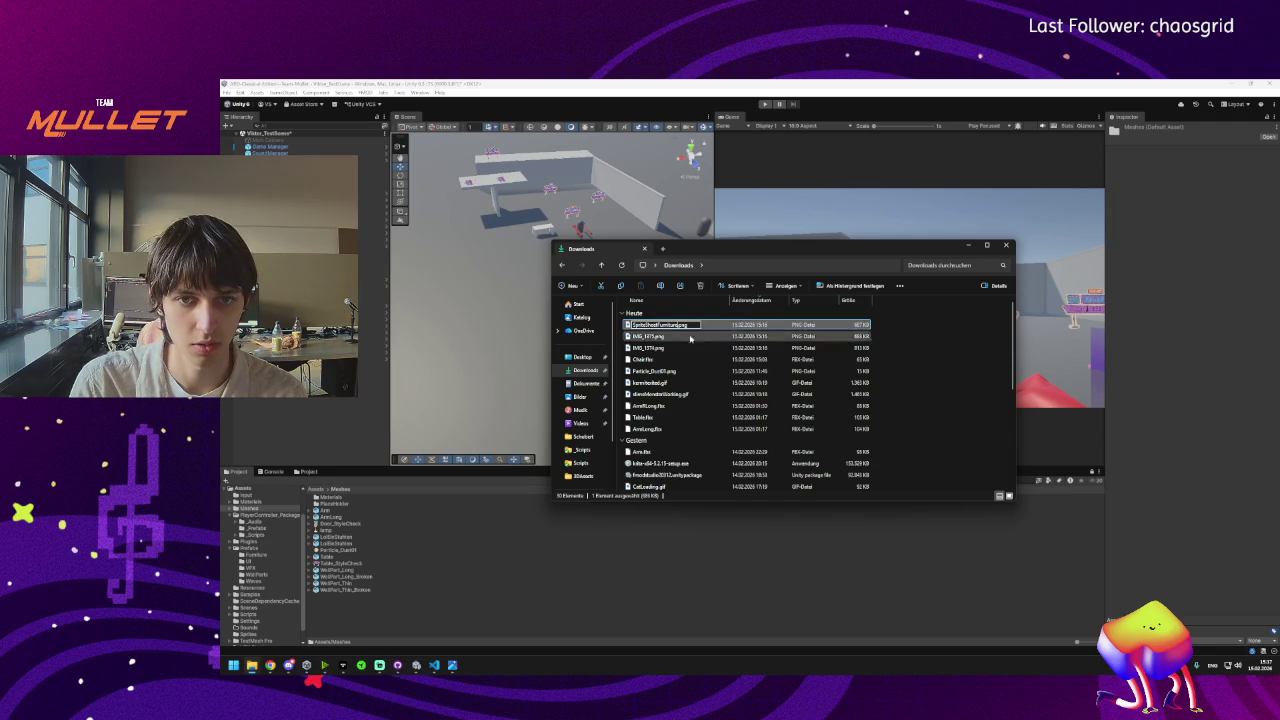
key(Return)
Rename IMG_1375.png to SpriteSheetFurniture02.png and IMG_1374.png to SpriteSheetFurniture03.png.
click(648, 337)
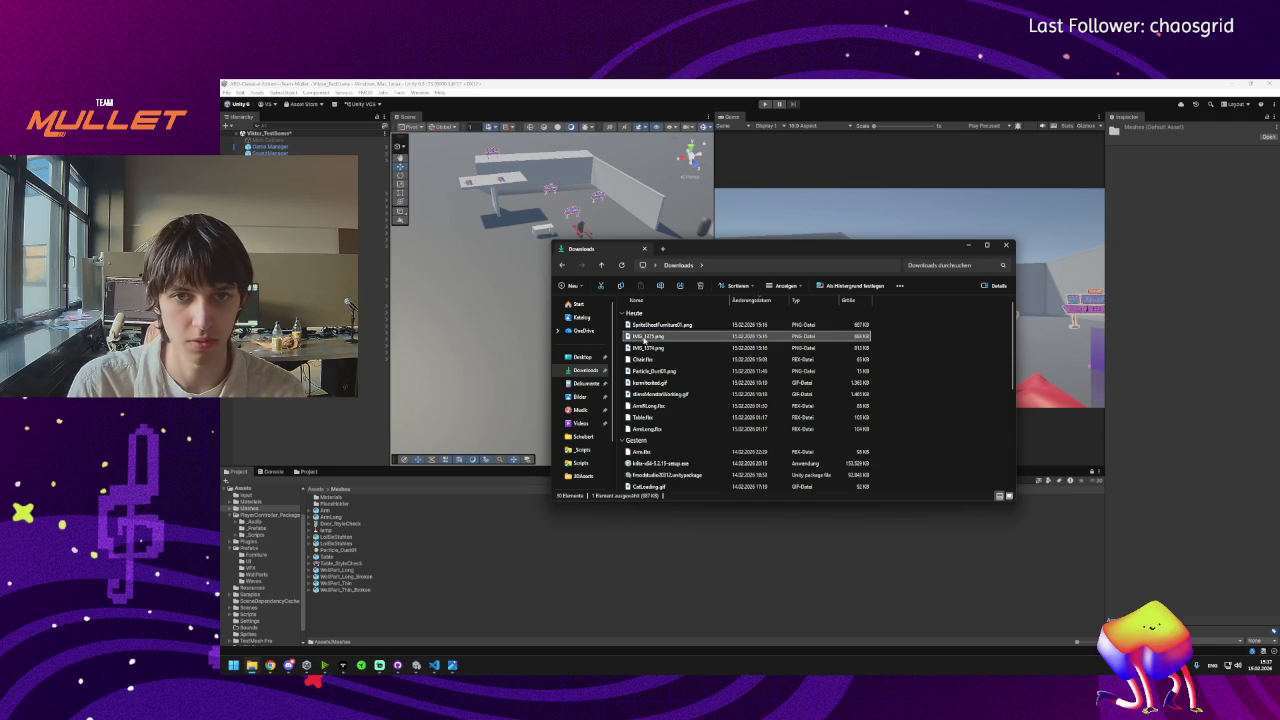
key(F2)
key(ctrl+v)
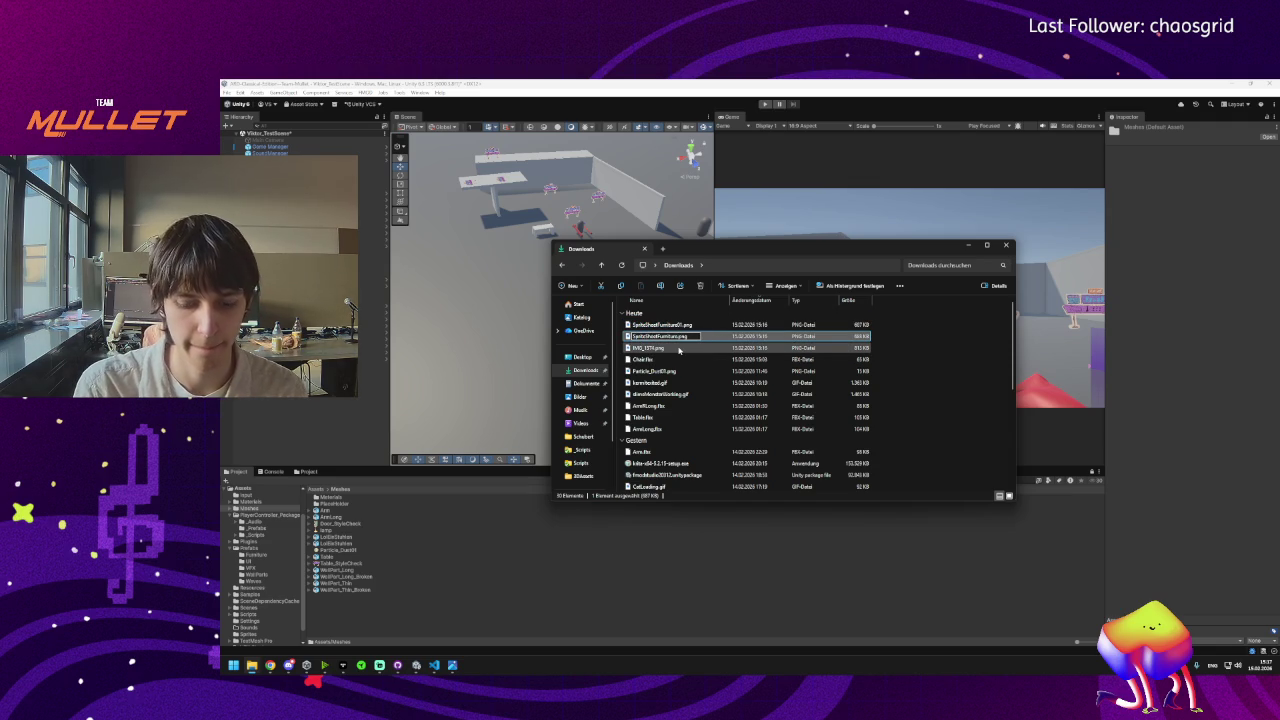
double_click(679, 349)
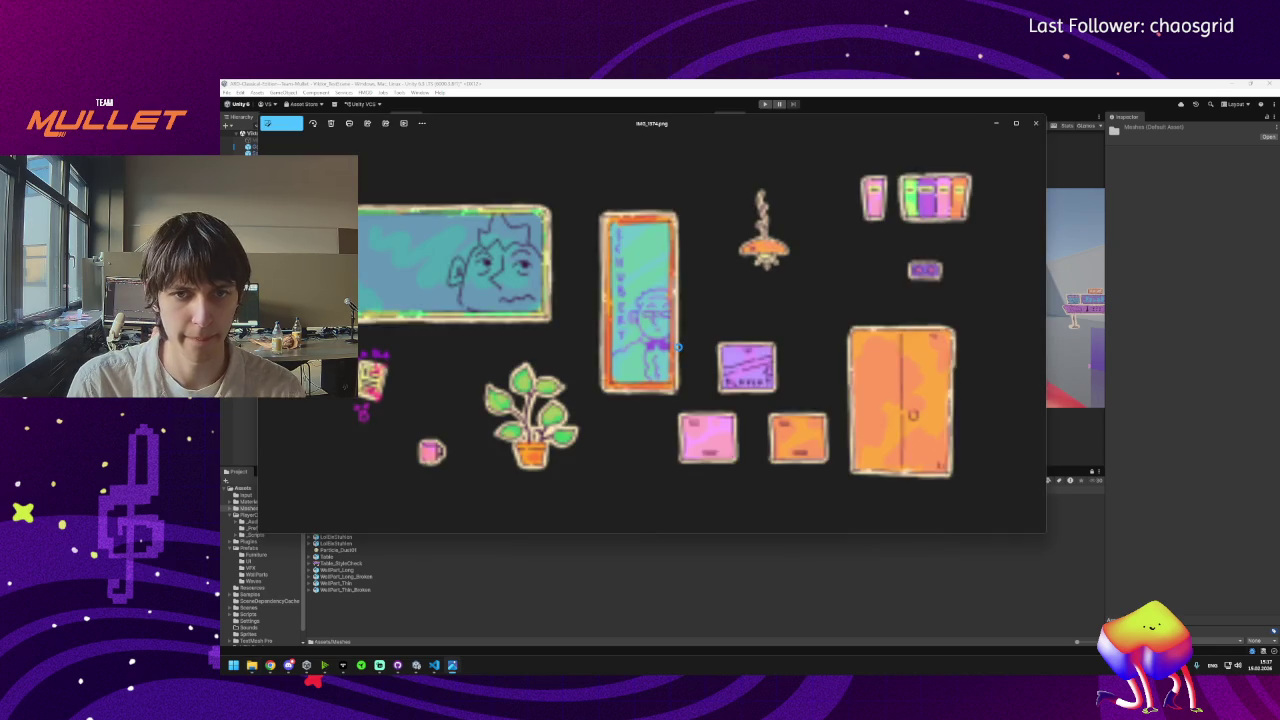
click(1036, 123)
key(F2)
key(ctrl+v)
text(03)
key(Return)
Select the three SpriteSheetFurniture PNGs and drag them into Unity's Meshes folder.
shift+click(655, 328)
key(ctrl+a)
scroll(699, 454, down, 5)
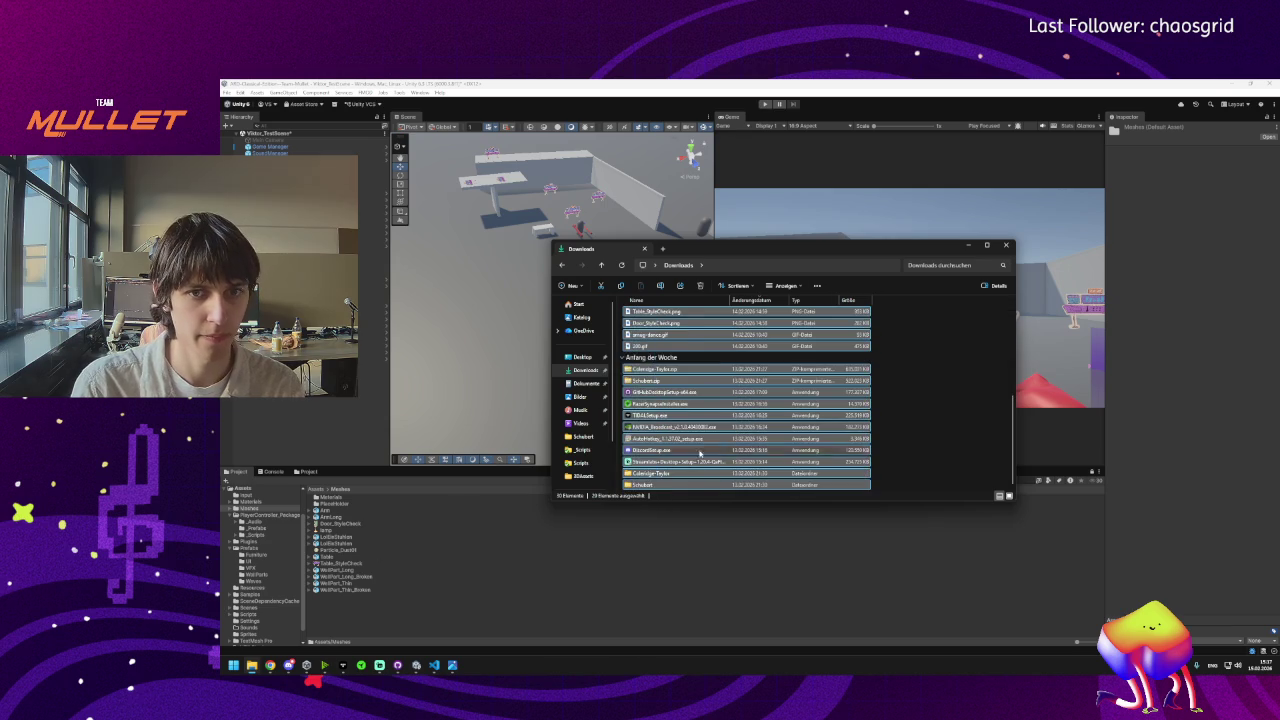
scroll(699, 454, up, 5)
click(660, 347)
shift+click(632, 326)
drag(341, 617, 342, 615)
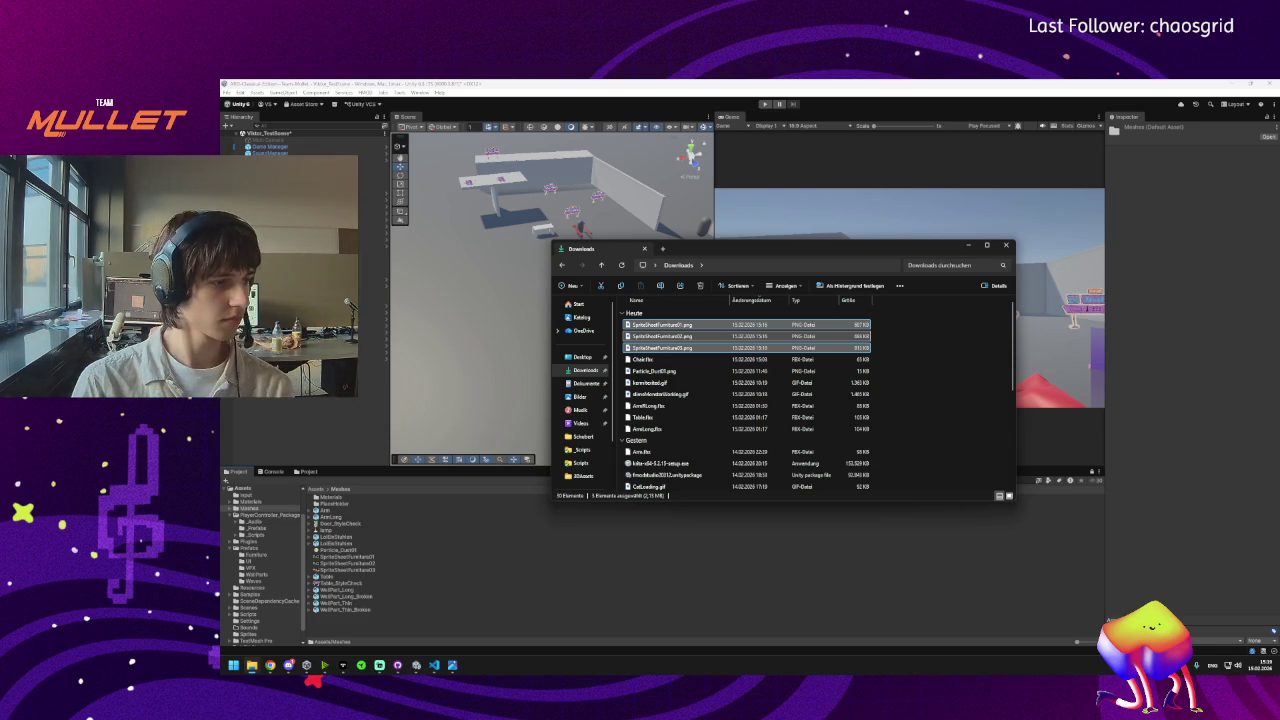
Switch away from Explorer and bring the Unity editor back to the front.
key(alt+Tab)
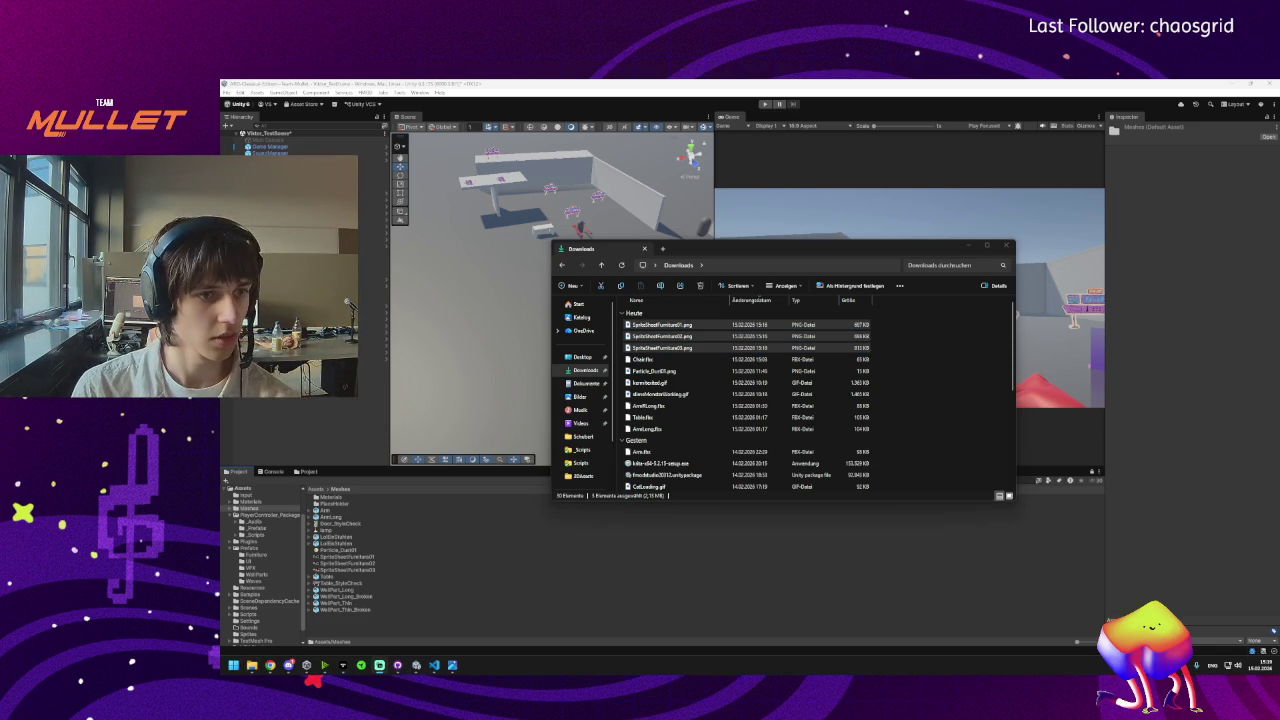
click(343, 665)
Orbit the Scene view around the test level, then return to the Project asset list.
drag(580, 306, 578, 338)
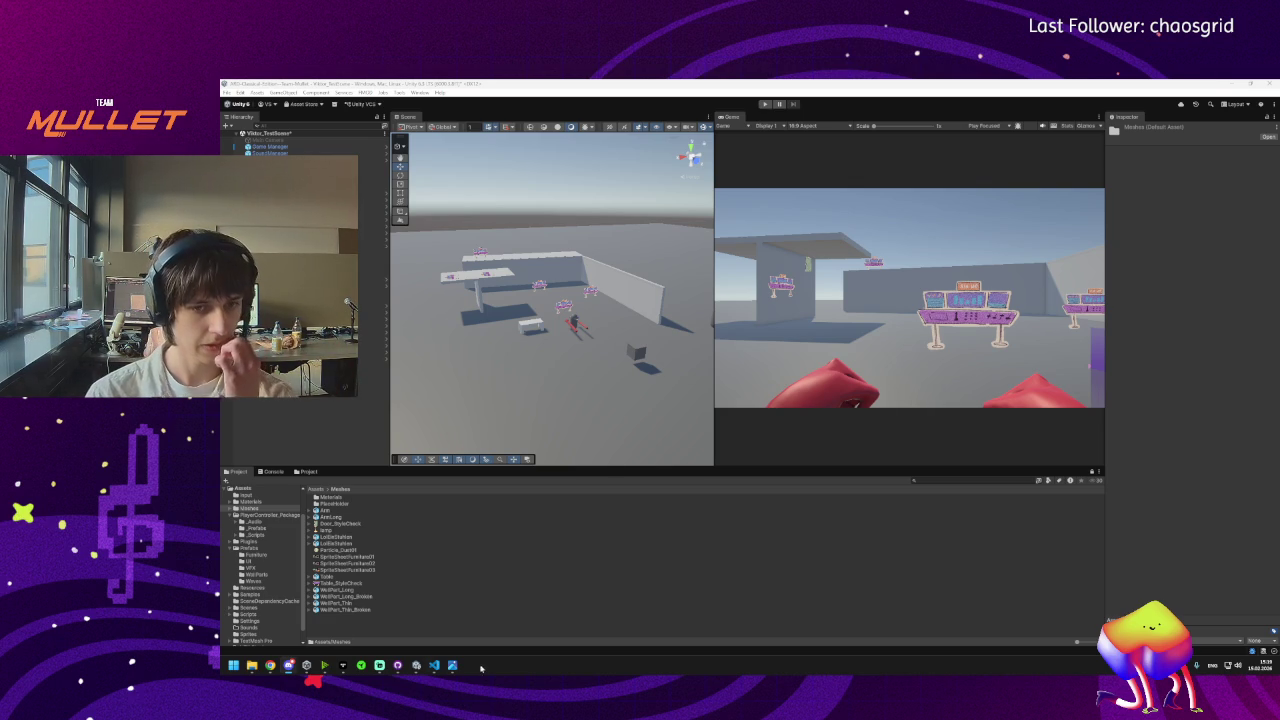
mouse_move(418, 668)
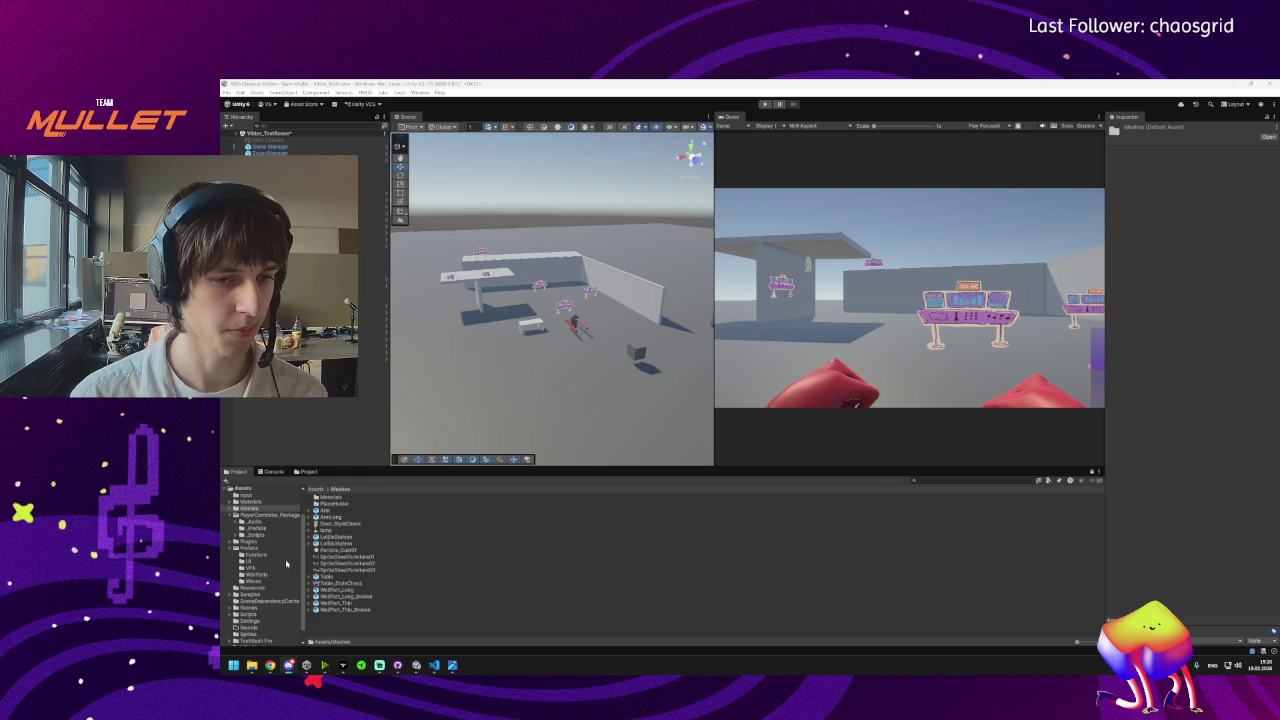
mouse_move(560, 330)
mouse_down()
mouse_move(541, 328)
mouse_move(563, 276)
mouse_move(599, 280)
mouse_move(625, 308)
mouse_move(585, 330)
mouse_up()
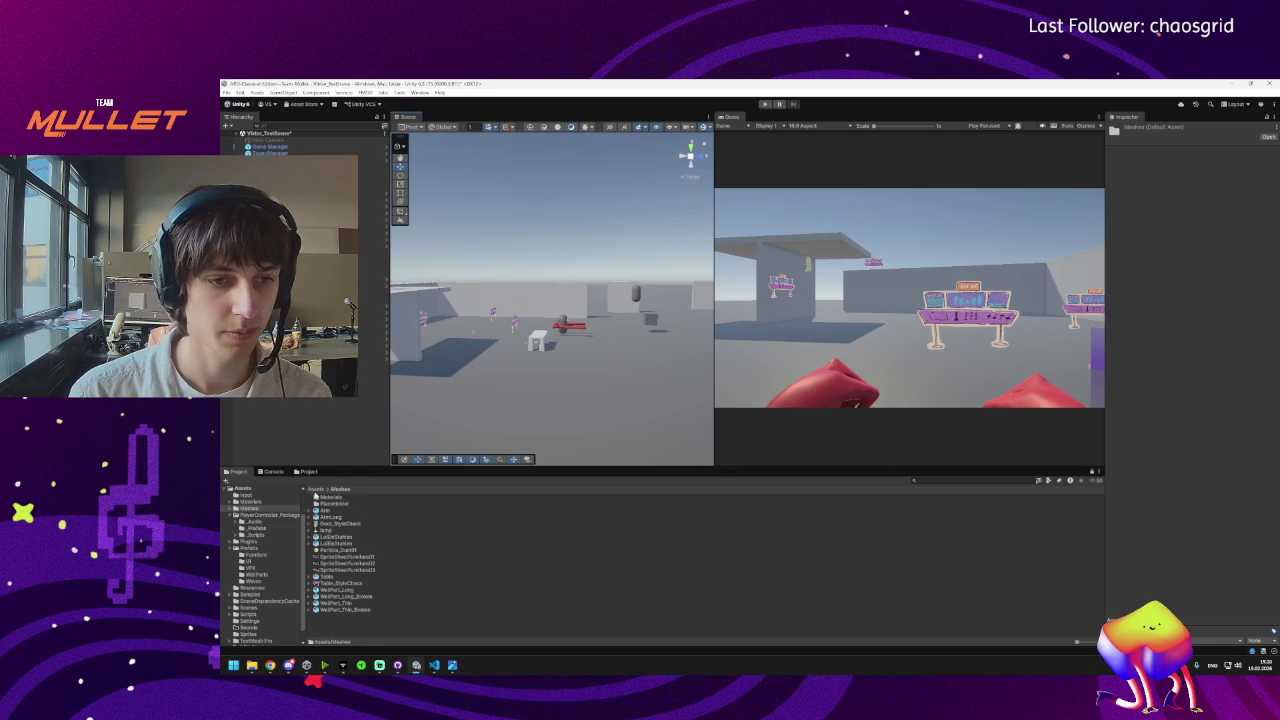
click(273, 471)
Set SpriteSheetFurniture01 to Texture Type Sprite (2D and UI), Sprite Mode Multiple, and apply it in the Sprite Editor.
click(308, 471)
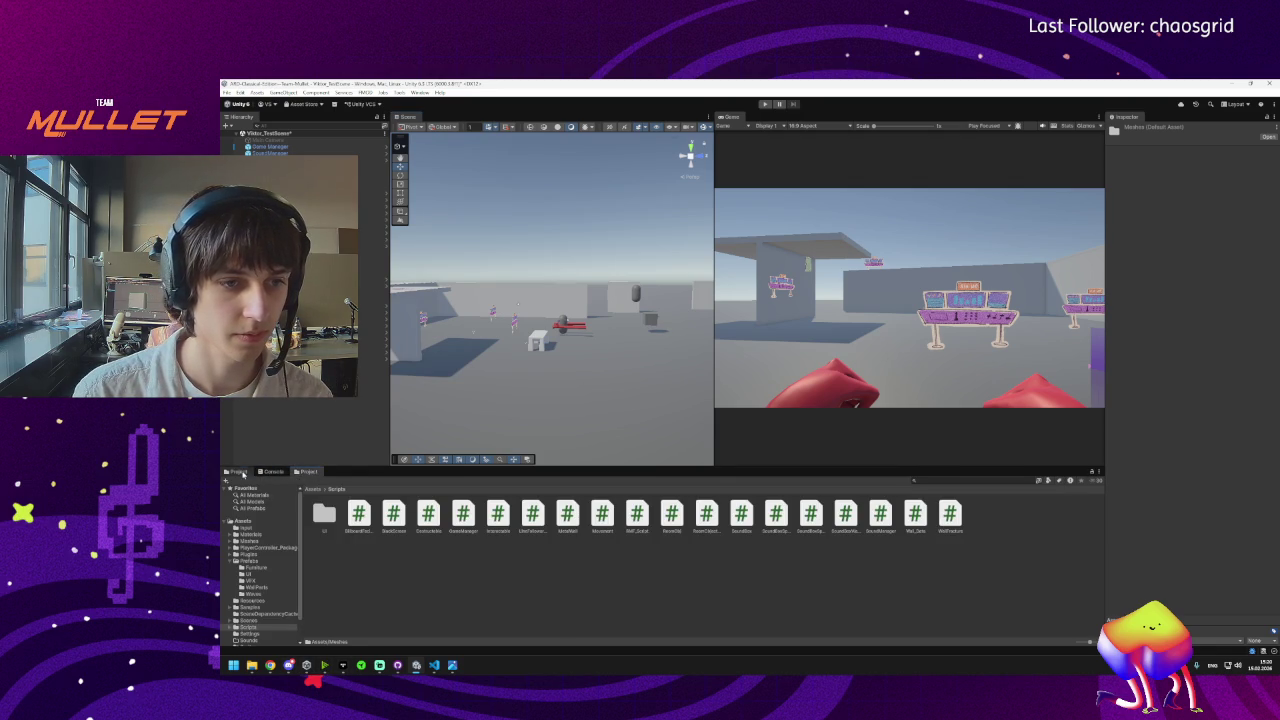
click(237, 471)
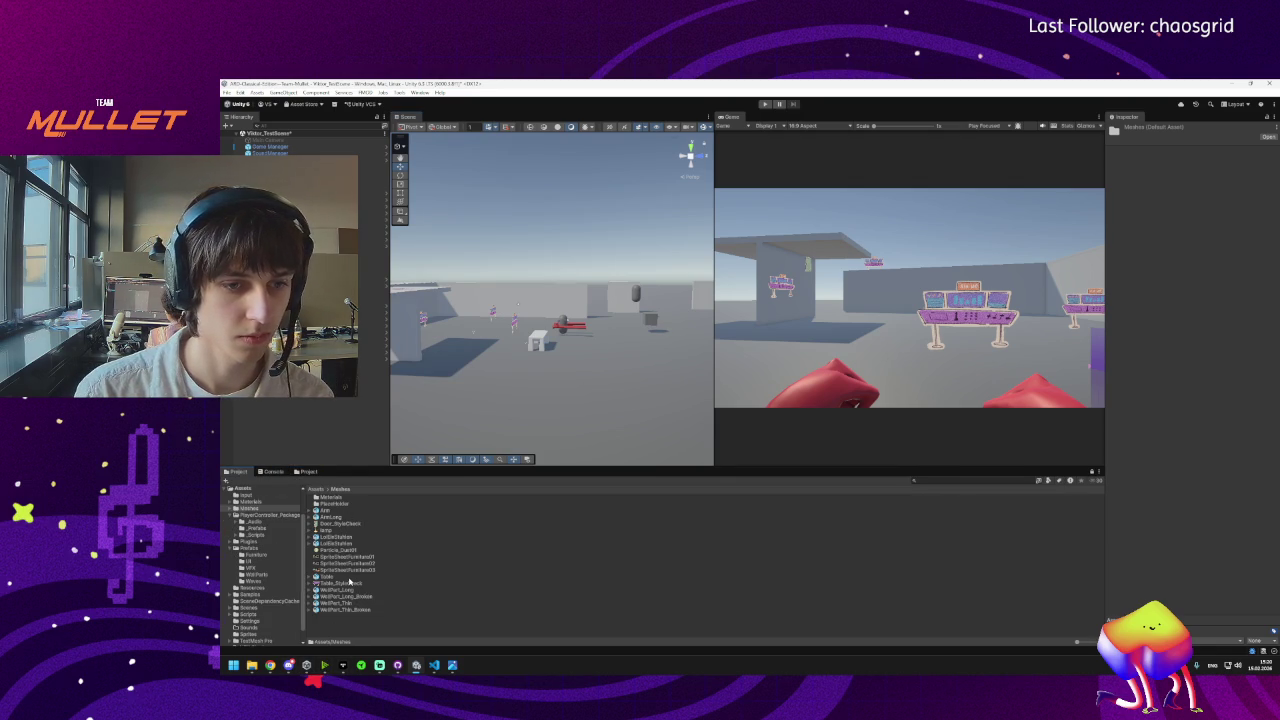
click(335, 557)
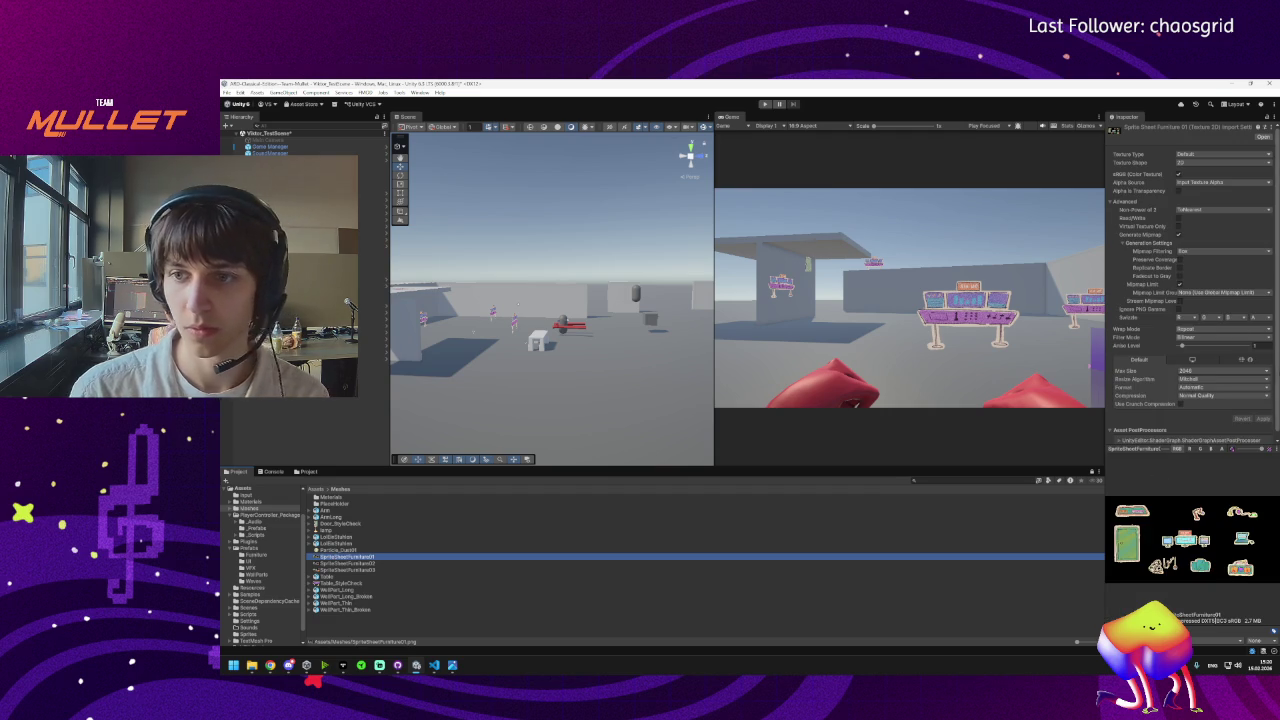
click(1215, 155)
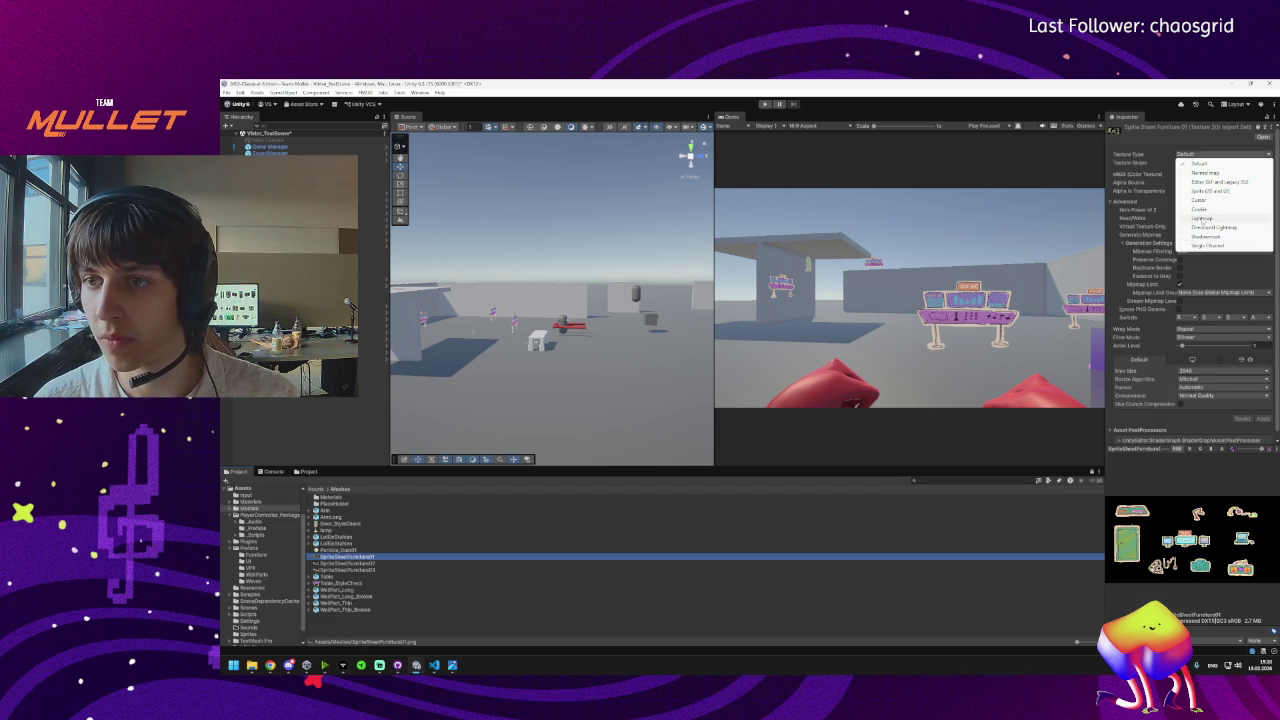
click(1202, 191)
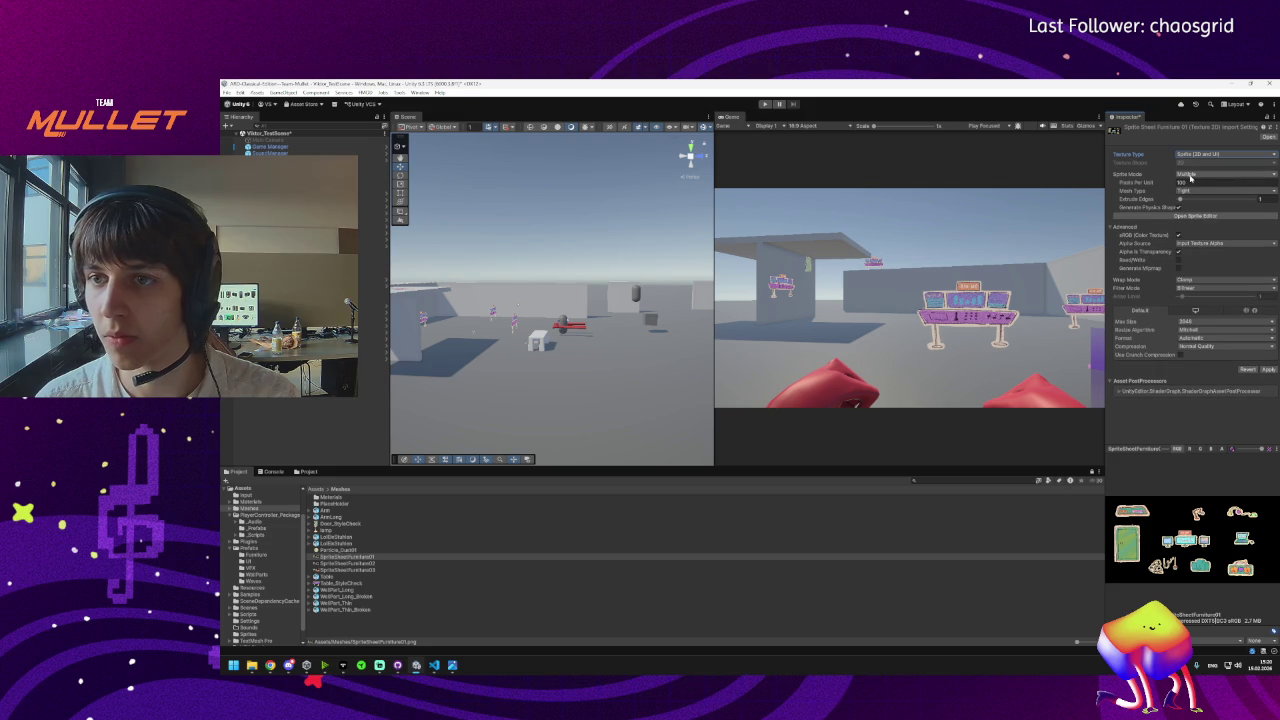
click(1188, 175)
click(1198, 192)
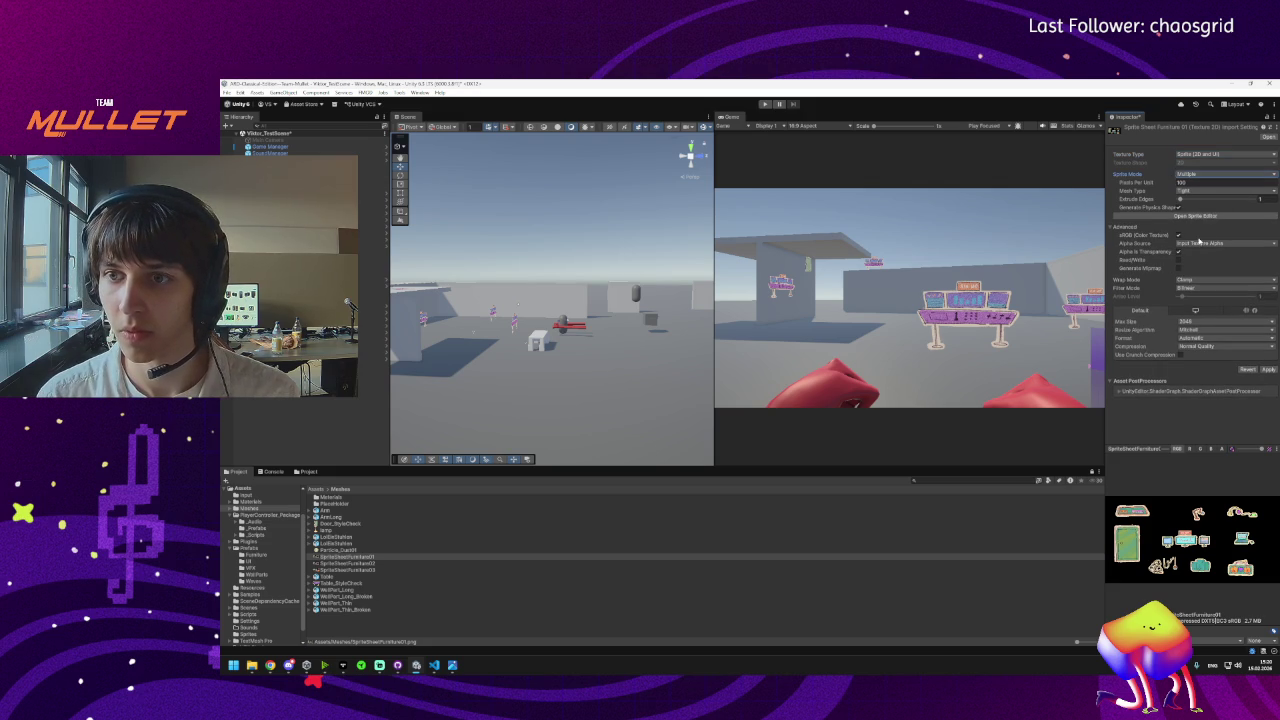
click(1190, 217)
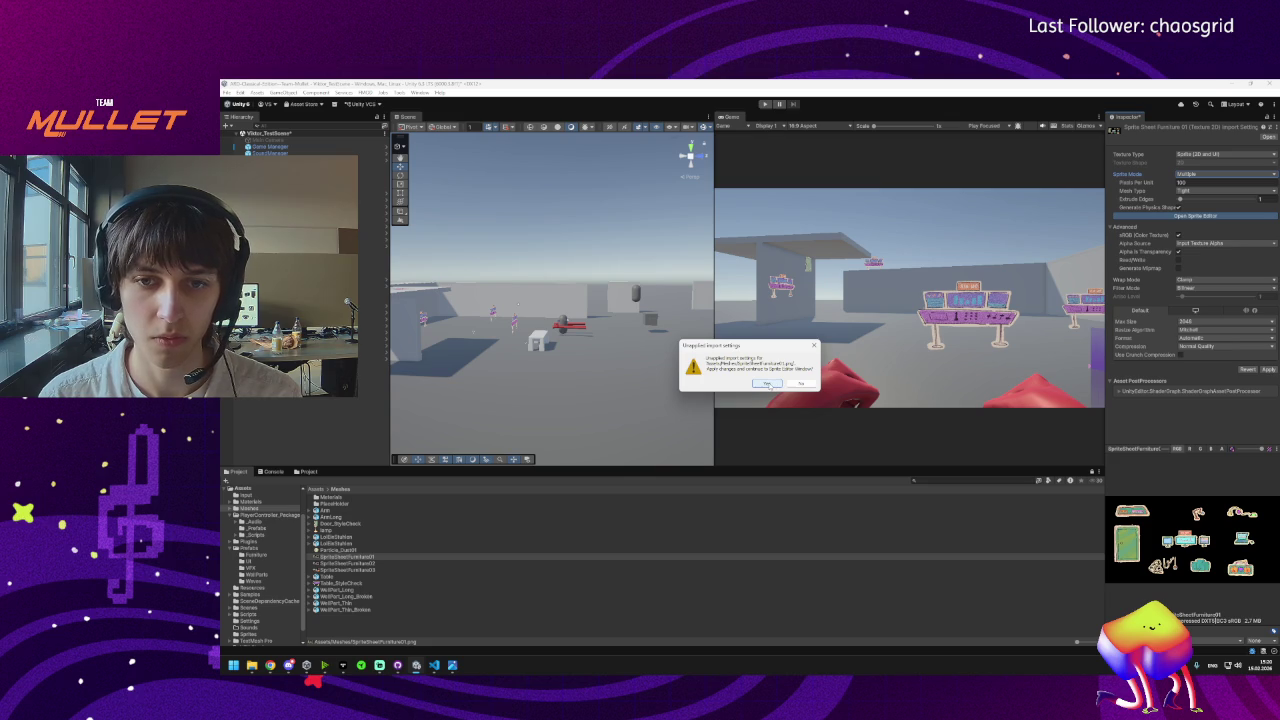
click(768, 384)
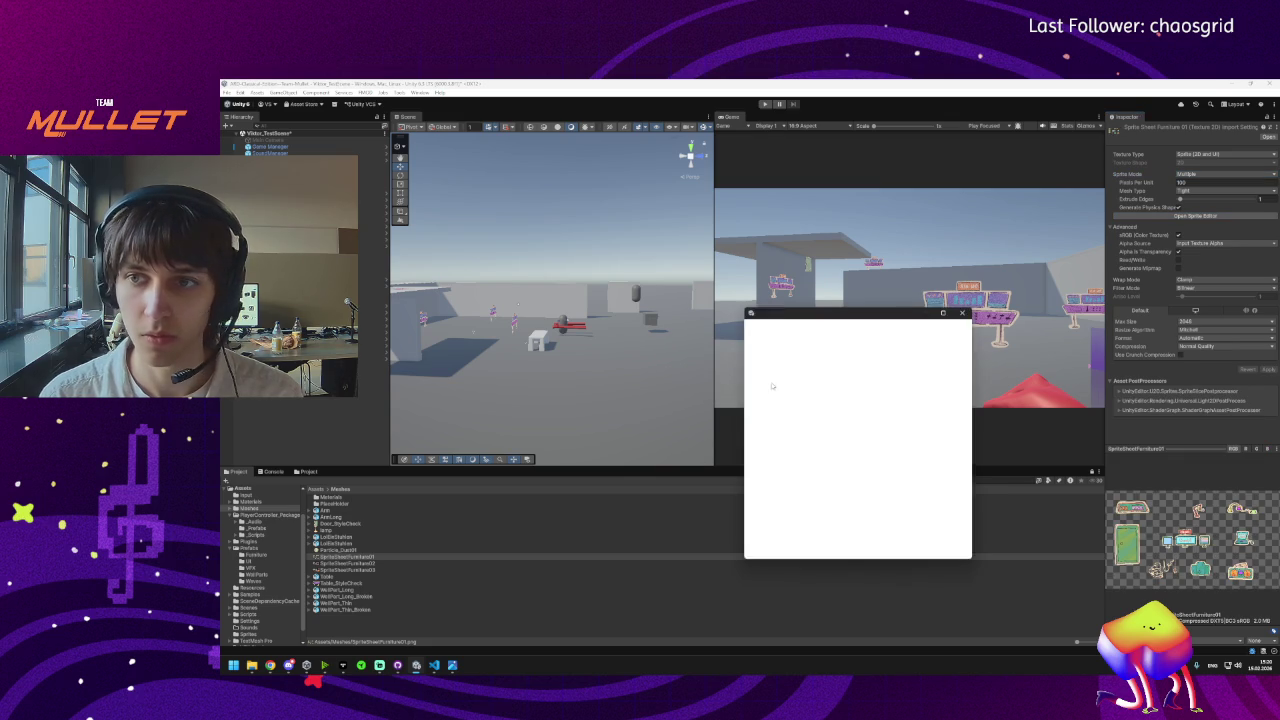
Close the Sprite Editor and keep the texture type as Sprite (2D and UI).
click(962, 313)
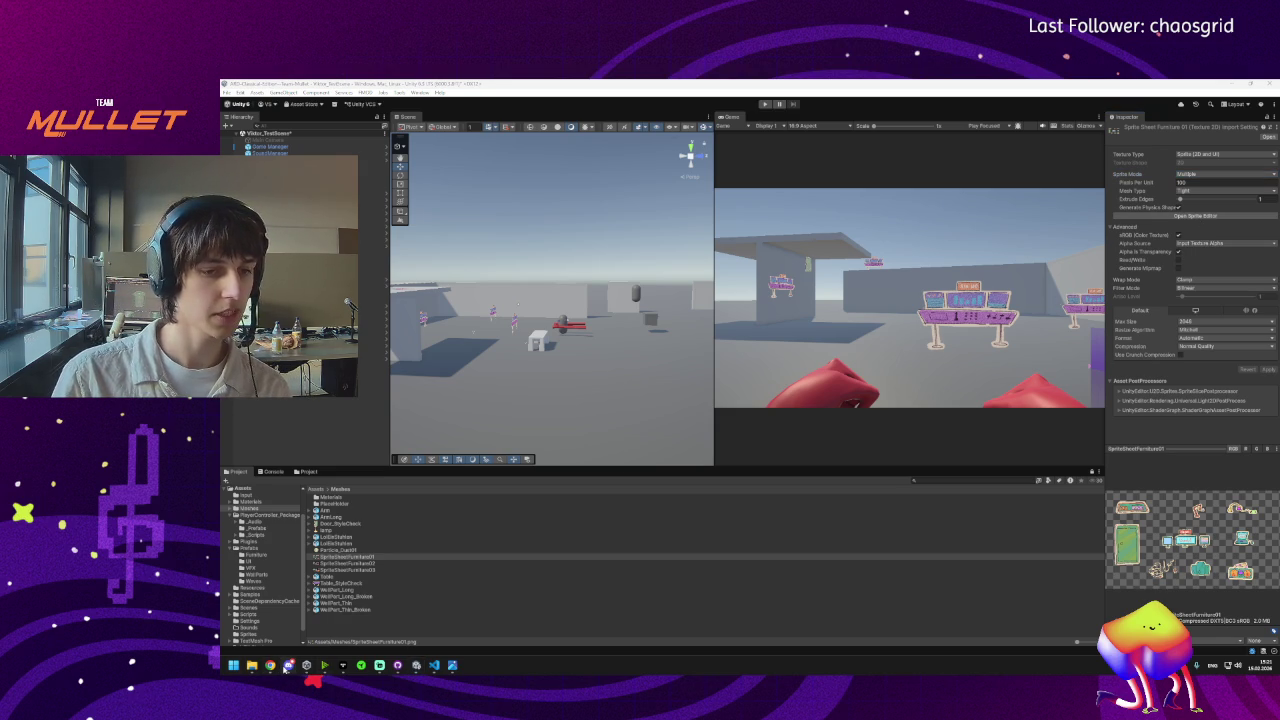
mouse_move(287, 670)
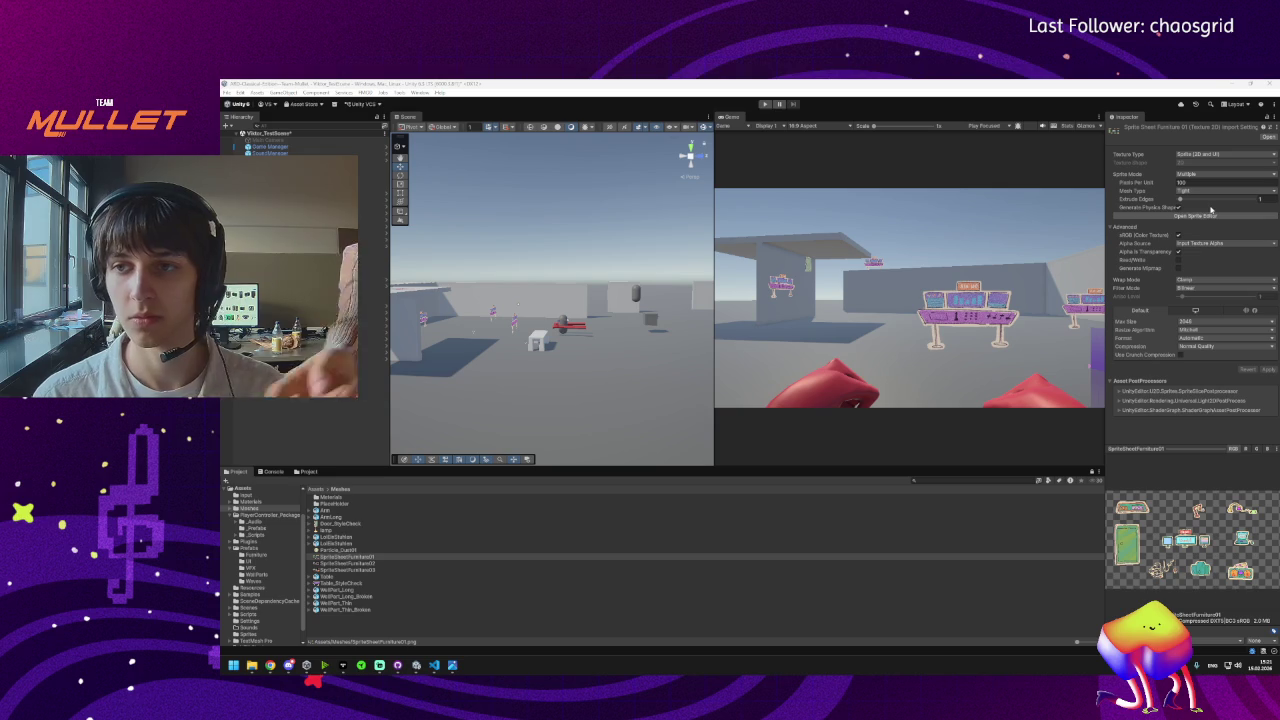
click(1225, 154)
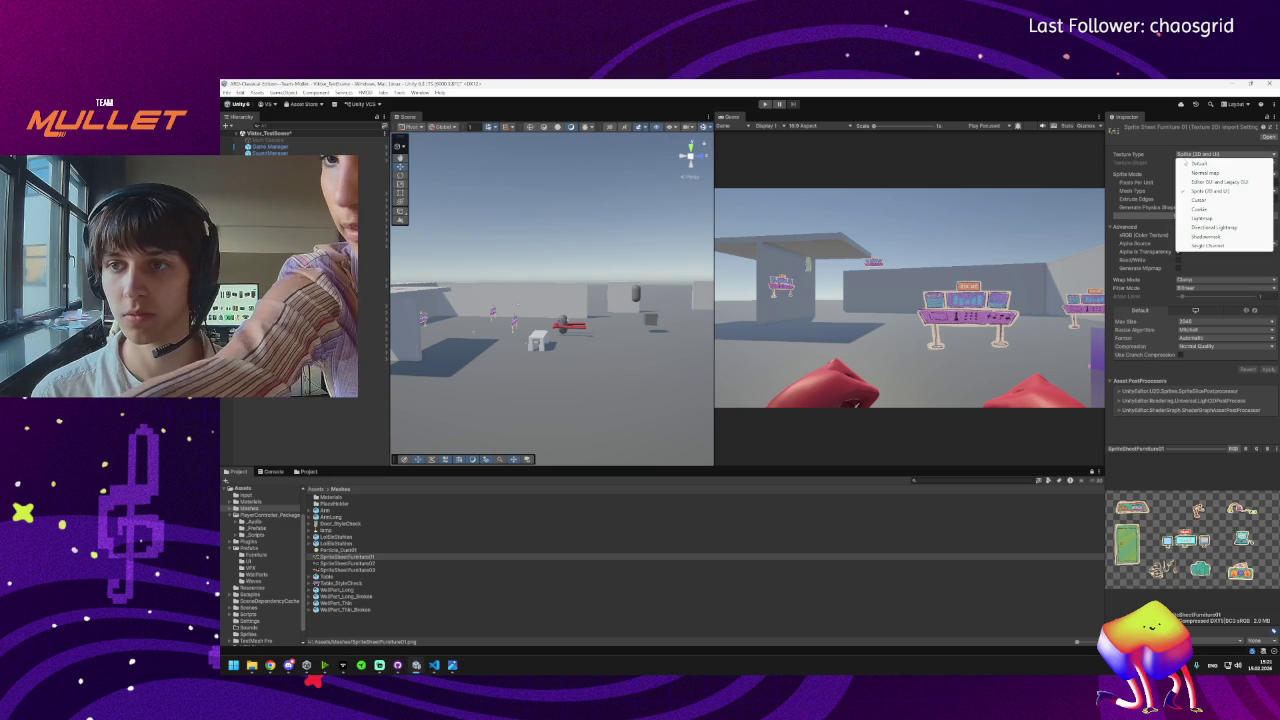
click(1203, 190)
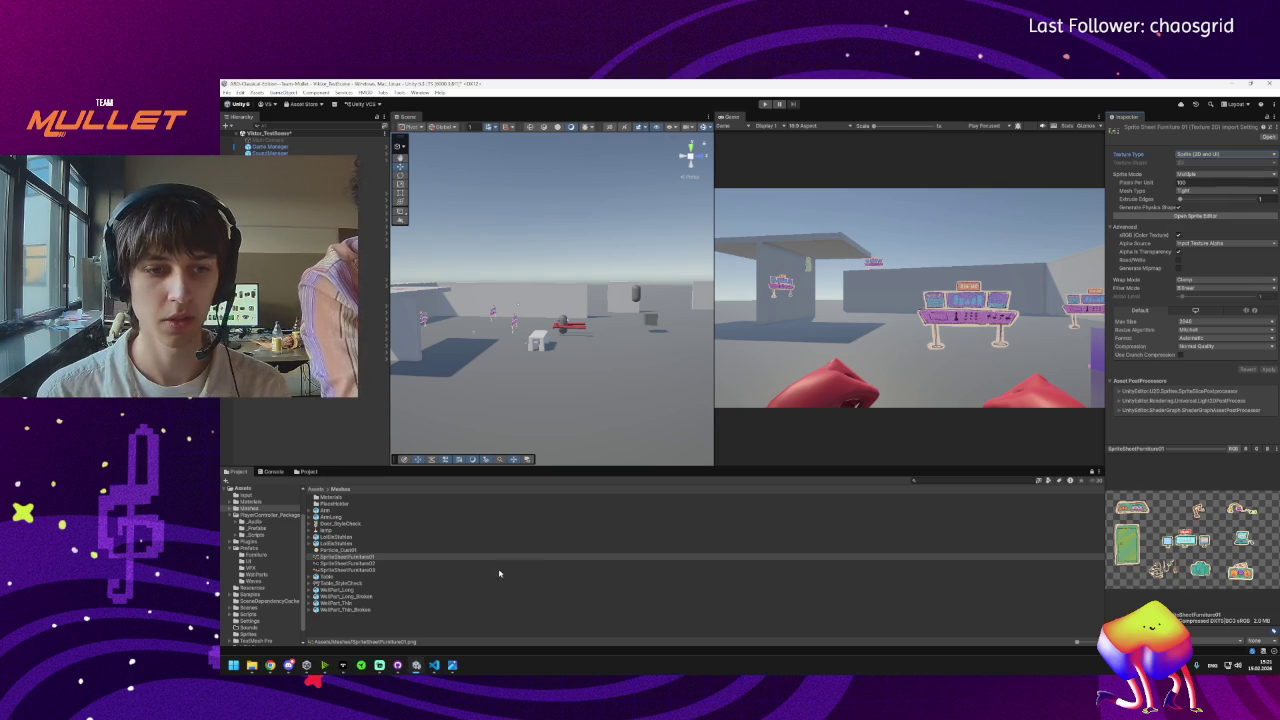
Preview SpriteSheetFurniture01, then slice it automatically in the Sprite Editor.
click(371, 557)
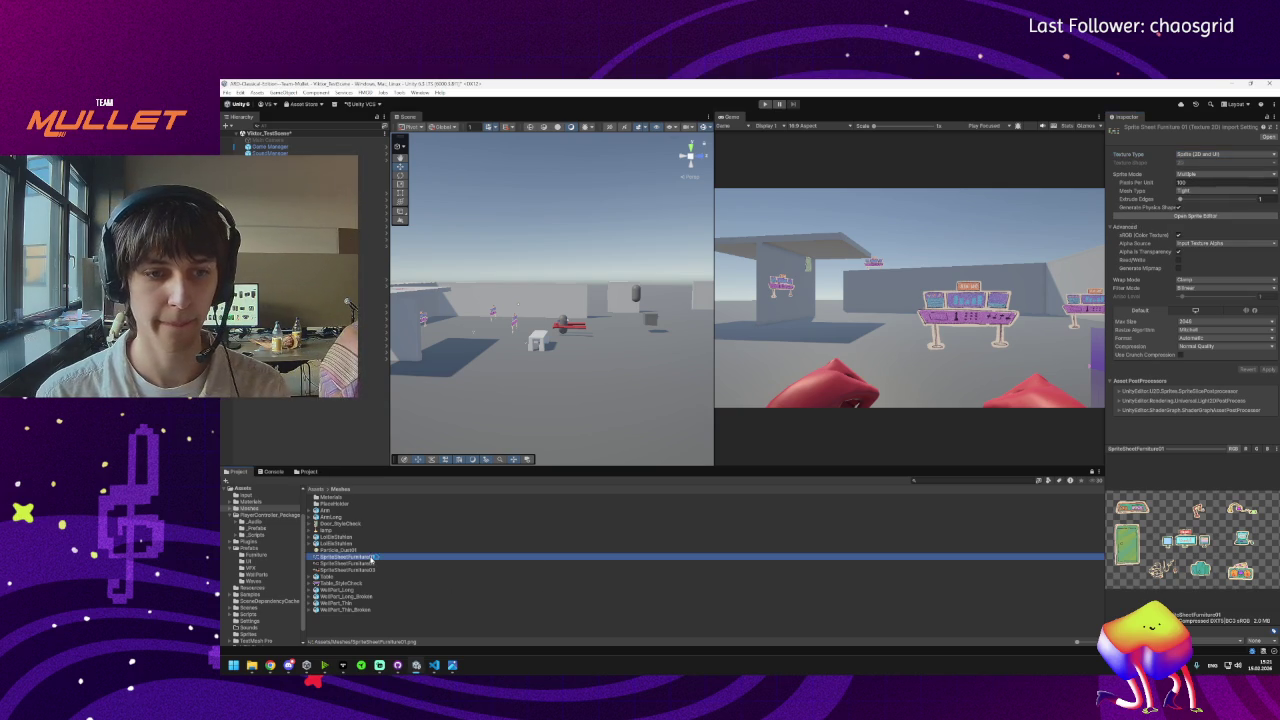
double_click(371, 557)
click(1030, 125)
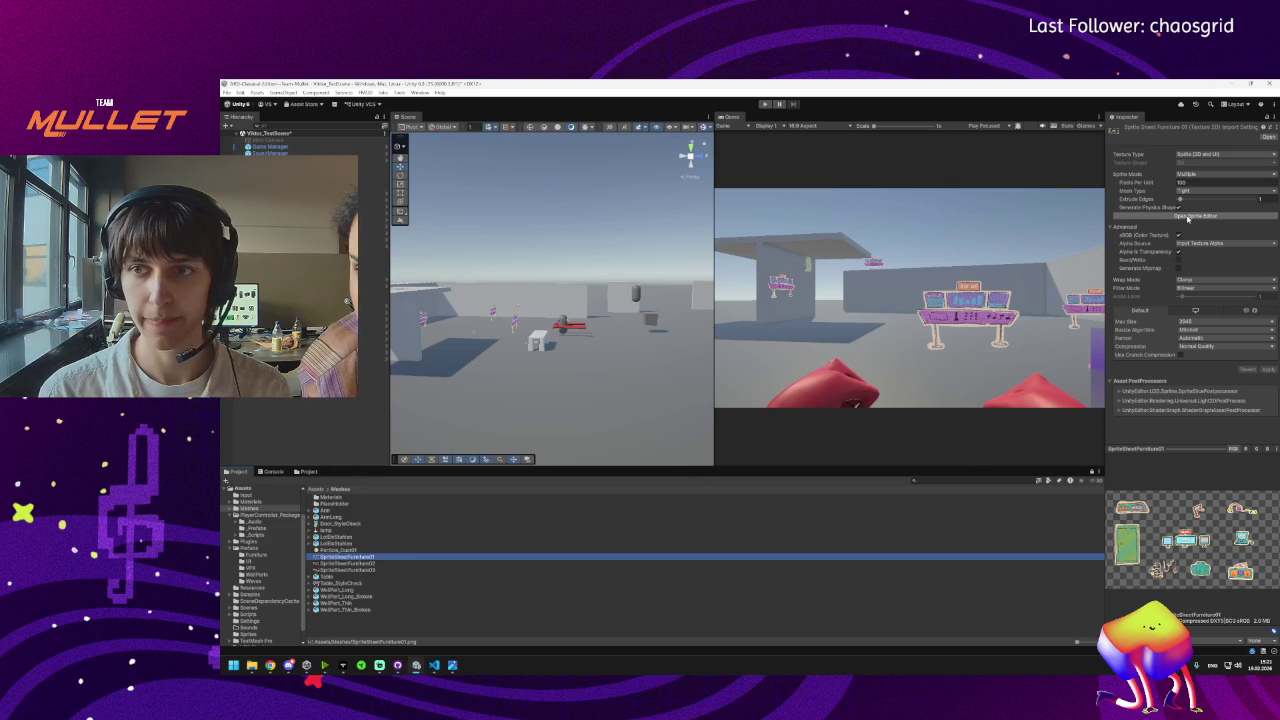
click(1188, 218)
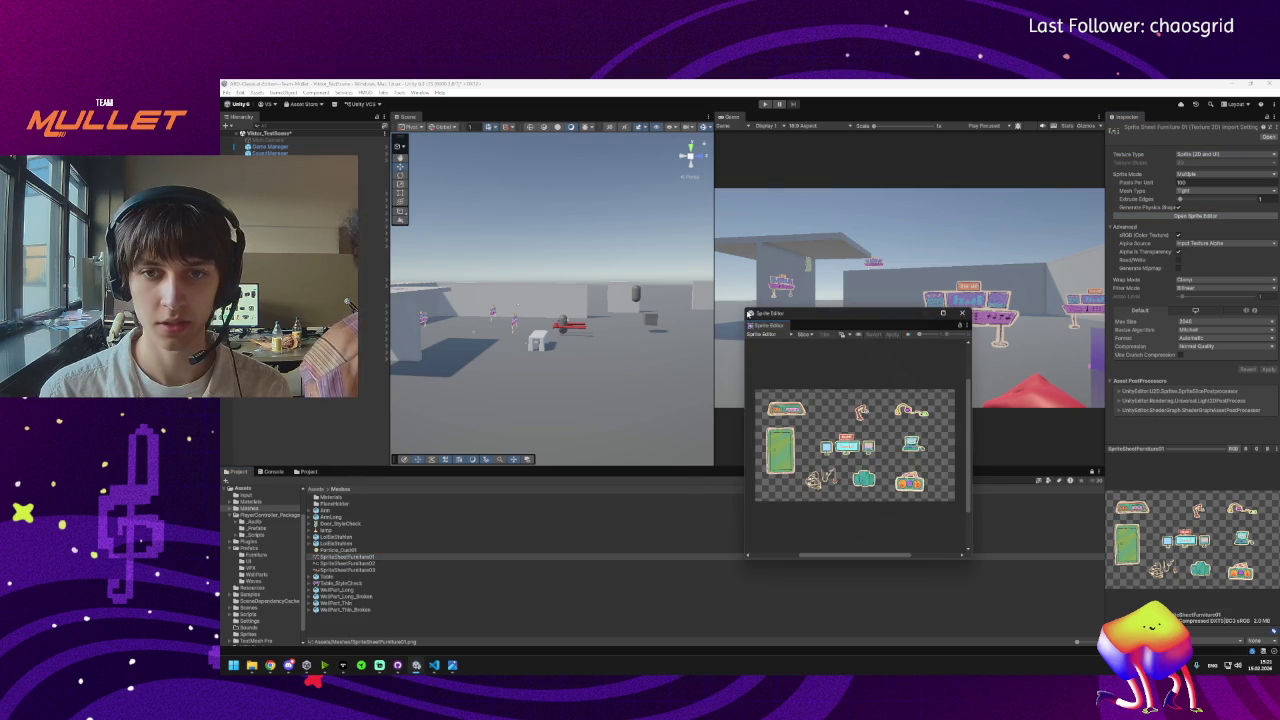
click(808, 333)
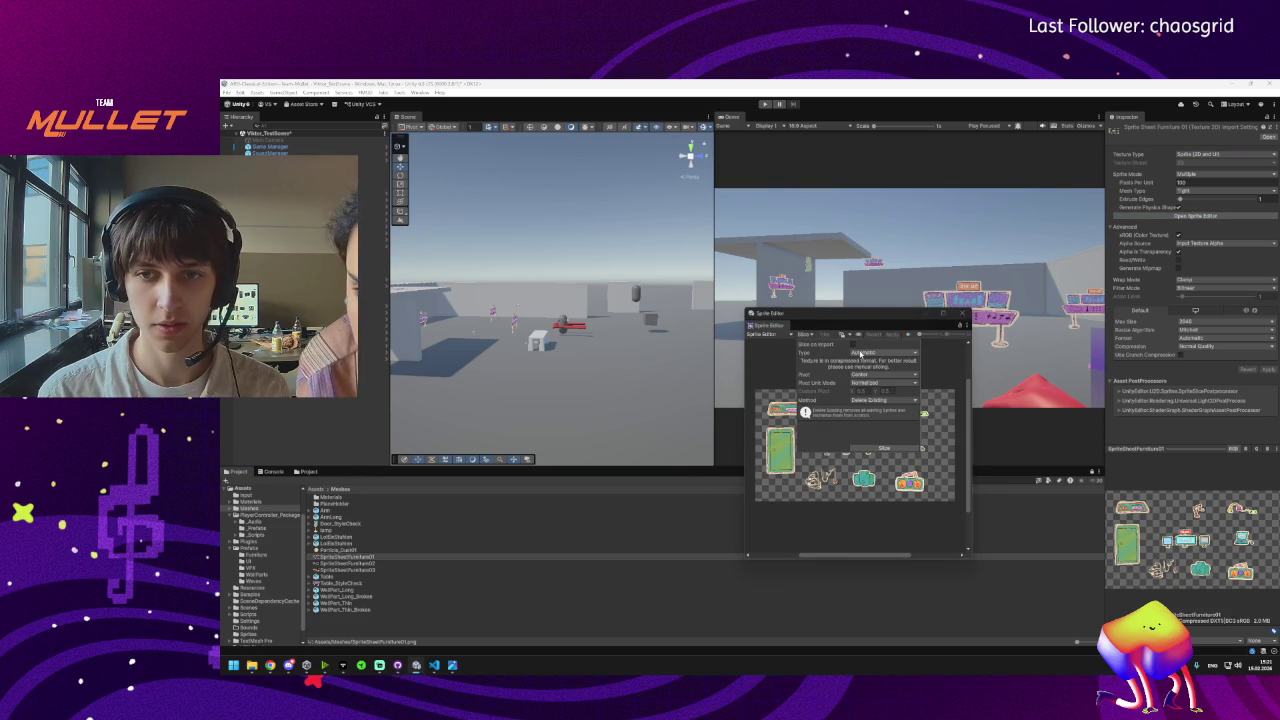
click(880, 447)
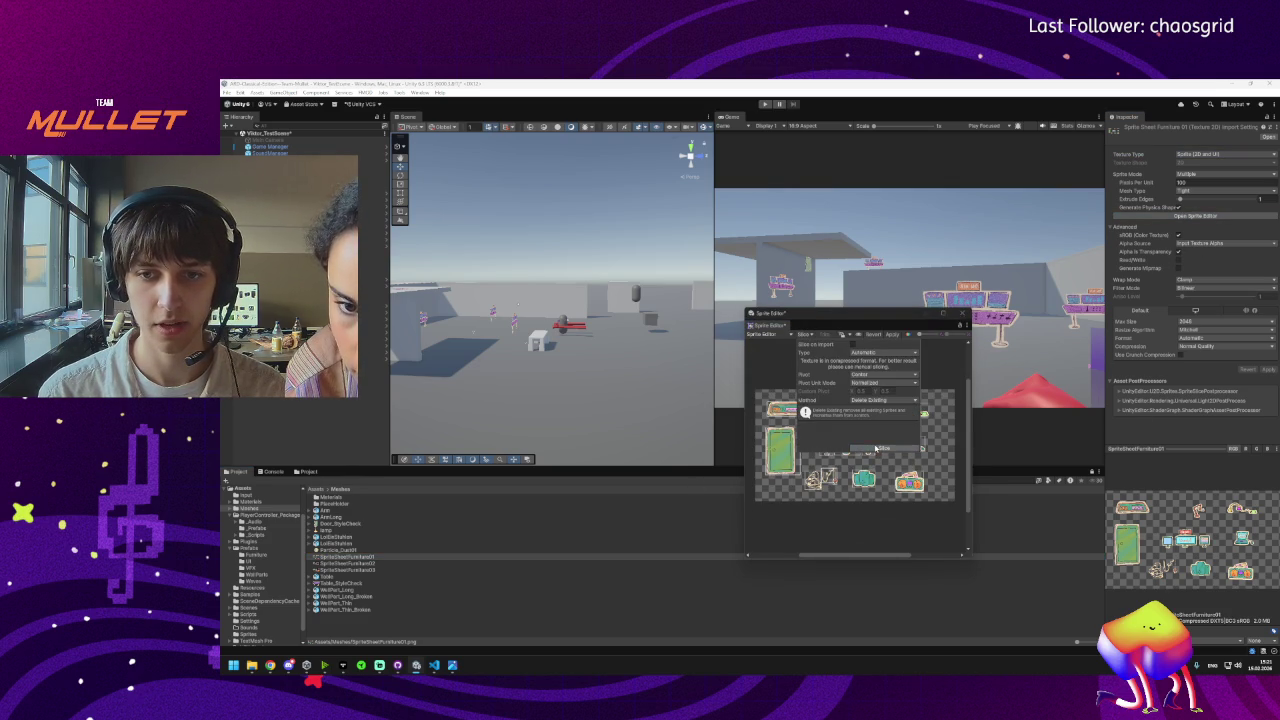
click(869, 515)
Inspect the resulting slices, then close the Sprite Editor and save the slicing.
scroll(829, 488, up, 3)
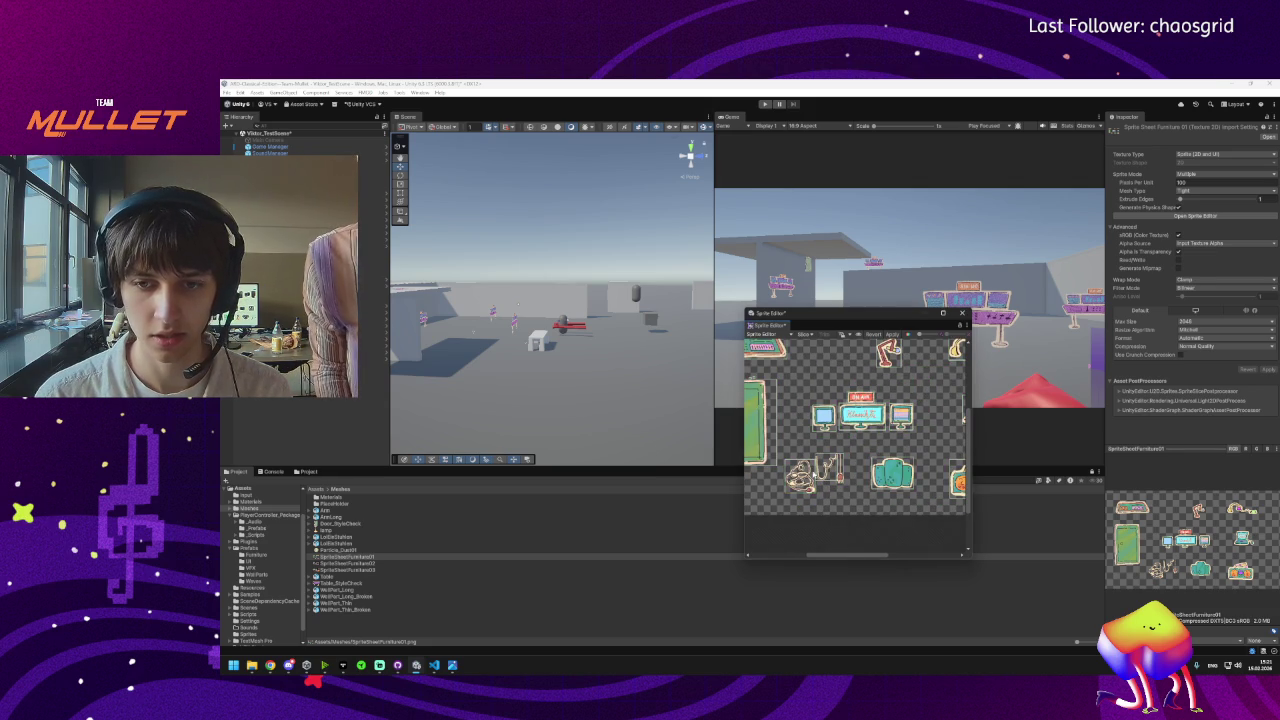
scroll(816, 492, up, 5)
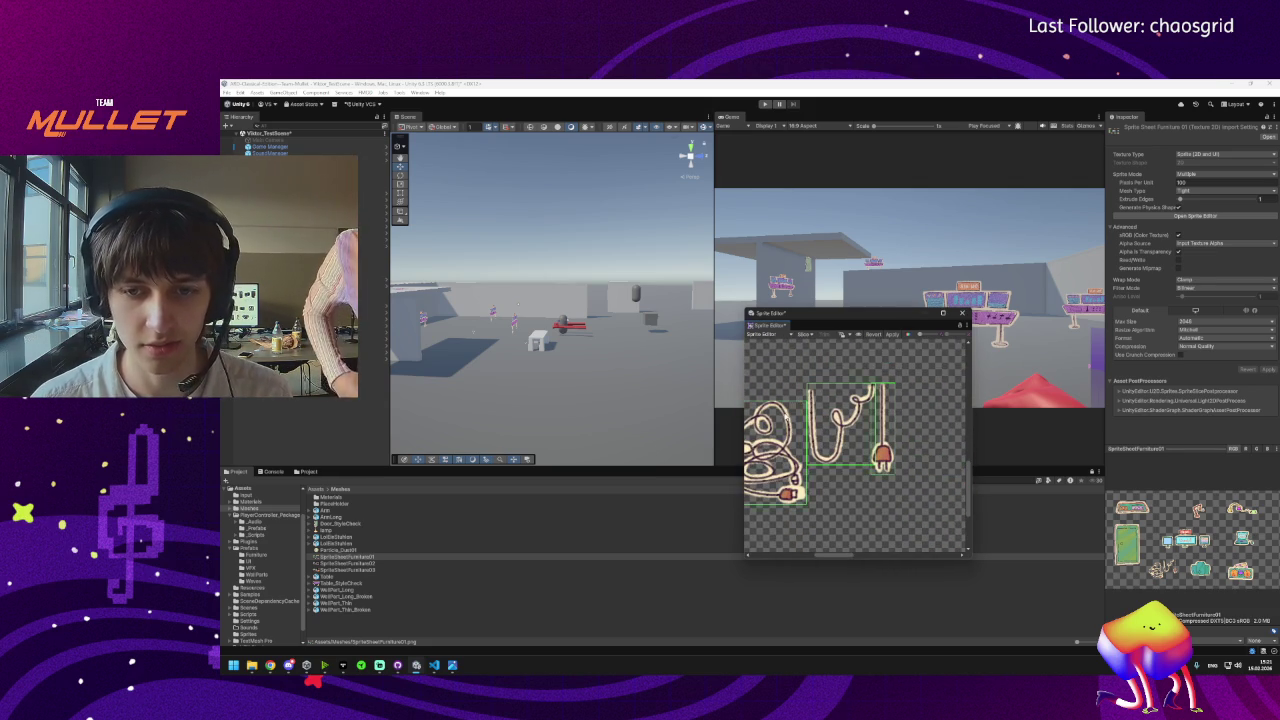
scroll(816, 428, down, 5)
scroll(816, 428, up, 3)
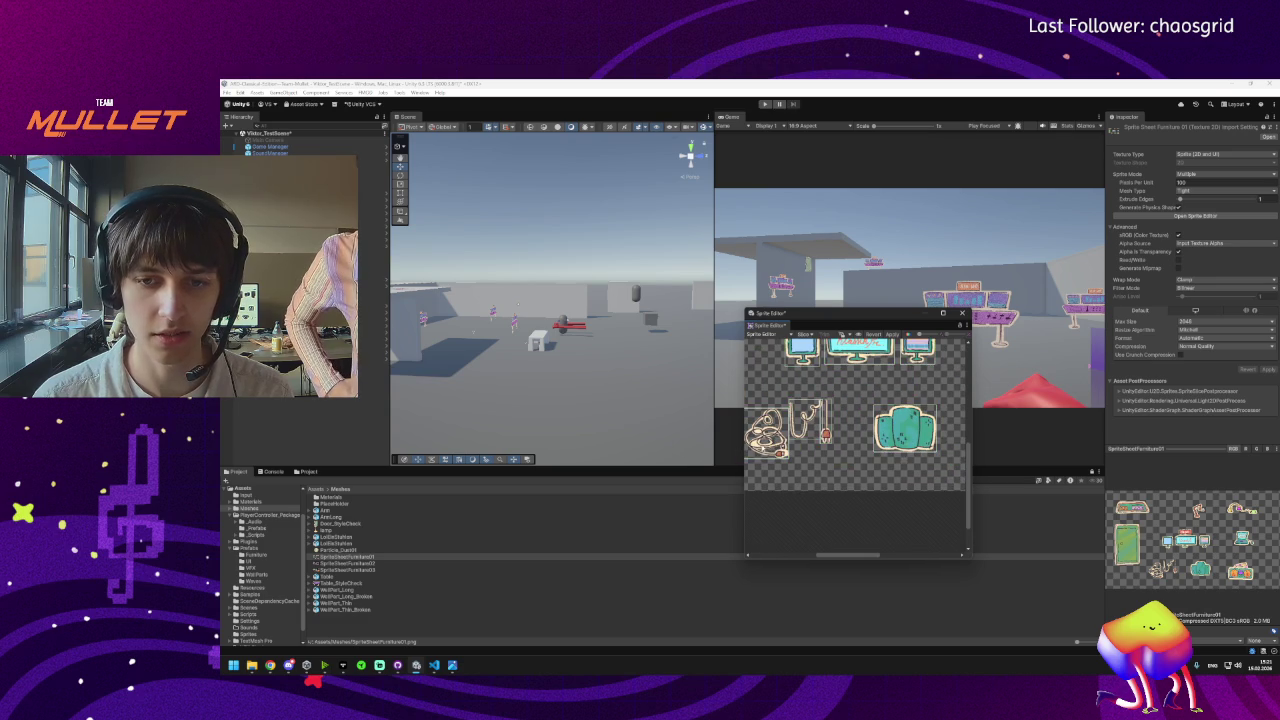
scroll(816, 428, down, 4)
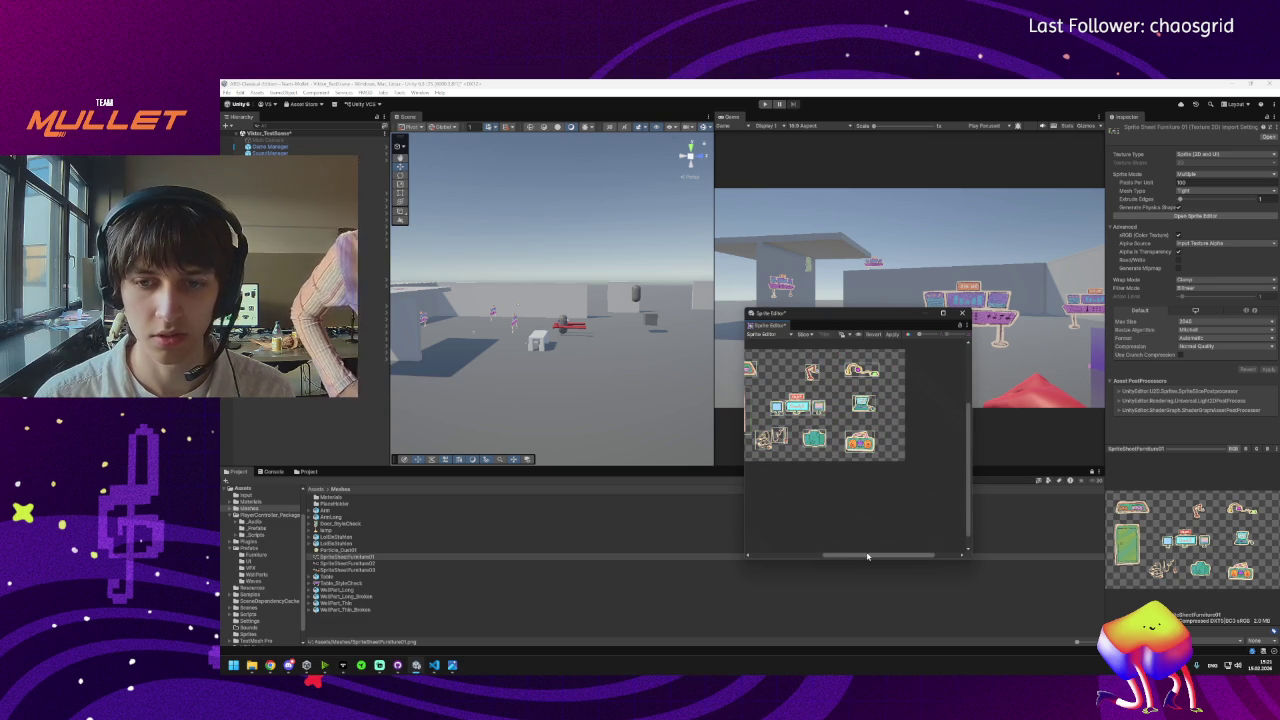
scroll(845, 430, up, 8)
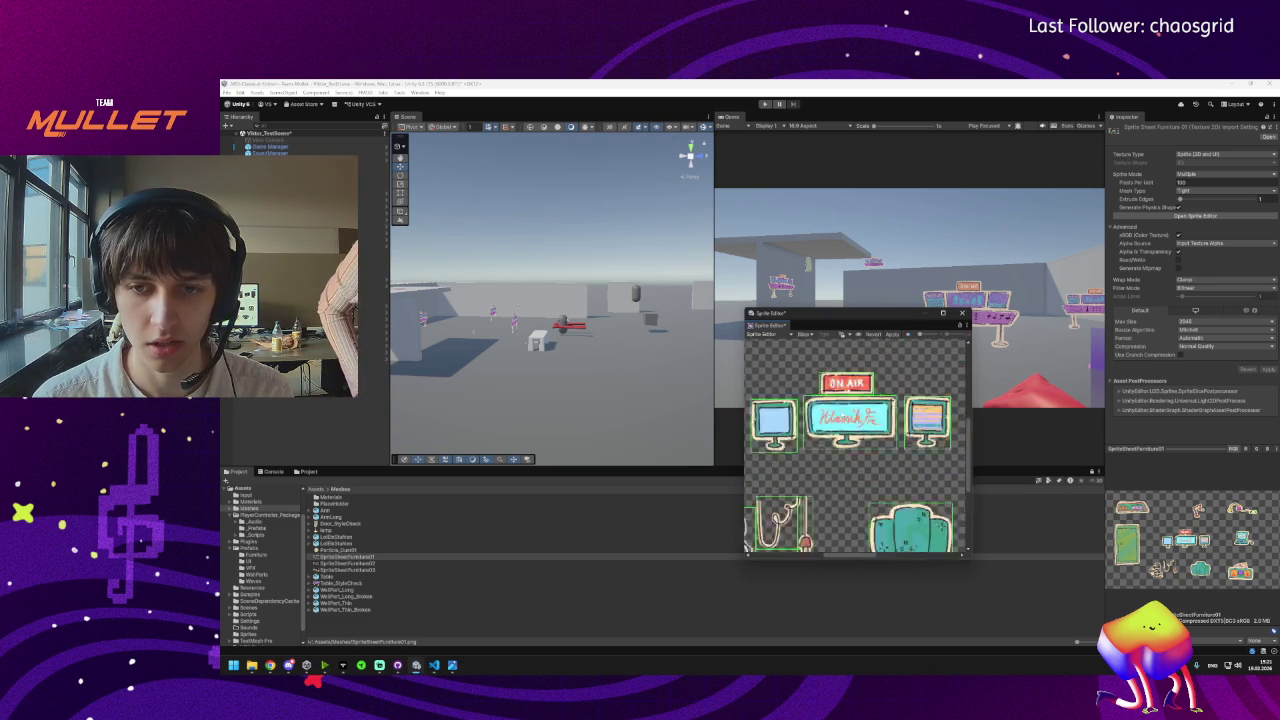
scroll(820, 440, up, 2)
scroll(820, 440, down, 7)
scroll(938, 431, up, 1)
mouse_move(966, 452)
mouse_down()
mouse_move(966, 441)
mouse_move(964, 470)
mouse_up()
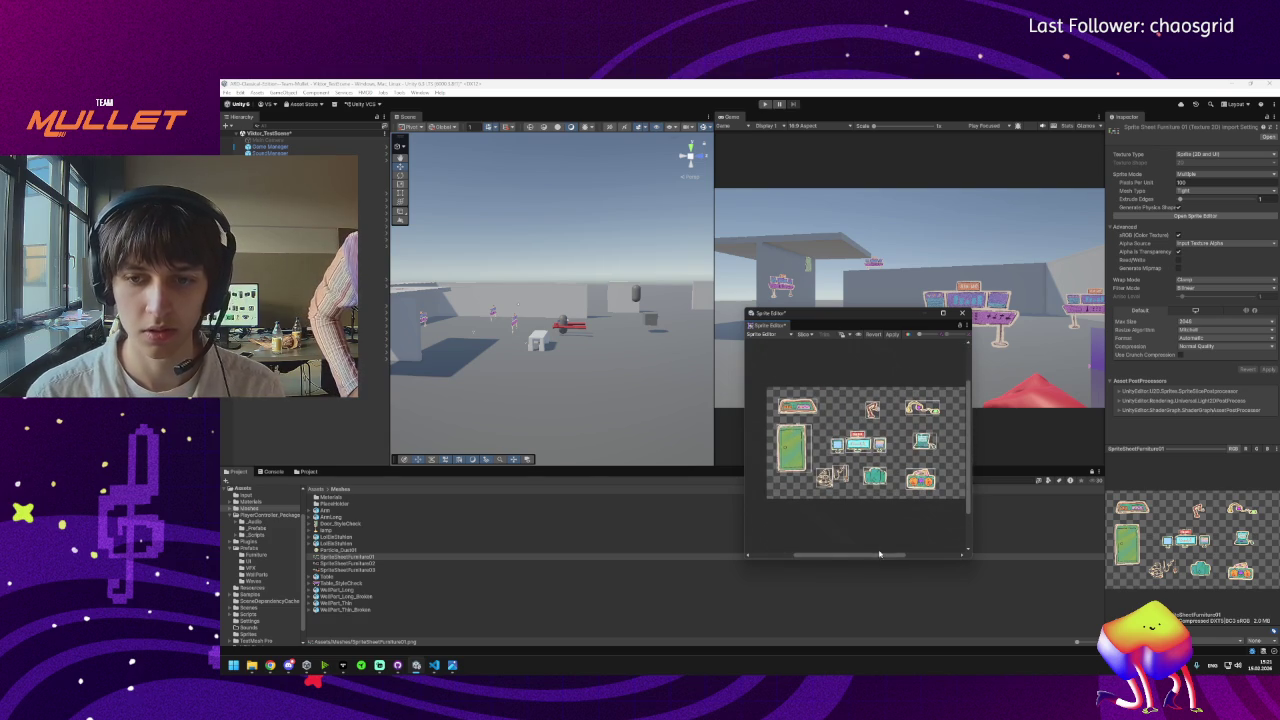
drag(879, 553, 881, 557)
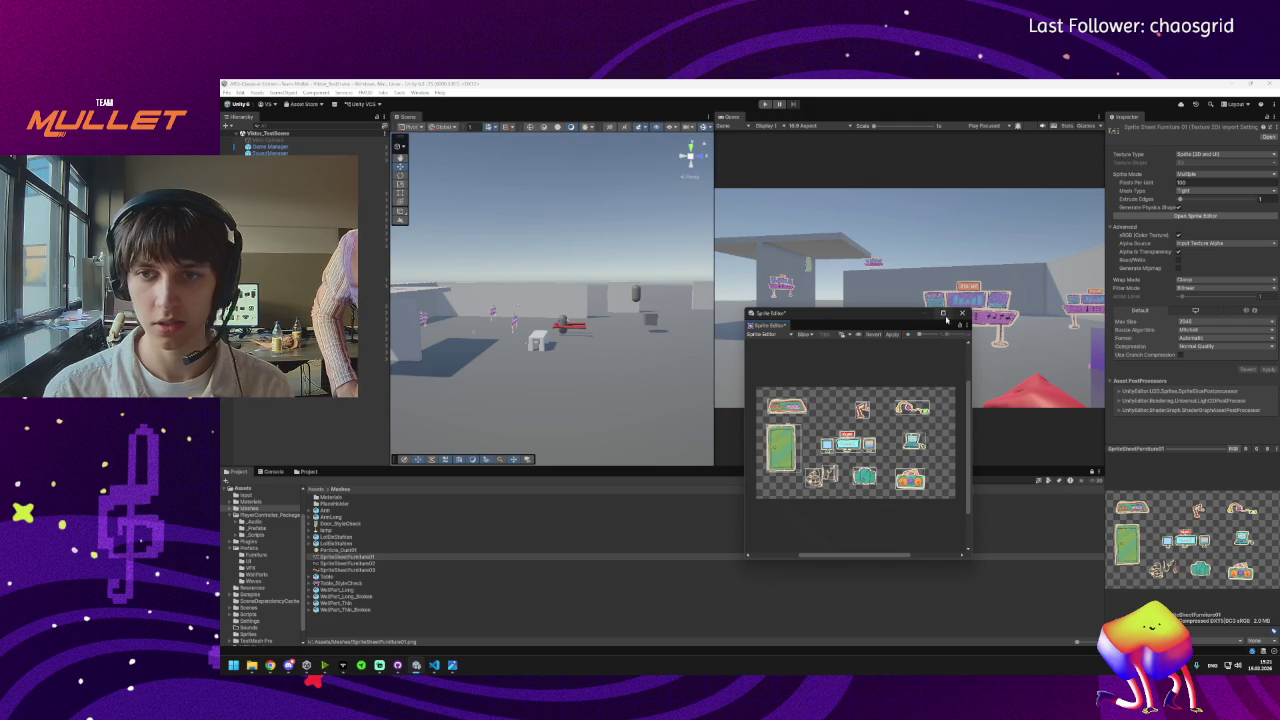
click(962, 313)
click(736, 384)
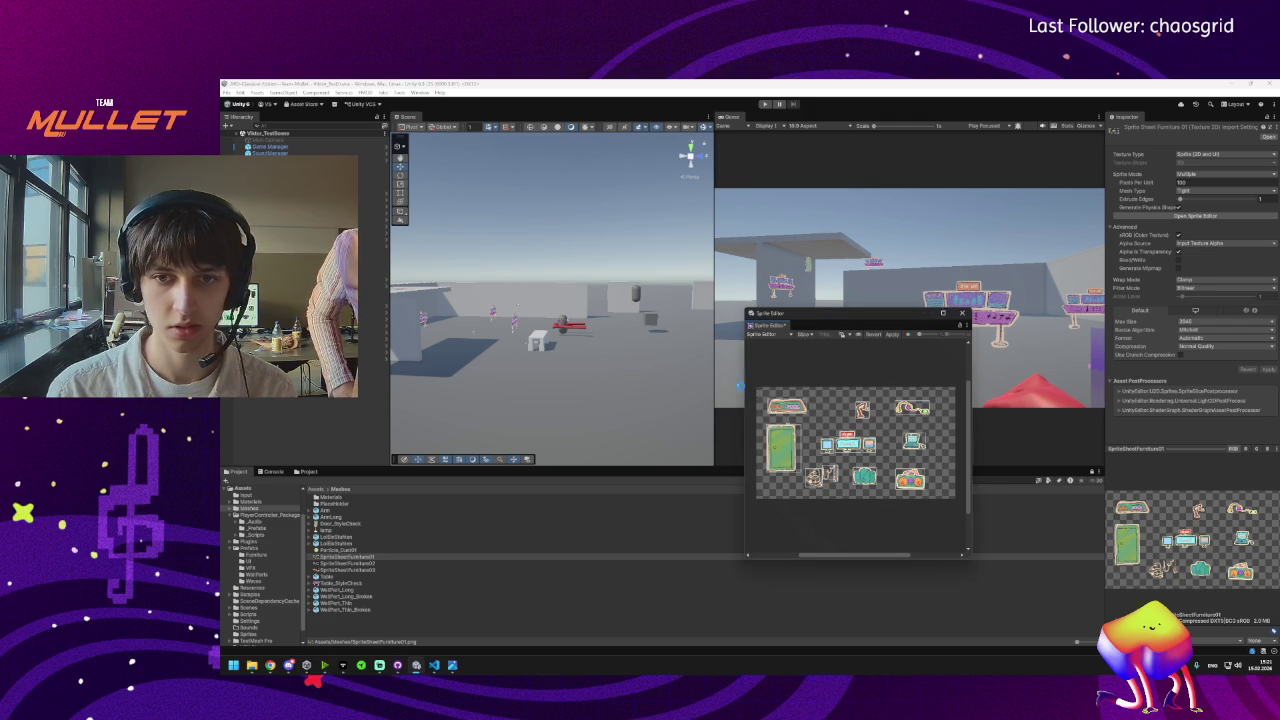
Check the SpriteSheetFurniture PNGs in Downloads, then bring up the texture's Max Size choices in Unity.
click(253, 666)
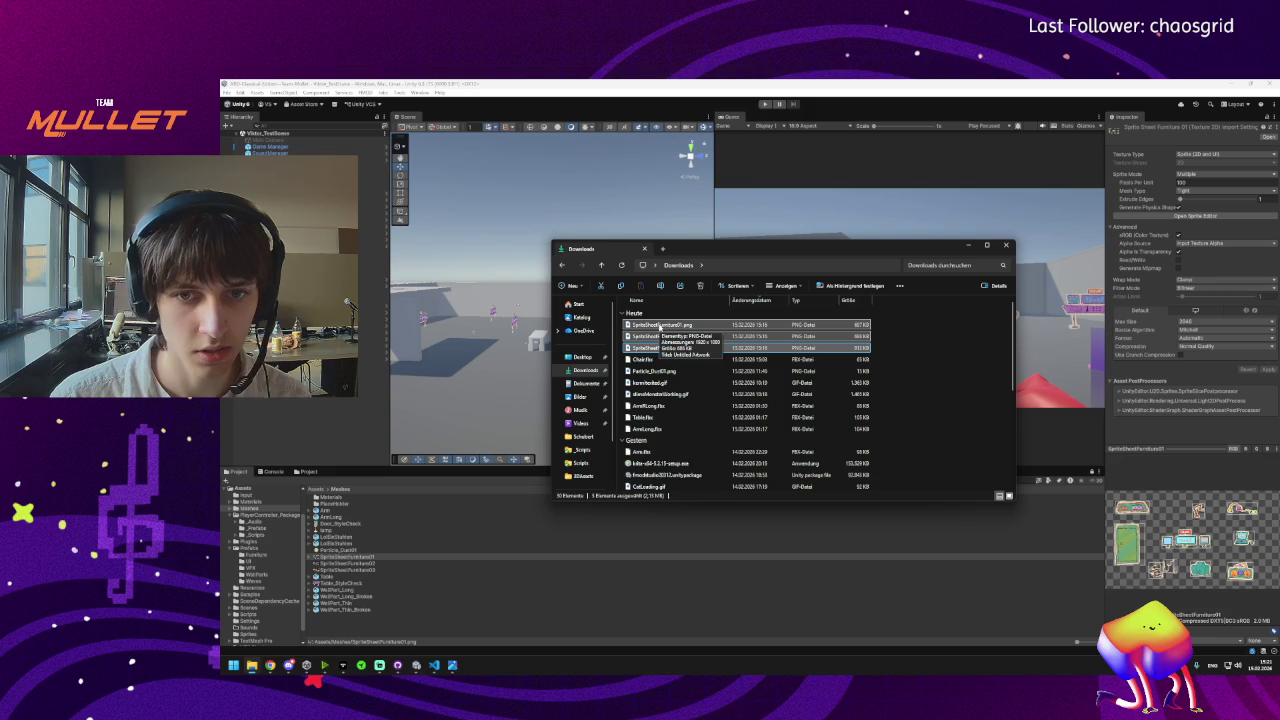
click(1186, 322)
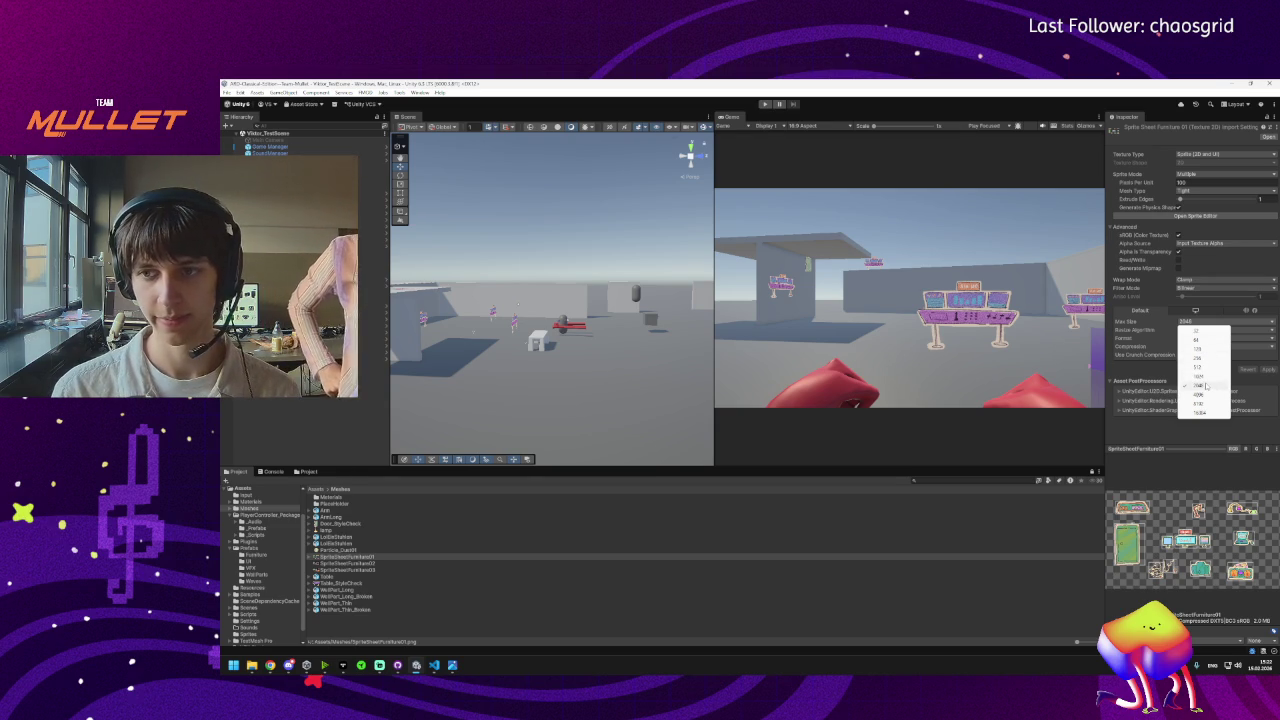
Expand SpriteSheetFurniture01, drag its first sprite into the scene, then undo the placement.
mouse_move(270, 665)
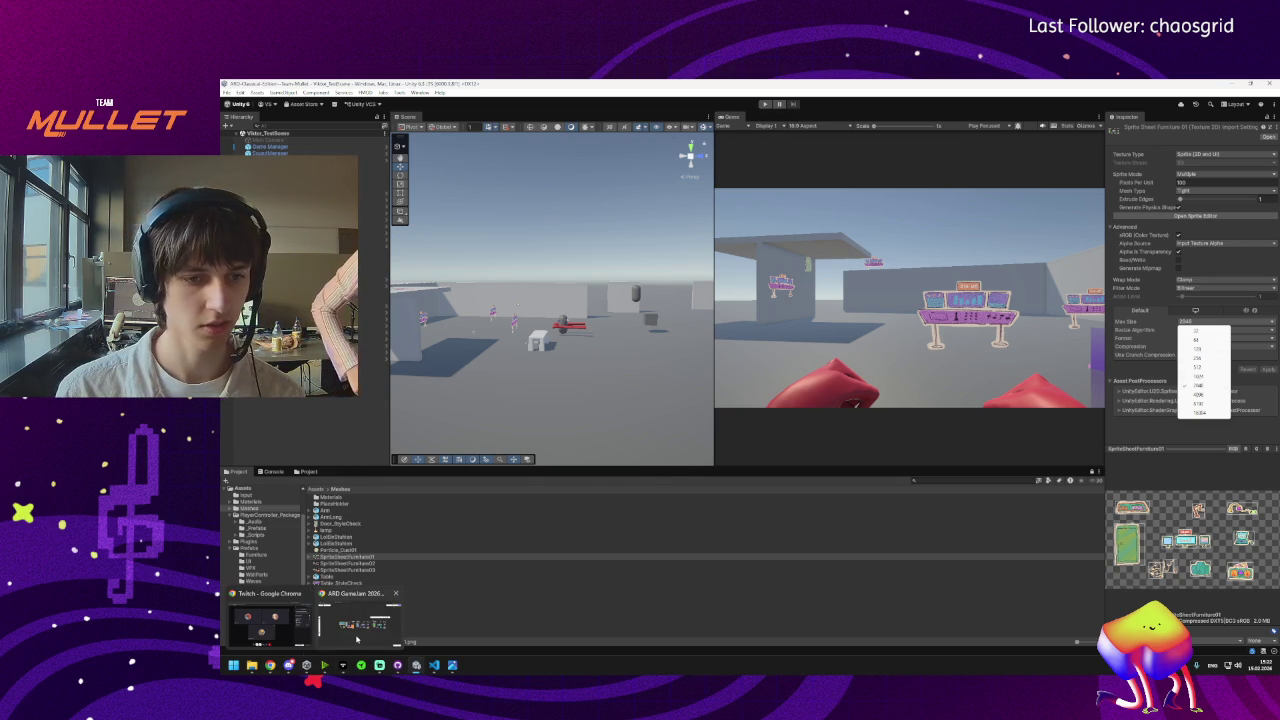
click(356, 638)
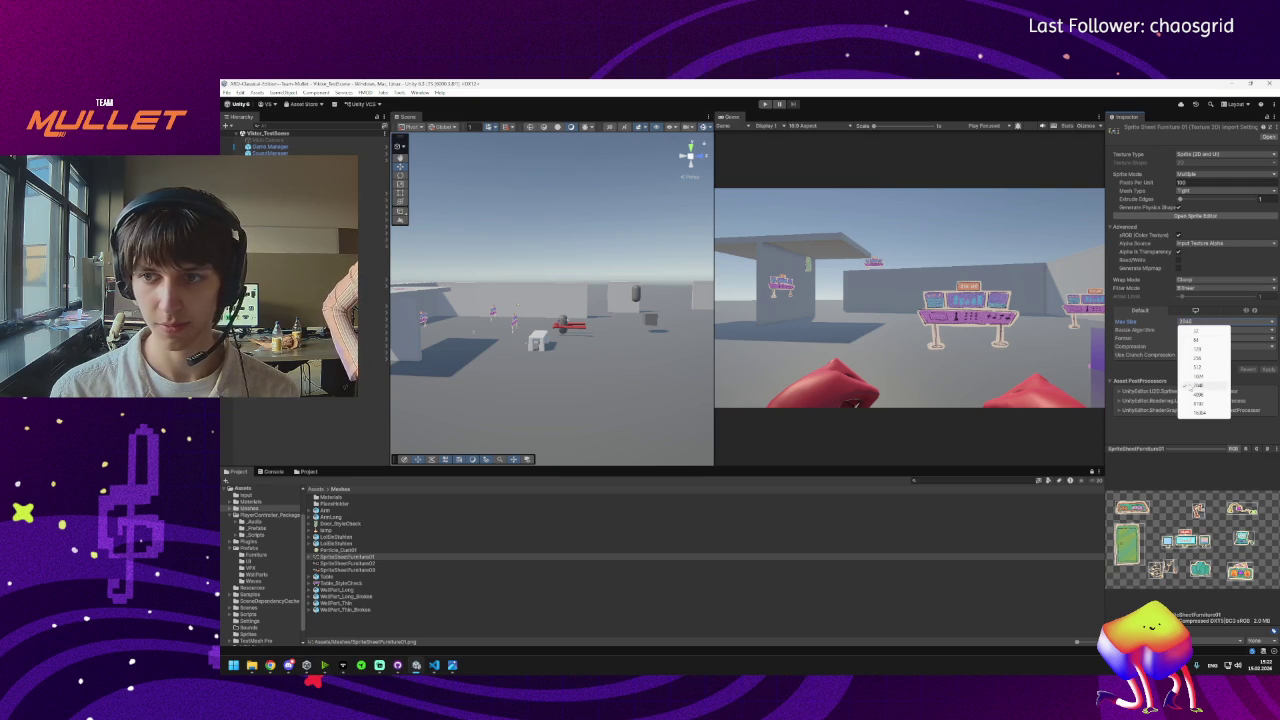
click(310, 560)
click(311, 558)
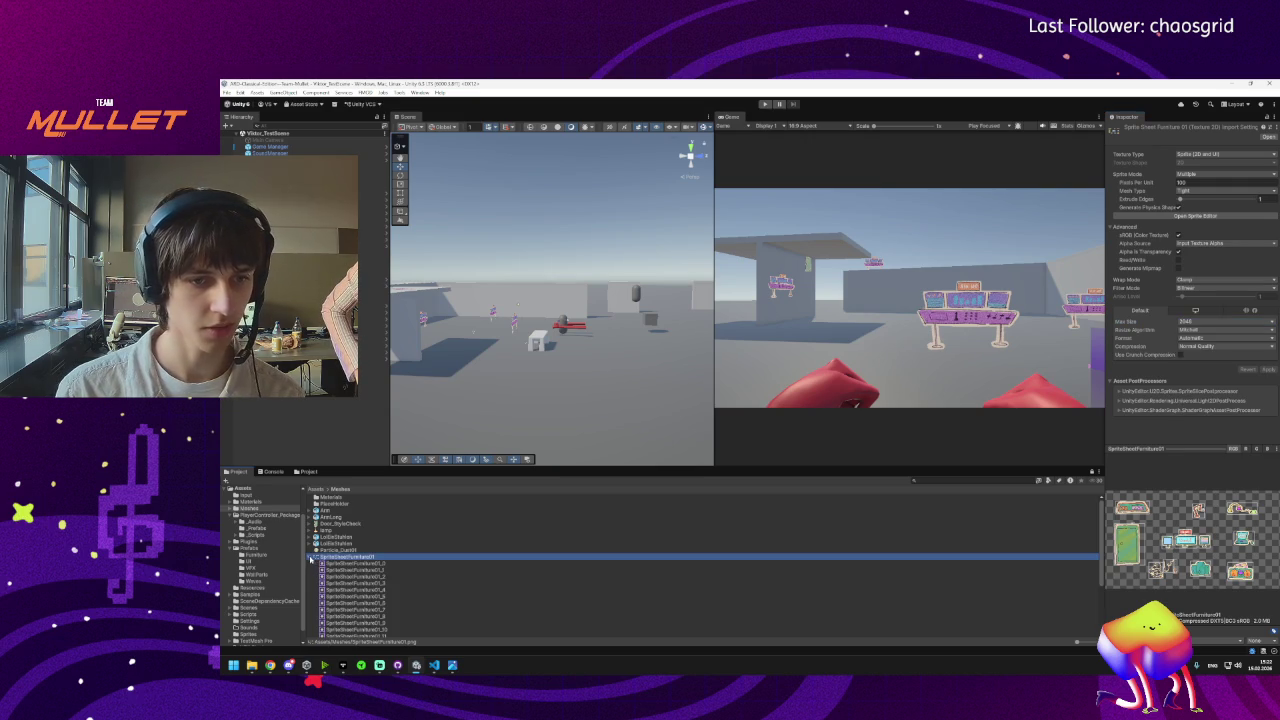
click(353, 565)
drag(353, 565, 520, 432)
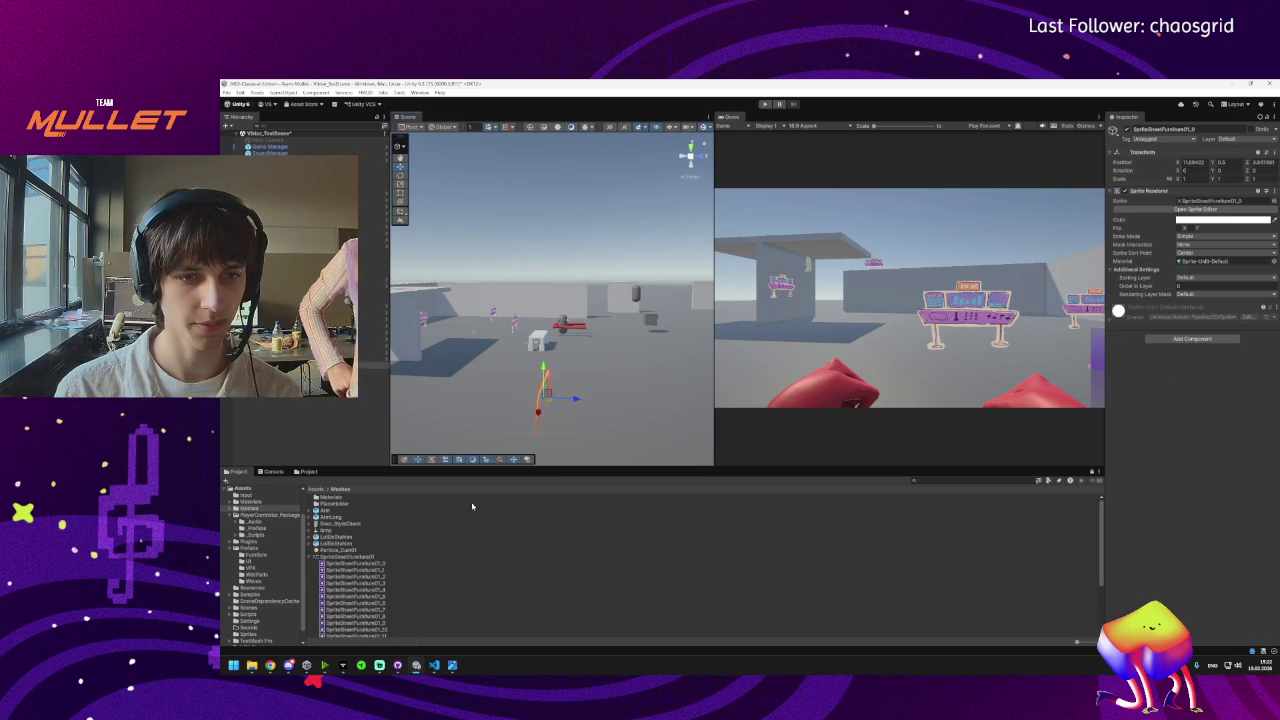
drag(609, 432, 543, 325)
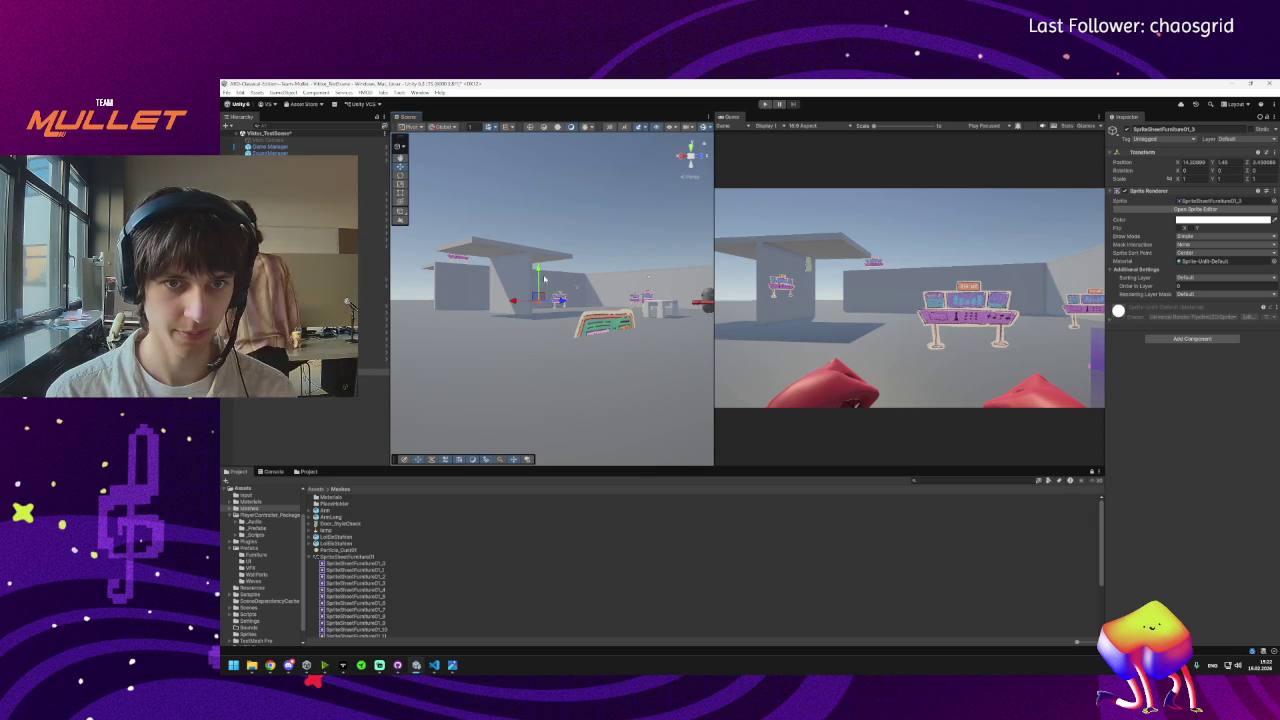
key(ctrl+z)
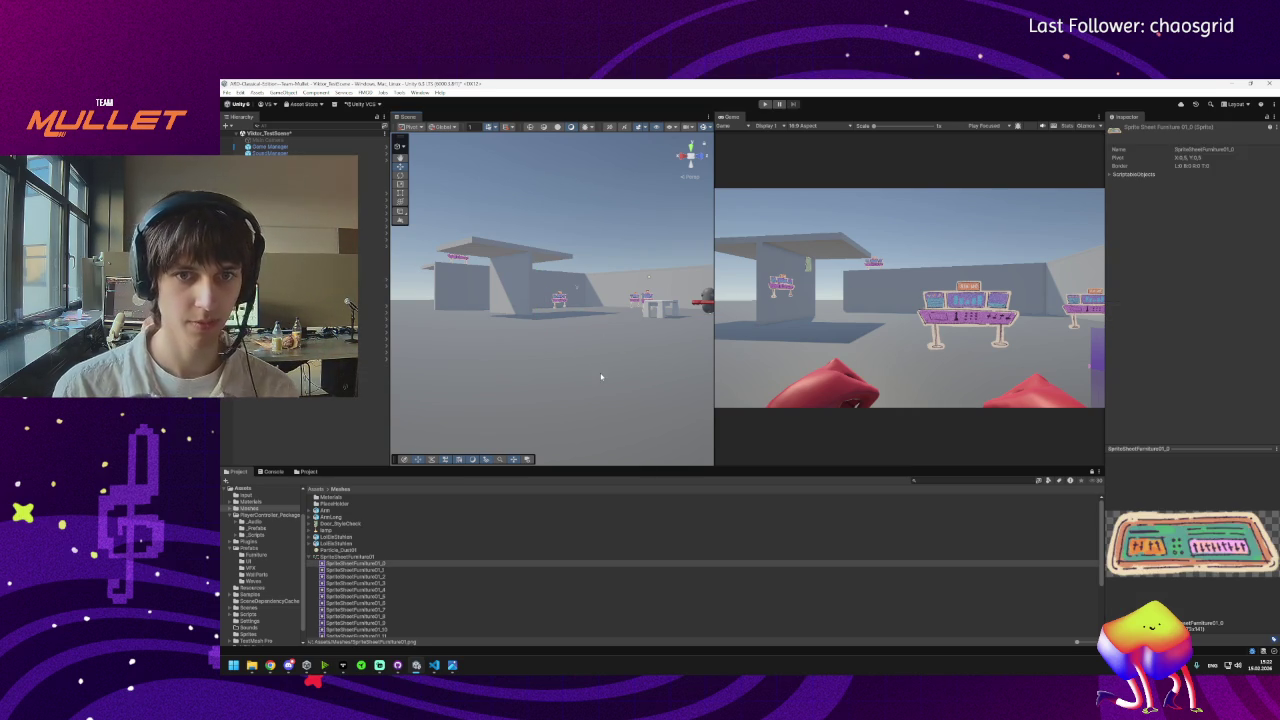
Step through the SpriteSheetFurniture01 sub-sprites, comparing _3, _4, _12 and the lamp _13.
click(344, 565)
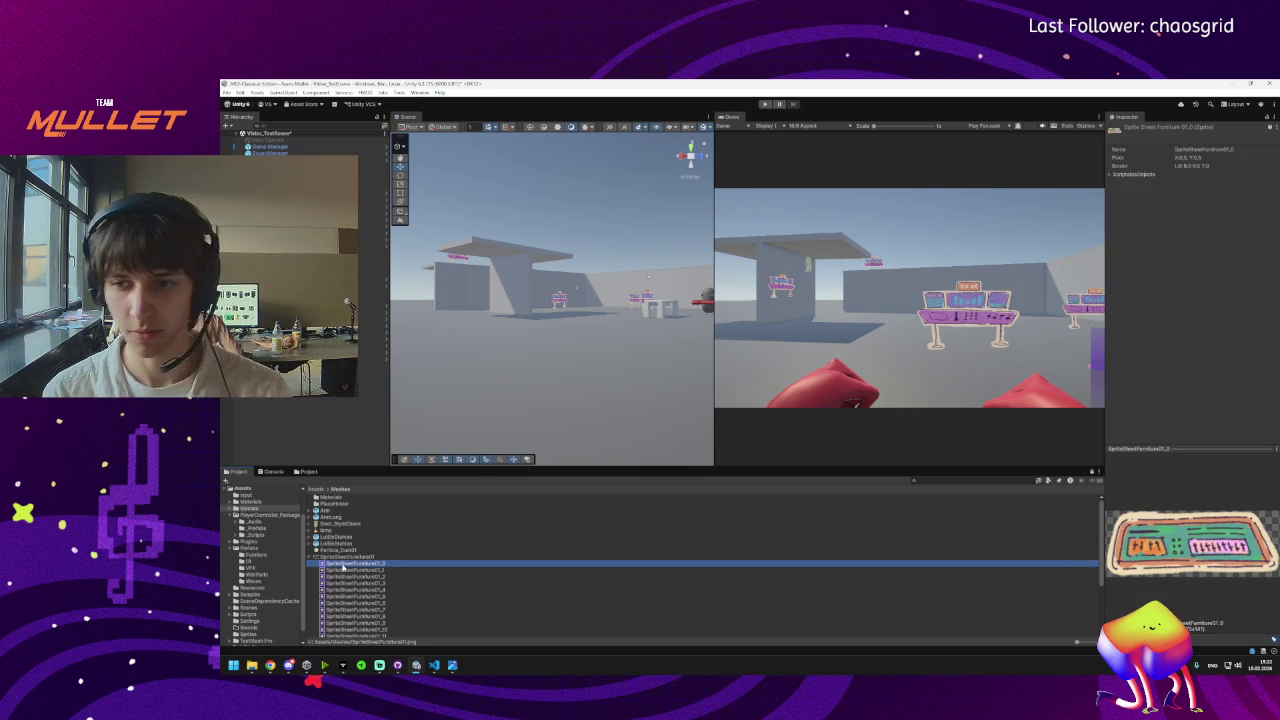
key(Down)
key(Down)
key(Down)
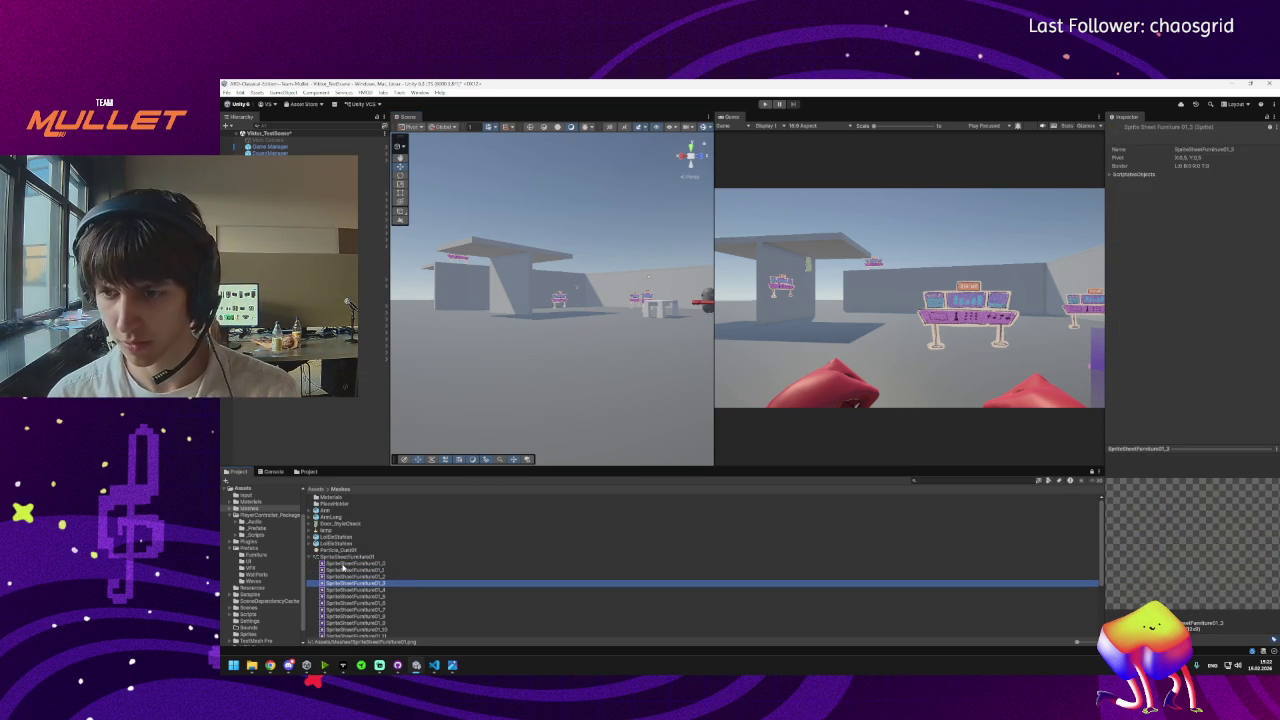
key(Down)
key(Down)
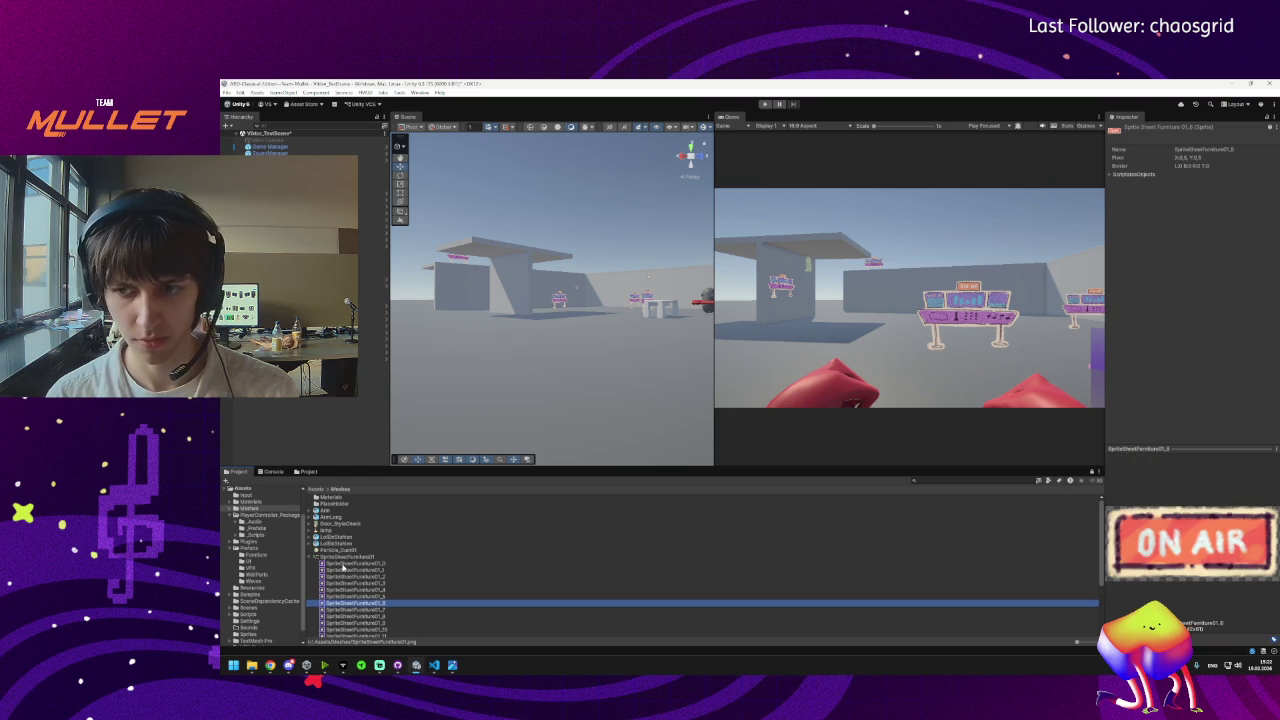
key(Up)
key(Up)
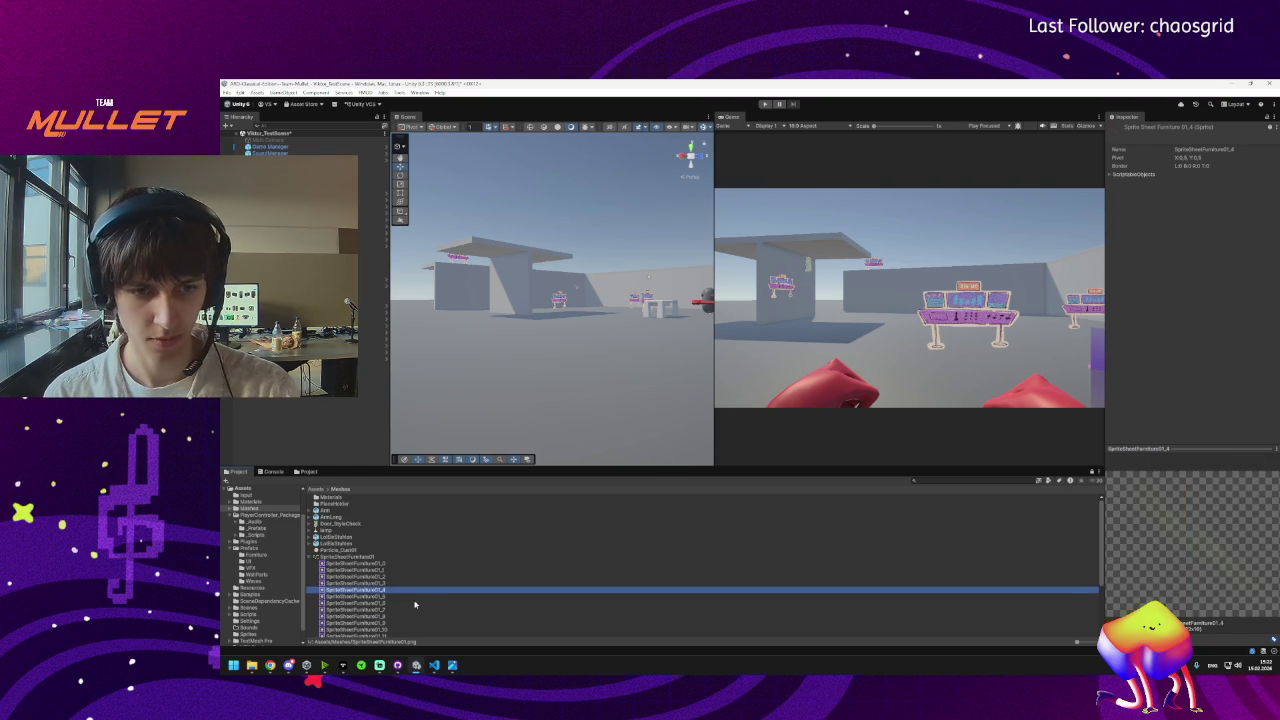
key(Up)
key(Down)
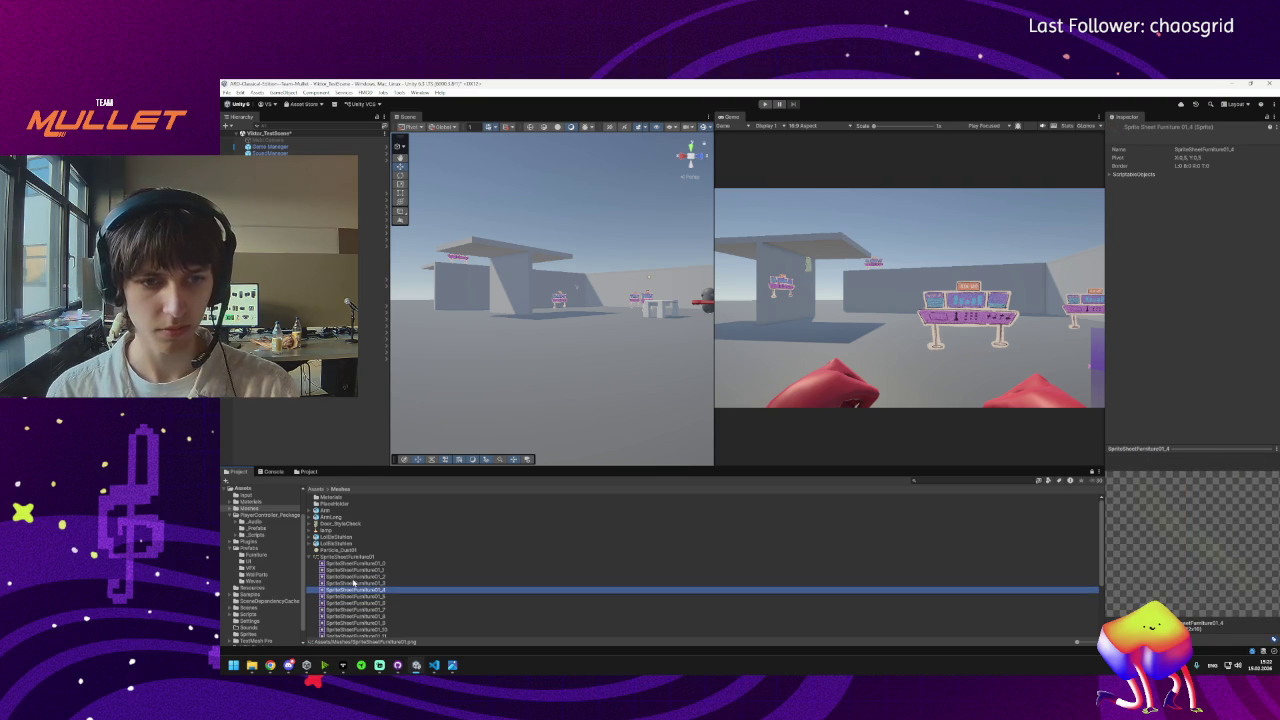
shift+click(364, 583)
right_click(364, 585)
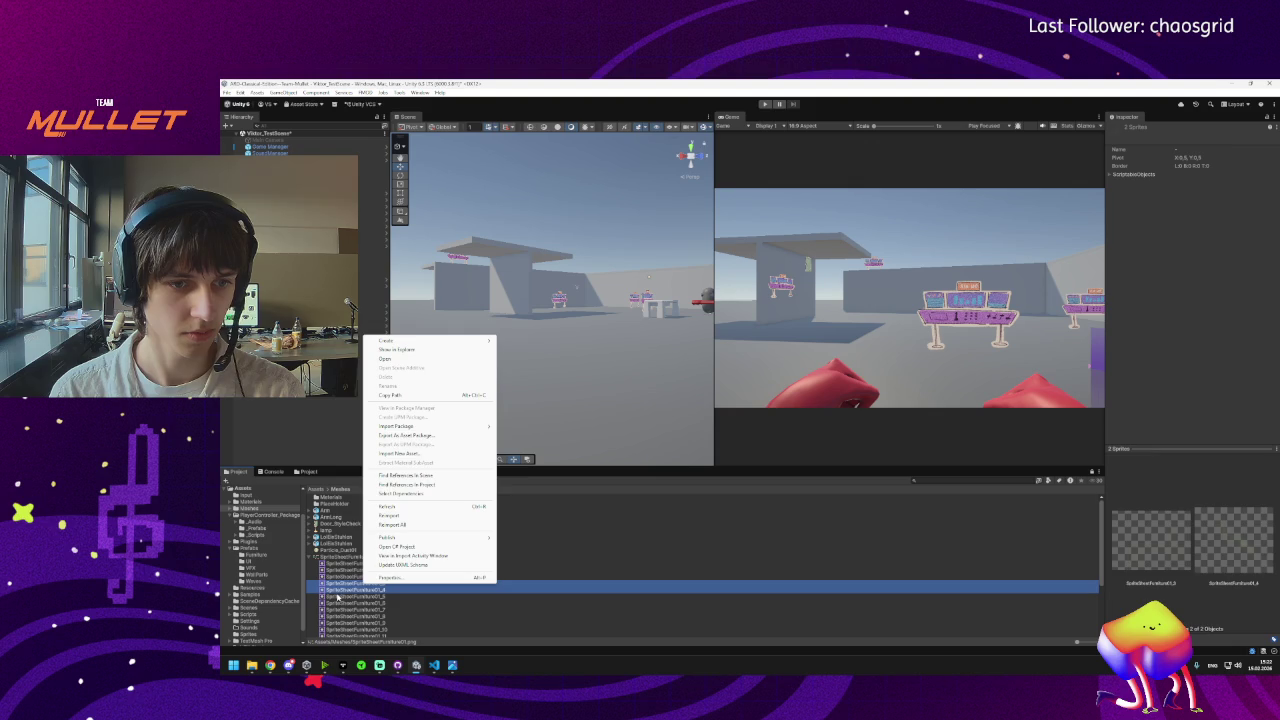
click(310, 597)
key(Down)
key(Down)
key(Down)
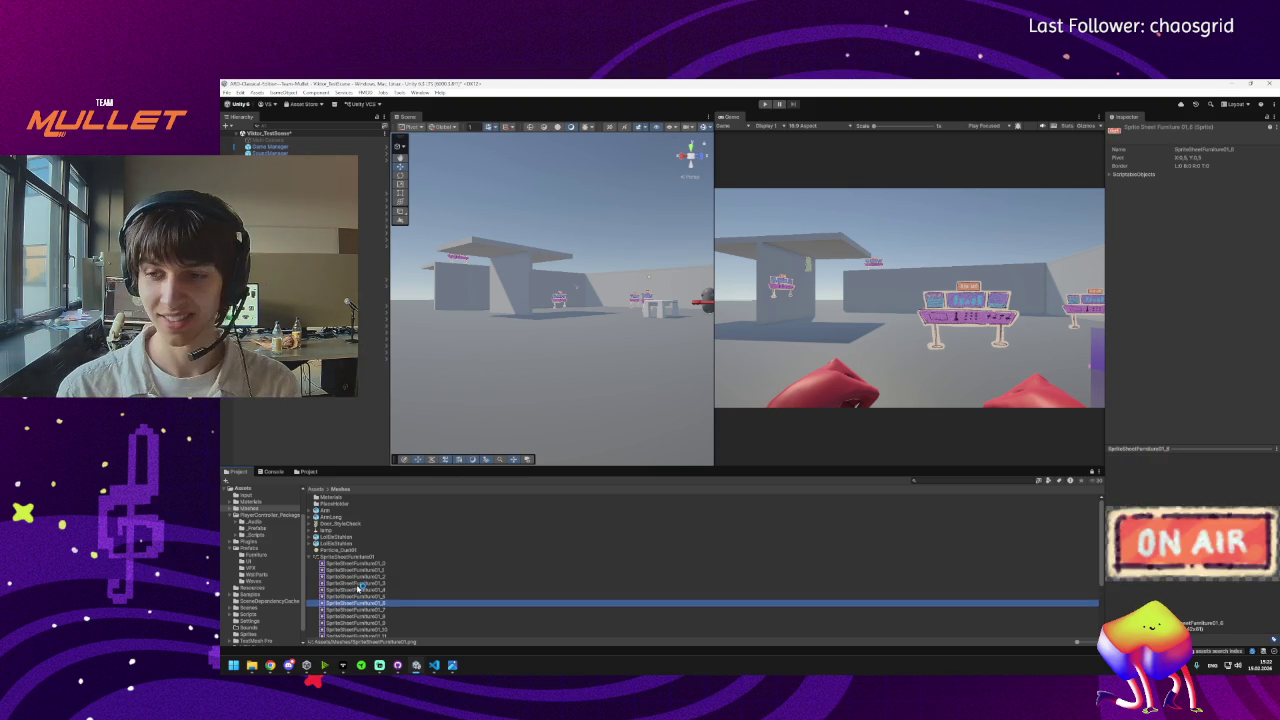
key(Down)
key(Down)
key(Down)
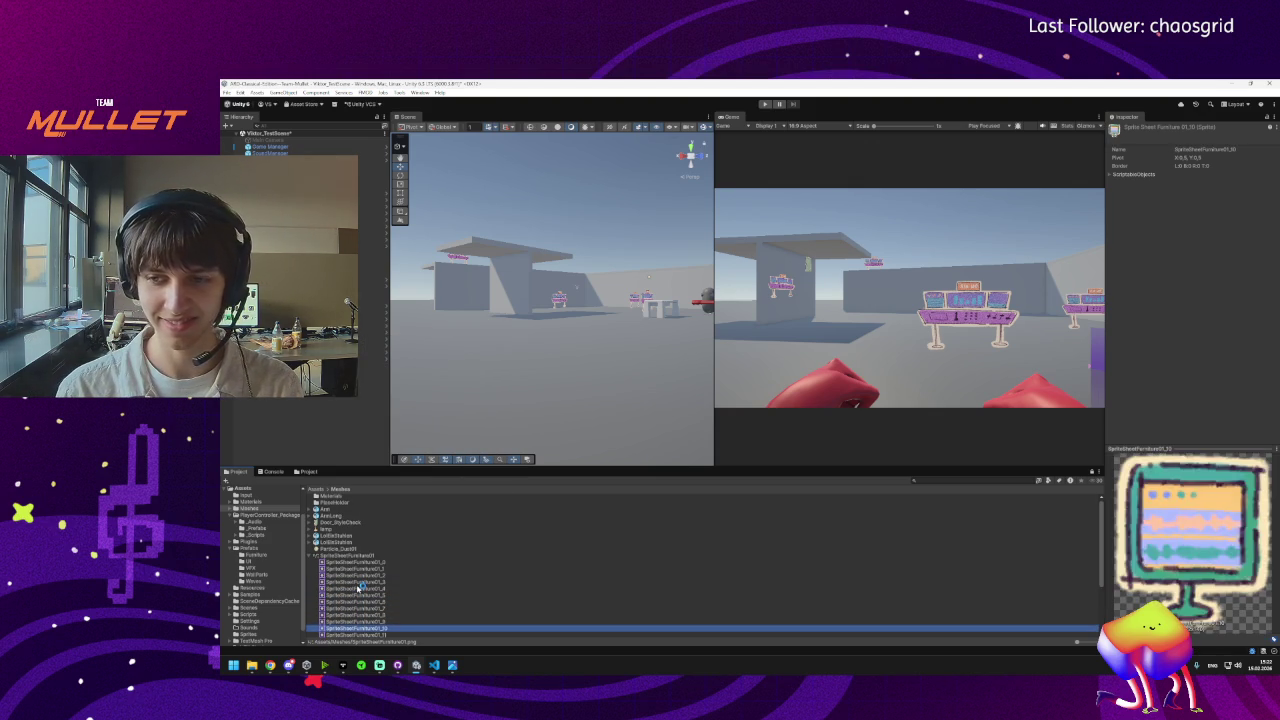
key(Down)
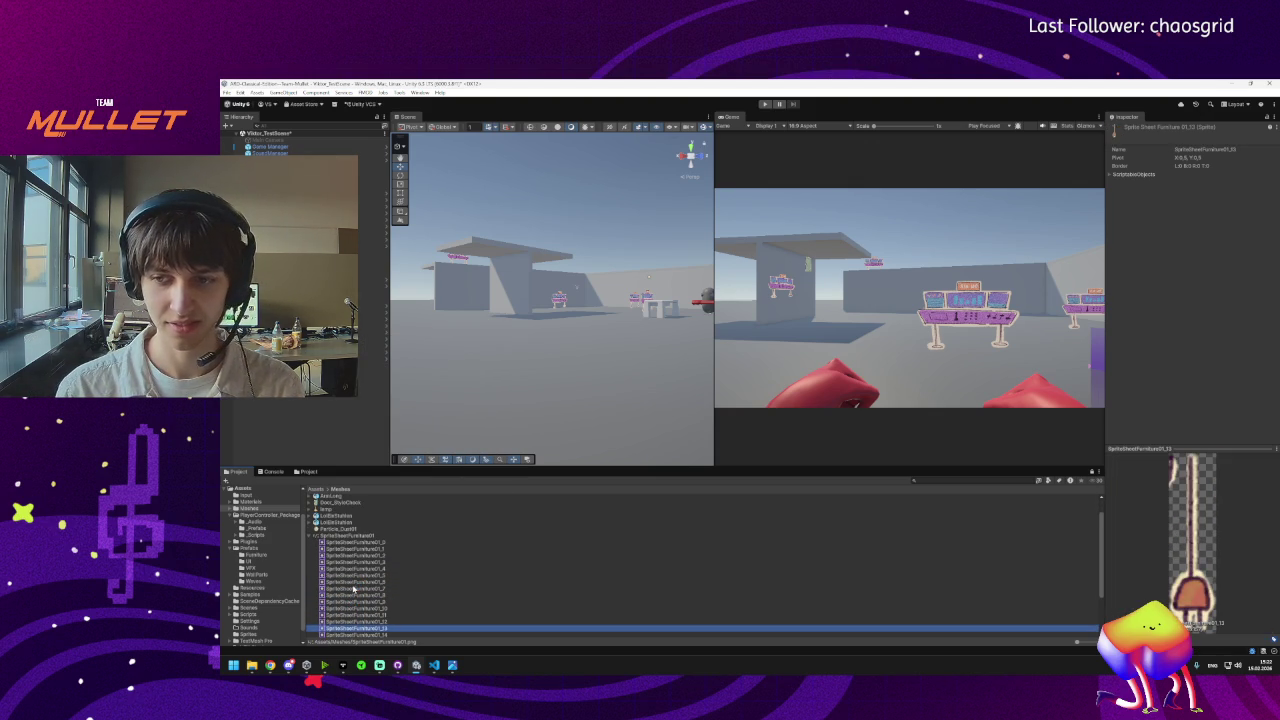
key(Up)
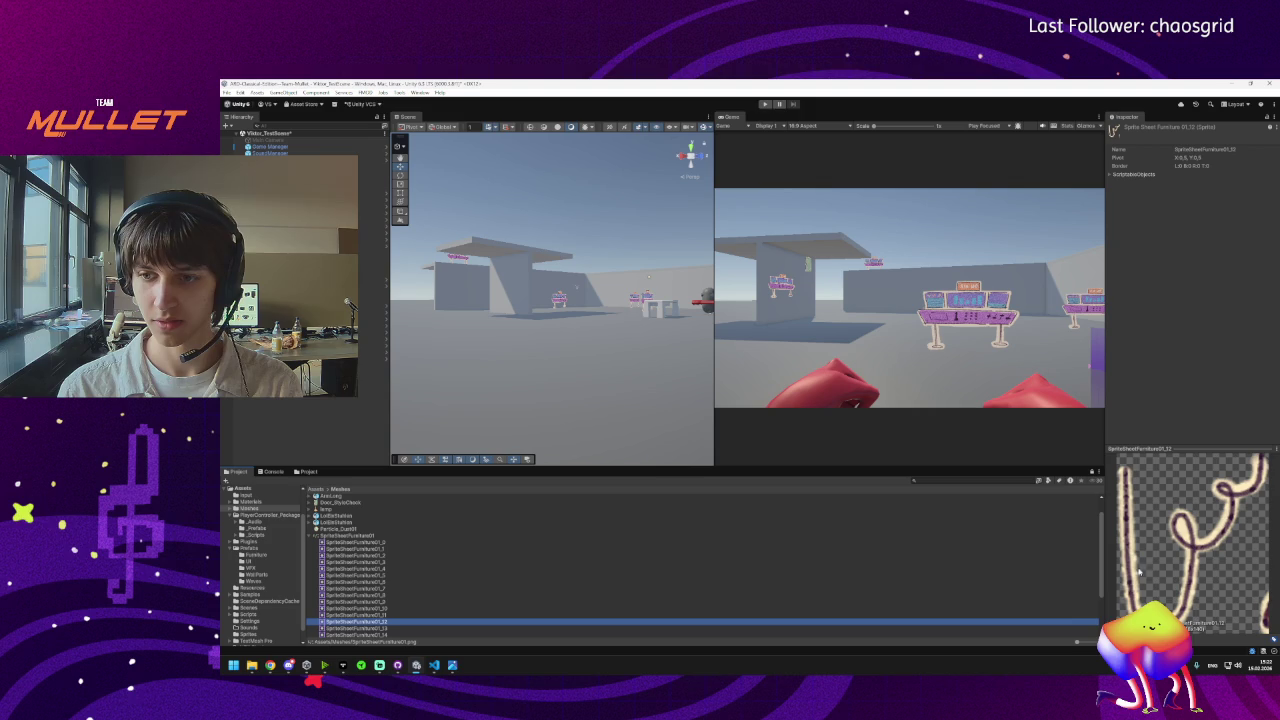
Widen the Inspector and select the whole SpriteSheetFurniture01 sheet.
mouse_move(1106, 610)
mouse_down()
mouse_move(1029, 610)
mouse_move(1069, 610)
mouse_up()
click(378, 625)
key(Down)
key(Down)
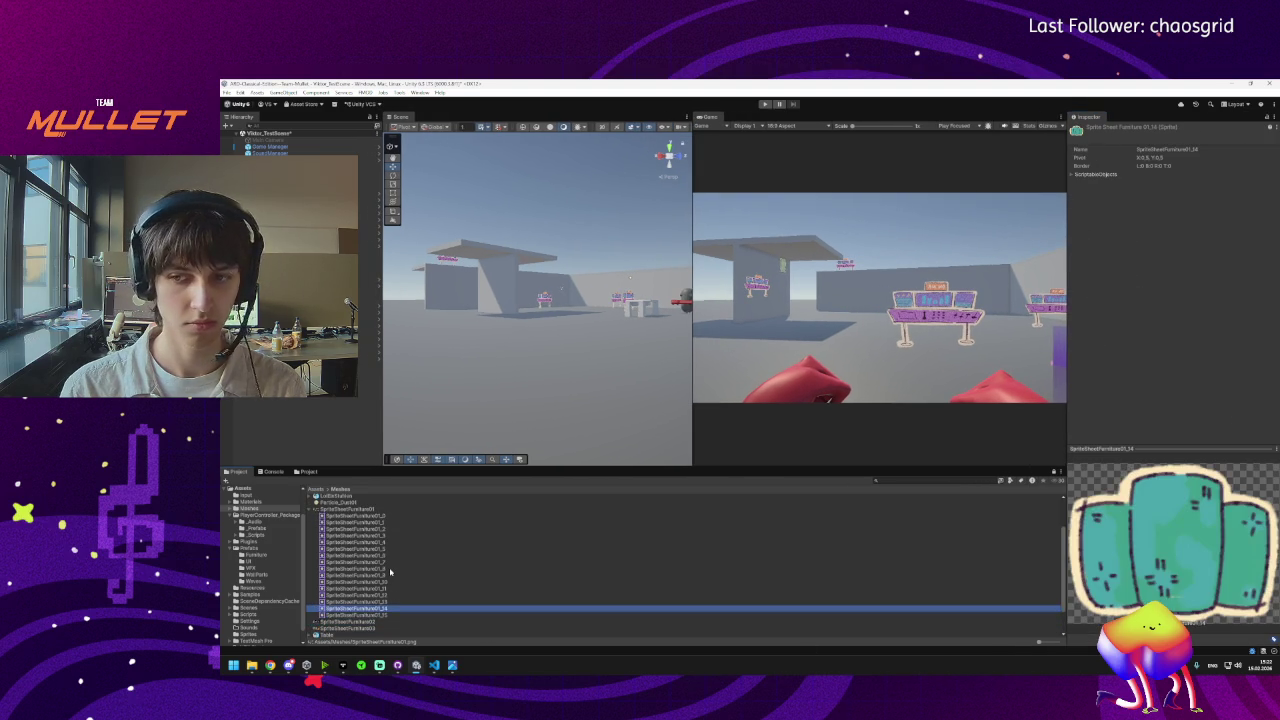
scroll(370, 565, up, 3)
click(331, 565)
click(330, 557)
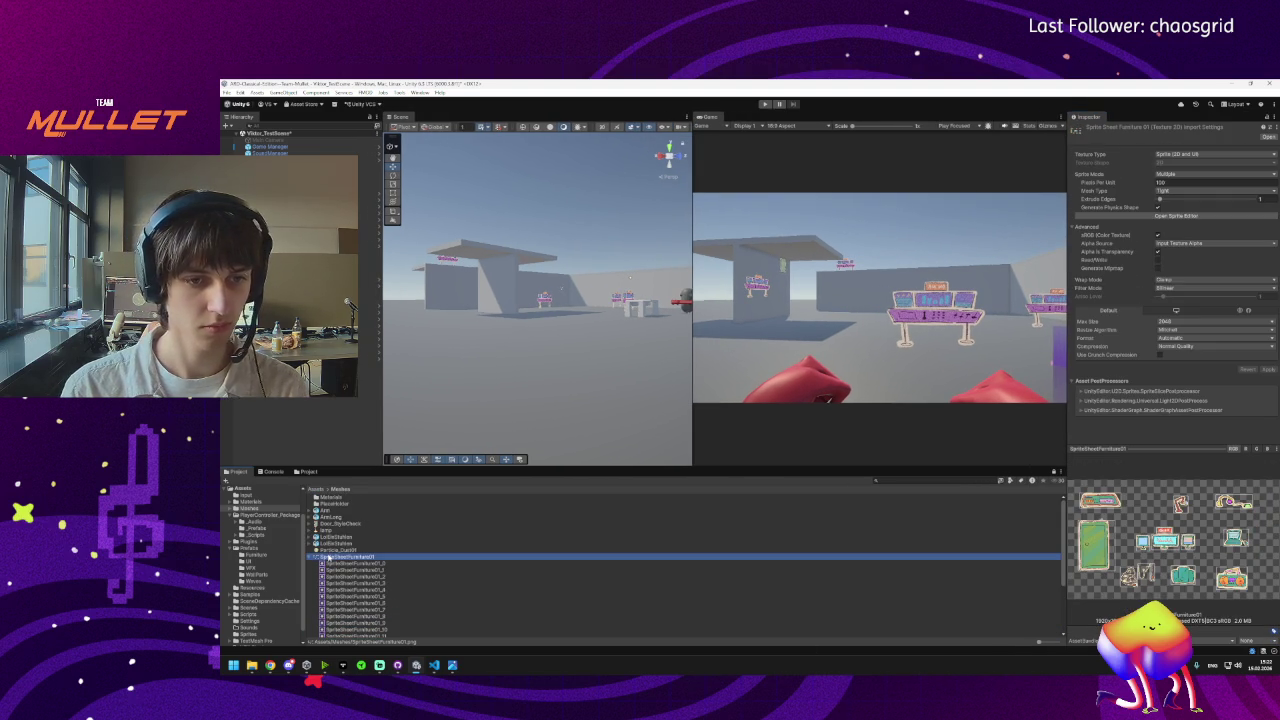
Reopen the Sprite Editor and auto-slice the sheet with the pivot kept at Center.
click(1140, 216)
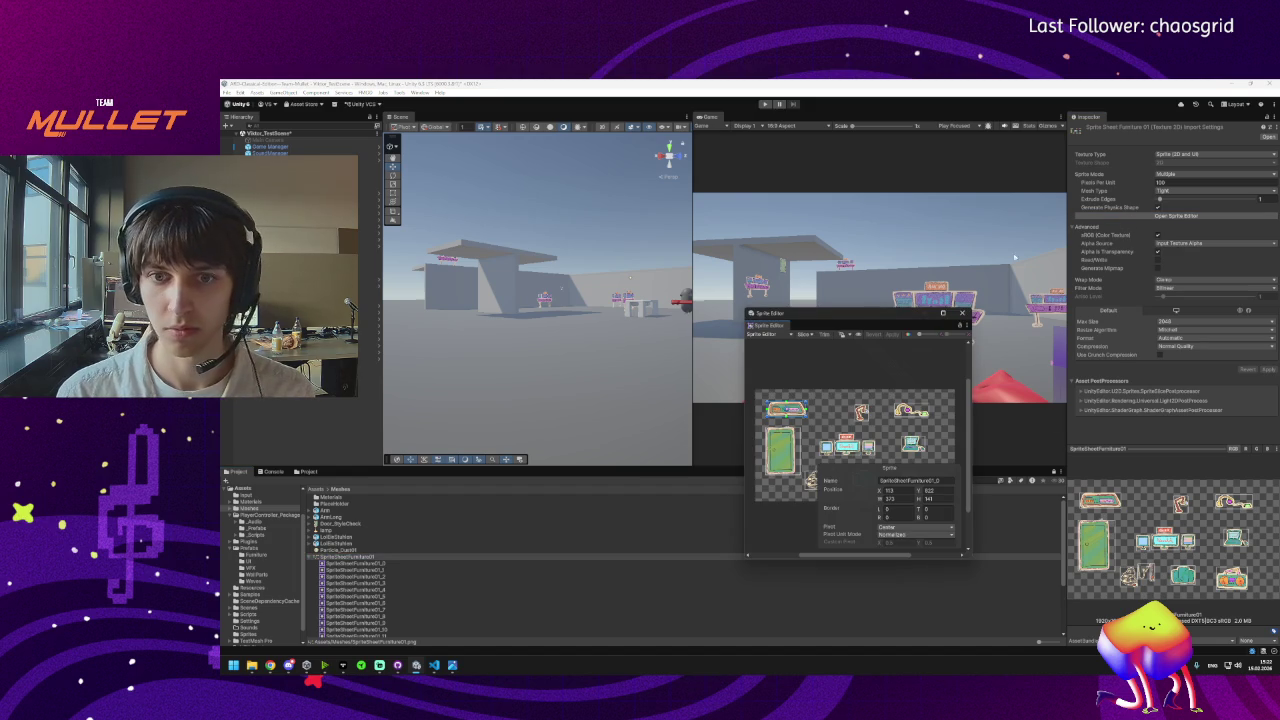
click(810, 335)
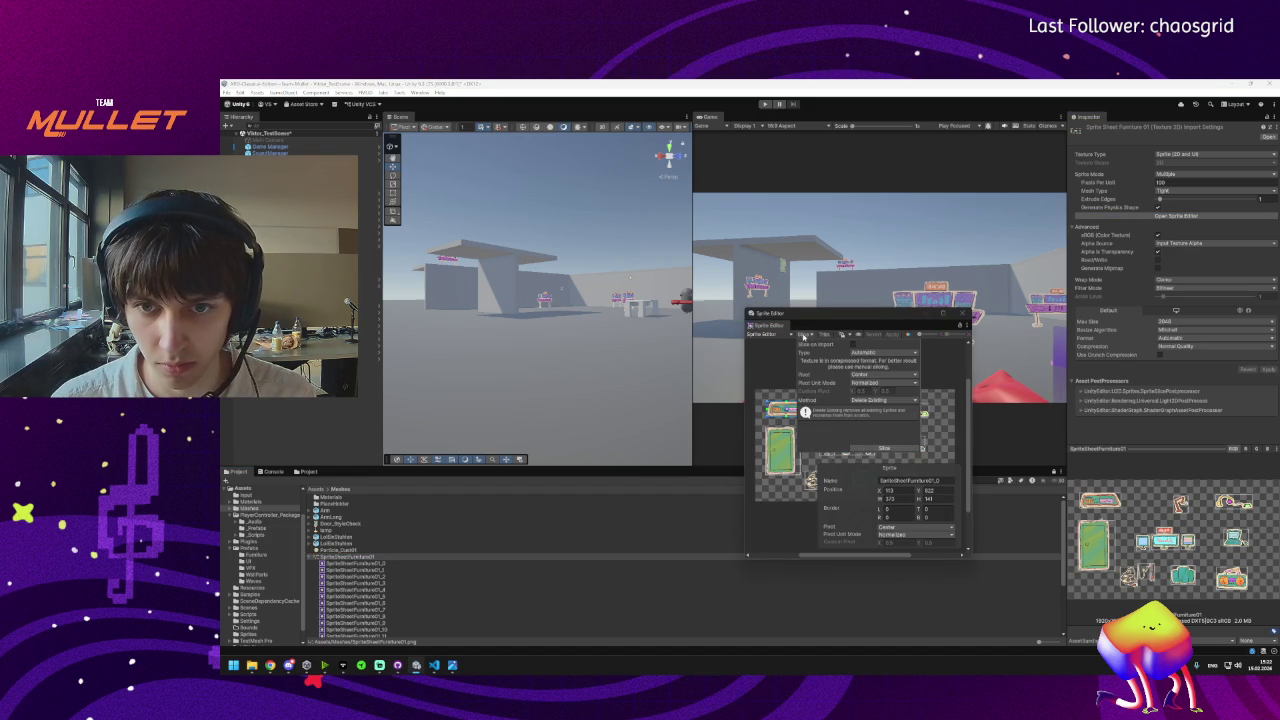
click(879, 449)
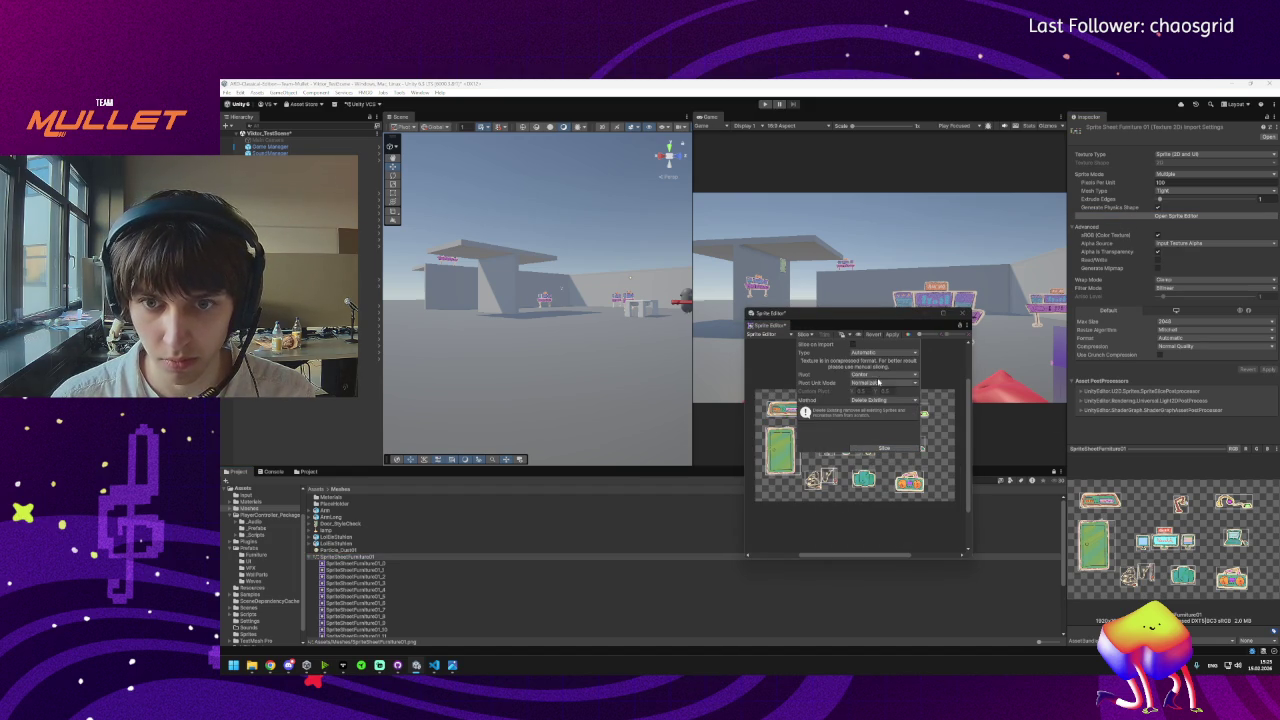
click(871, 374)
click(855, 371)
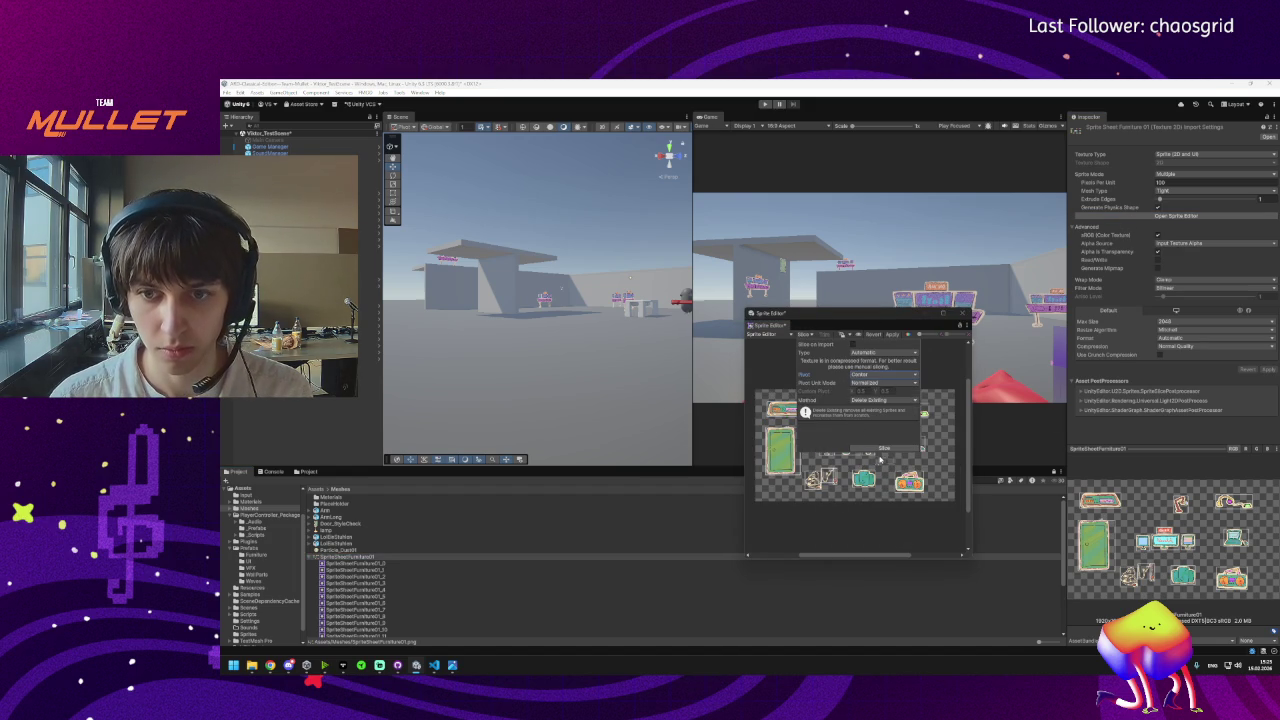
click(836, 469)
Resize the V-shaped sprite _12's bounds, settling on width 150.
scroll(836, 469, up, 2)
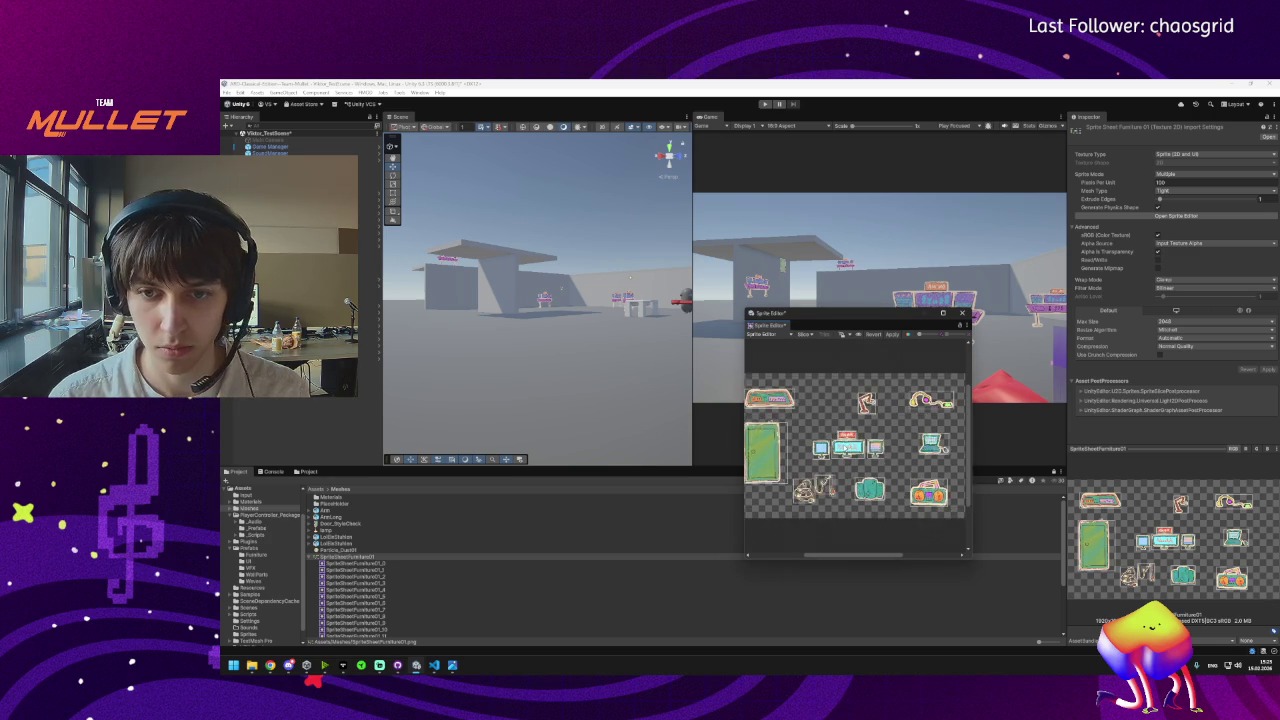
scroll(836, 469, up, 3)
click(806, 487)
click(850, 461)
scroll(898, 400, down, 2)
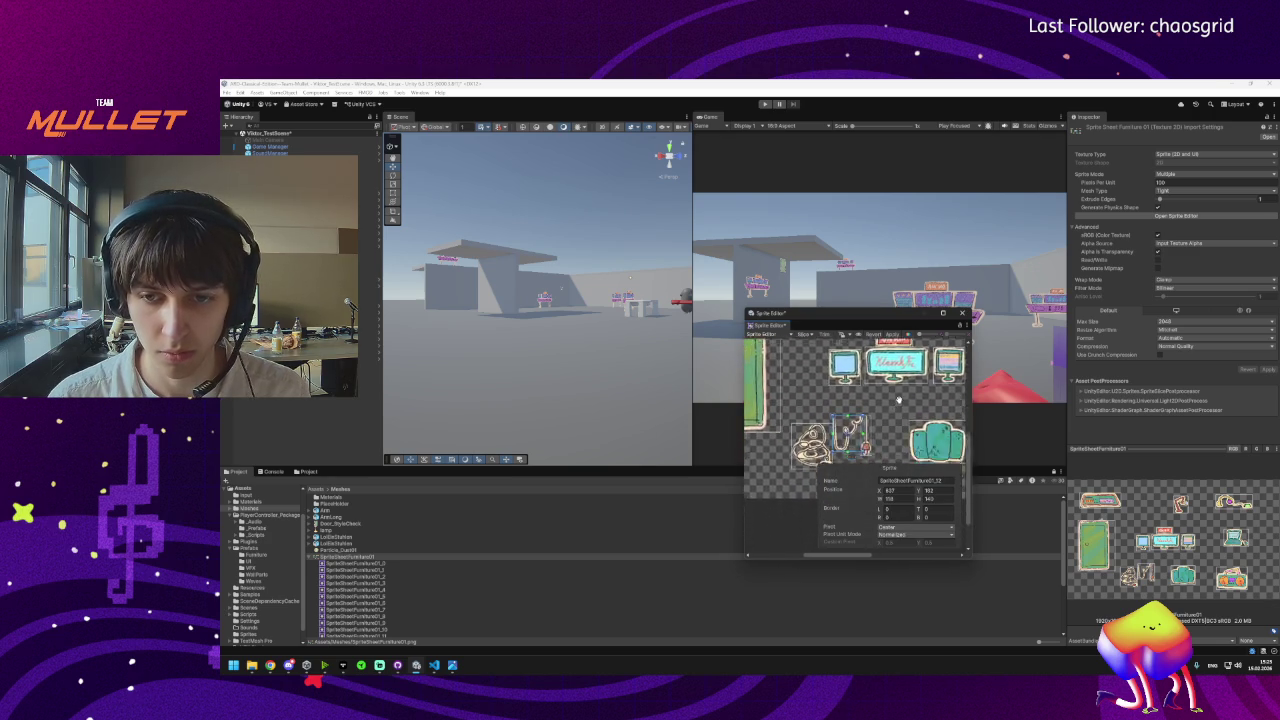
key(f)
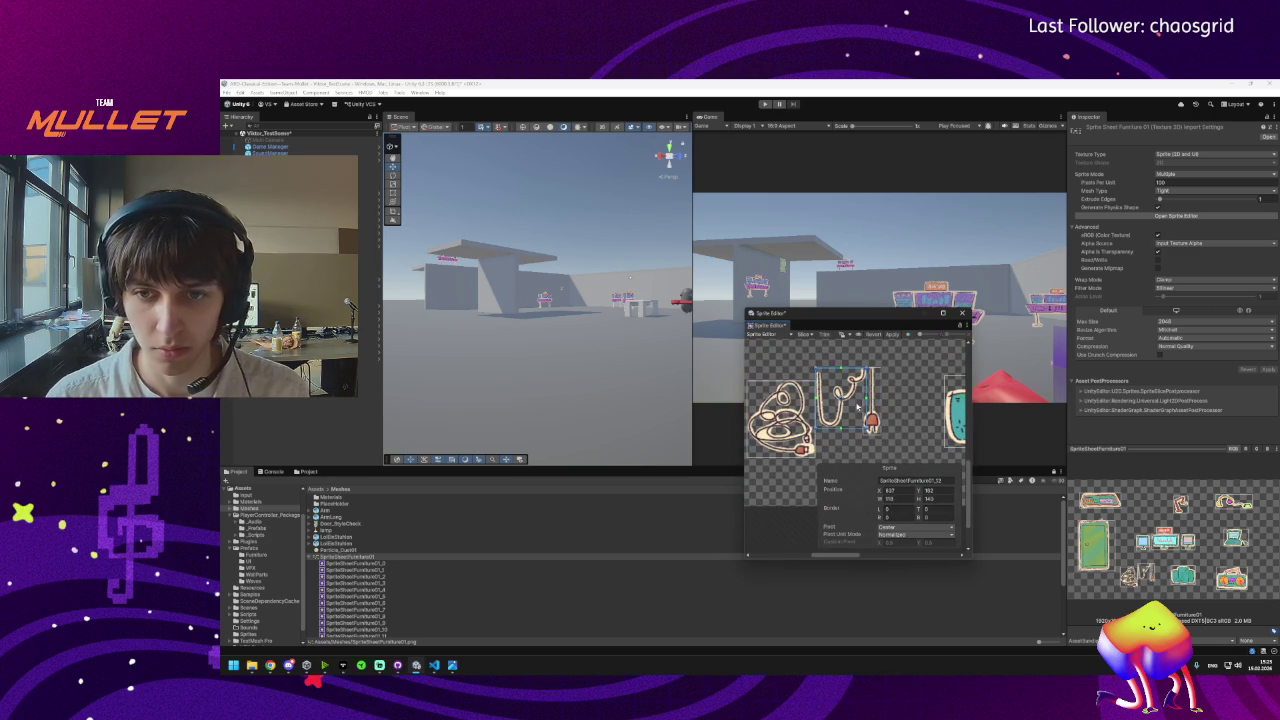
click(871, 410)
click(865, 405)
drag(877, 398, 886, 398)
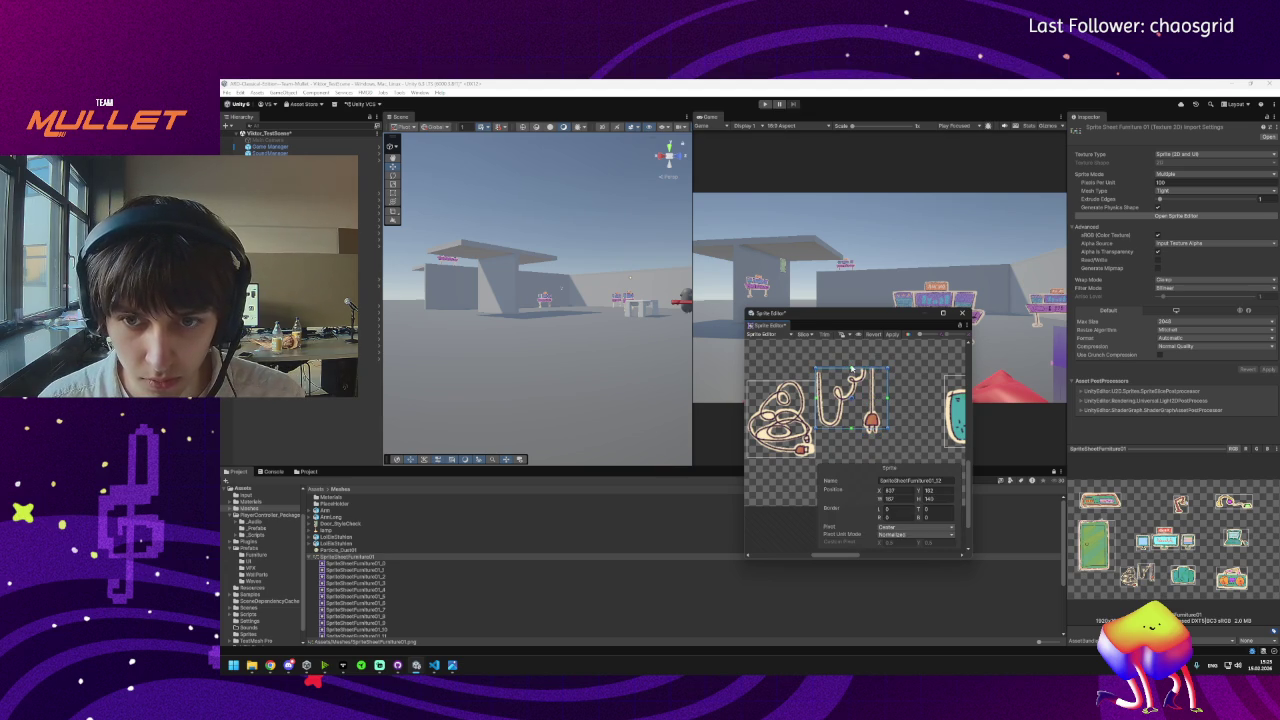
drag(888, 398, 848, 434)
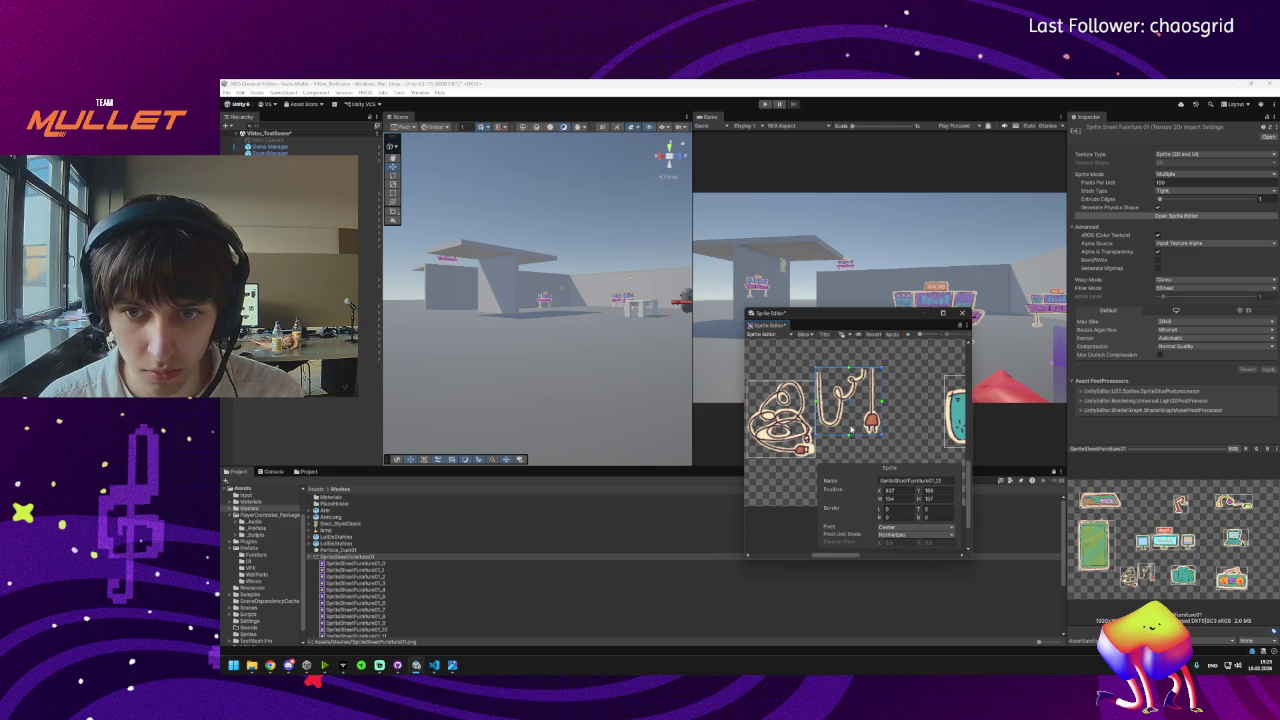
mouse_move(851, 428)
mouse_down()
mouse_move(790, 410)
mouse_move(780, 430)
mouse_up()
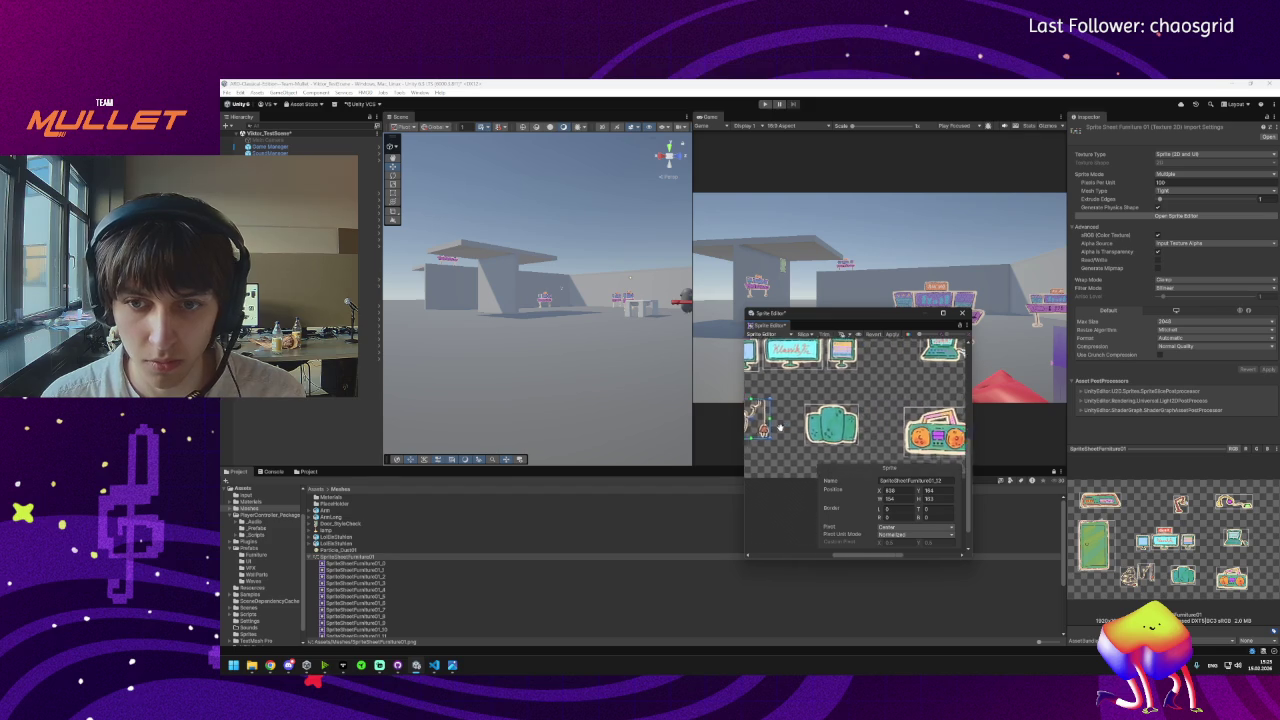
Review the boombox, monitor, On Air sign, _2 and green _5 slices.
click(932, 436)
drag(932, 436, 840, 492)
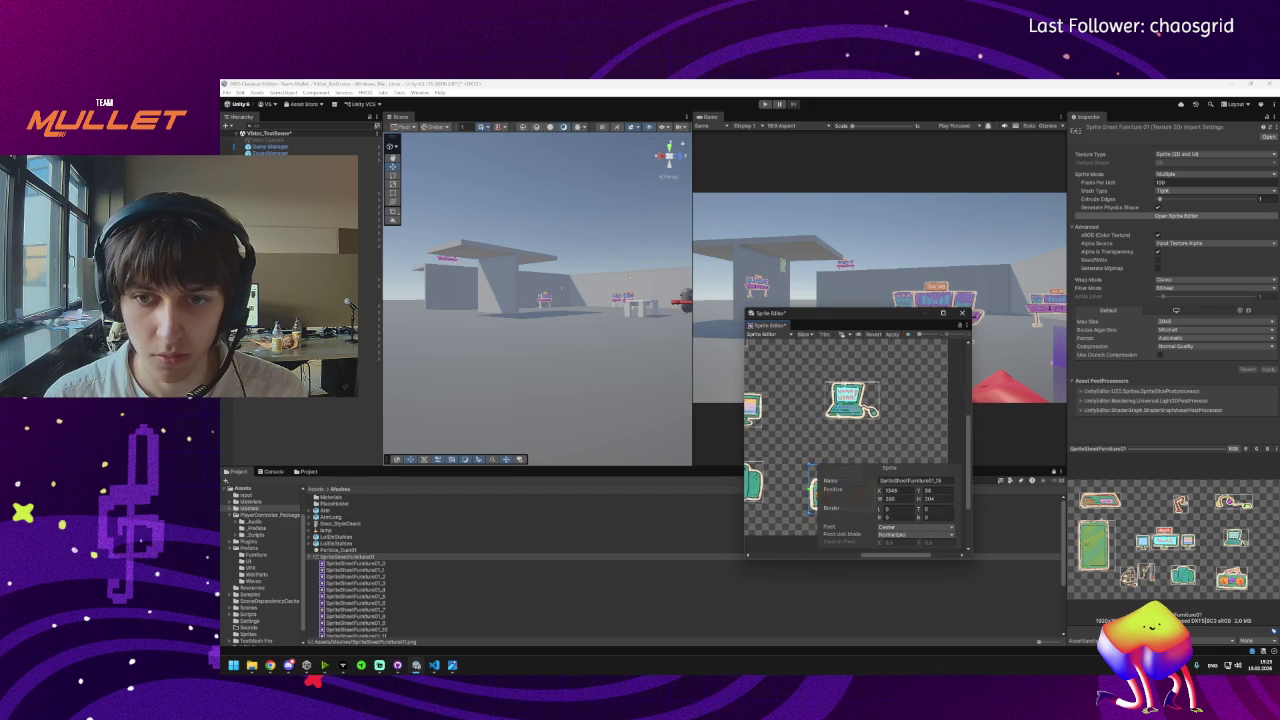
click(948, 405)
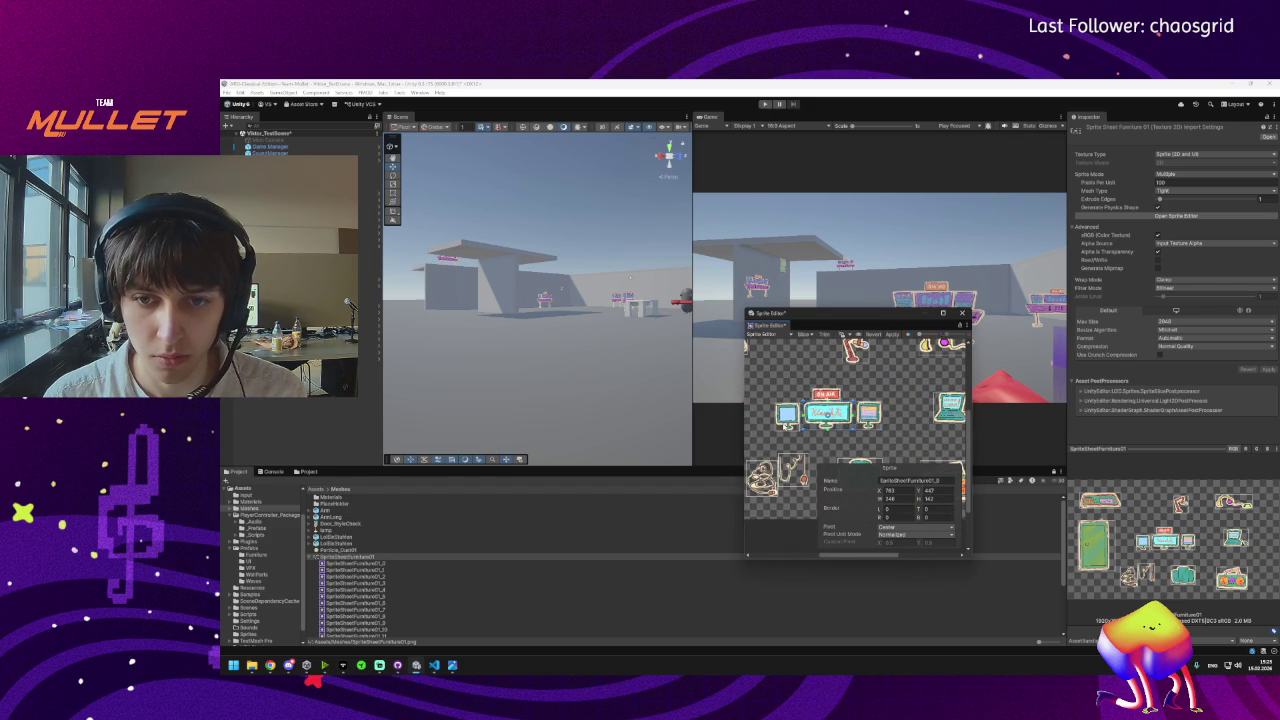
click(825, 394)
drag(906, 372, 915, 415)
click(920, 393)
mouse_move(804, 409)
mouse_down()
mouse_move(897, 373)
mouse_move(917, 316)
mouse_up()
click(825, 385)
scroll(889, 397, down, 3)
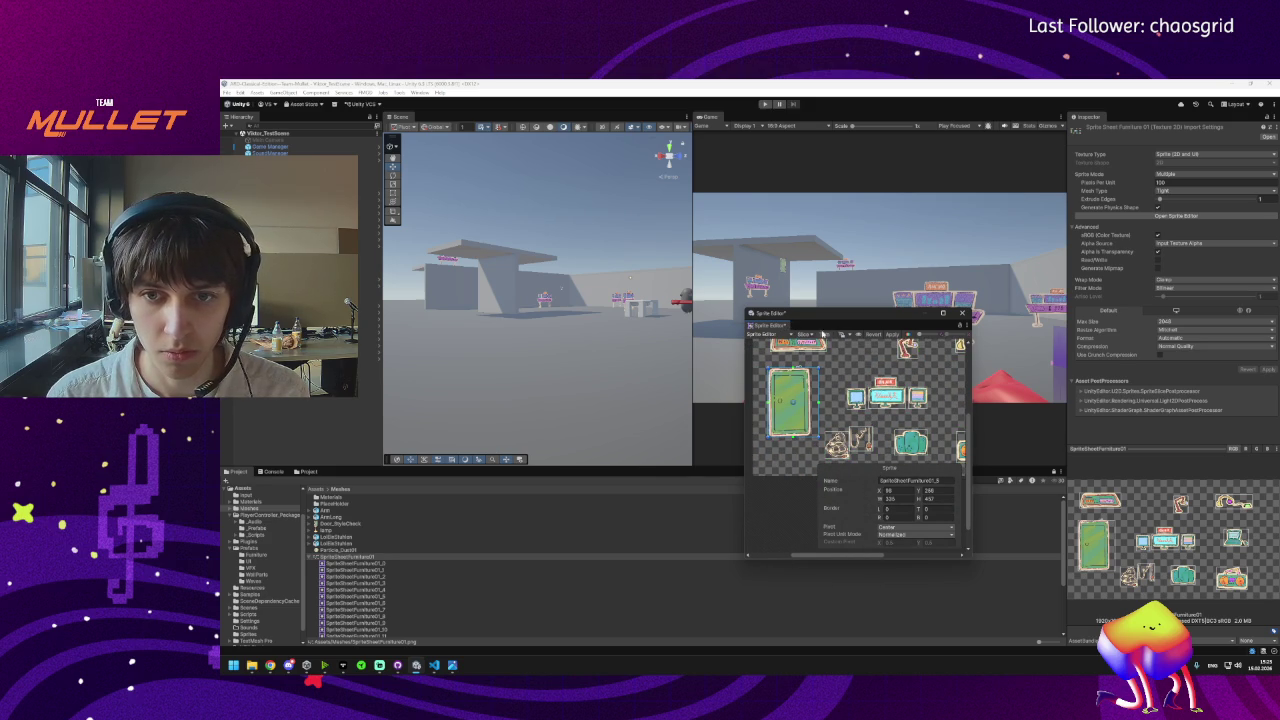
Close the Sprite Editor and check the laptop and monitor sprites in the Project list.
click(960, 314)
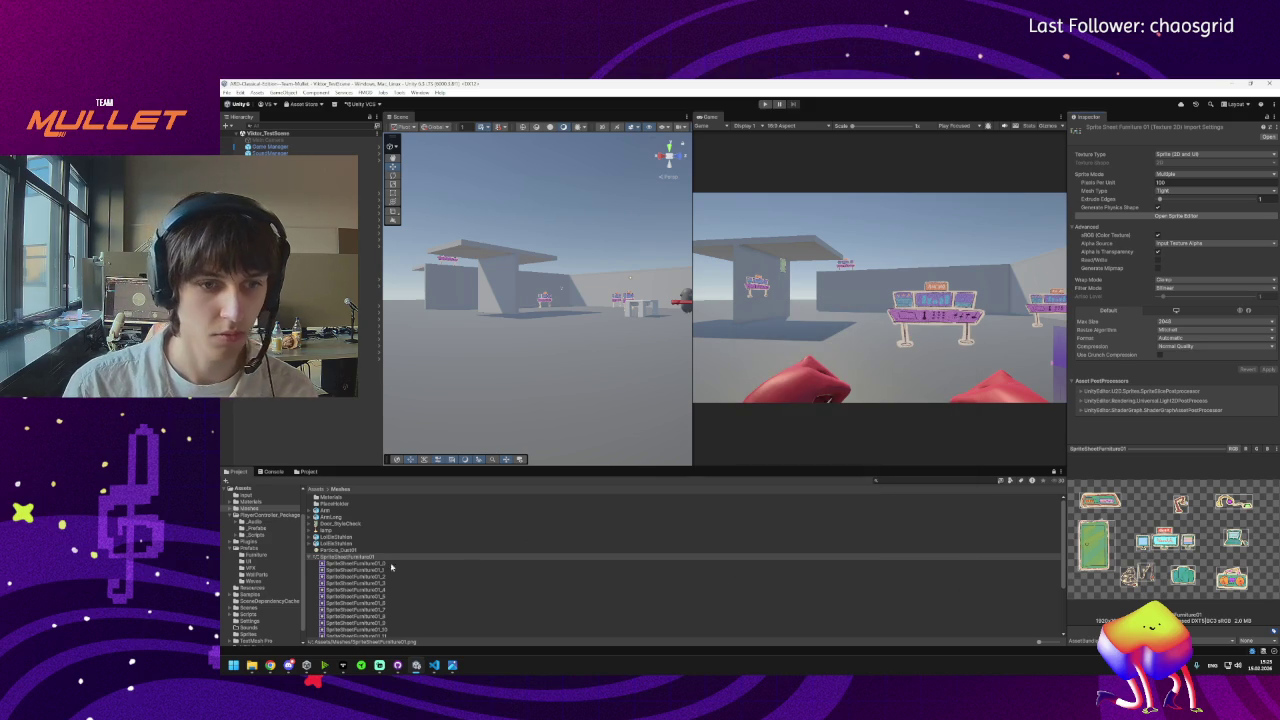
click(372, 563)
click(372, 569)
key(Down)
key(Down)
key(Down)
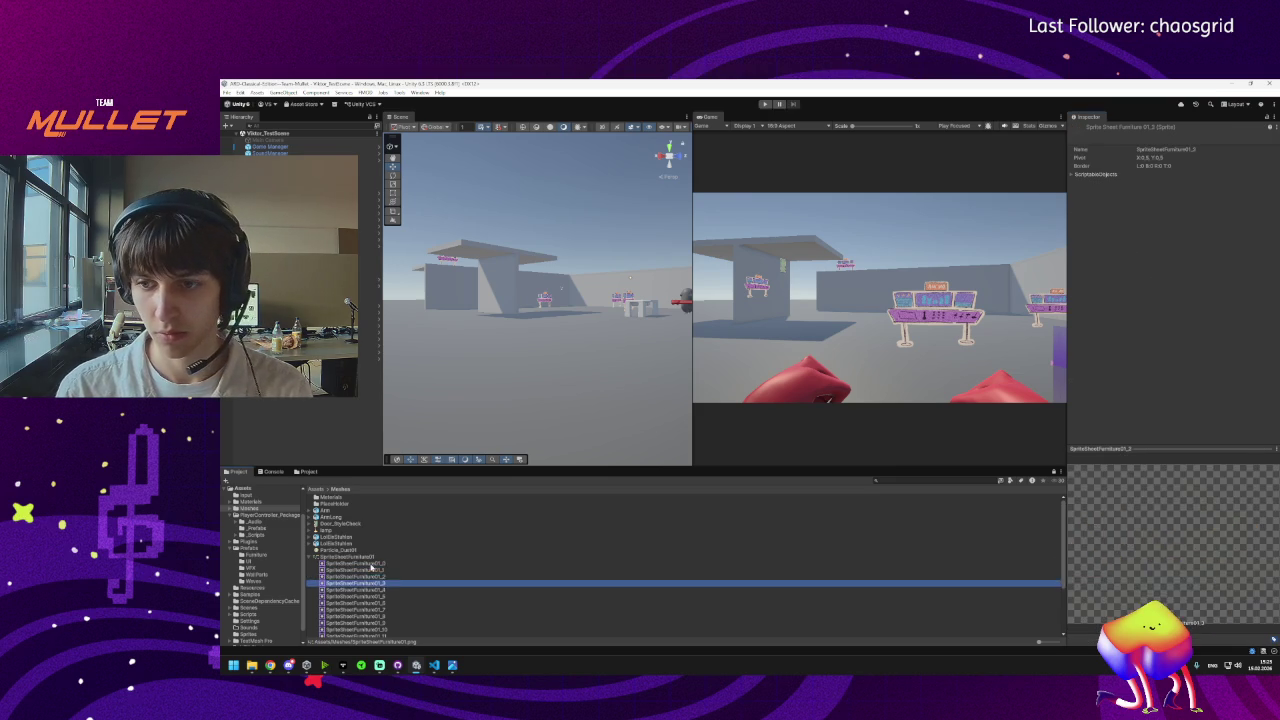
key(Down)
key(Down)
key(Down)
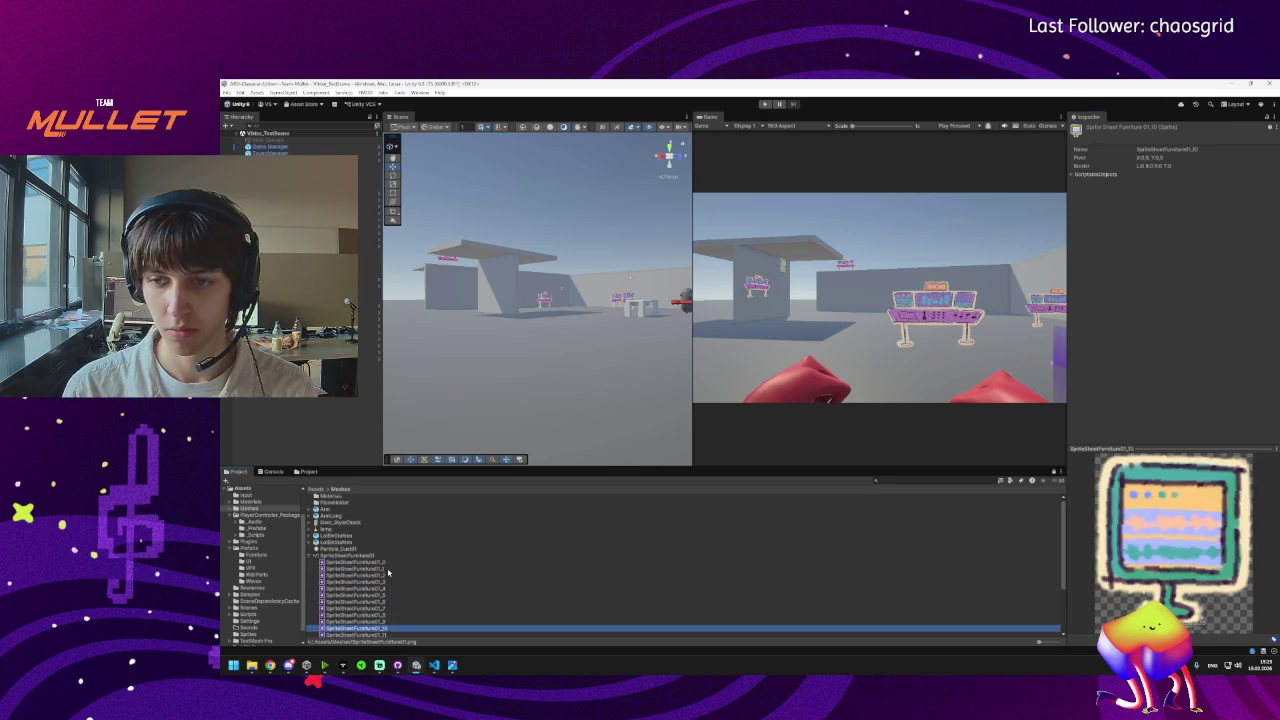
click(329, 556)
Reopen the Sprite Editor, undo an accidental whole-sheet slice, then apply and close.
click(1140, 215)
drag(932, 432, 943, 371)
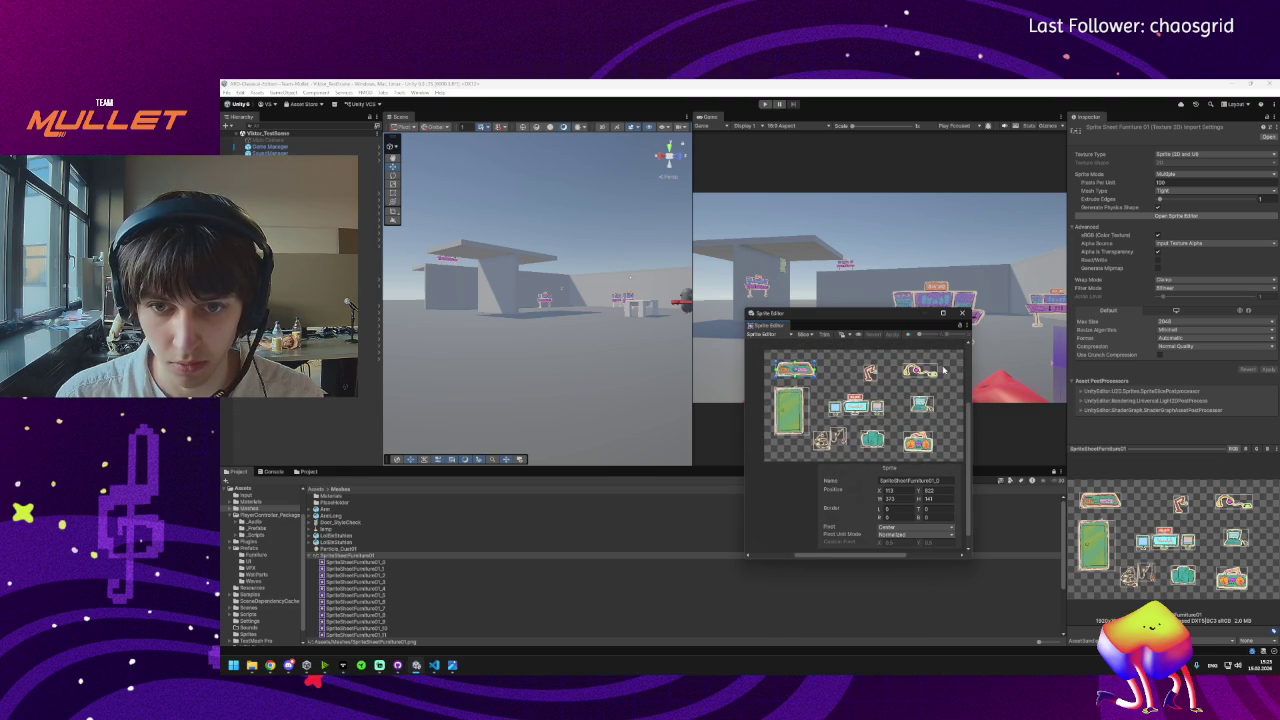
mouse_move(771, 362)
mouse_down()
mouse_move(872, 436)
mouse_move(957, 461)
mouse_up()
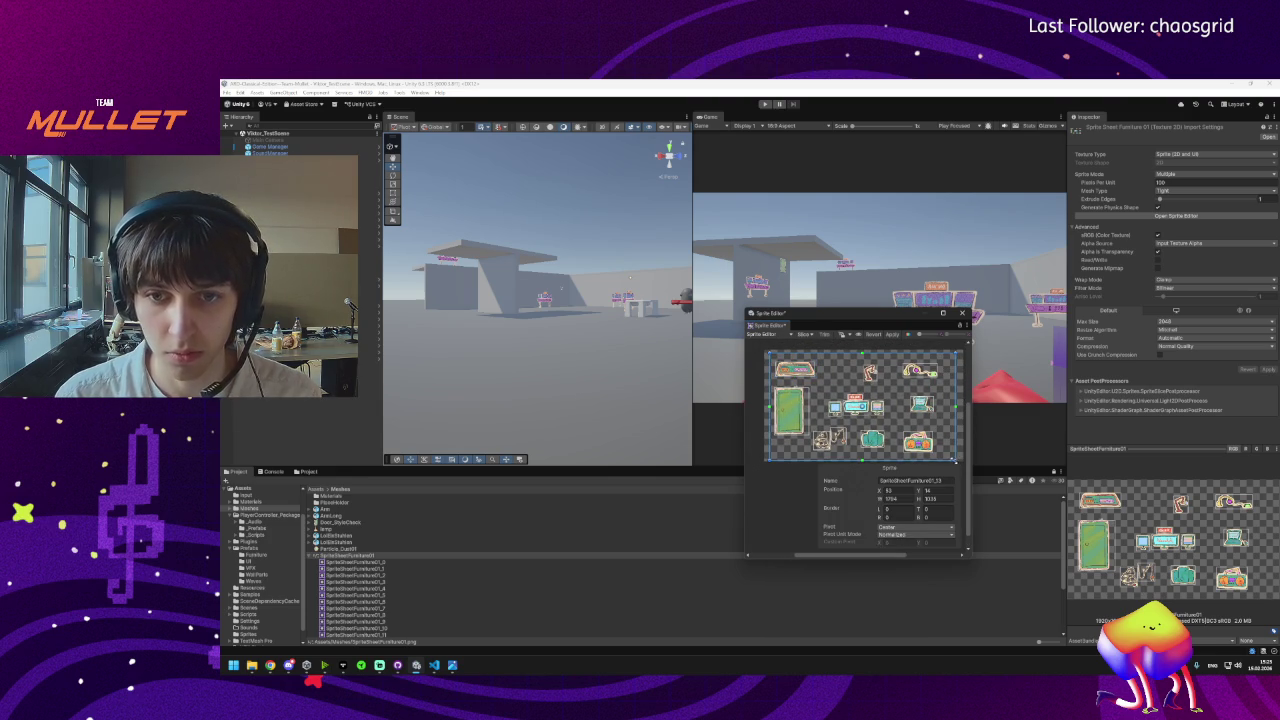
key(ctrl+z)
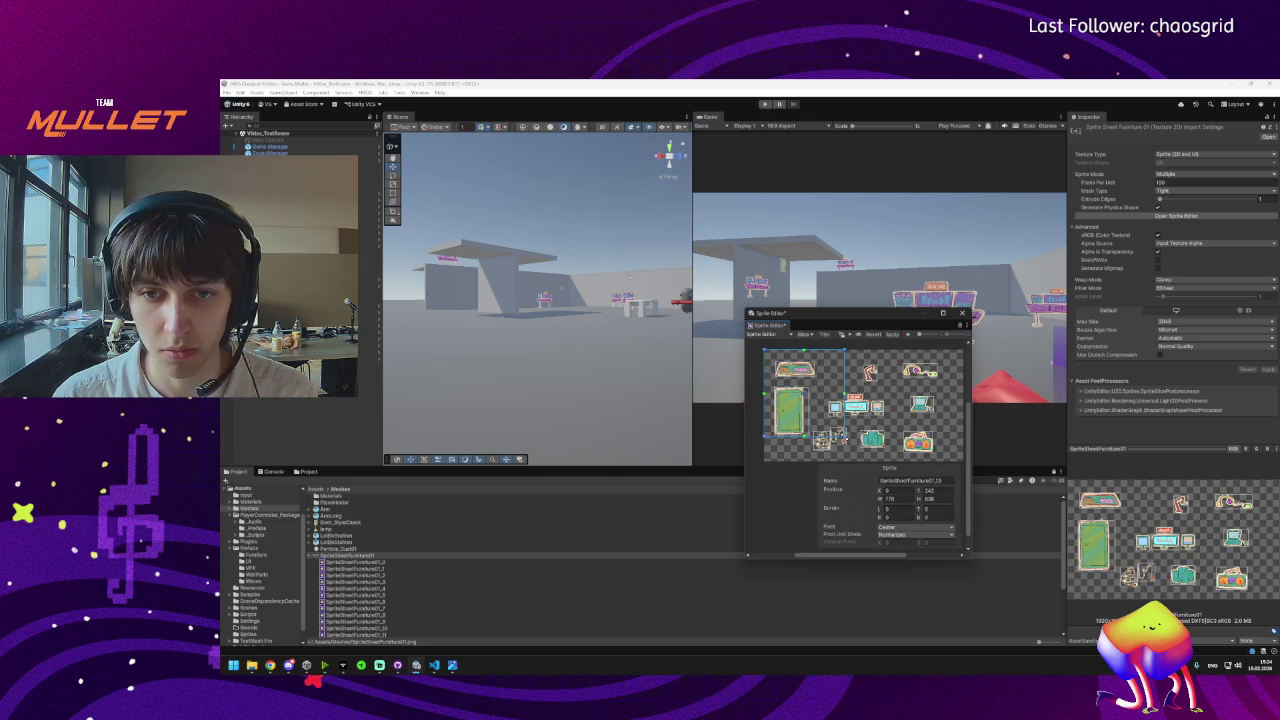
click(753, 368)
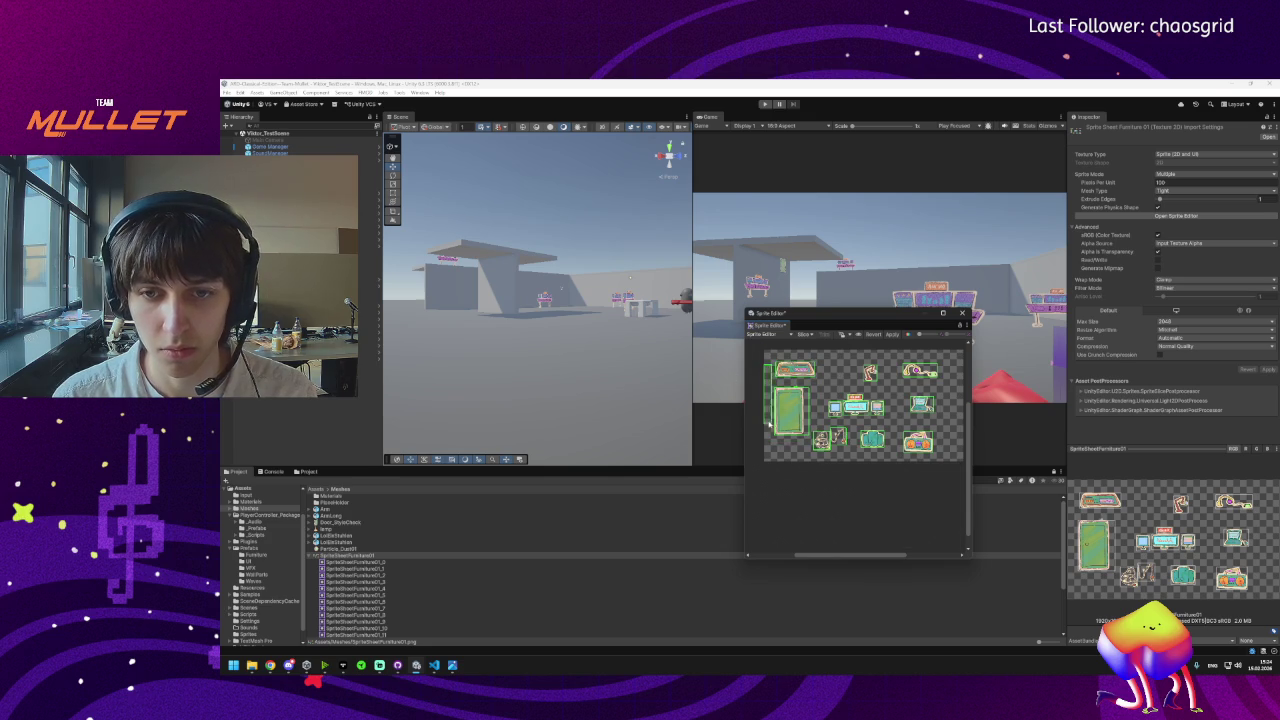
scroll(814, 389, up, 5)
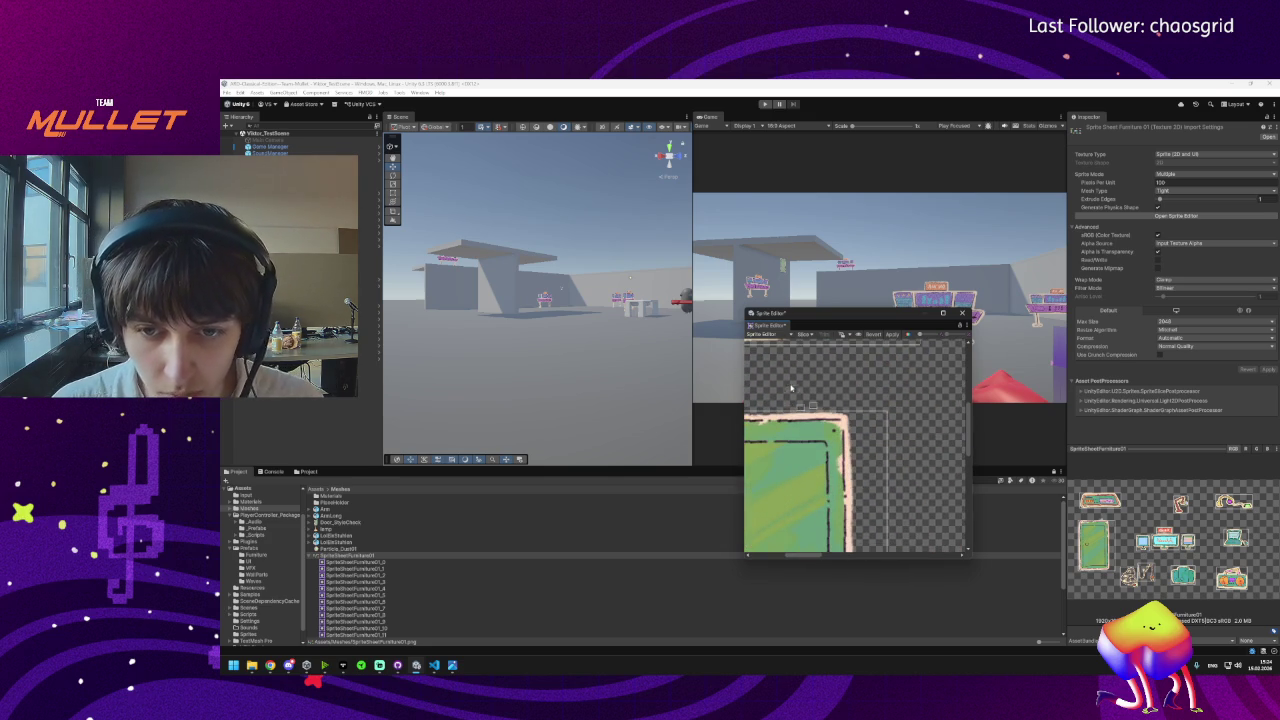
click(805, 400)
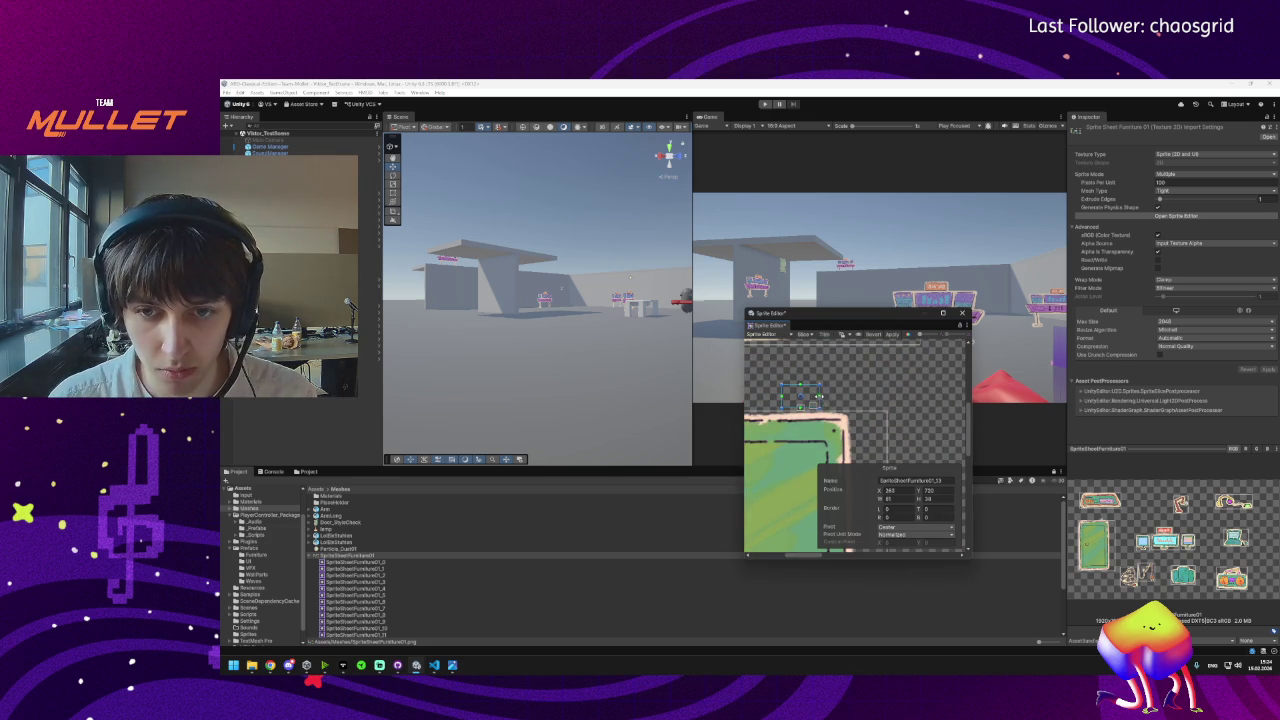
click(800, 410)
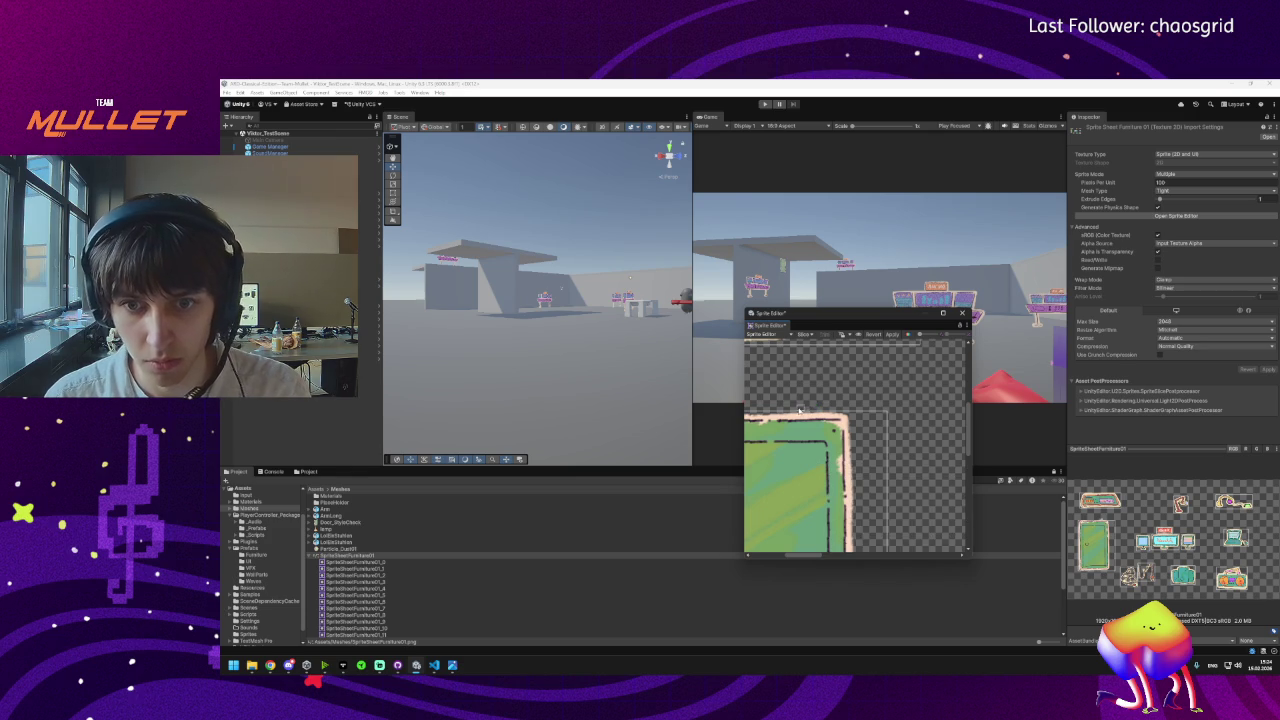
scroll(790, 345, up, 1)
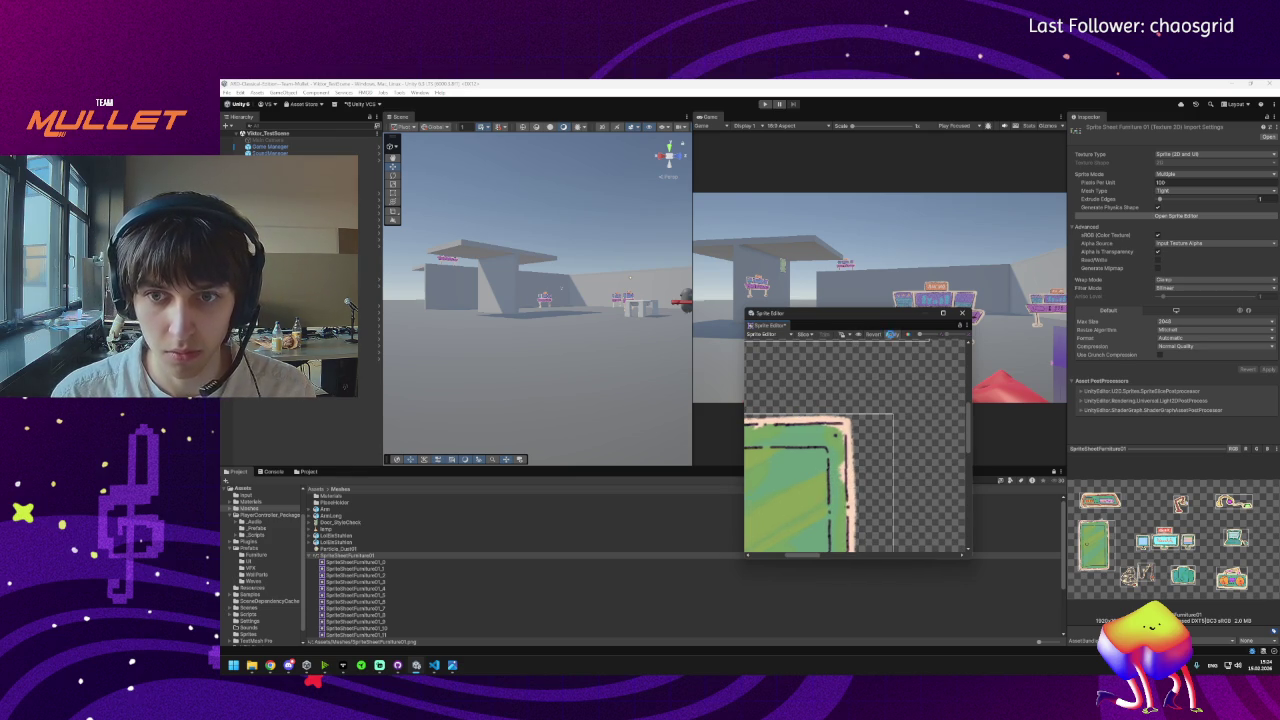
click(892, 336)
click(962, 313)
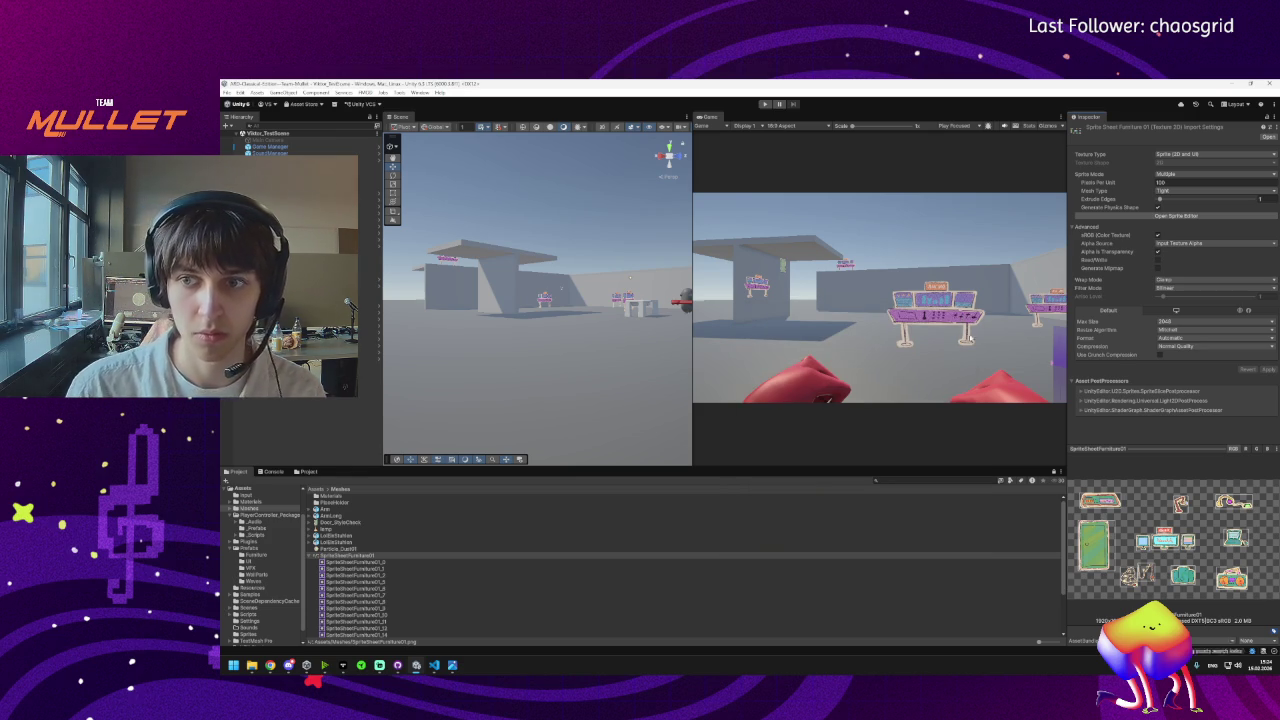
Set SpriteSheetFurniture02's Texture Type to Sprite (2D and UI) and apply the import settings.
click(1200, 321)
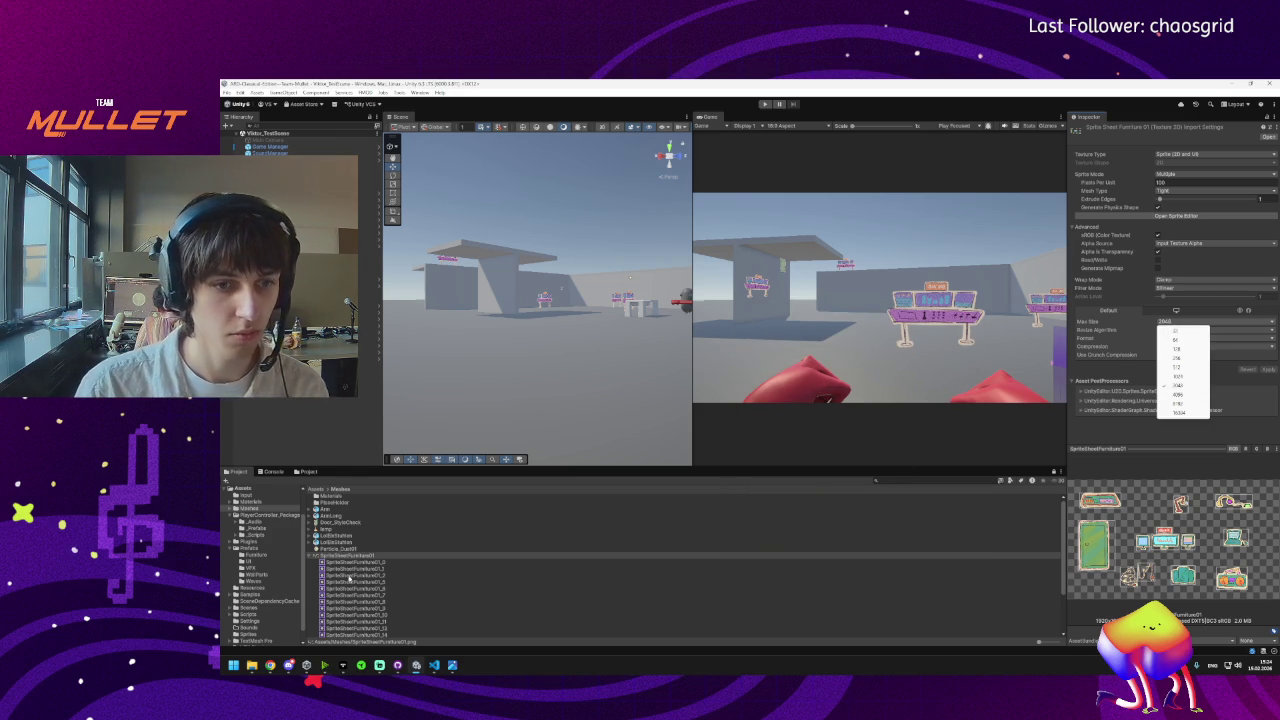
click(337, 556)
click(310, 557)
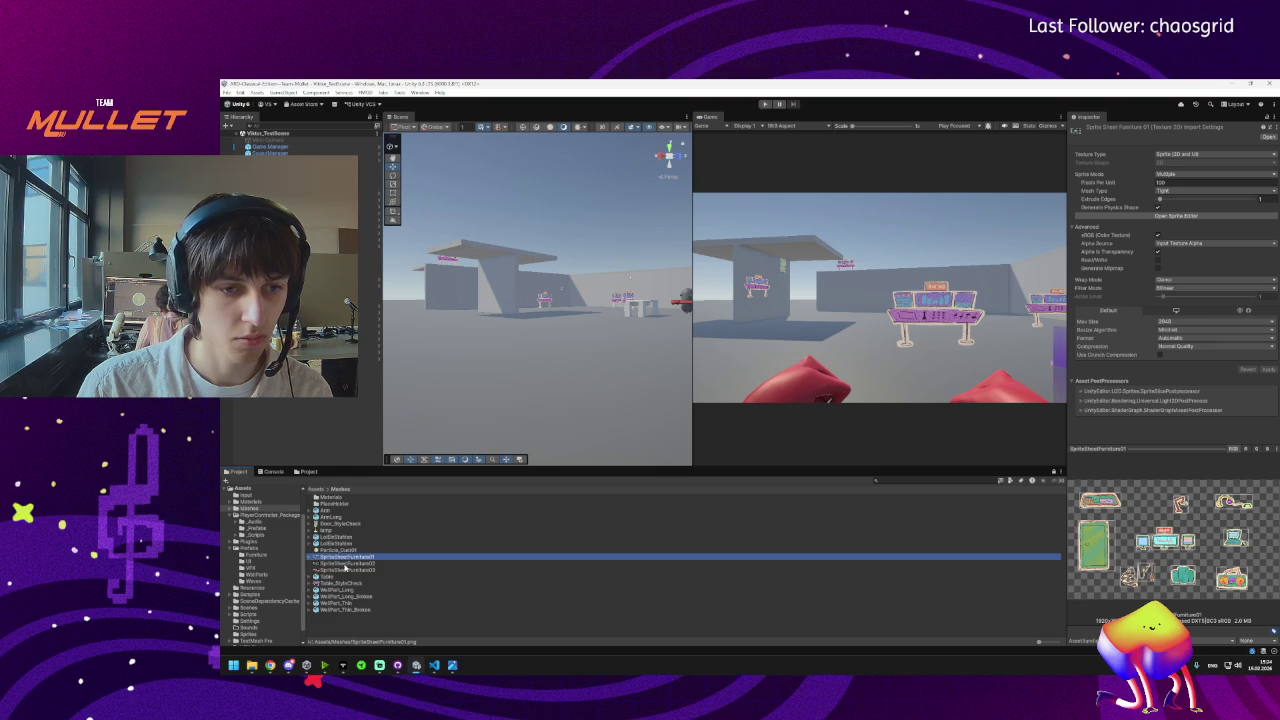
click(345, 564)
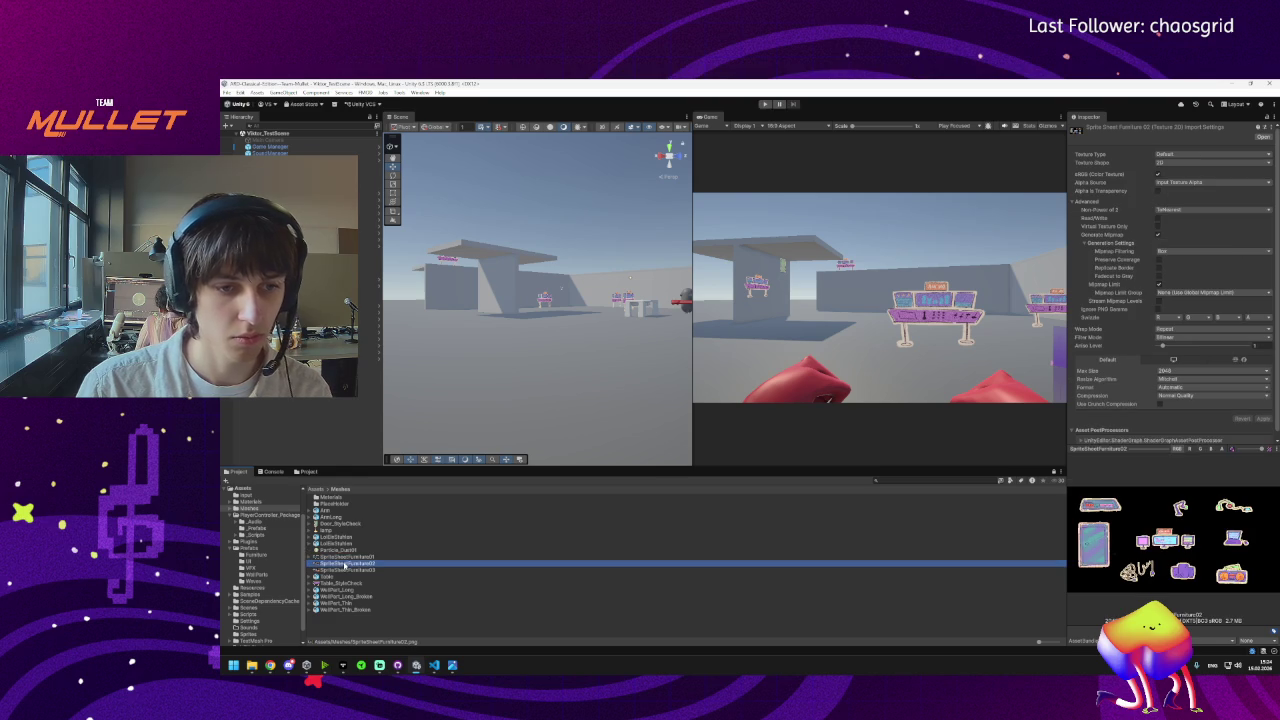
click(1169, 153)
click(1180, 192)
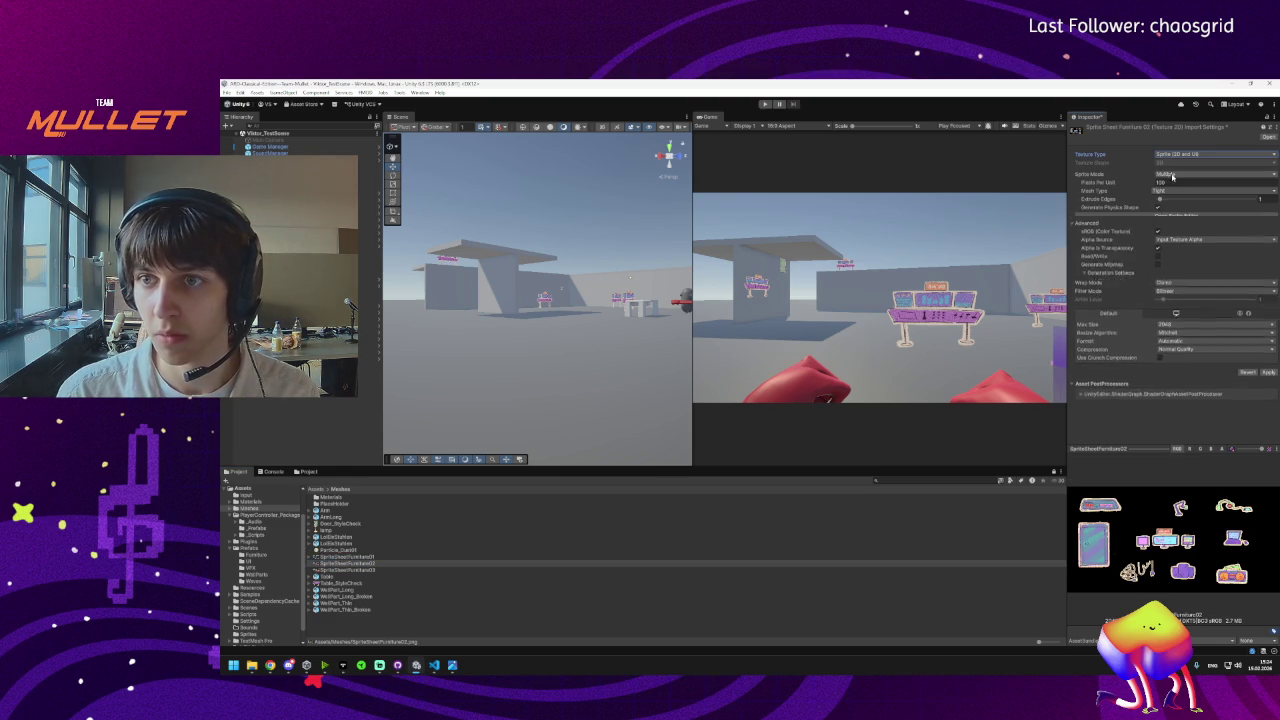
click(1176, 216)
click(768, 385)
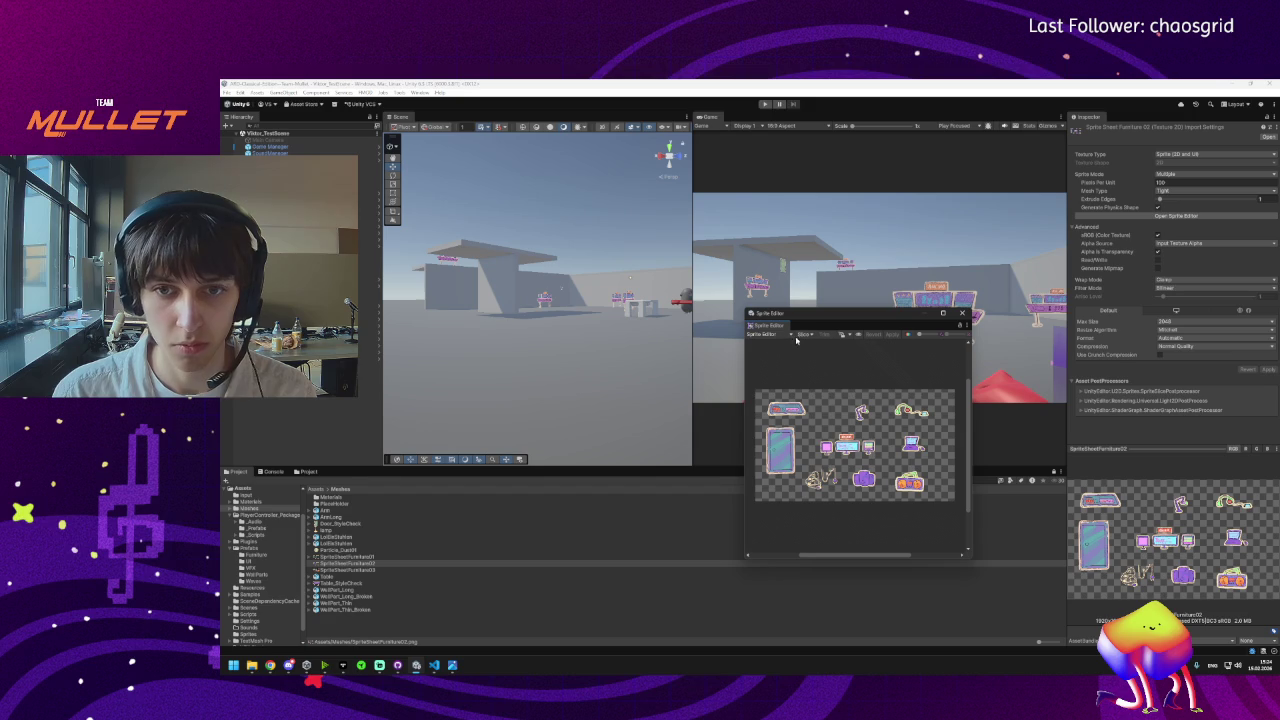
Slice SpriteSheetFurniture02 automatically and check a small sprite's bounds.
click(803, 335)
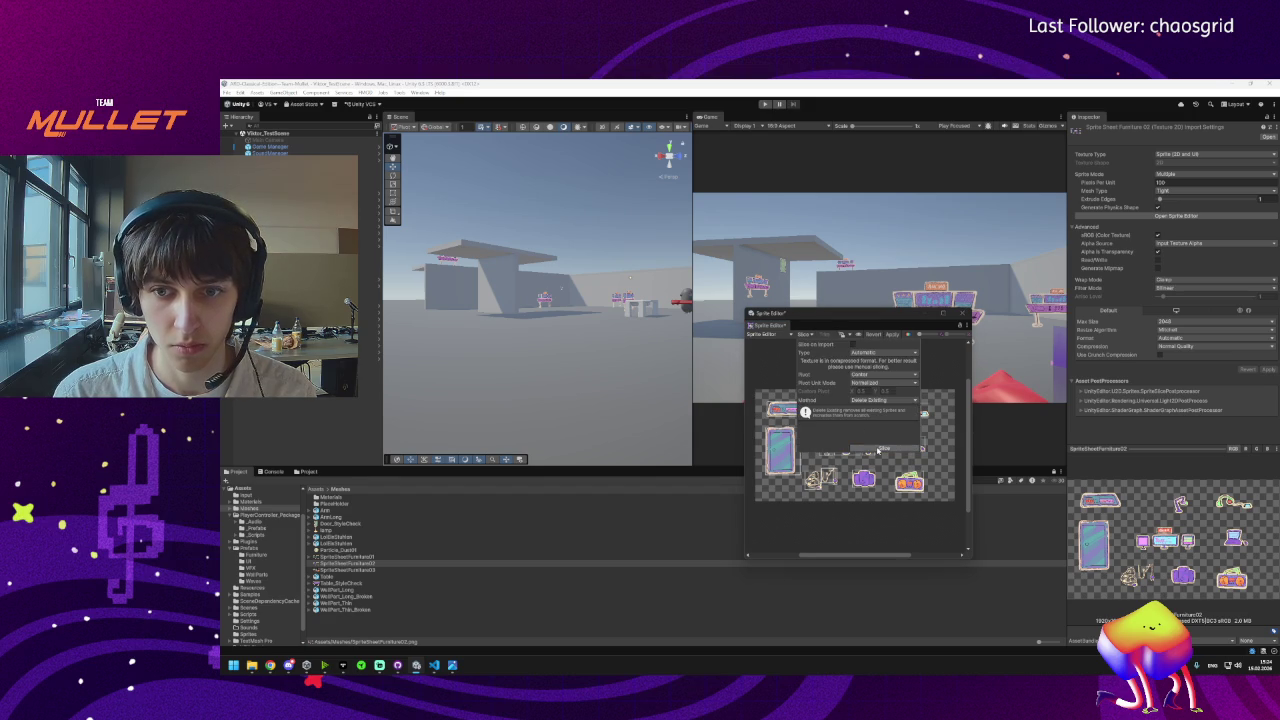
click(826, 334)
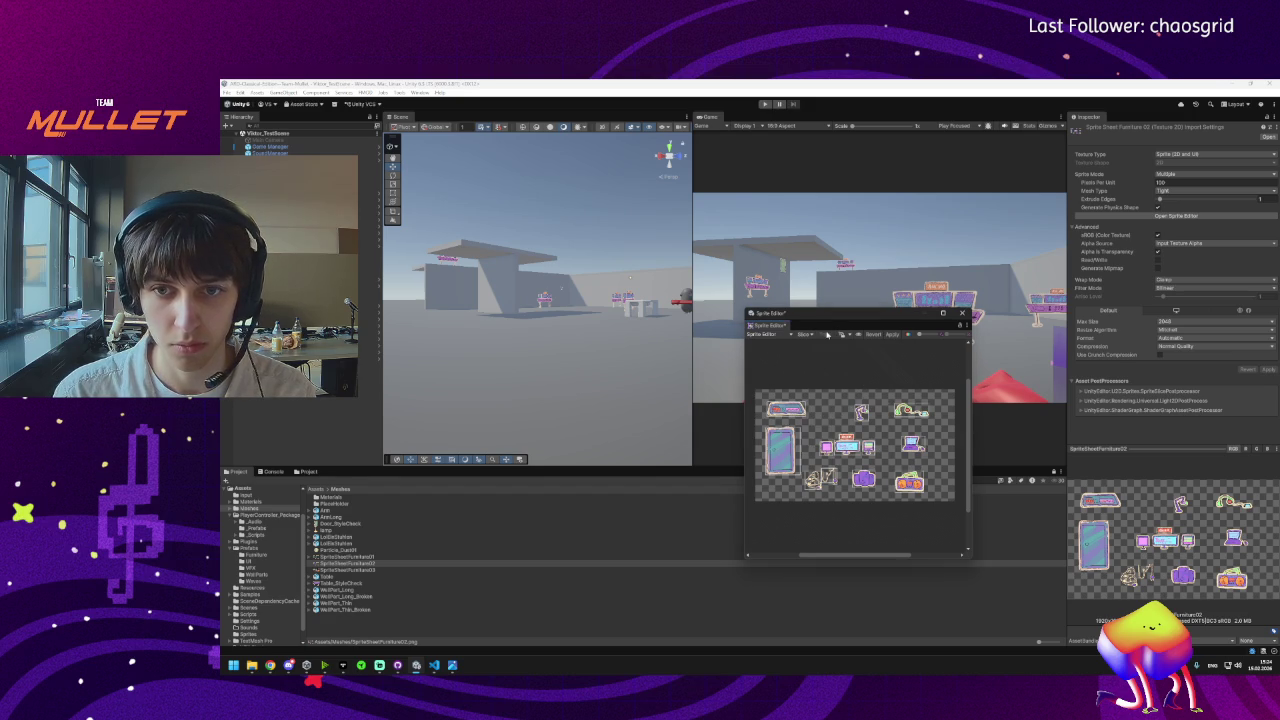
scroll(813, 425, up, 5)
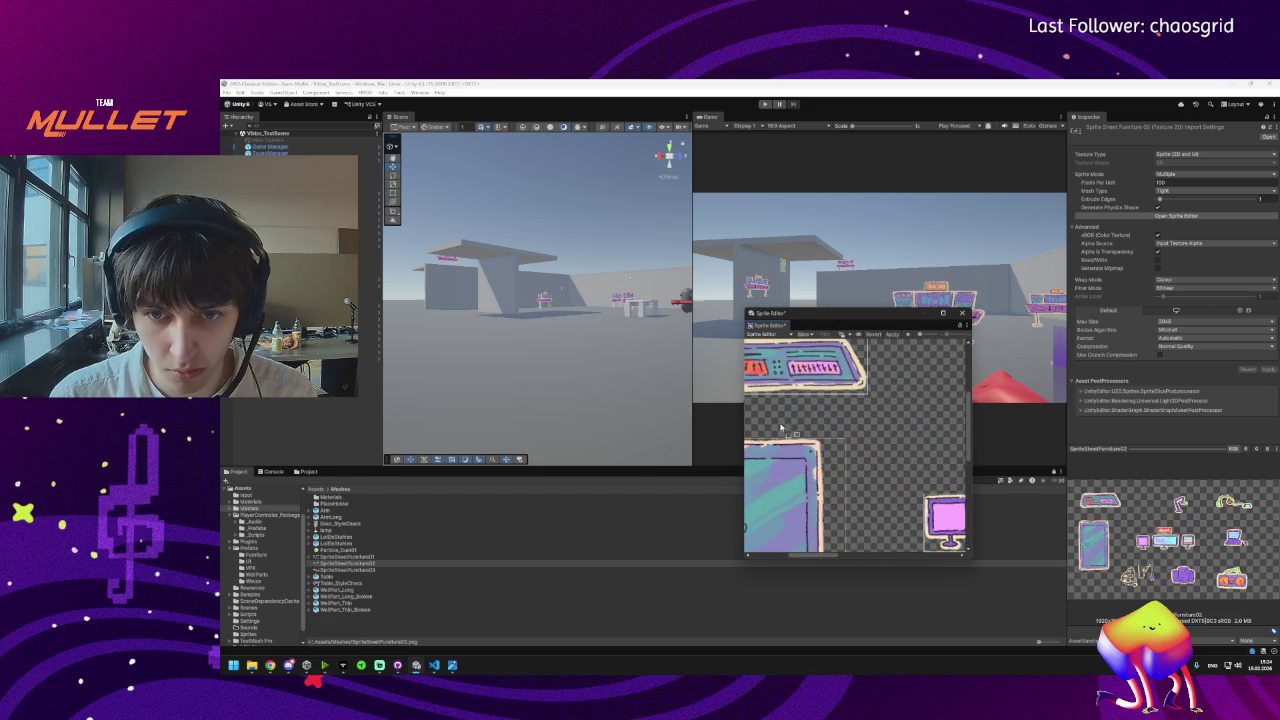
click(795, 432)
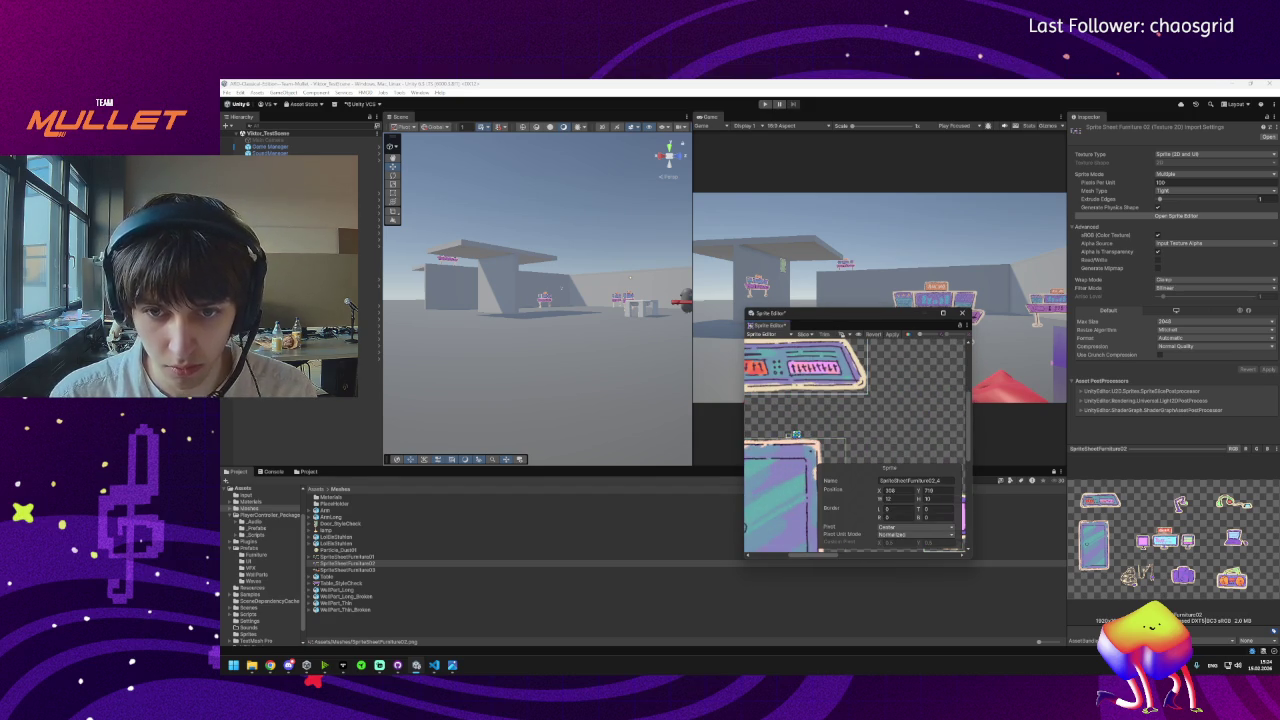
scroll(862, 456, down, 5)
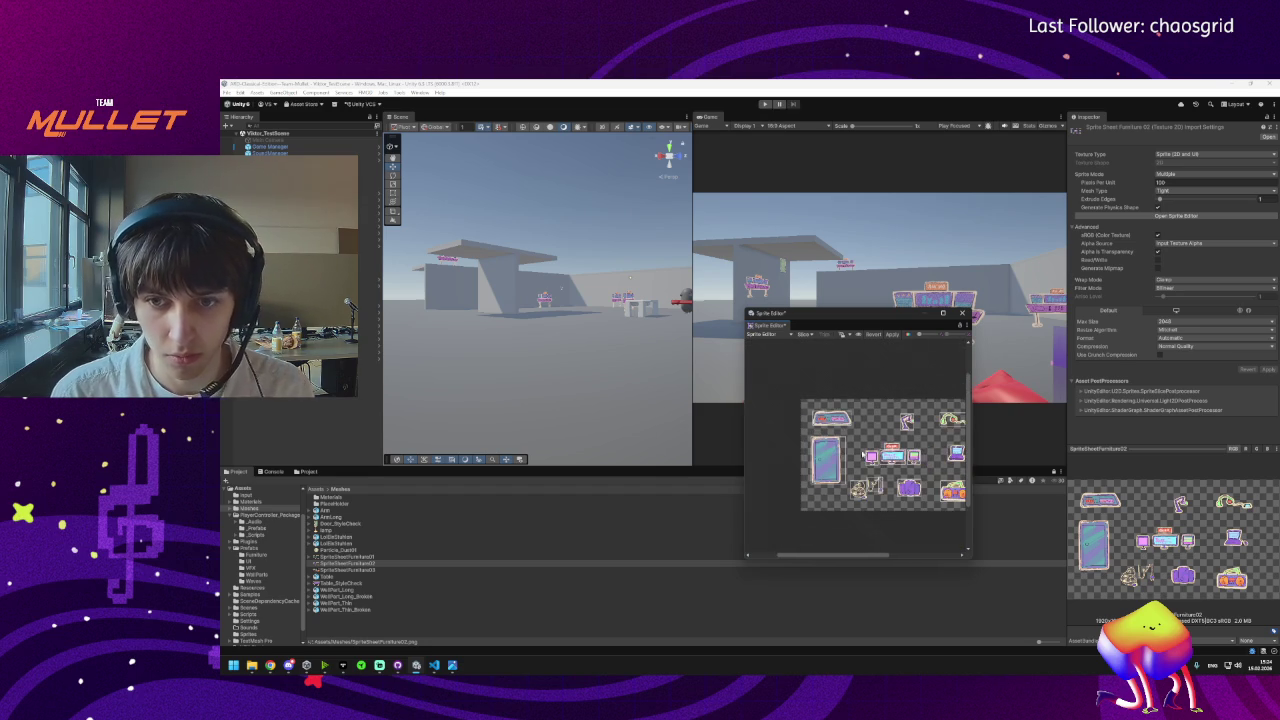
scroll(885, 491, up, 5)
Enlarge the plug-and-cable sprite's rectangle, then apply the slices and close the Sprite Editor.
click(866, 472)
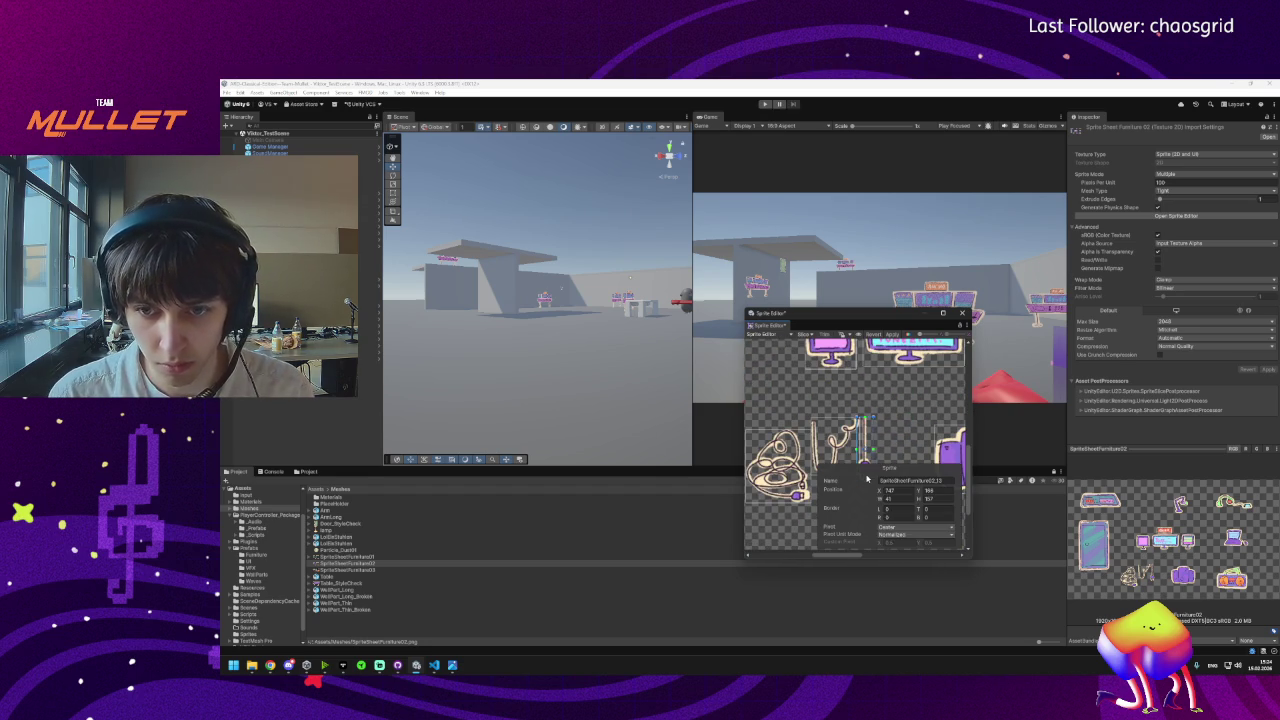
click(879, 440)
click(858, 450)
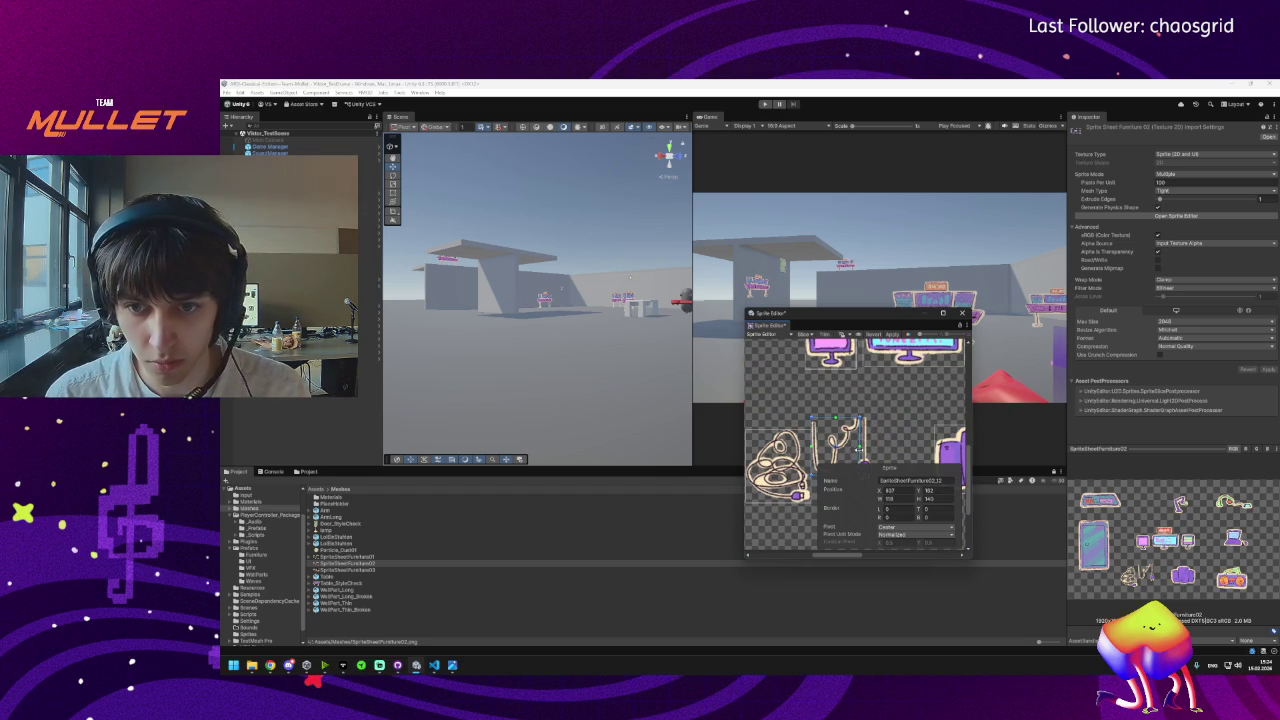
drag(865, 462, 881, 395)
drag(830, 402, 826, 400)
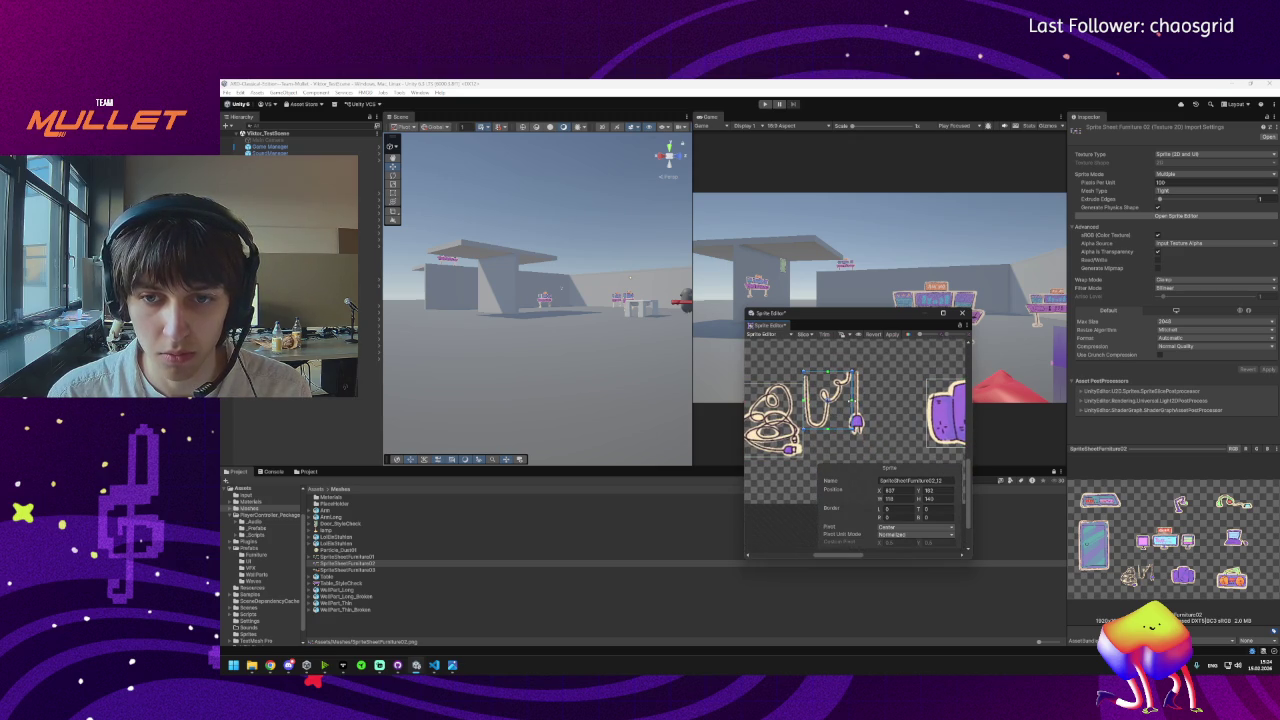
drag(856, 426, 868, 440)
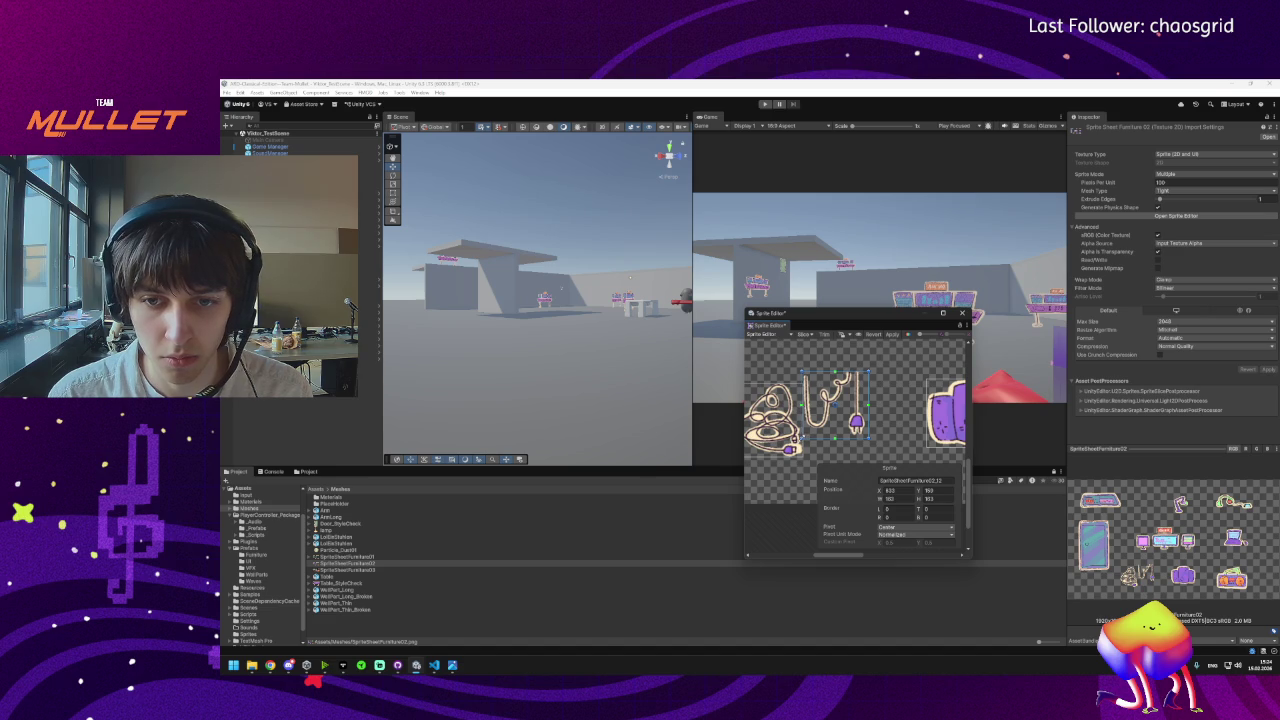
drag(803, 432, 804, 437)
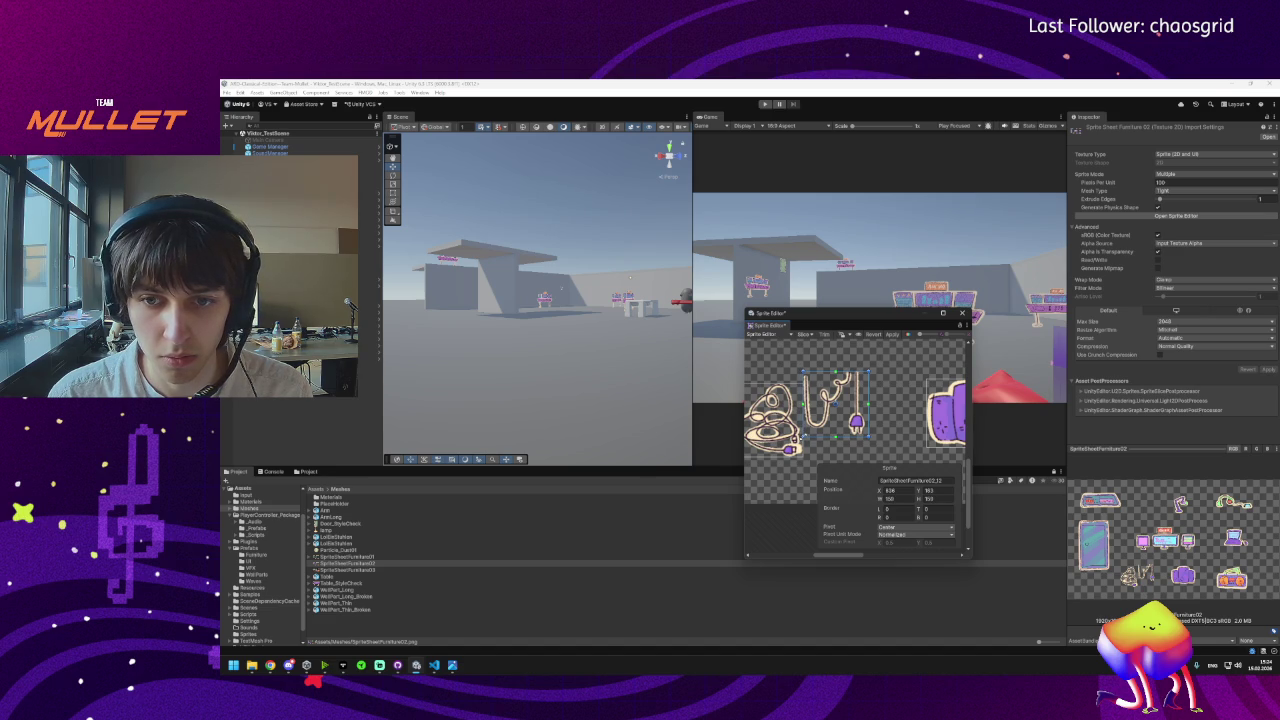
click(789, 449)
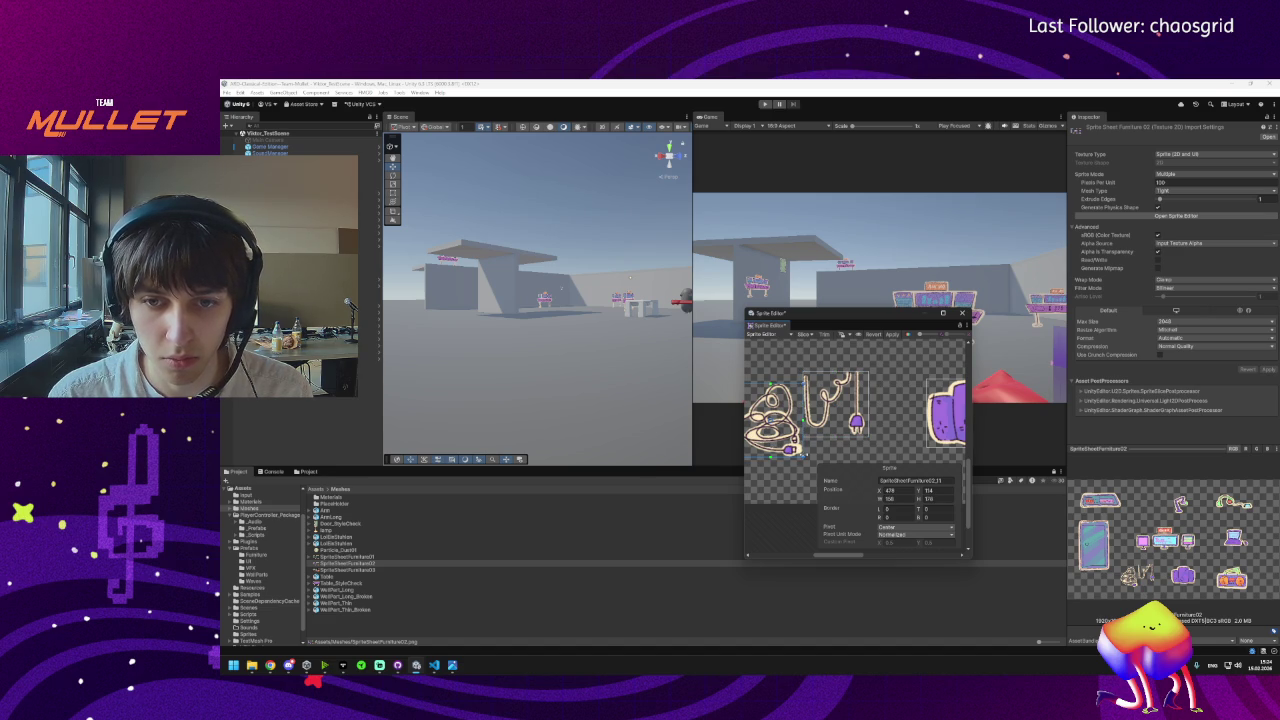
scroll(826, 458, down, 5)
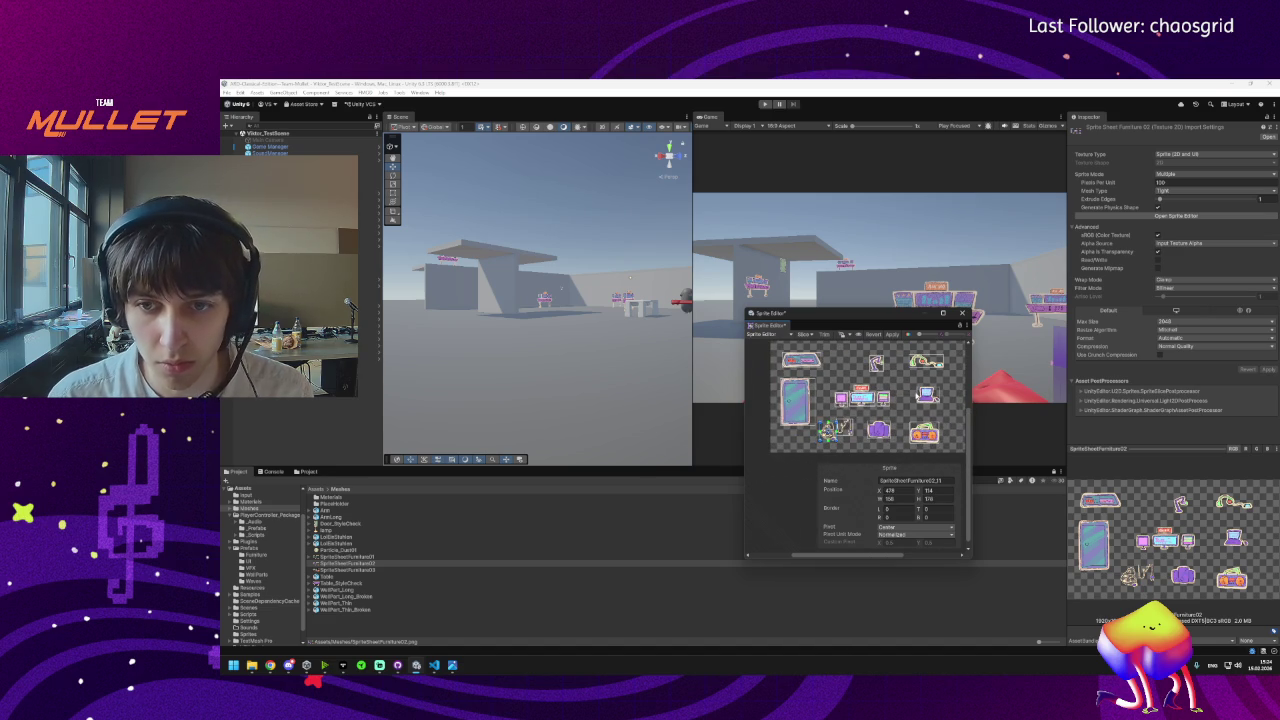
click(890, 336)
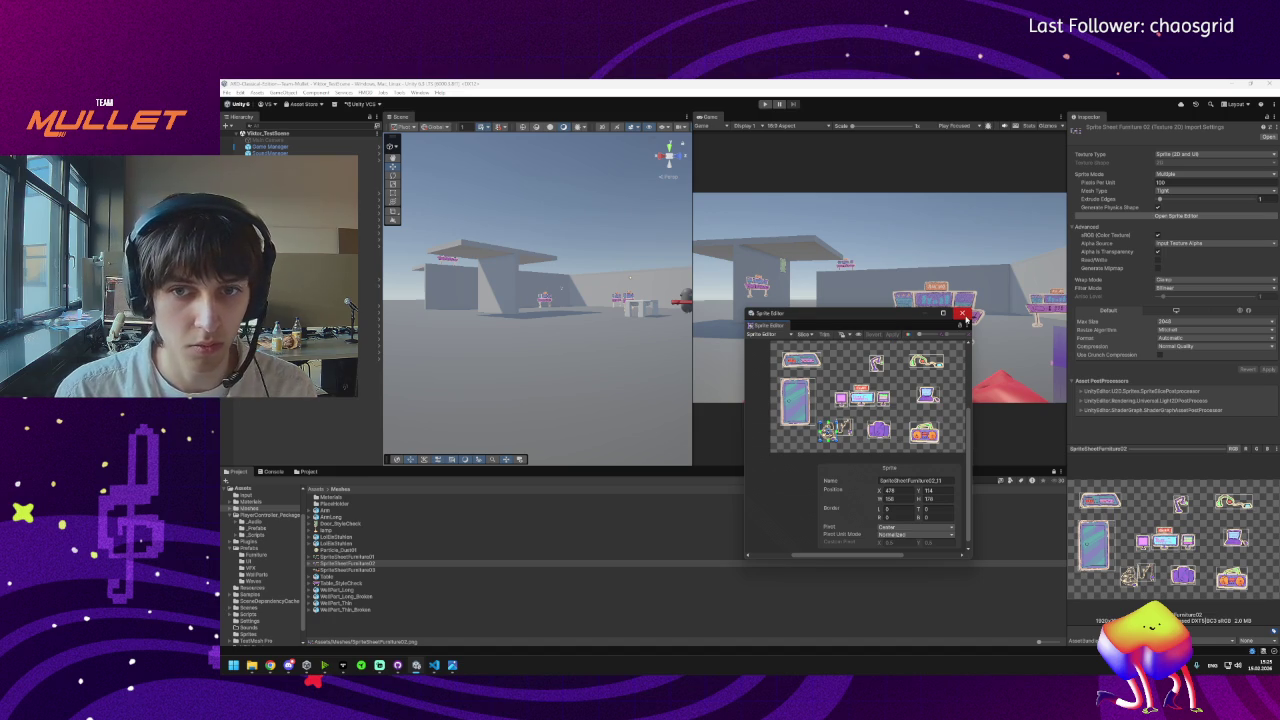
click(963, 315)
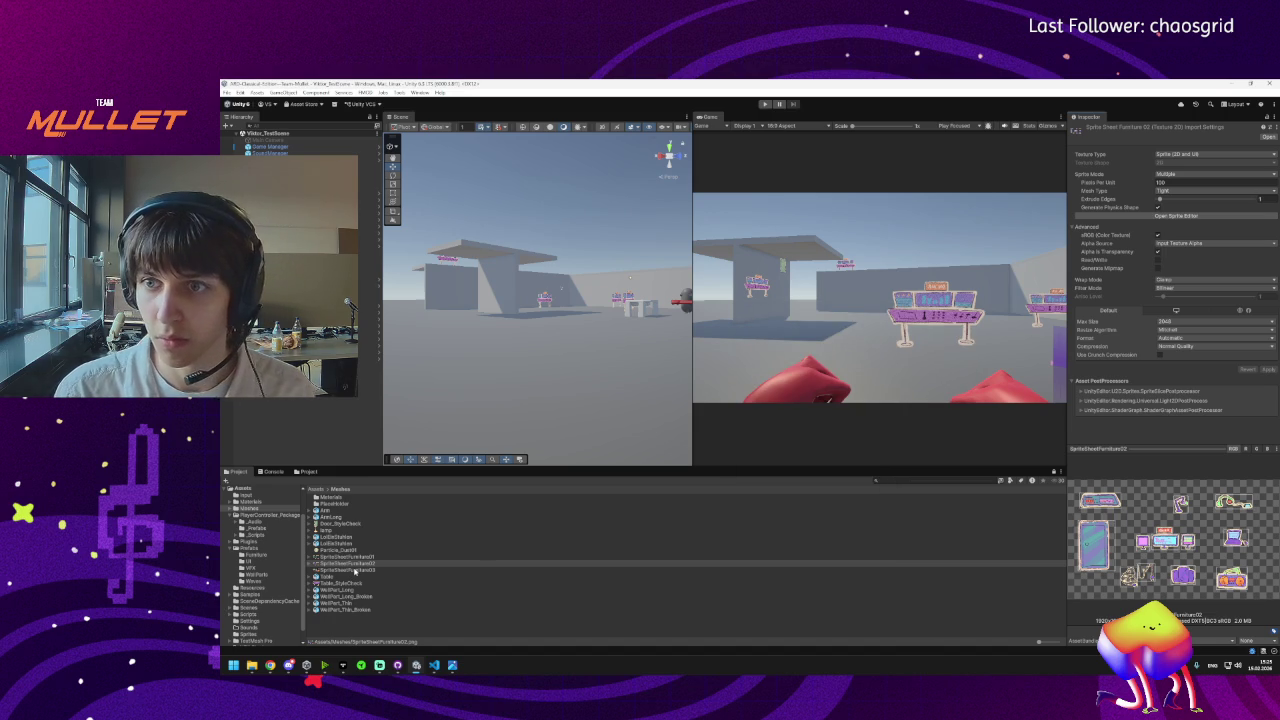
Make SpriteSheetFurniture03 a Sprite (2D and UI), apply it, and open it in the Sprite Editor.
click(355, 570)
click(1170, 153)
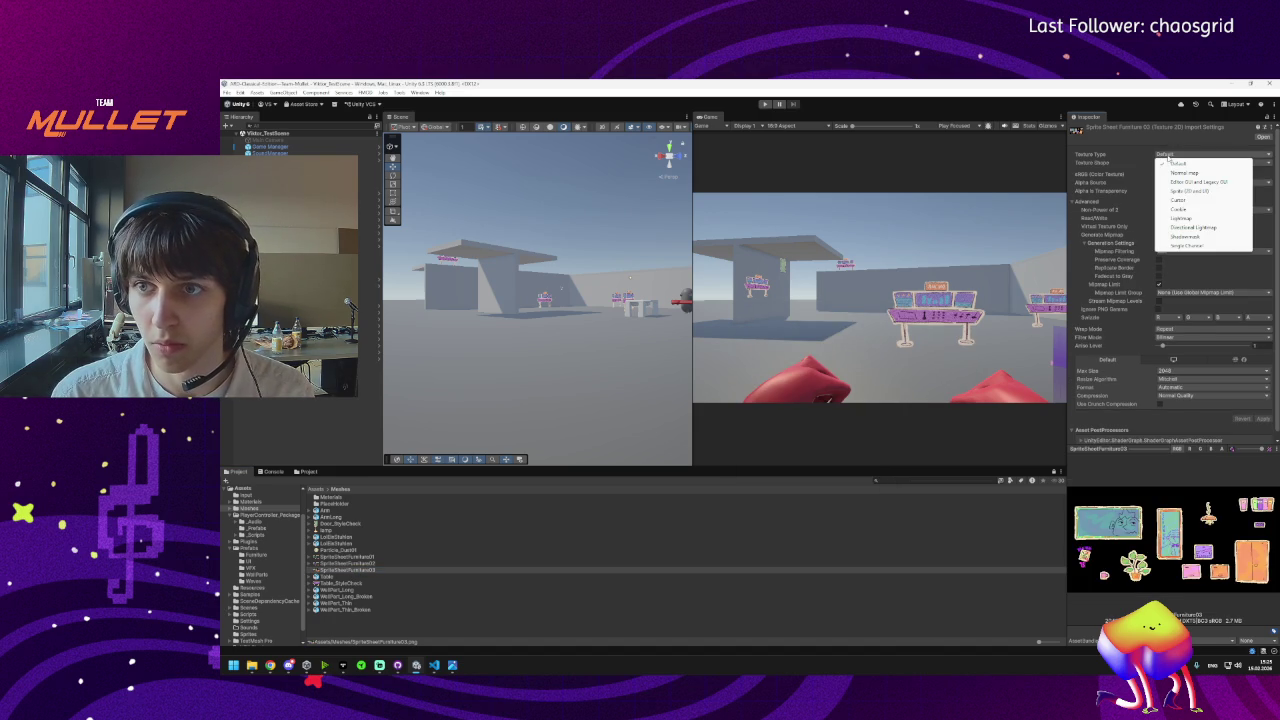
click(1180, 191)
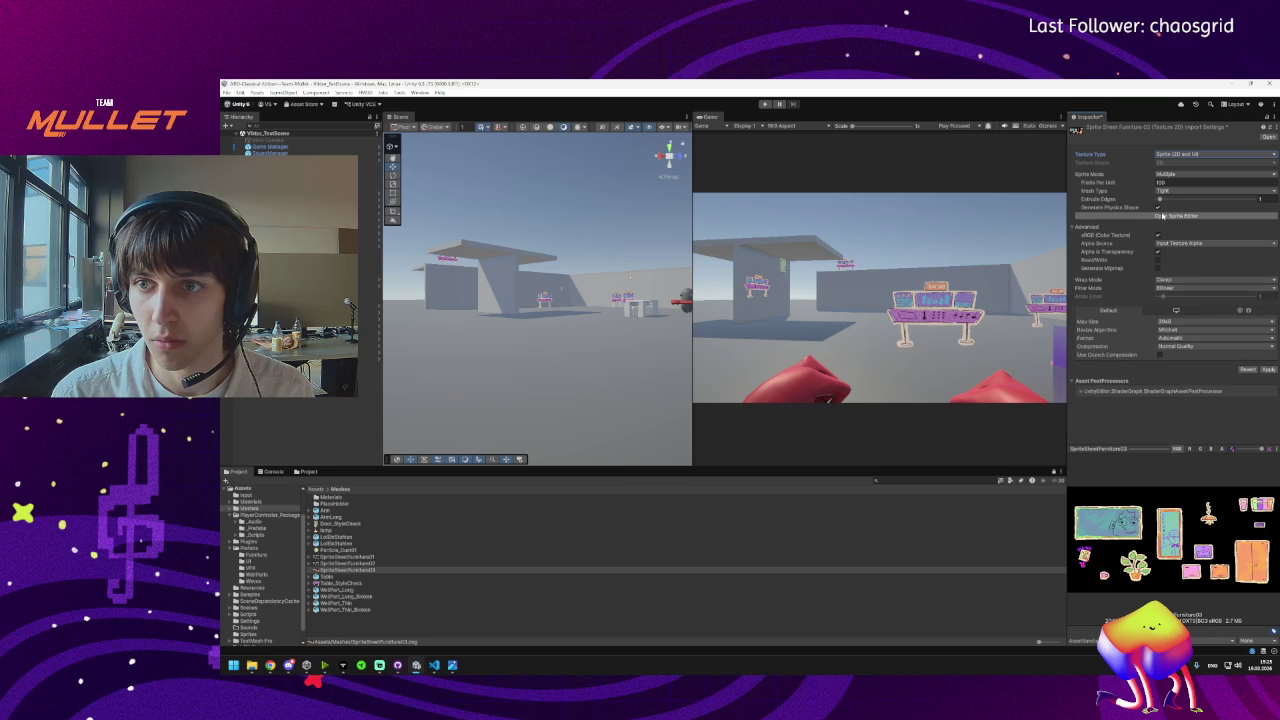
click(1163, 215)
click(768, 385)
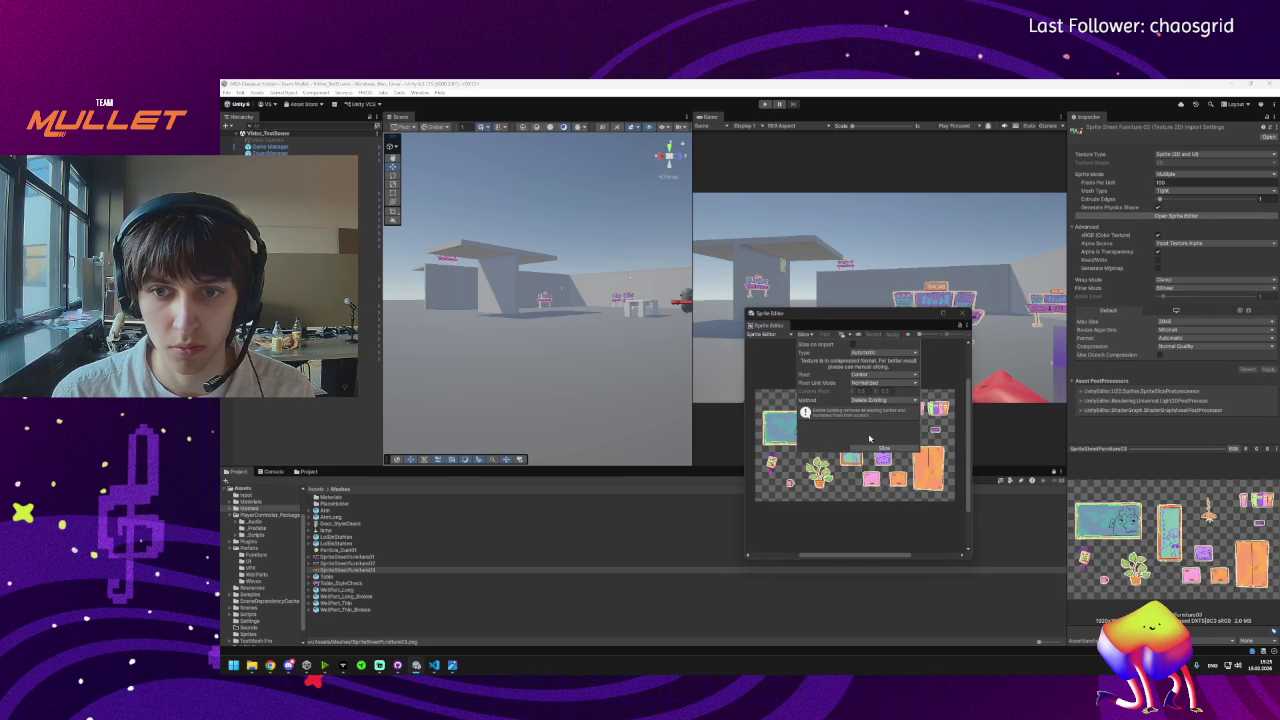
click(824, 334)
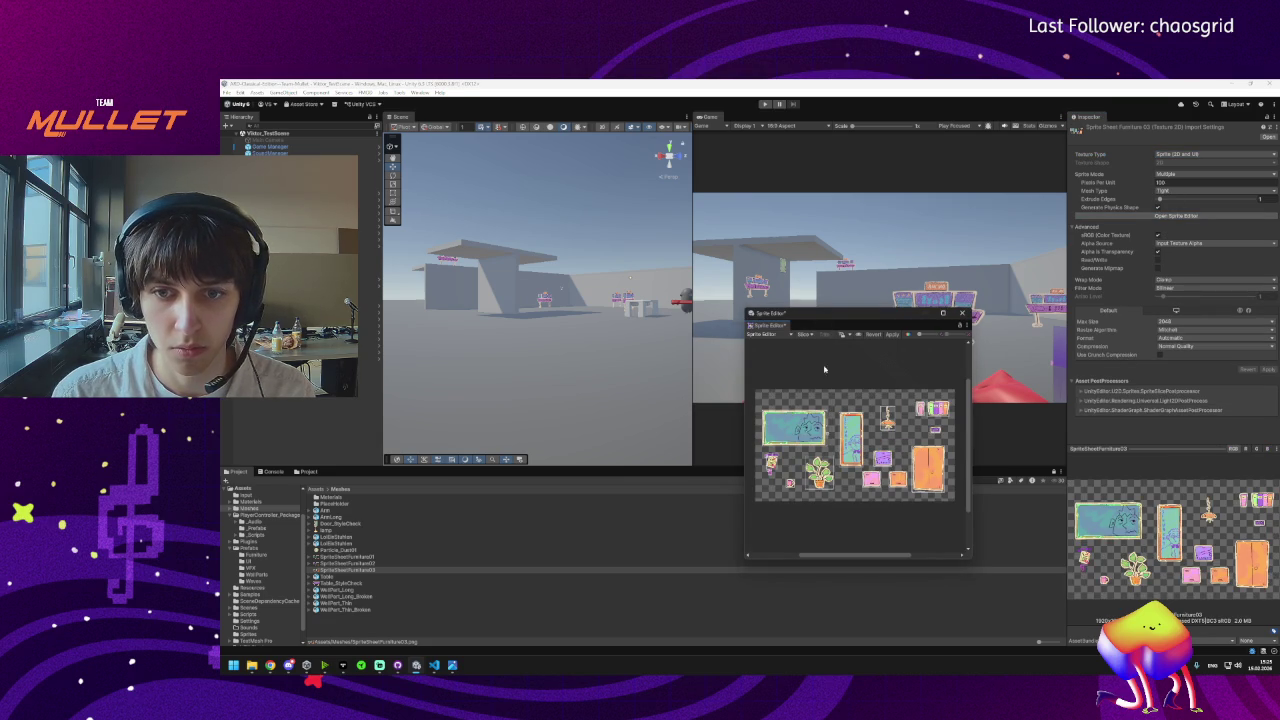
Drag the note sprite's slice edges up, left and down until it encloses the whole note drawing.
scroll(771, 466, up, 6)
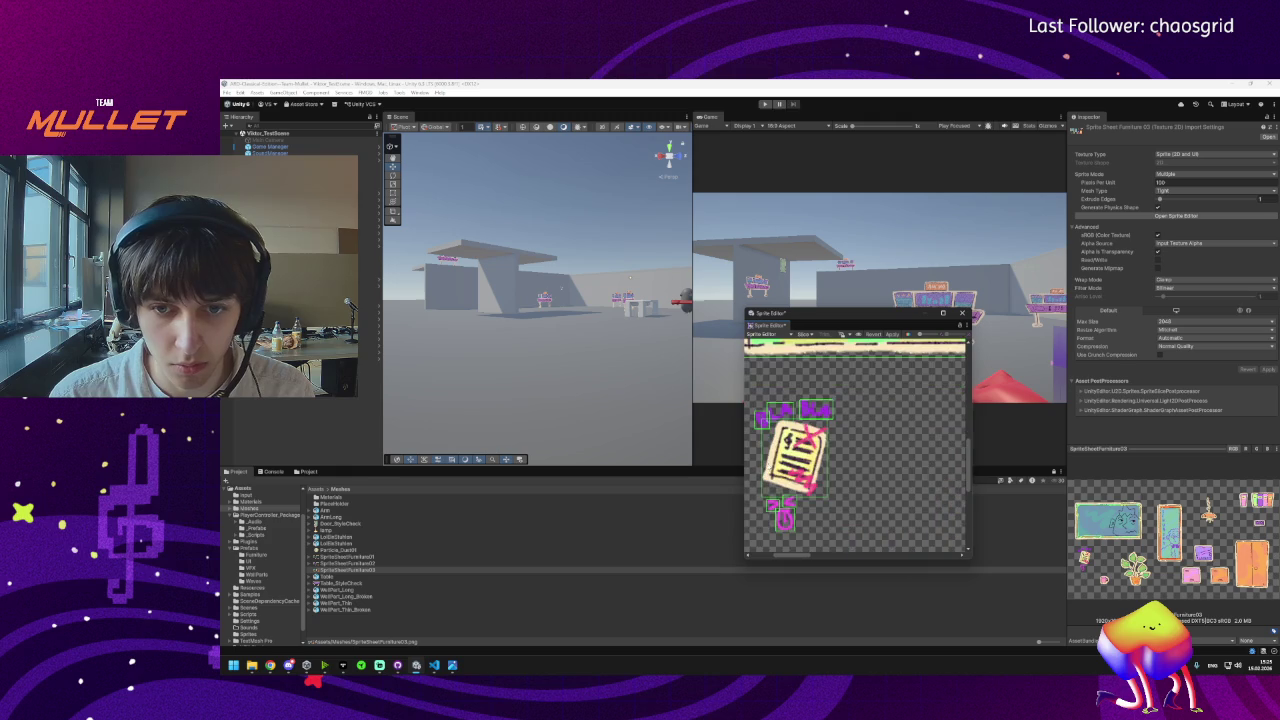
scroll(770, 430, down, 4)
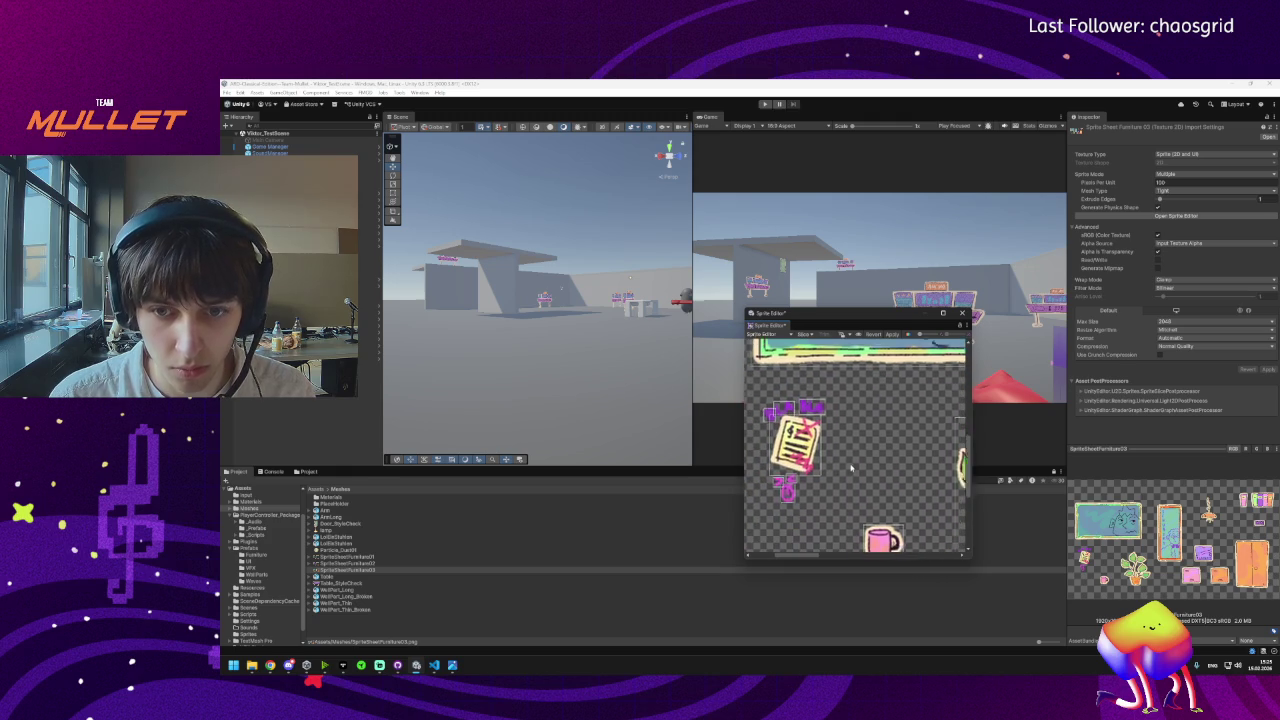
scroll(840, 458, up, 2)
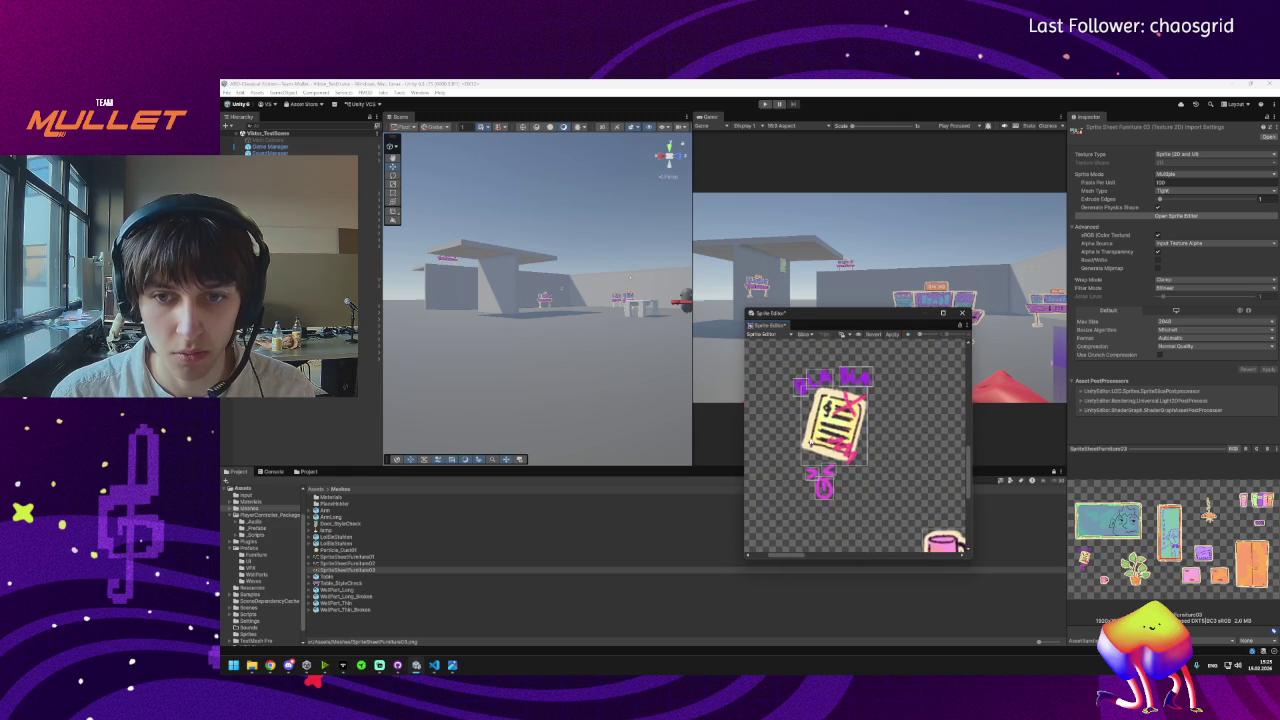
click(835, 424)
drag(868, 368, 888, 360)
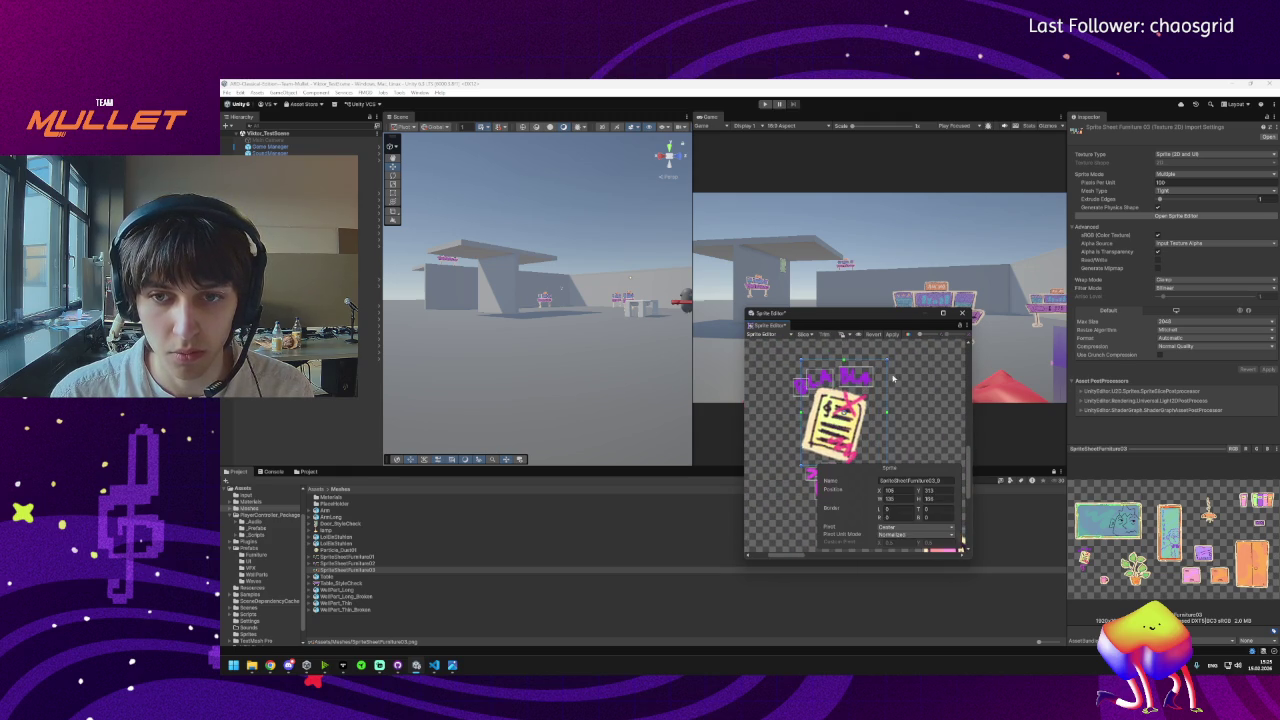
scroll(873, 367, up, 1)
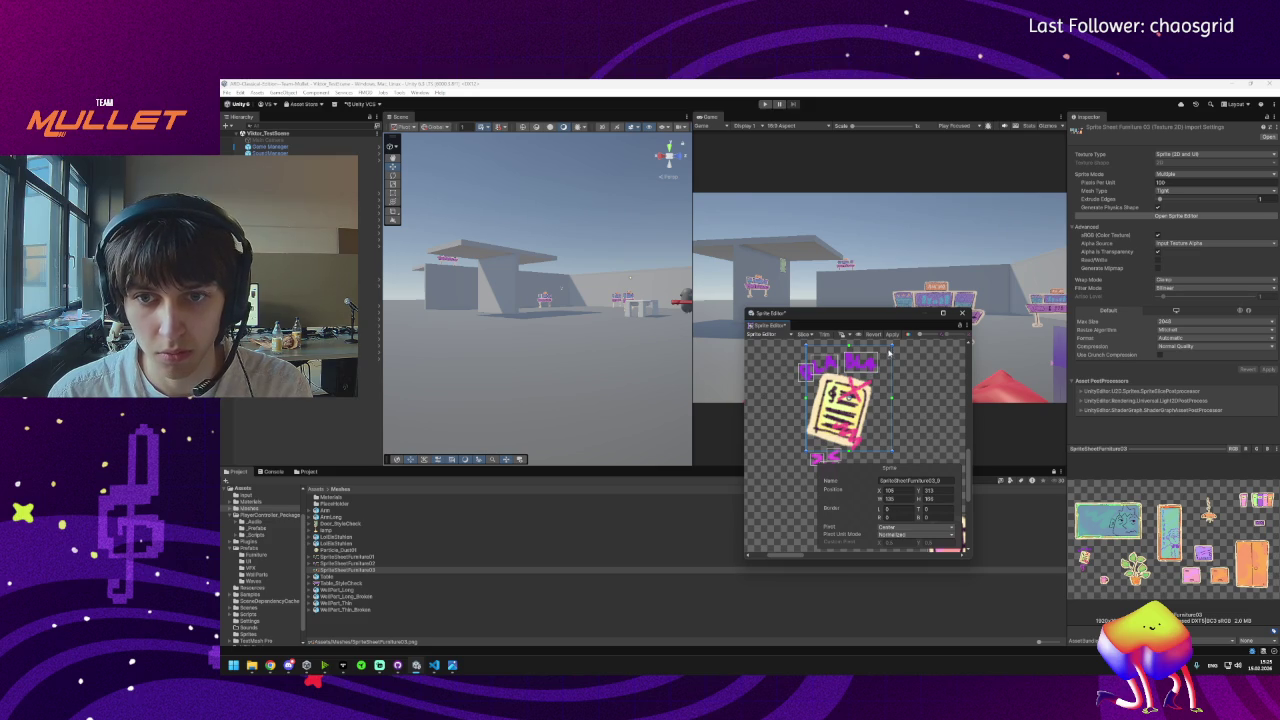
drag(890, 346, 882, 398)
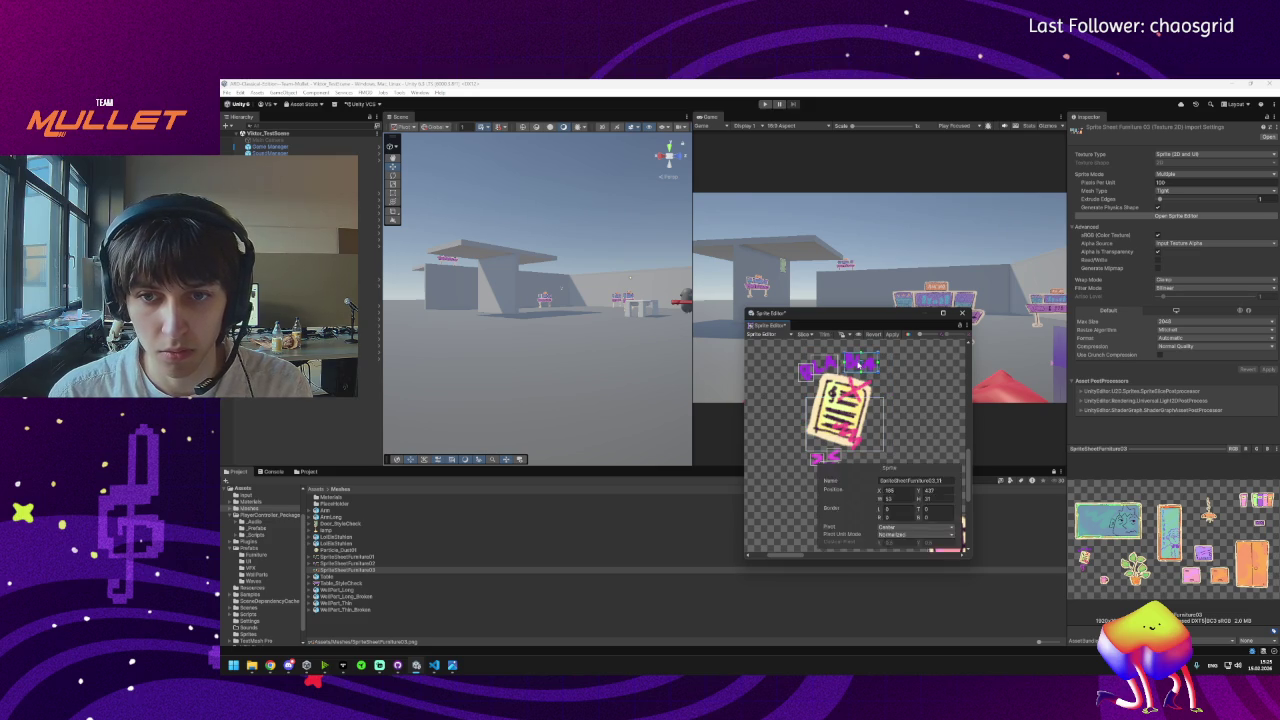
click(806, 374)
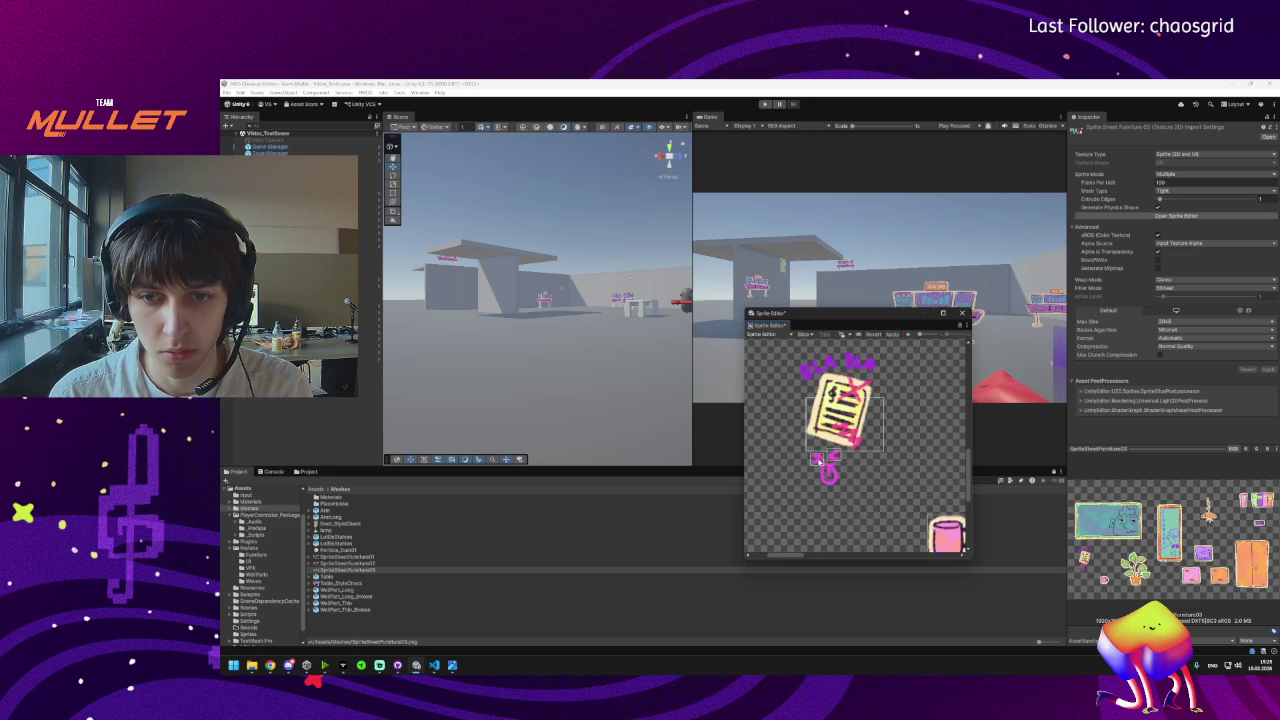
click(882, 398)
drag(882, 398, 885, 348)
drag(806, 348, 793, 346)
scroll(860, 420, down, 2)
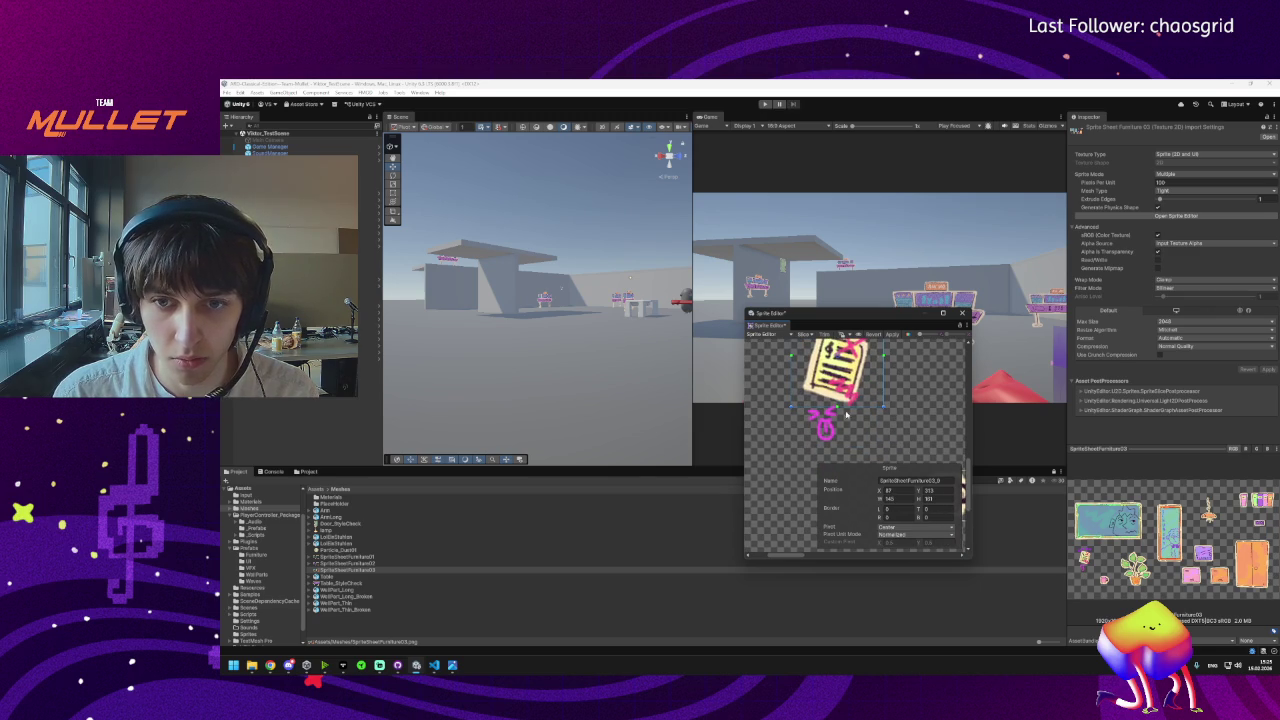
drag(884, 409, 888, 444)
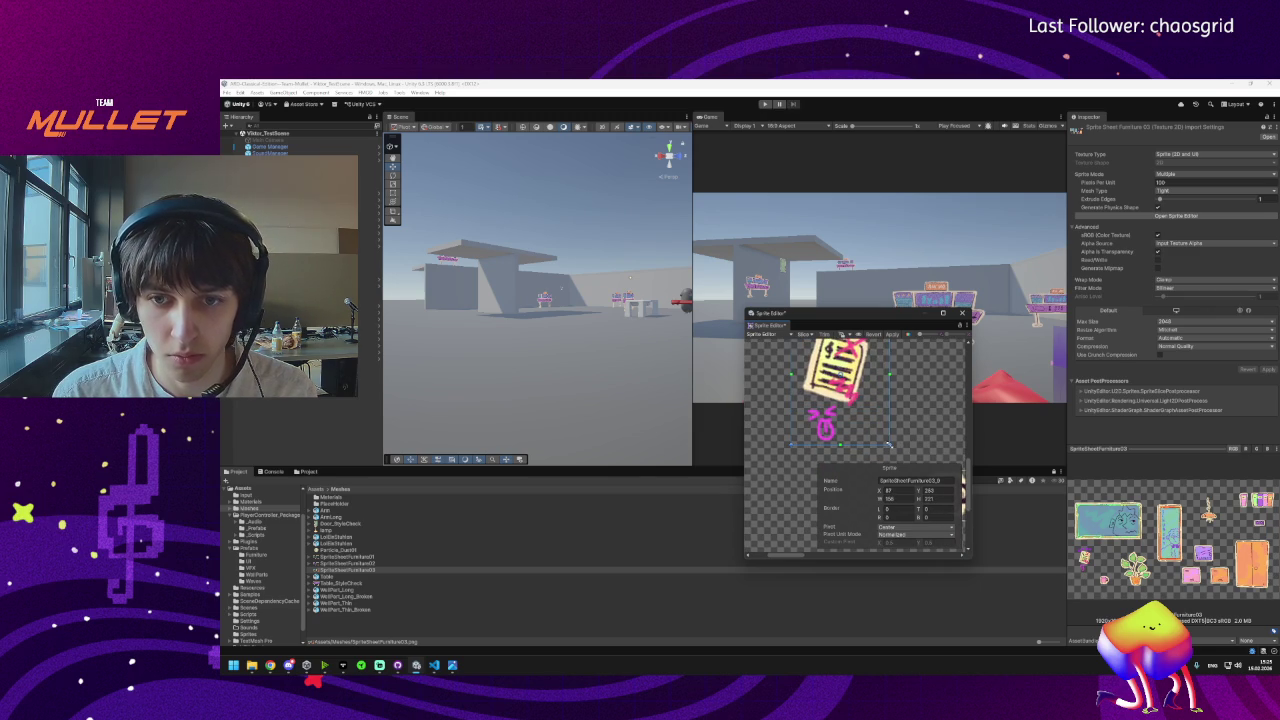
Zoom and pan around the sprite sheet to review the neighbouring slices.
scroll(866, 436, down, 4)
scroll(866, 436, down, 5)
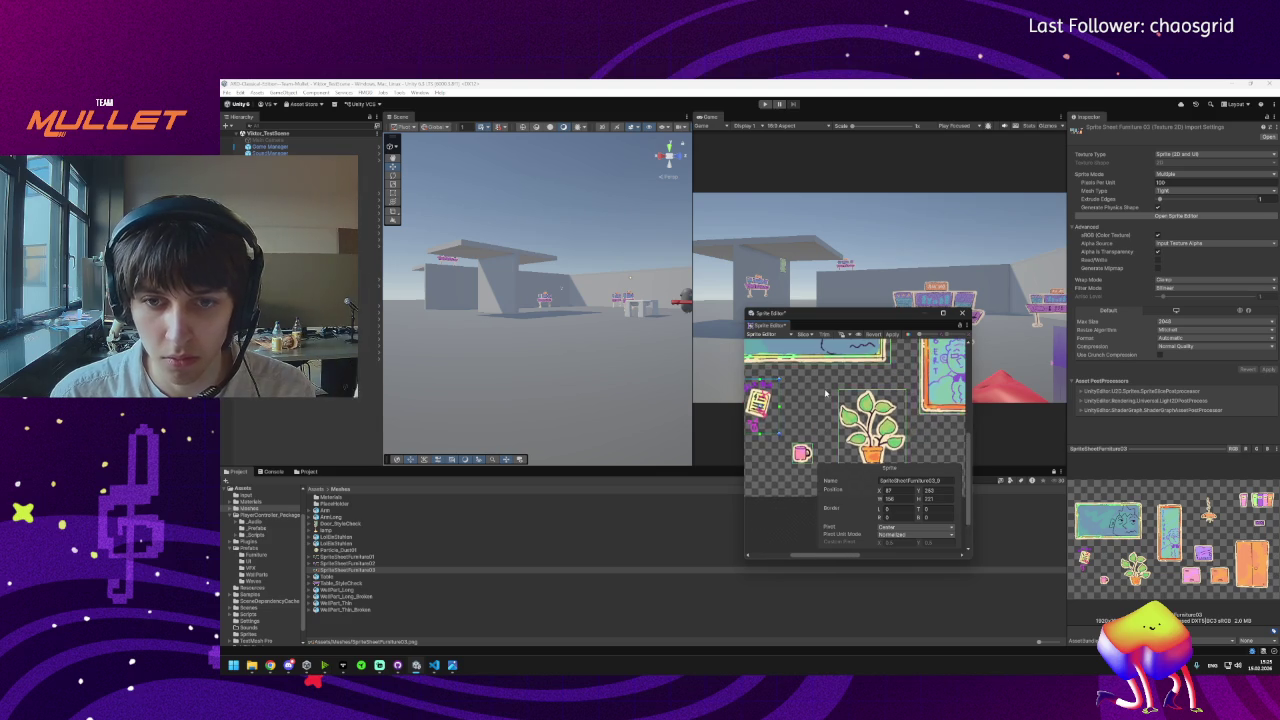
scroll(826, 393, up, 2)
scroll(926, 408, up, 3)
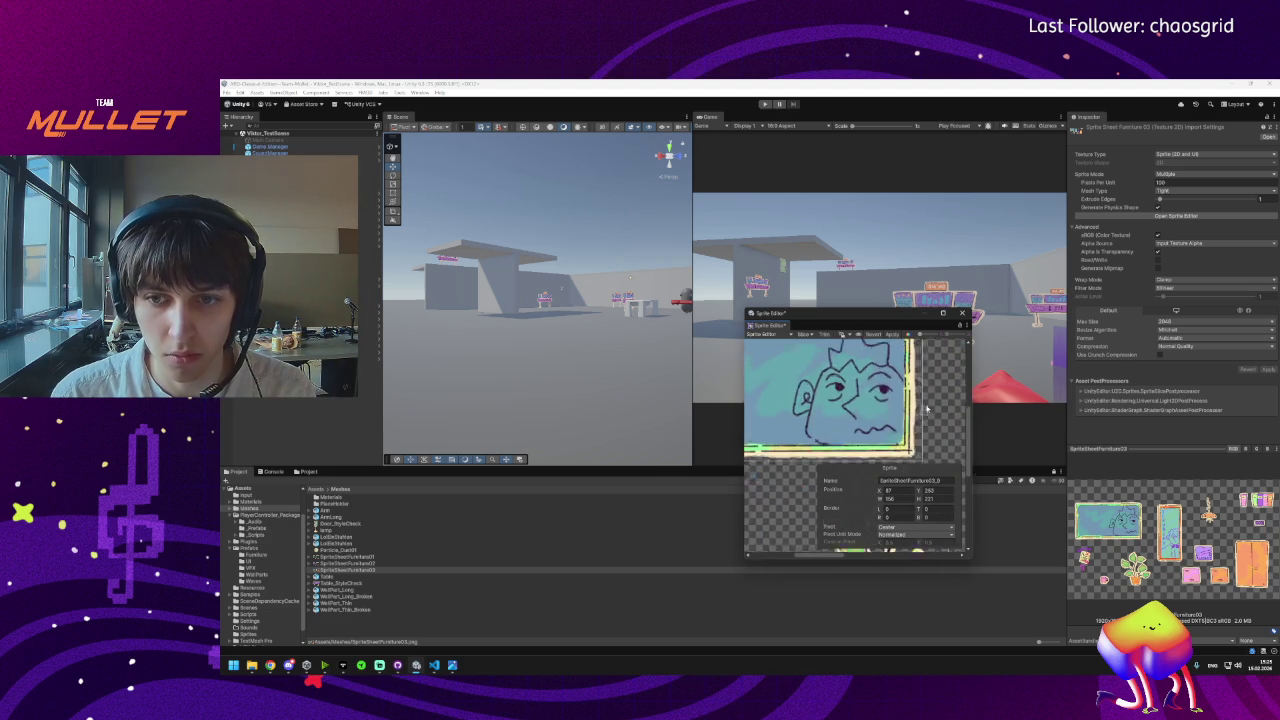
scroll(926, 408, up, 2)
drag(926, 408, 922, 412)
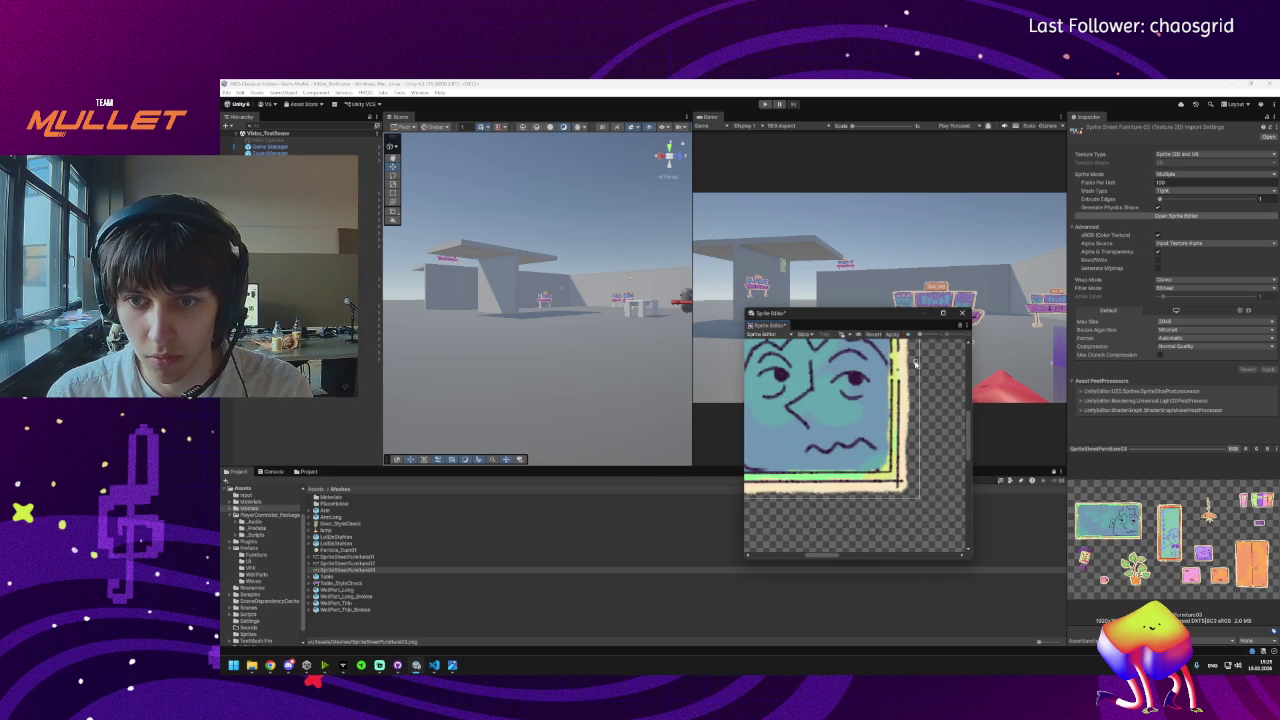
scroll(928, 380, down, 3)
scroll(928, 380, down, 5)
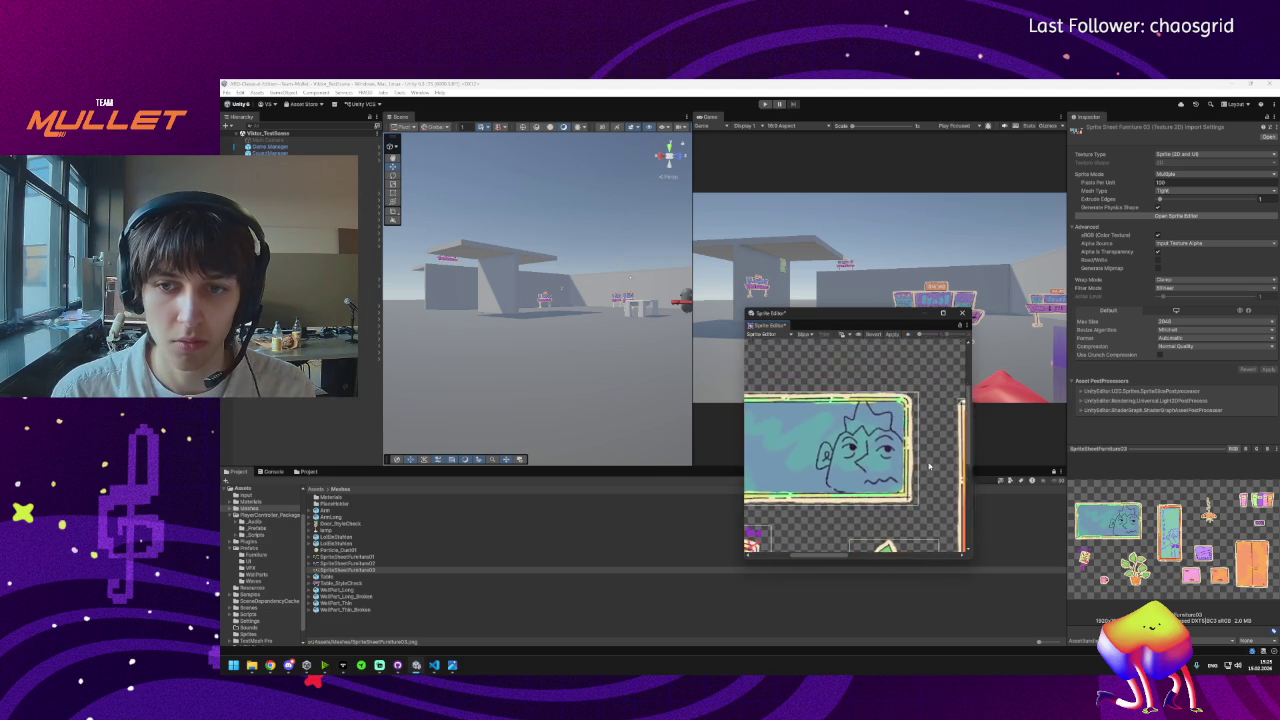
drag(855, 432, 824, 423)
scroll(880, 497, up, 5)
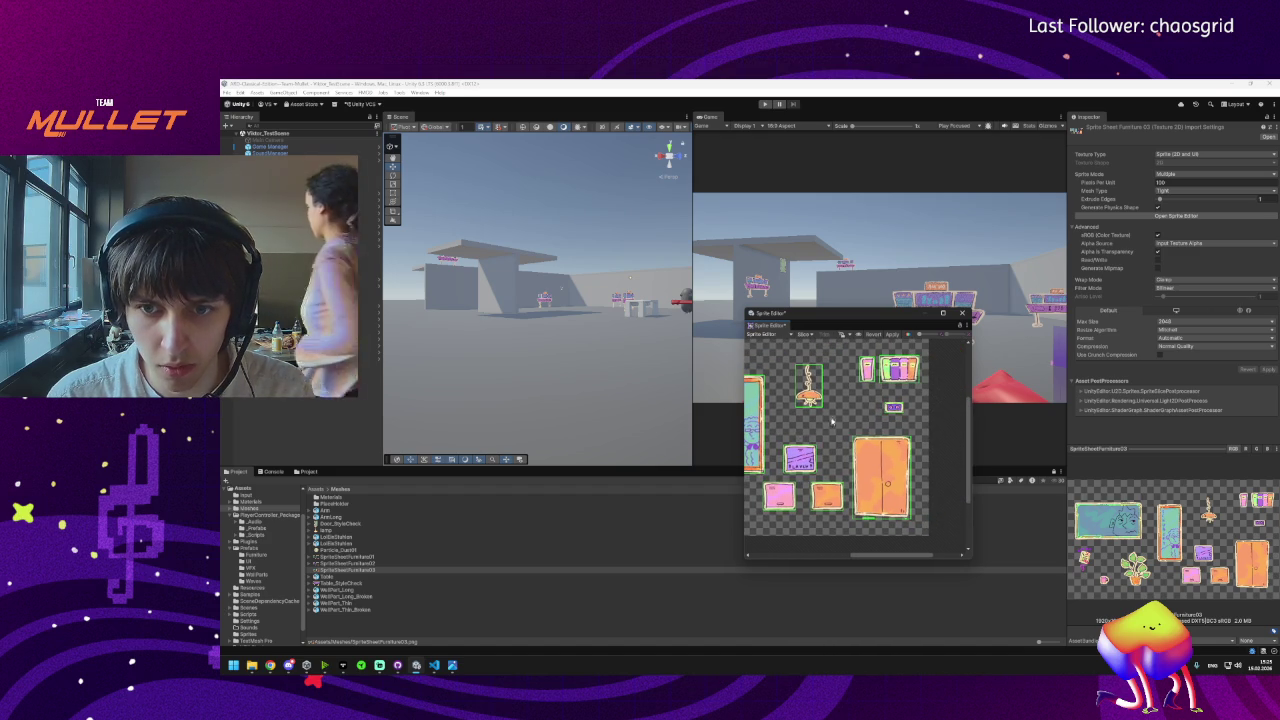
scroll(880, 497, up, 2)
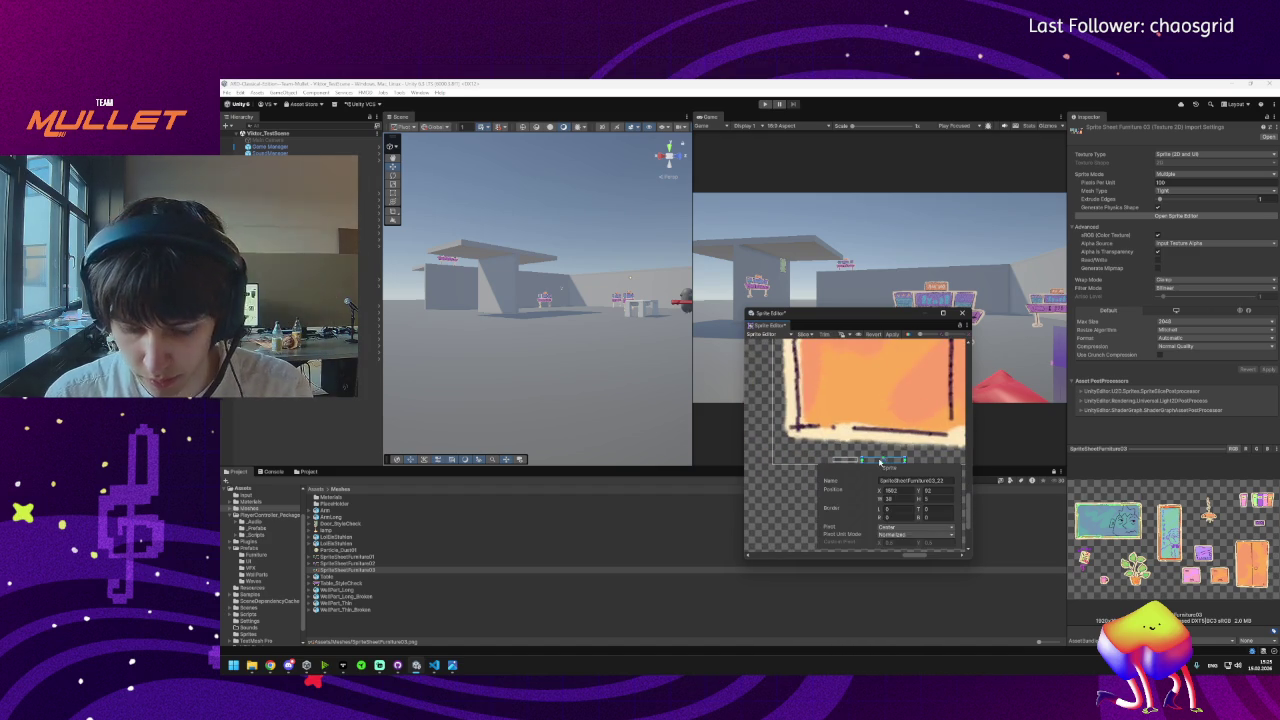
scroll(849, 460, down, 3)
scroll(860, 458, up, 3)
Check the small slice near the door and the face picture frame slice, then close the Sprite Editor.
click(900, 452)
click(897, 455)
scroll(895, 458, down, 1)
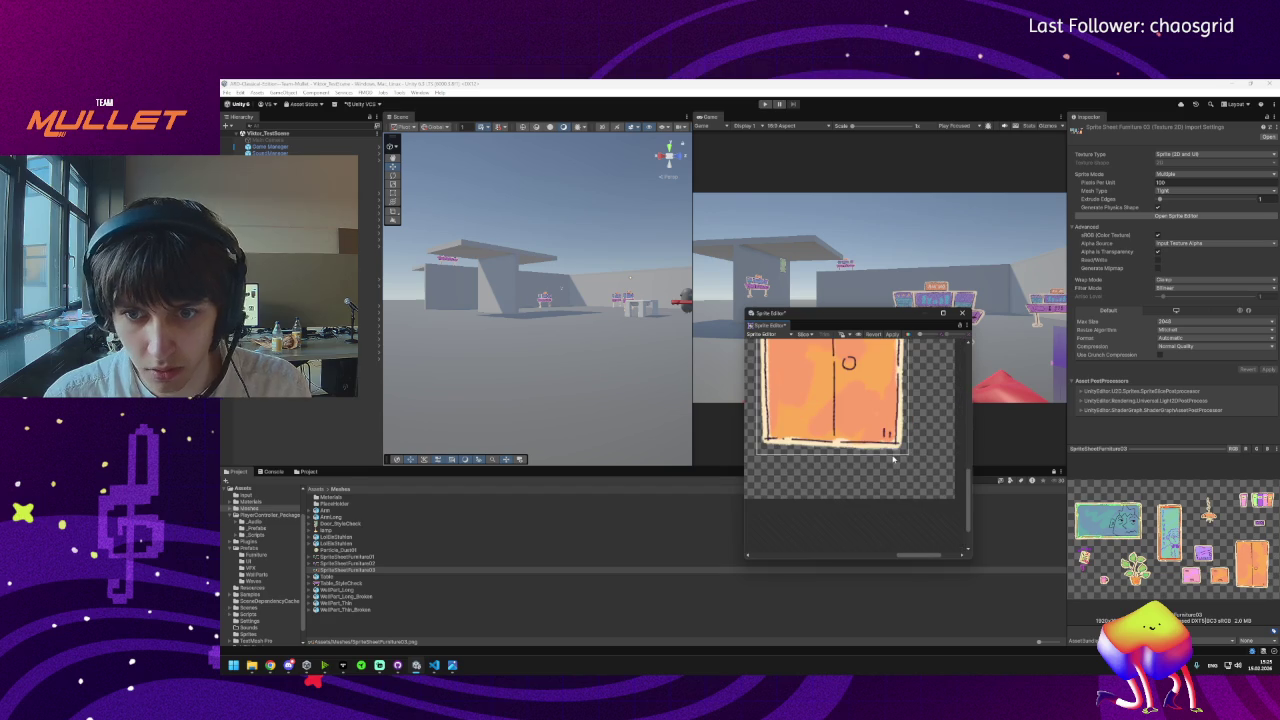
scroll(884, 447, down, 3)
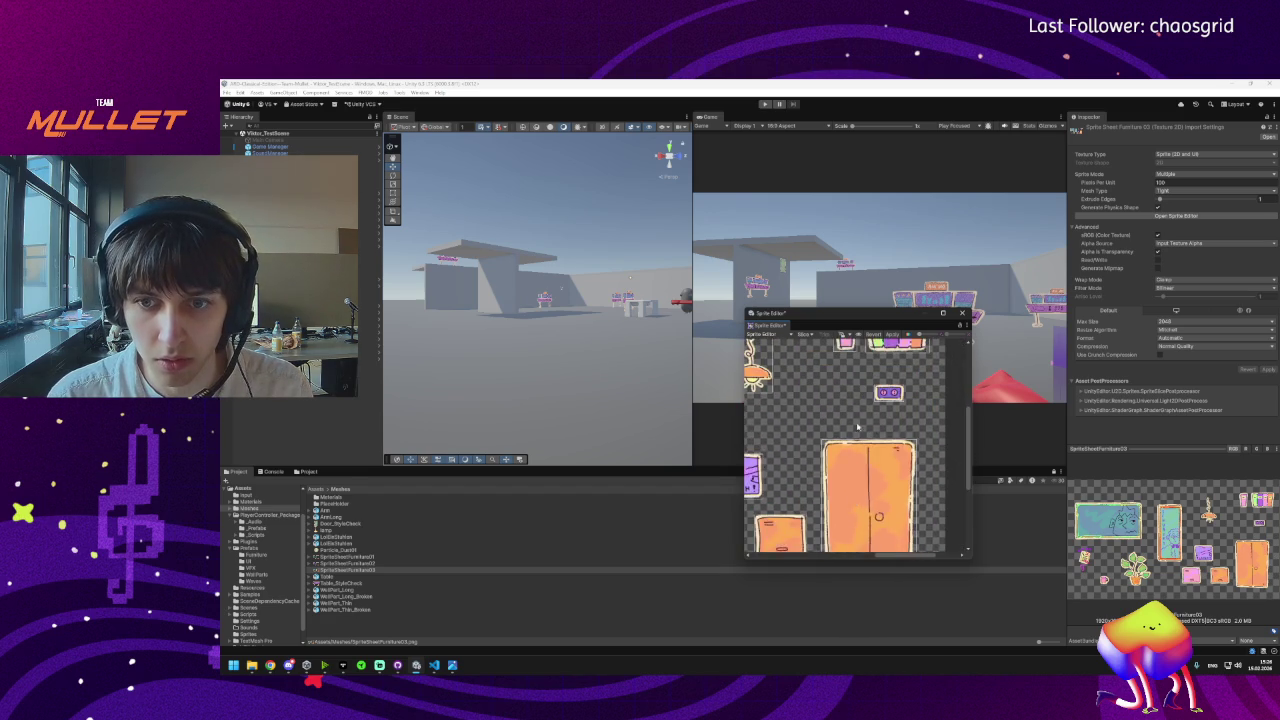
drag(843, 432, 895, 428)
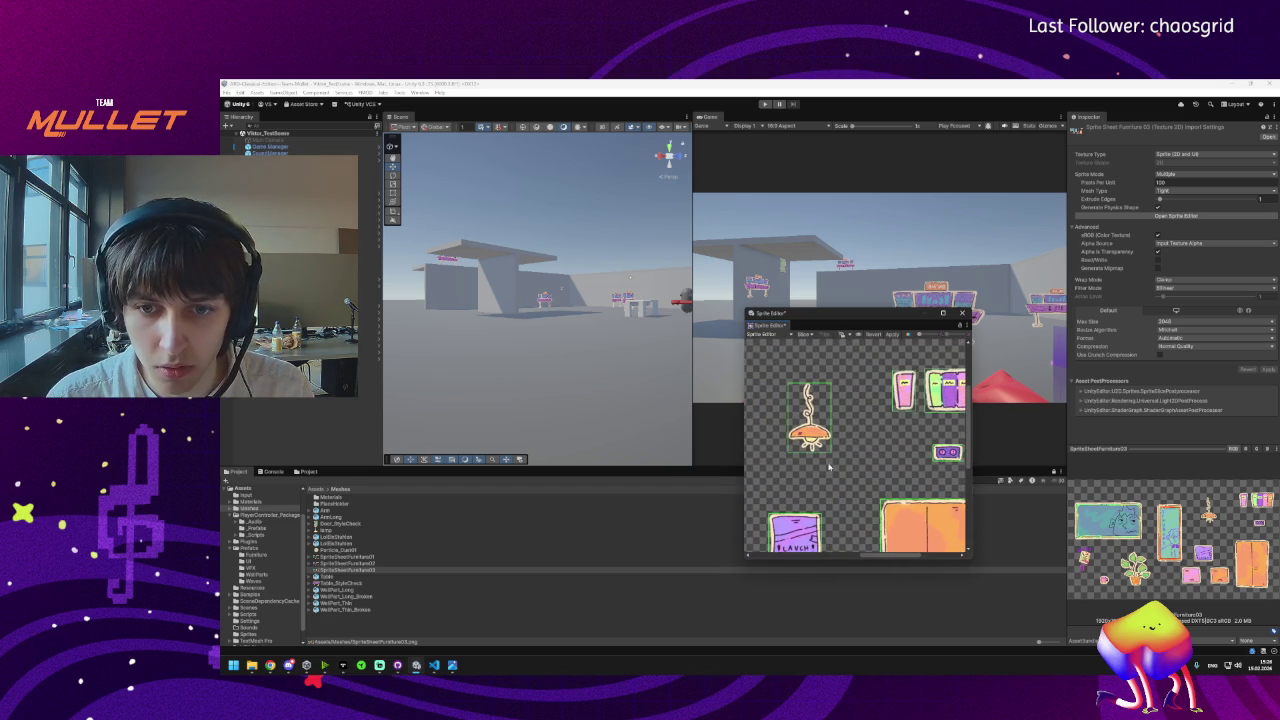
scroll(828, 466, down, 3)
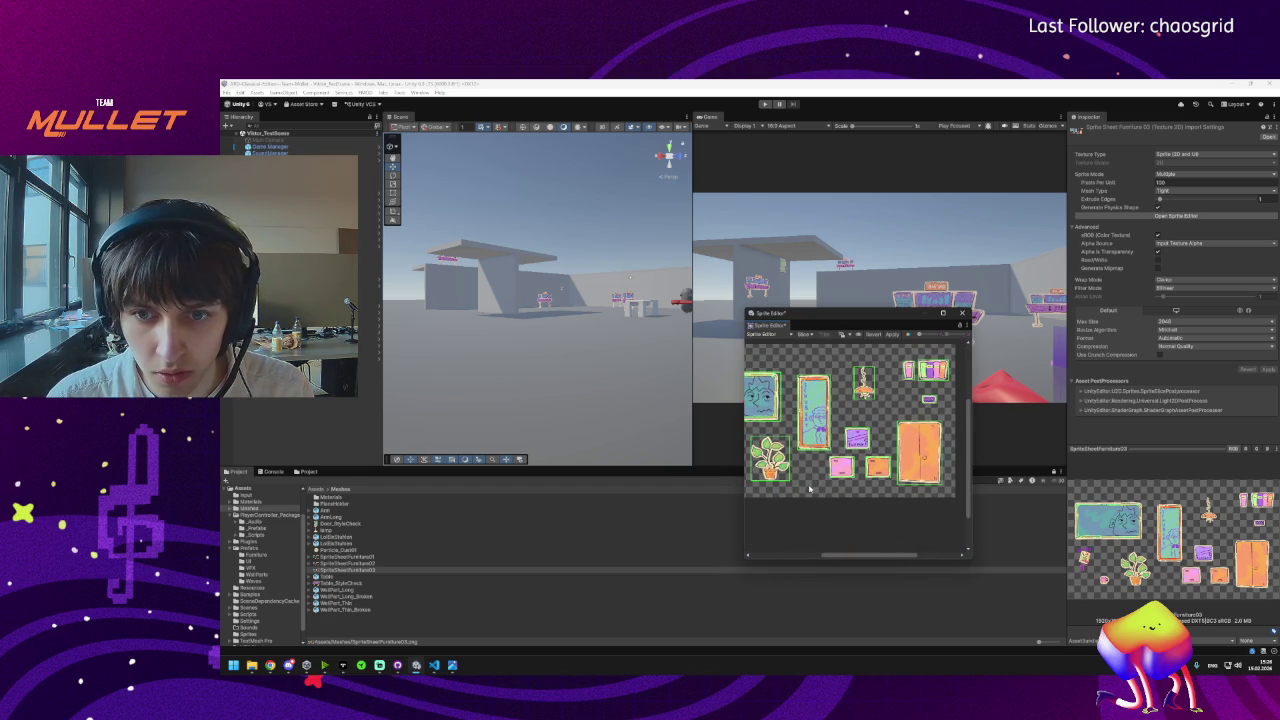
drag(810, 489, 862, 481)
scroll(914, 477, up, 2)
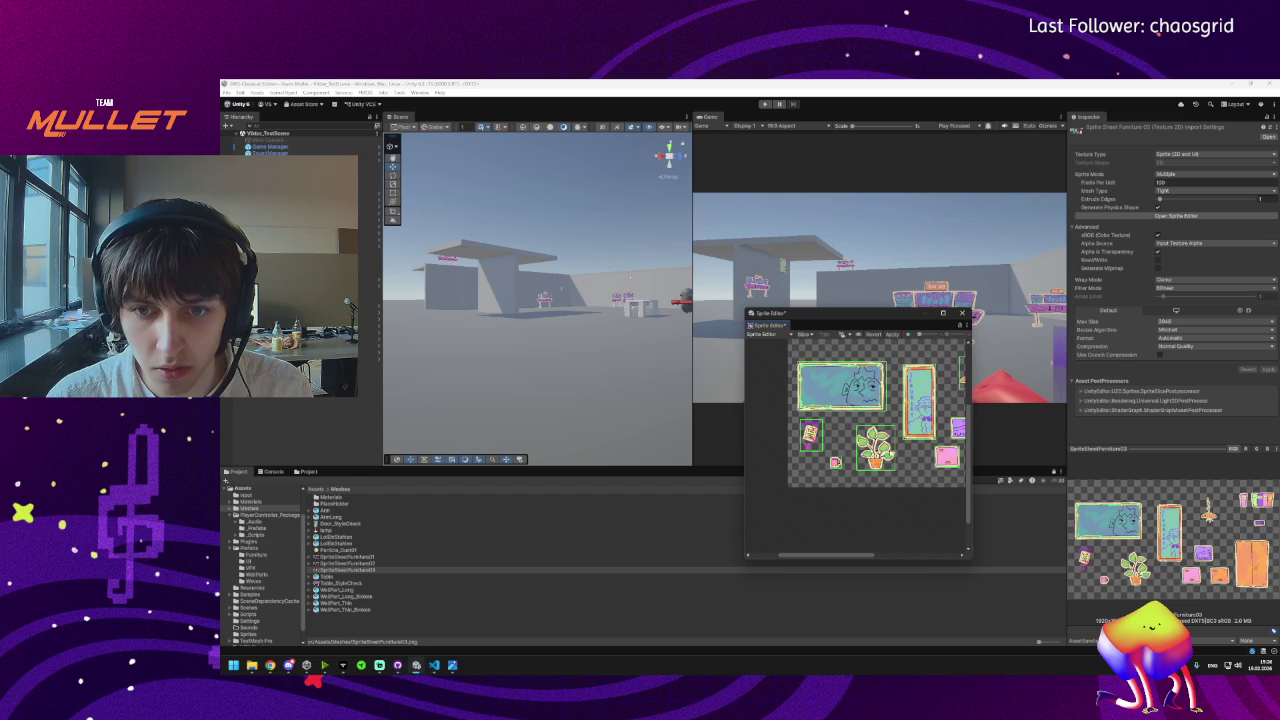
click(879, 412)
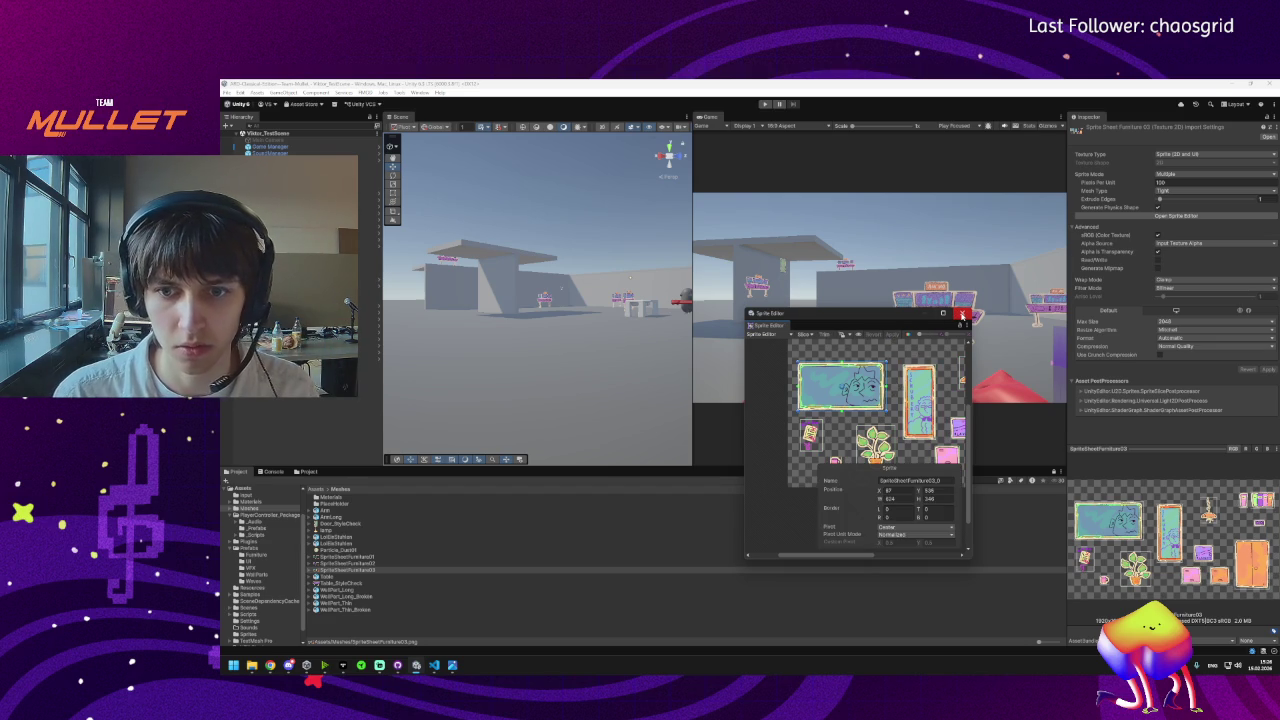
click(960, 316)
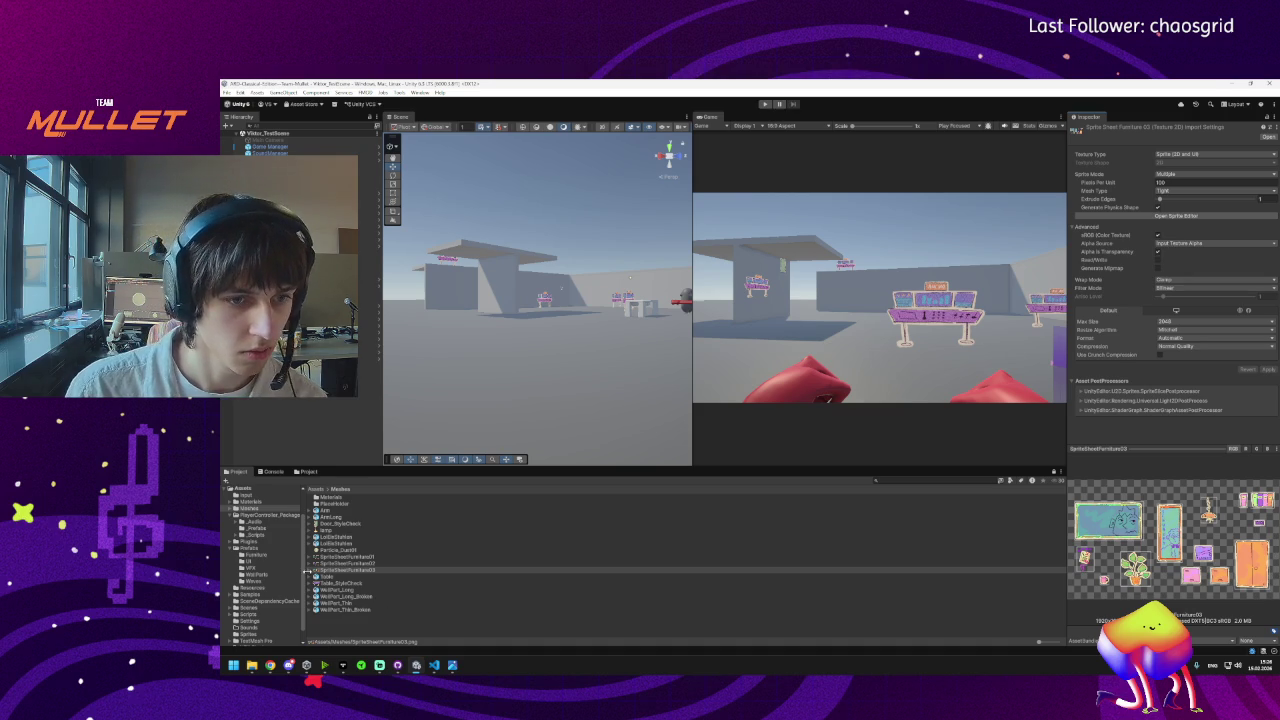
Preview Table_StyleCheck in an image viewer, then set and apply its max size of 1024.
mouse_move(446, 439)
mouse_down()
mouse_move(517, 380)
mouse_move(577, 377)
mouse_move(526, 420)
mouse_move(511, 417)
mouse_move(498, 331)
mouse_up()
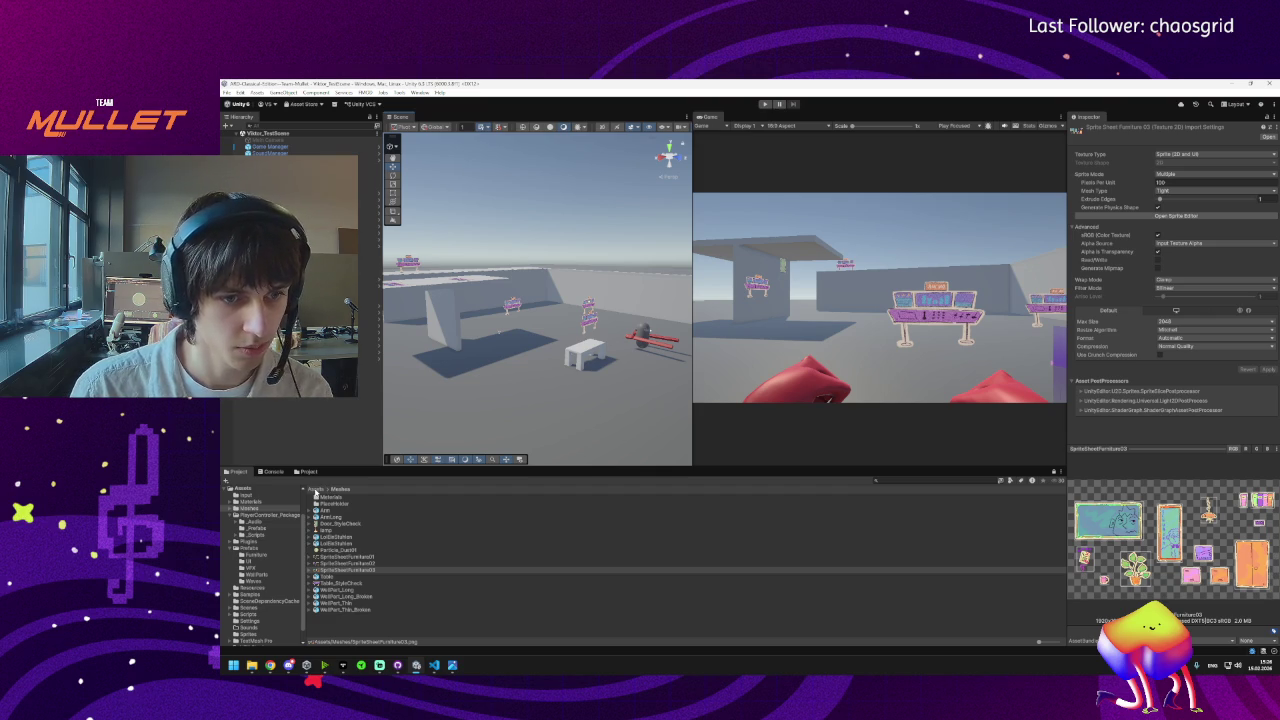
click(343, 584)
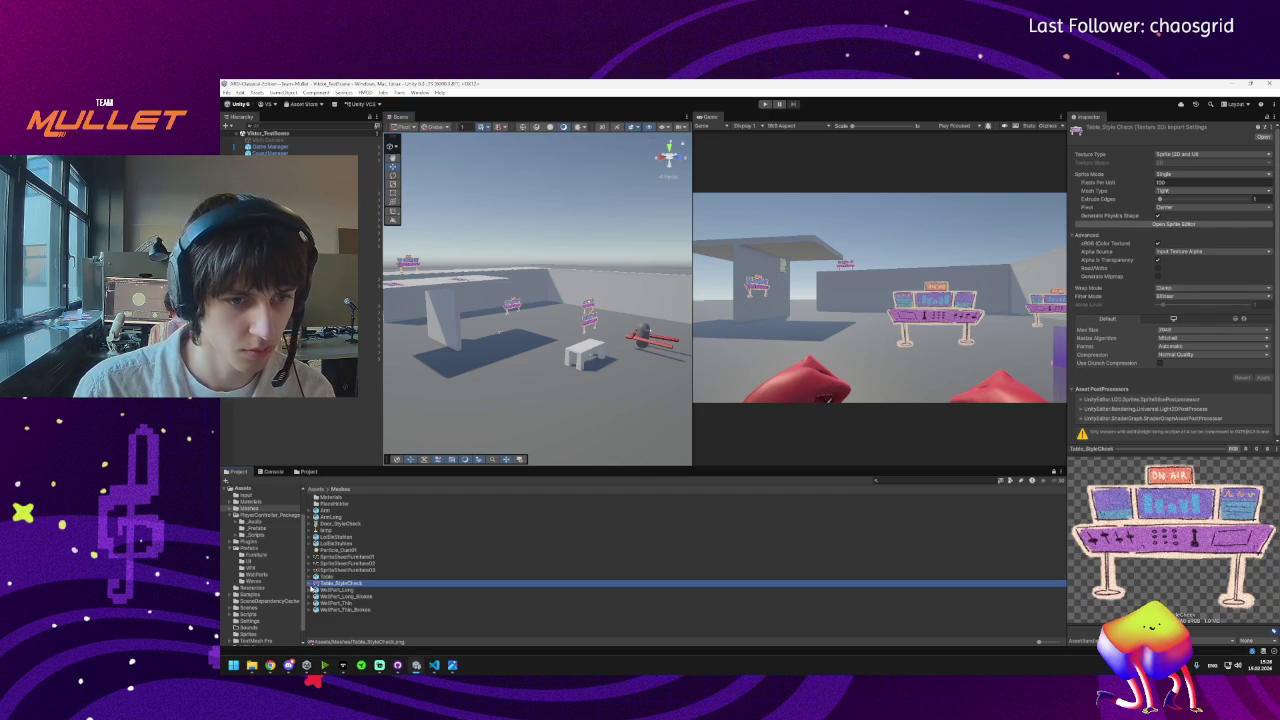
click(312, 584)
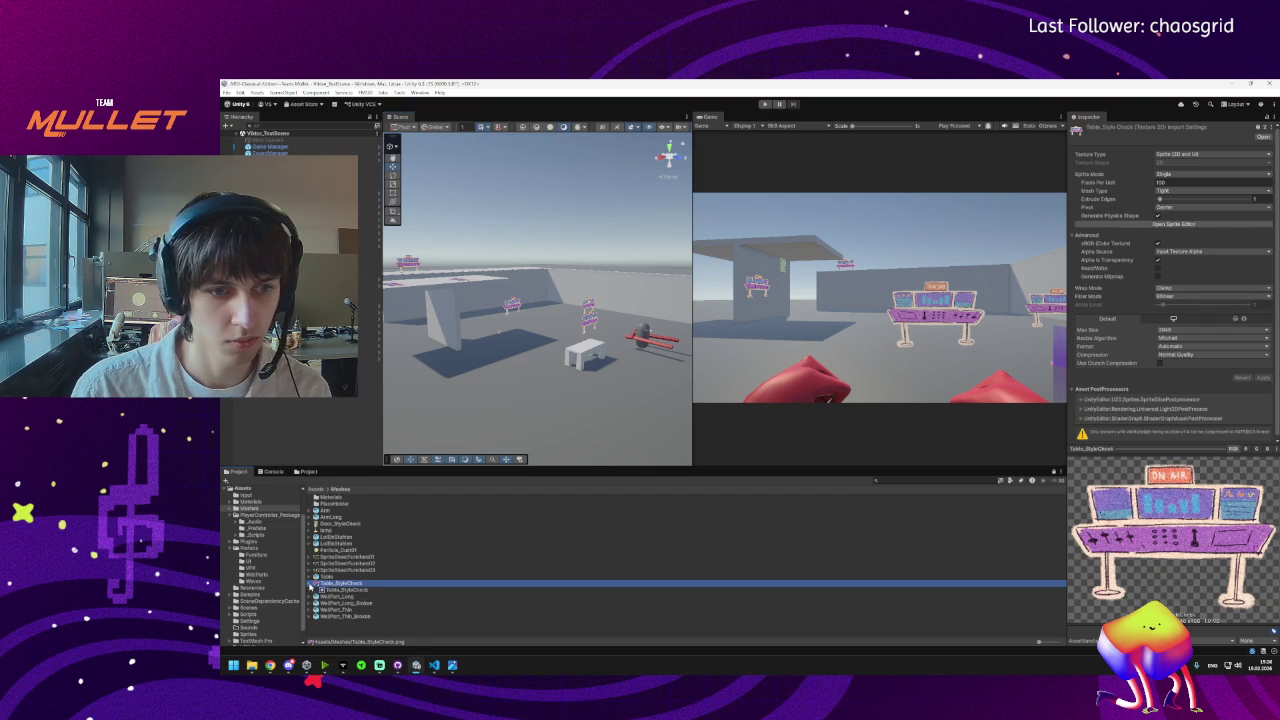
click(312, 584)
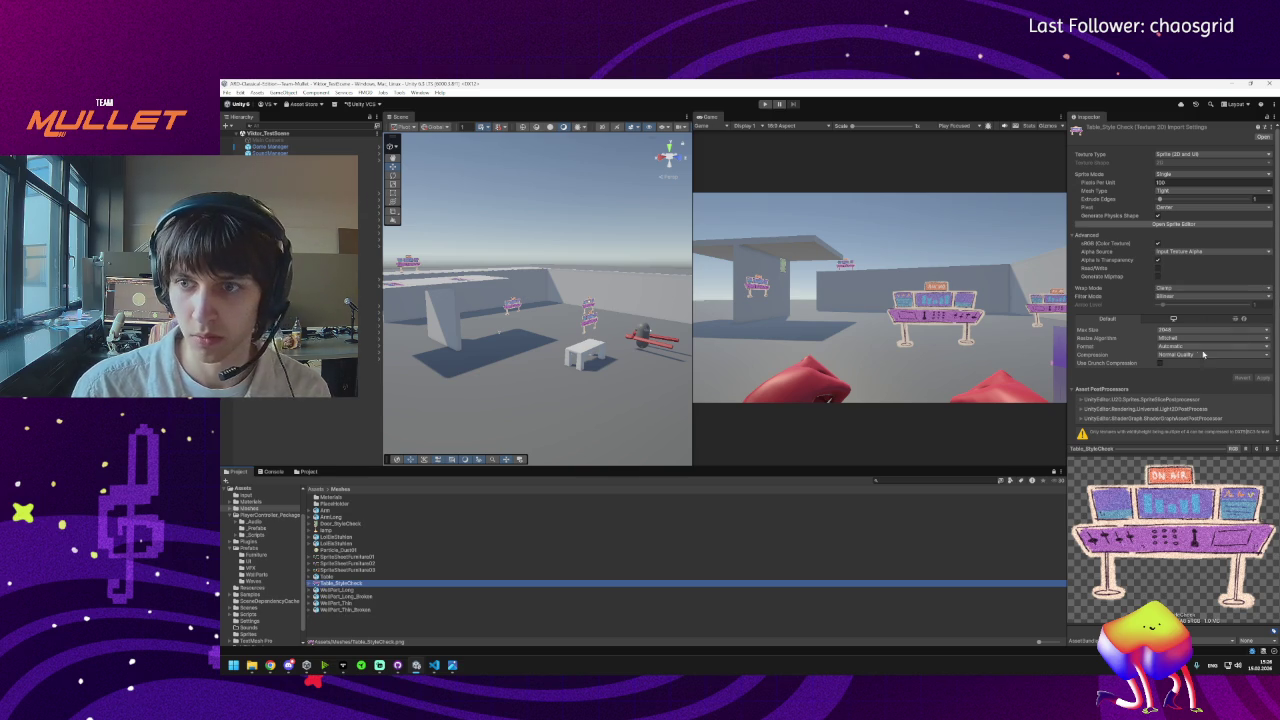
double_click(331, 584)
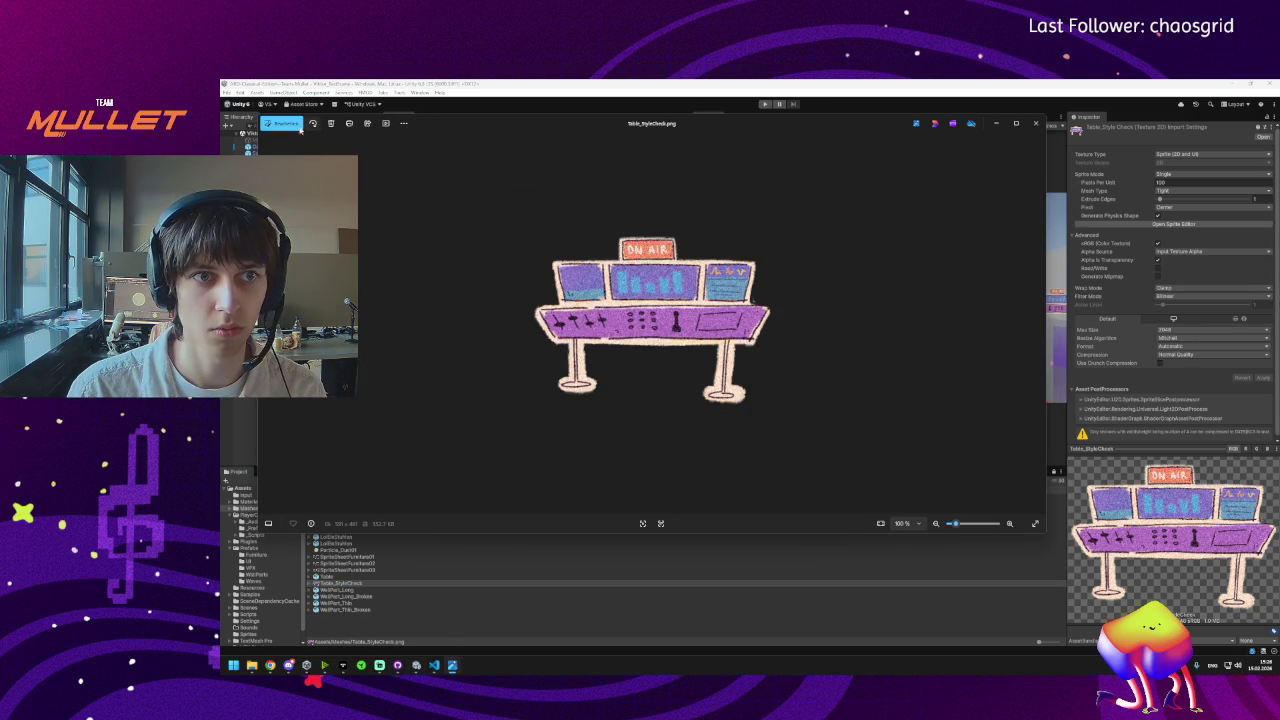
click(272, 124)
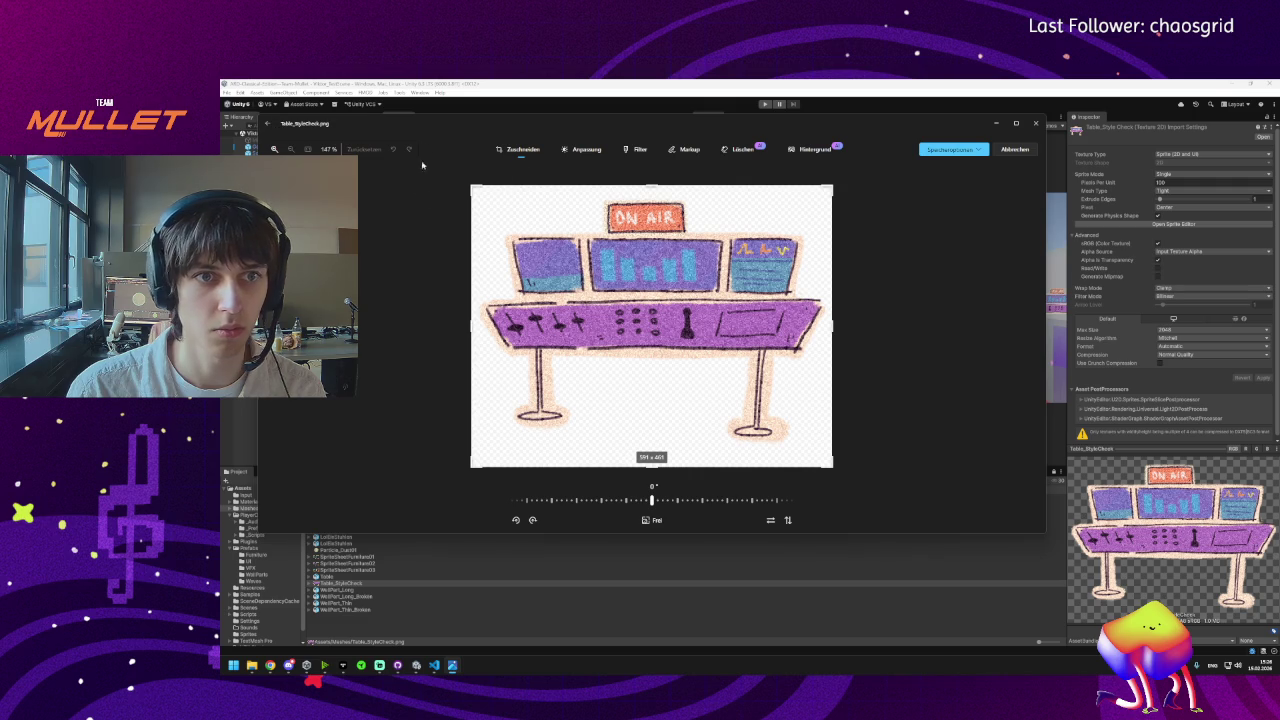
click(1036, 123)
click(1195, 330)
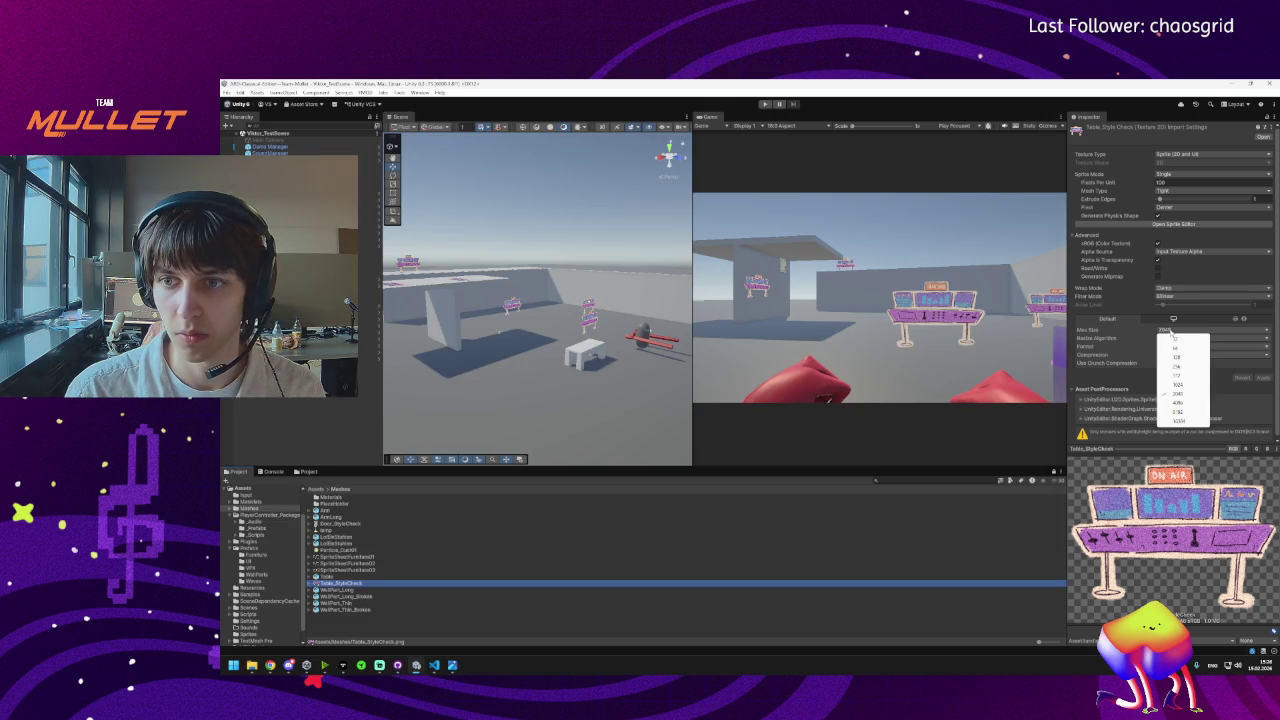
click(1184, 382)
click(1264, 378)
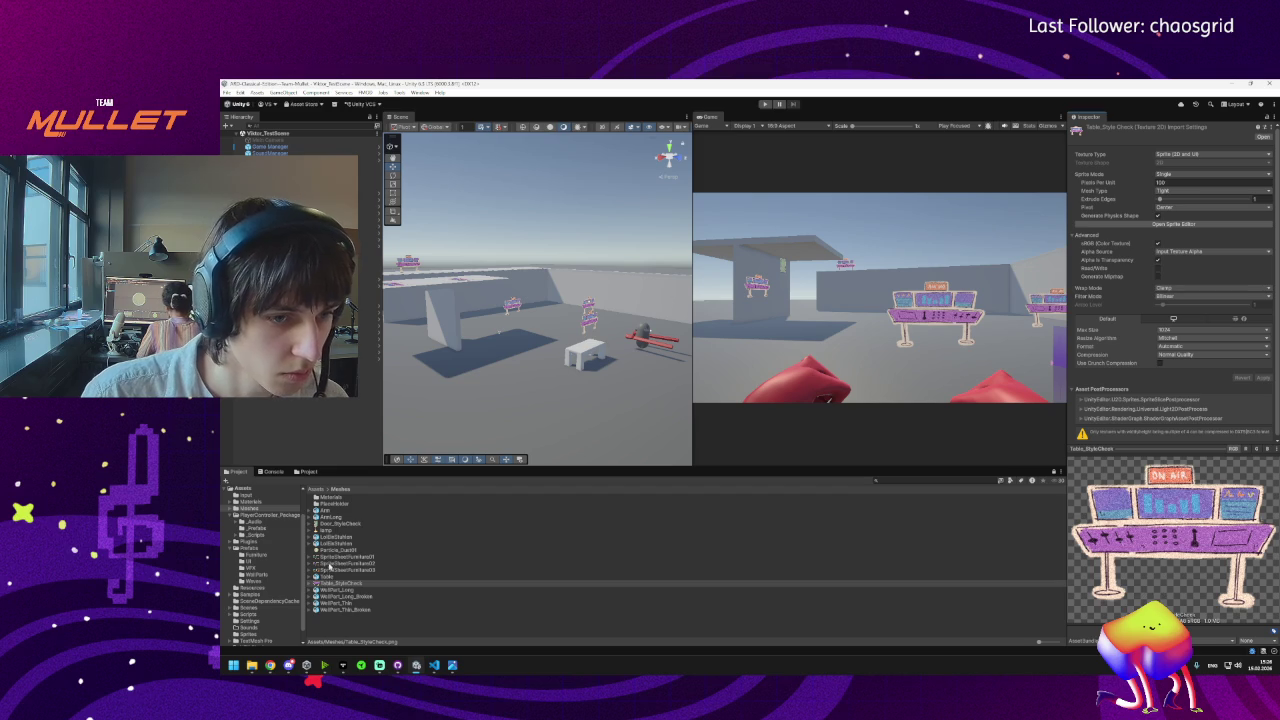
Preview lamp.png and lower the lamp texture's max size to 512.
click(325, 530)
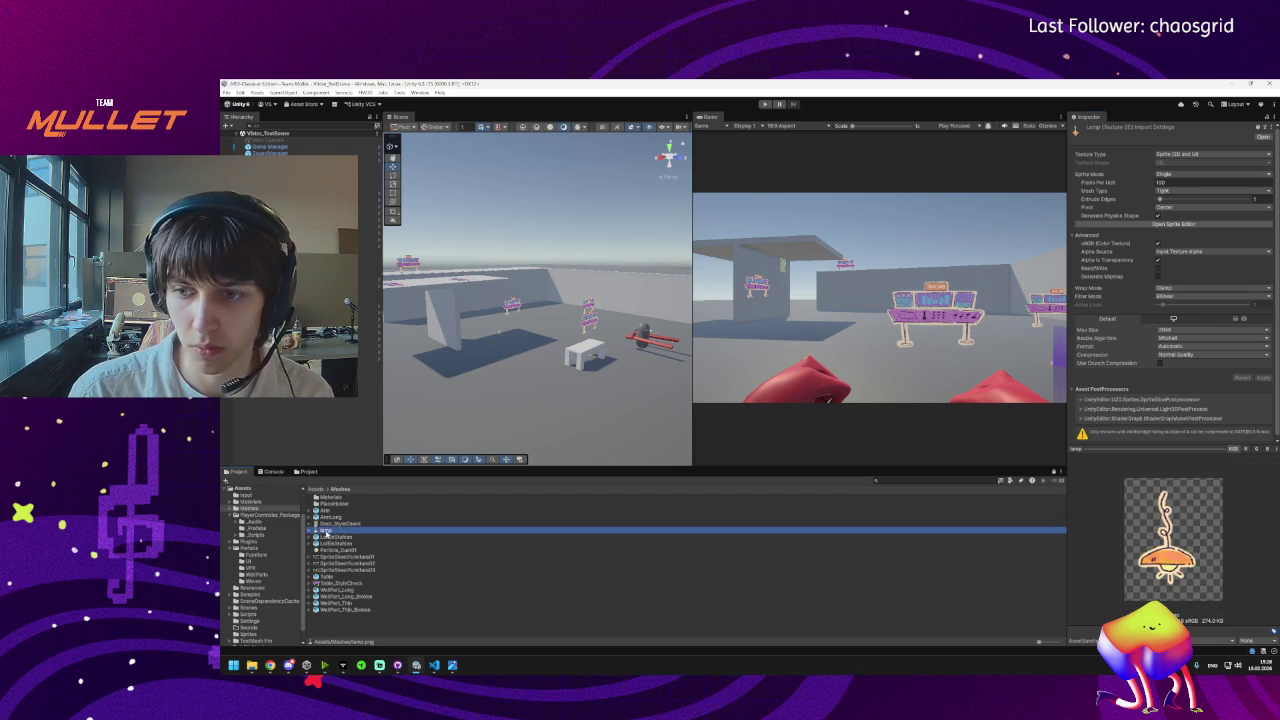
click(1188, 331)
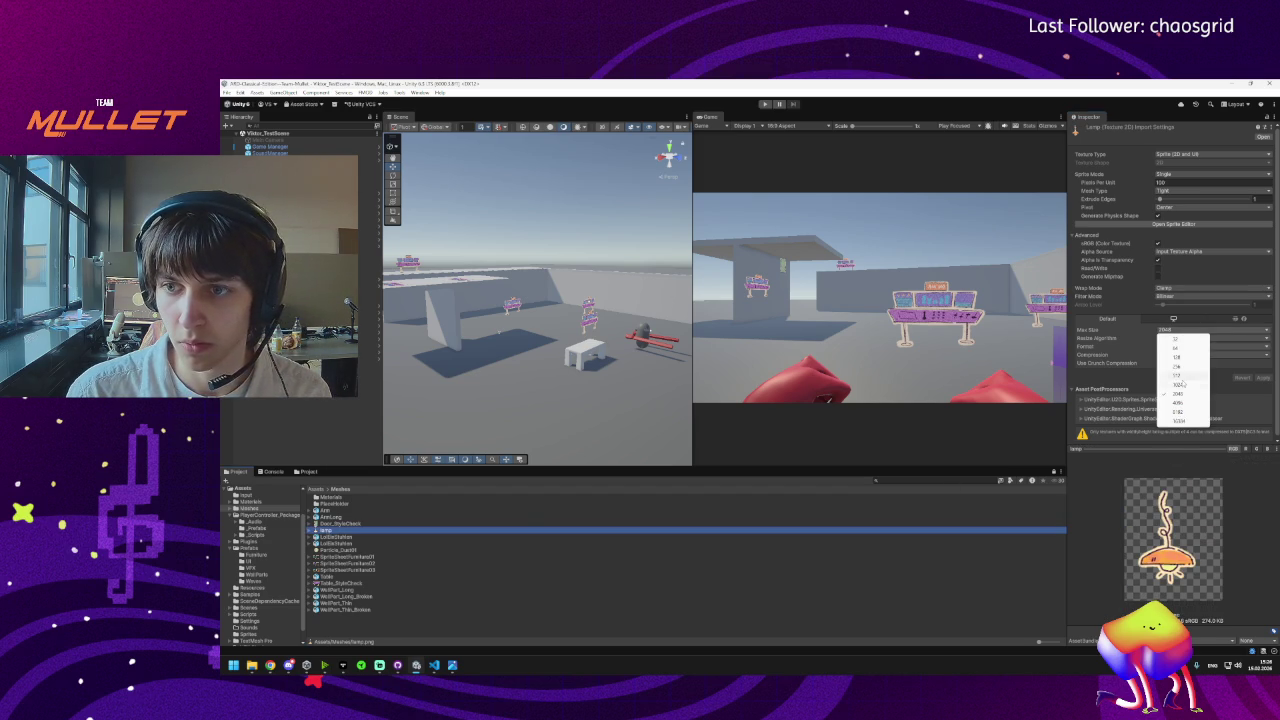
click(1180, 384)
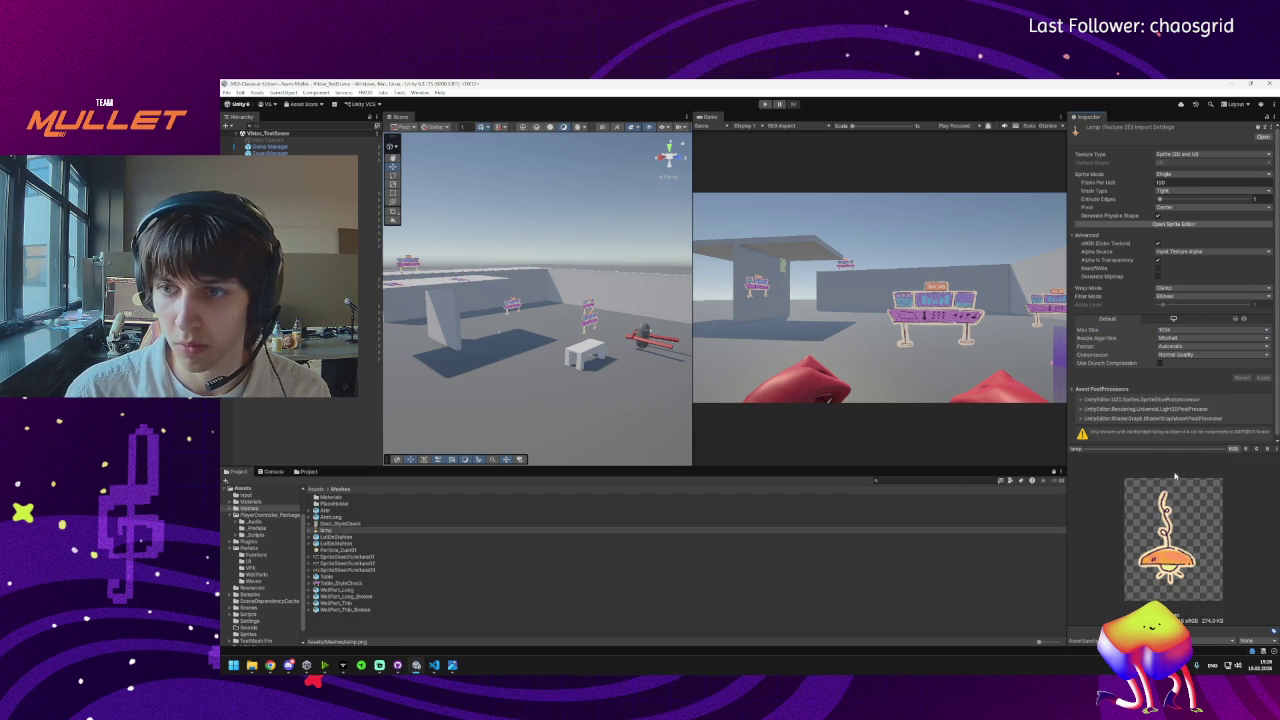
double_click(322, 530)
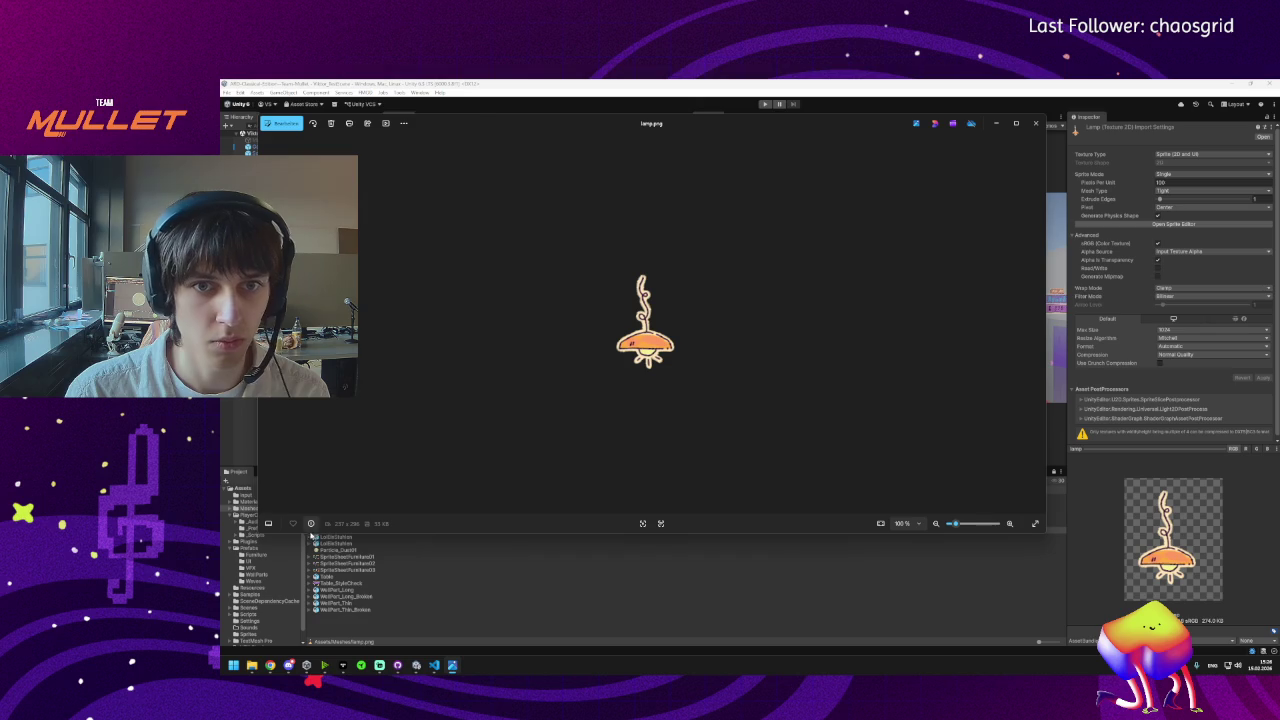
click(283, 123)
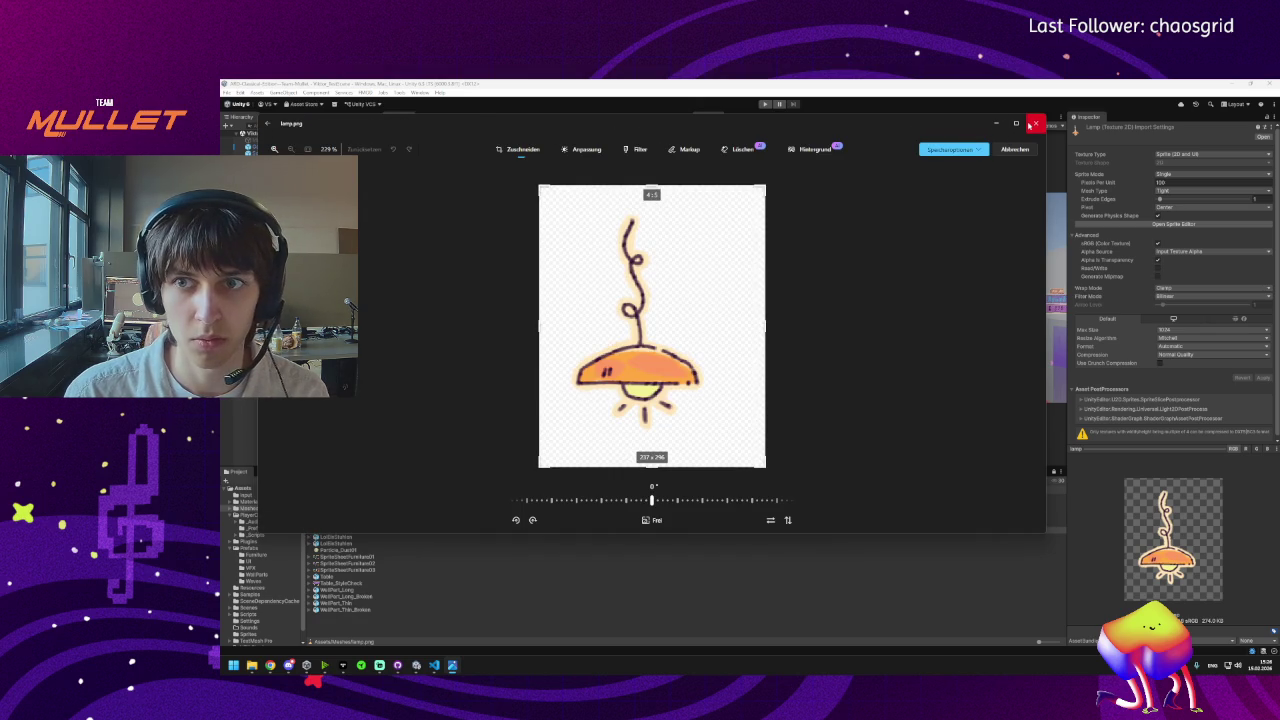
click(1034, 124)
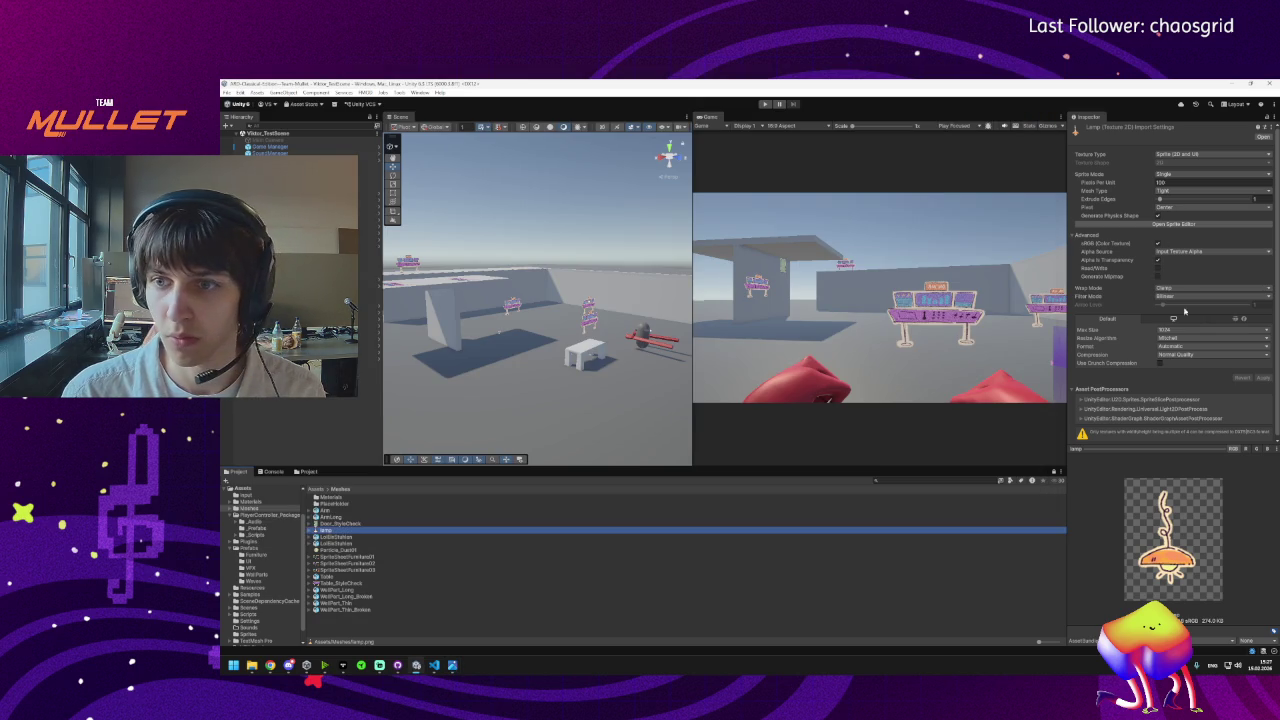
click(1163, 332)
click(1185, 370)
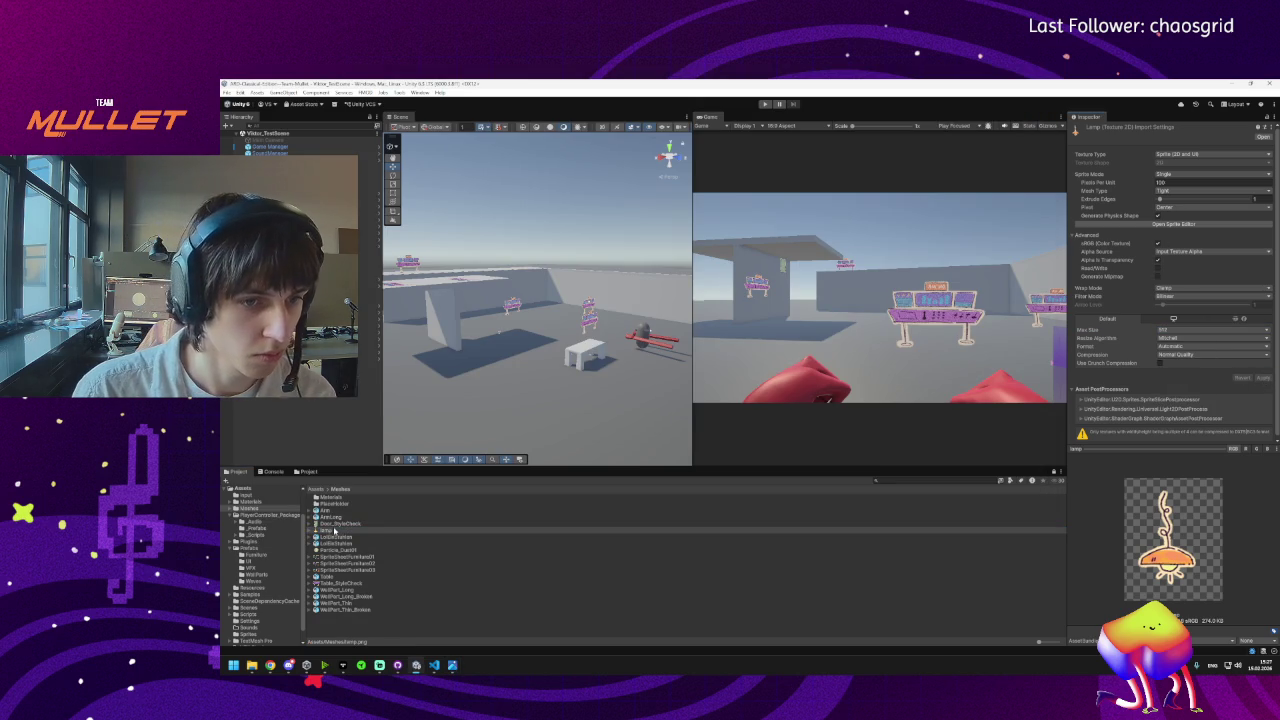
Set the Door_StyleCheck texture's max size to 1024.
click(345, 523)
click(1163, 330)
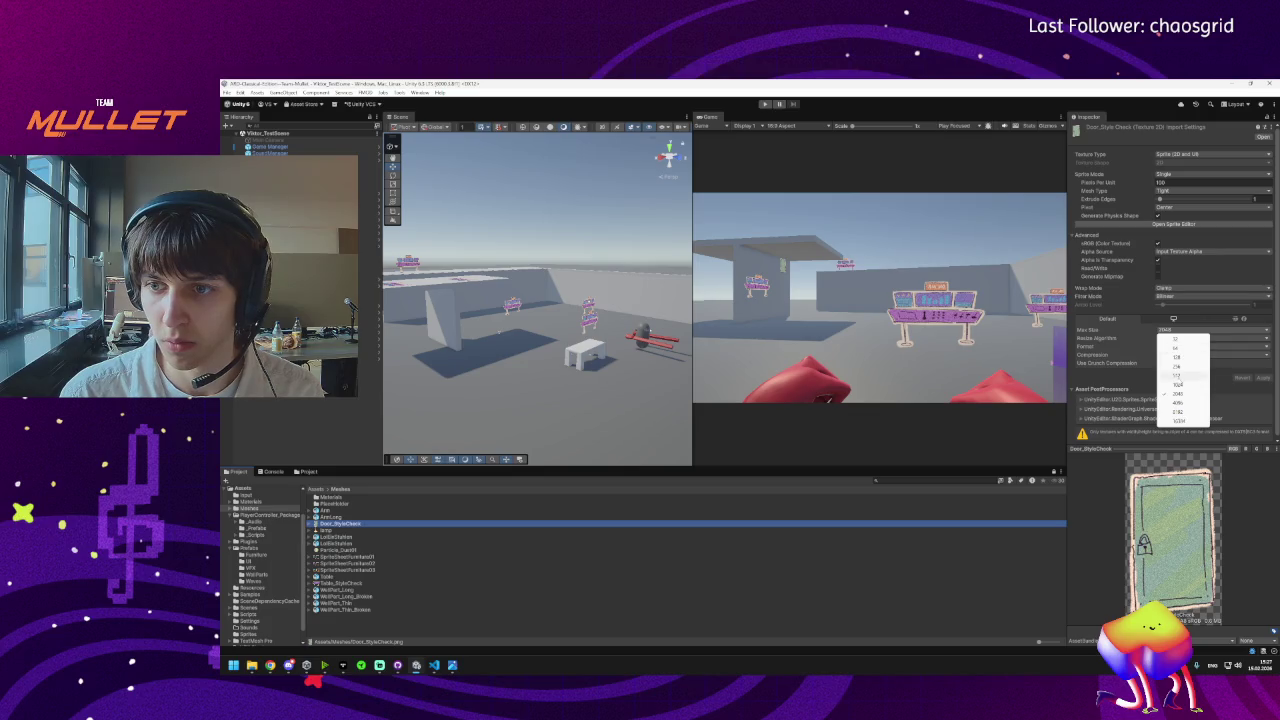
click(1178, 384)
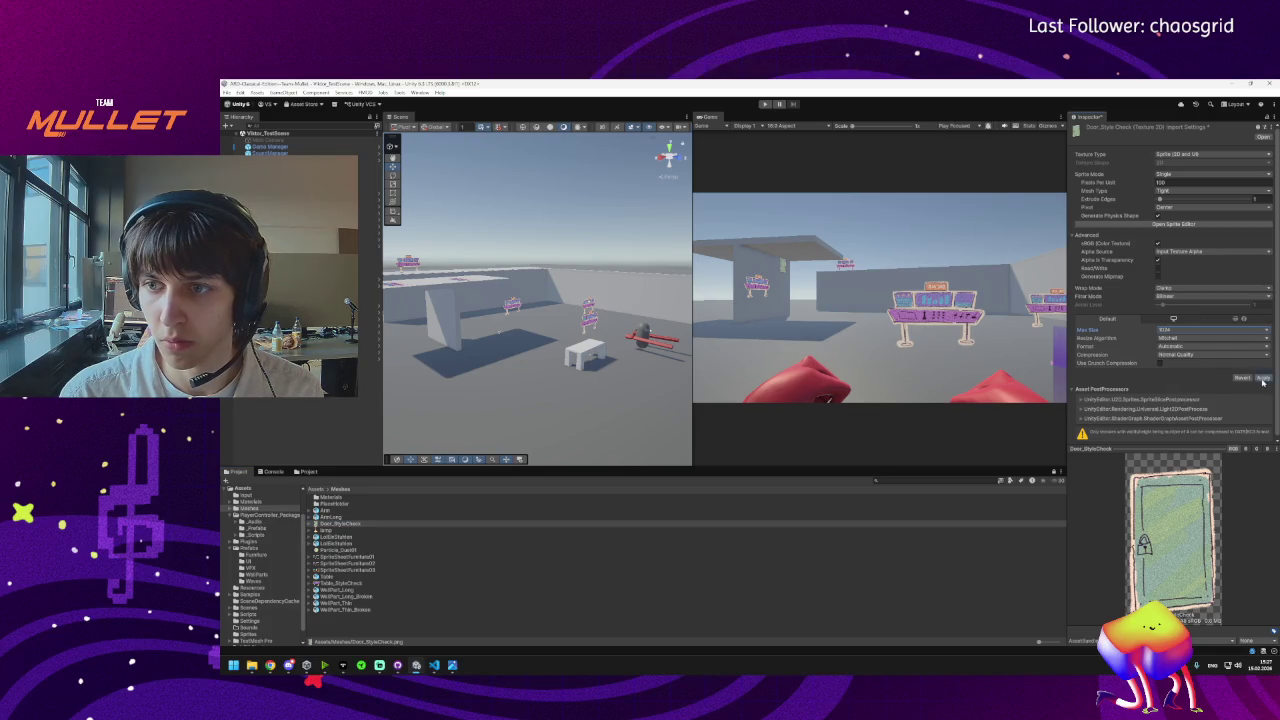
Pull the scene camera back, then shrink the Project panel and widen the Scene view.
mouse_move(523, 391)
mouse_down()
mouse_move(534, 363)
mouse_move(591, 336)
mouse_move(507, 341)
mouse_up()
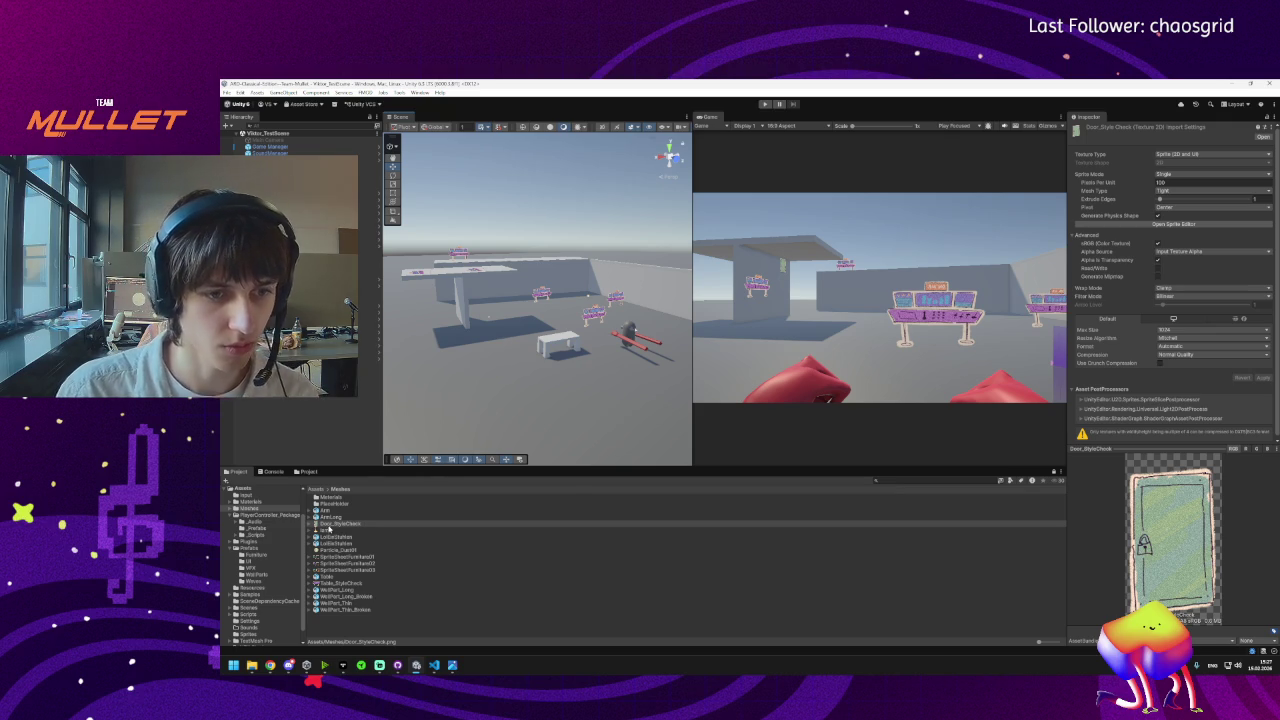
scroll(502, 394, up, 5)
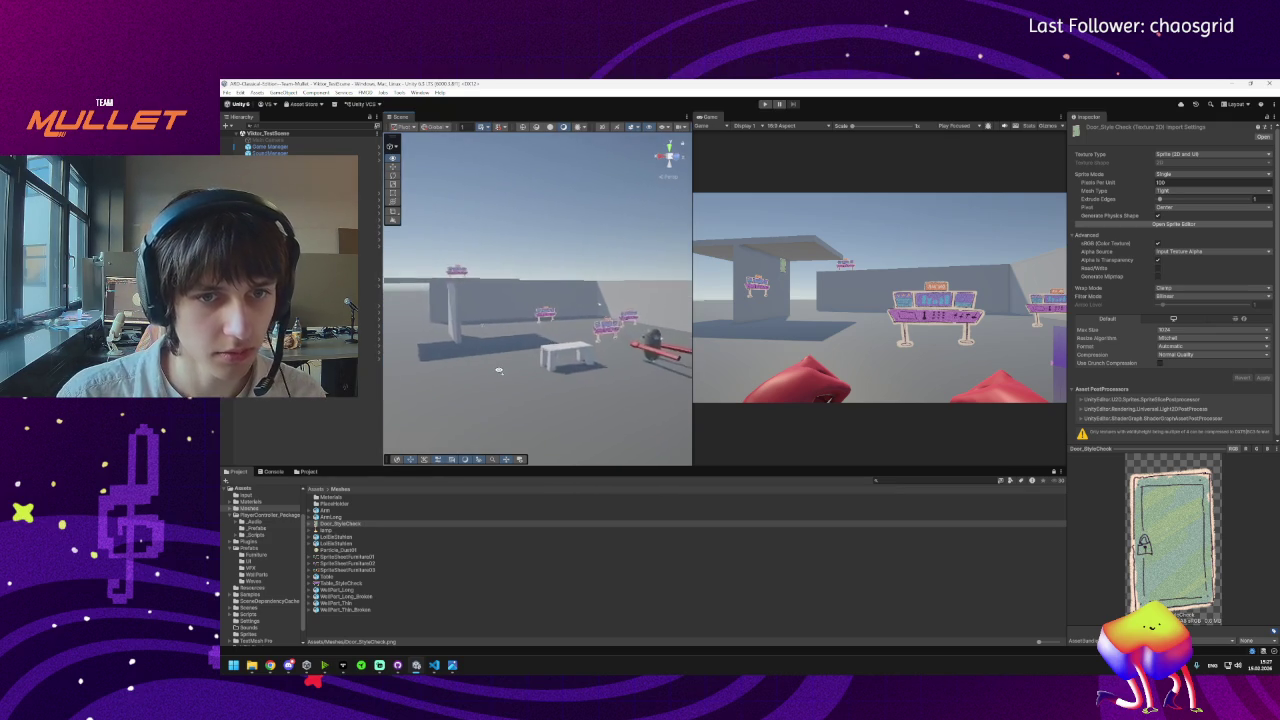
scroll(465, 383, up, 5)
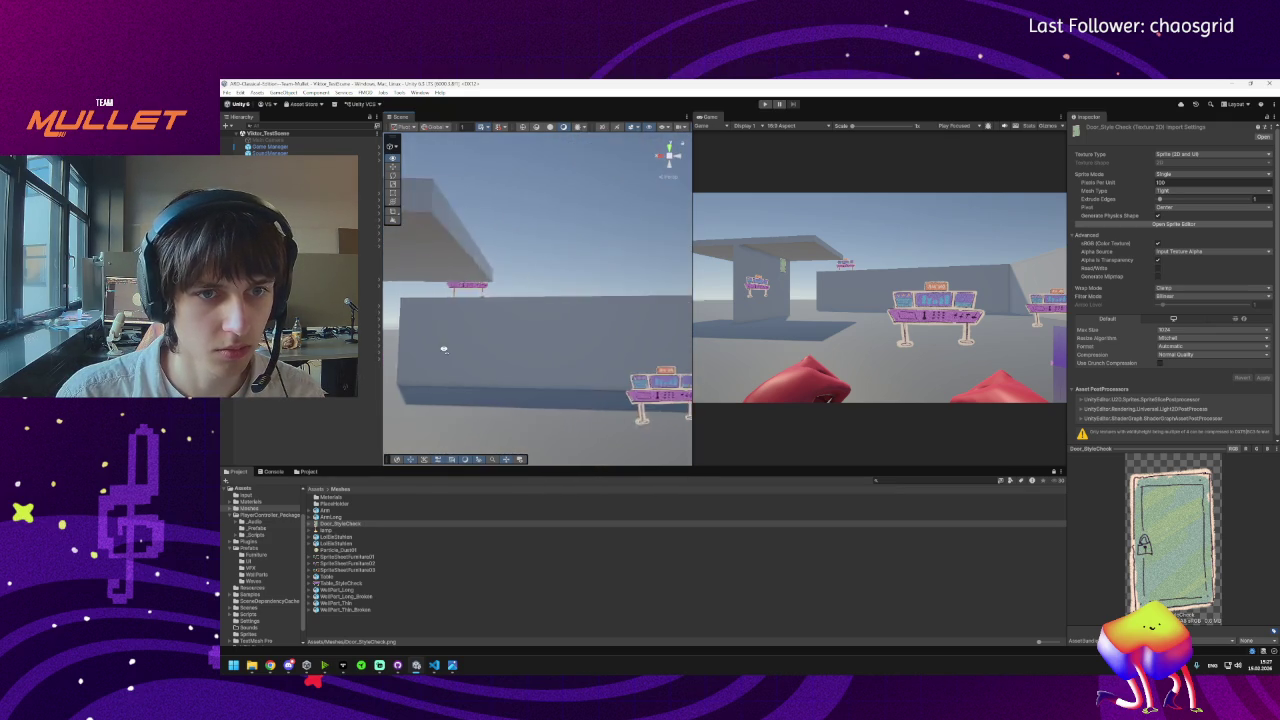
scroll(447, 352, down, 5)
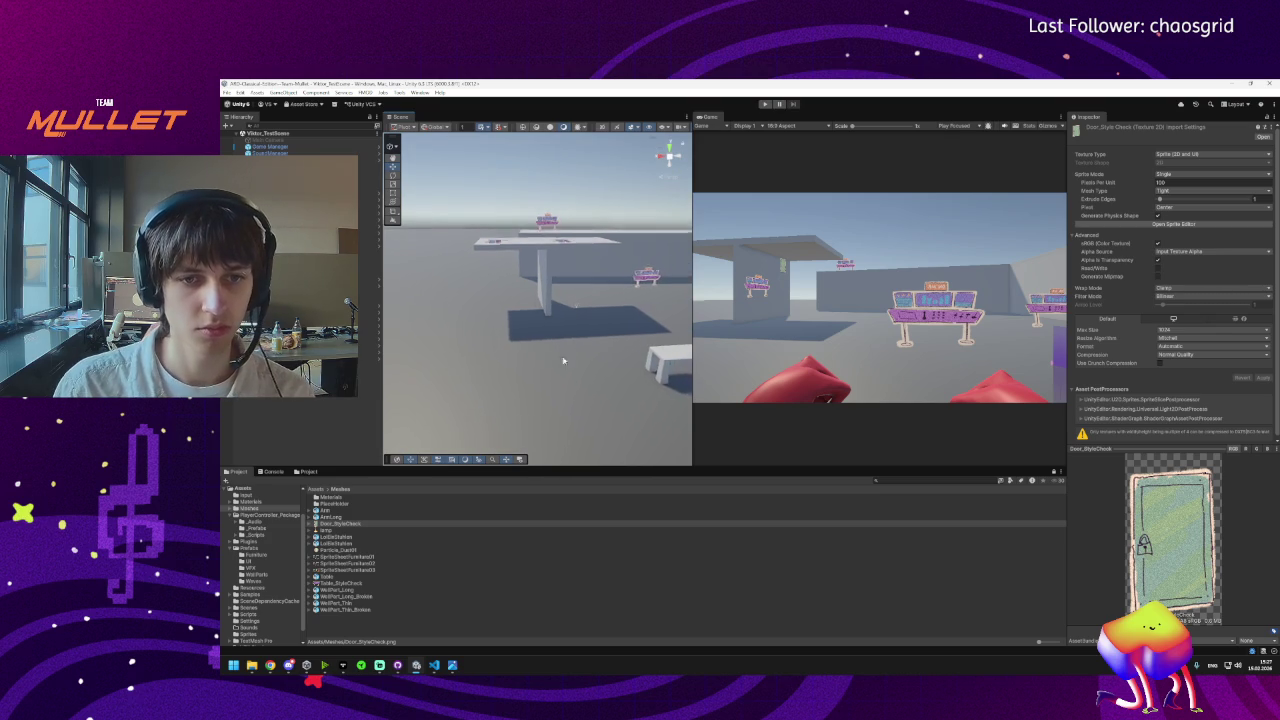
mouse_move(672, 467)
mouse_down()
mouse_move(672, 532)
mouse_move(700, 450)
mouse_move(719, 450)
mouse_up()
drag(381, 499, 333, 499)
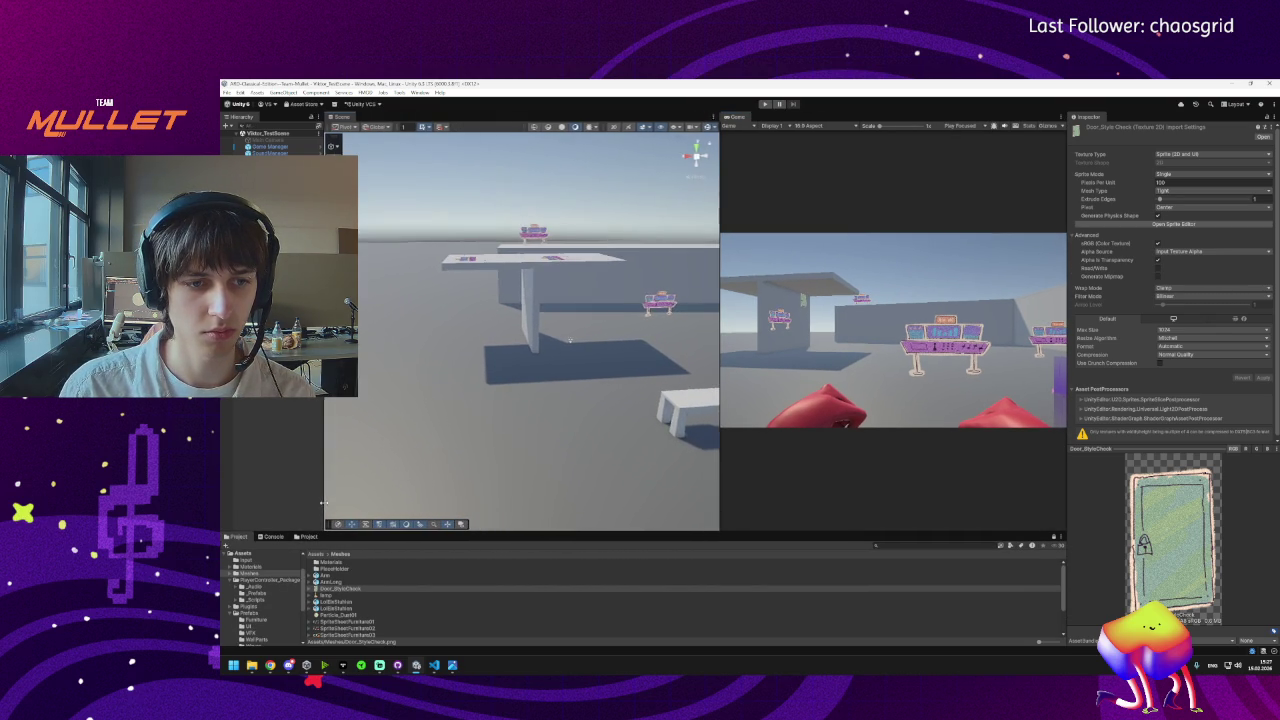
Make the Project panel taller, fly the camera to the wall with the table sign, and select WallPart.
scroll(469, 436, down, 5)
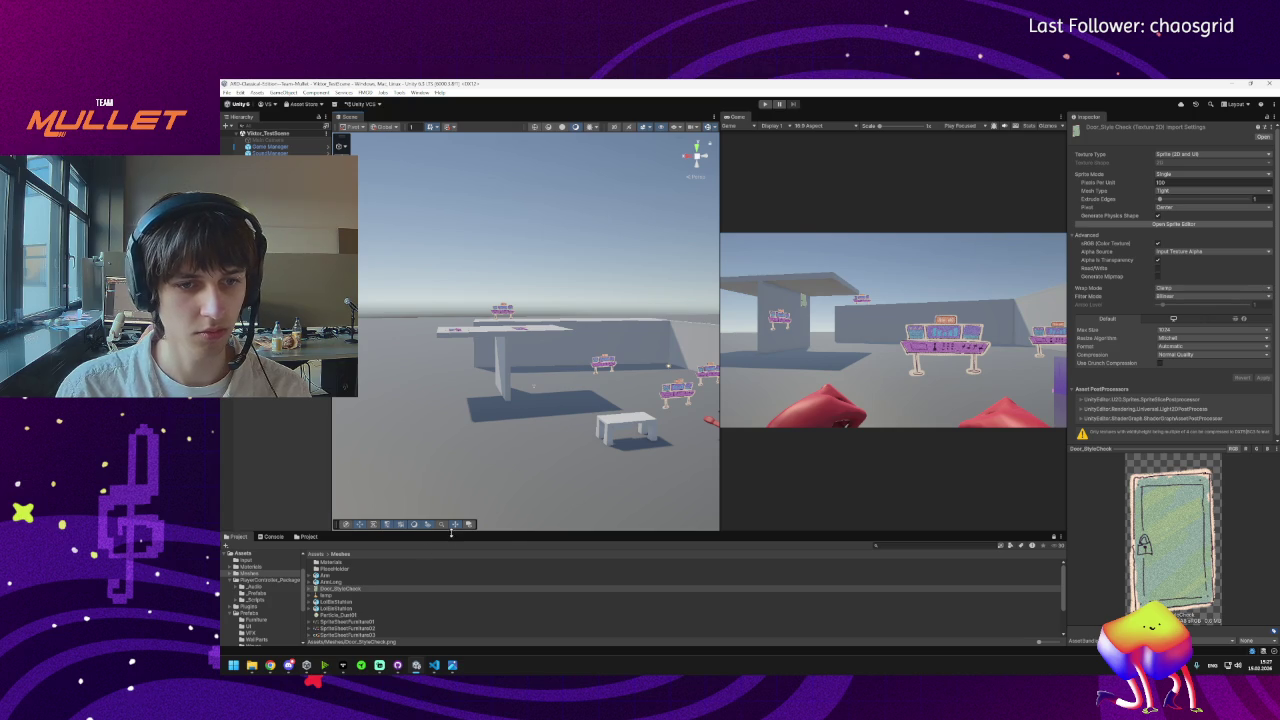
drag(452, 533, 459, 497)
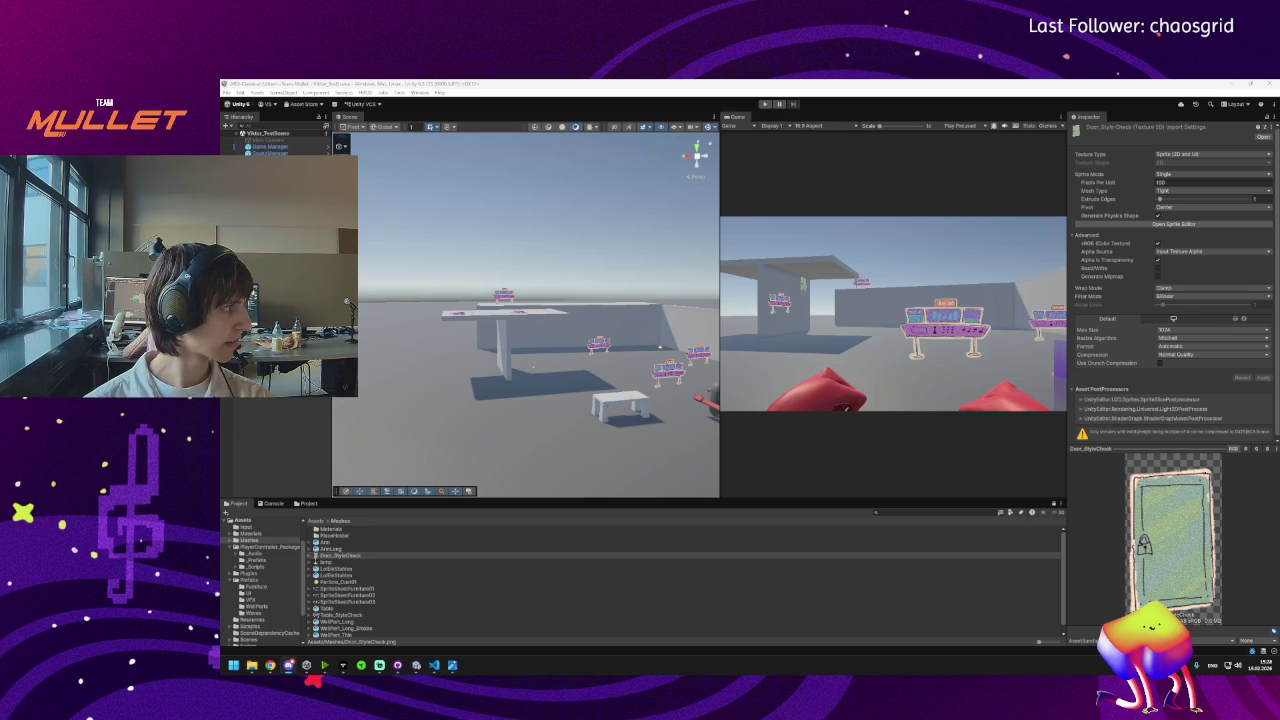
key(w)
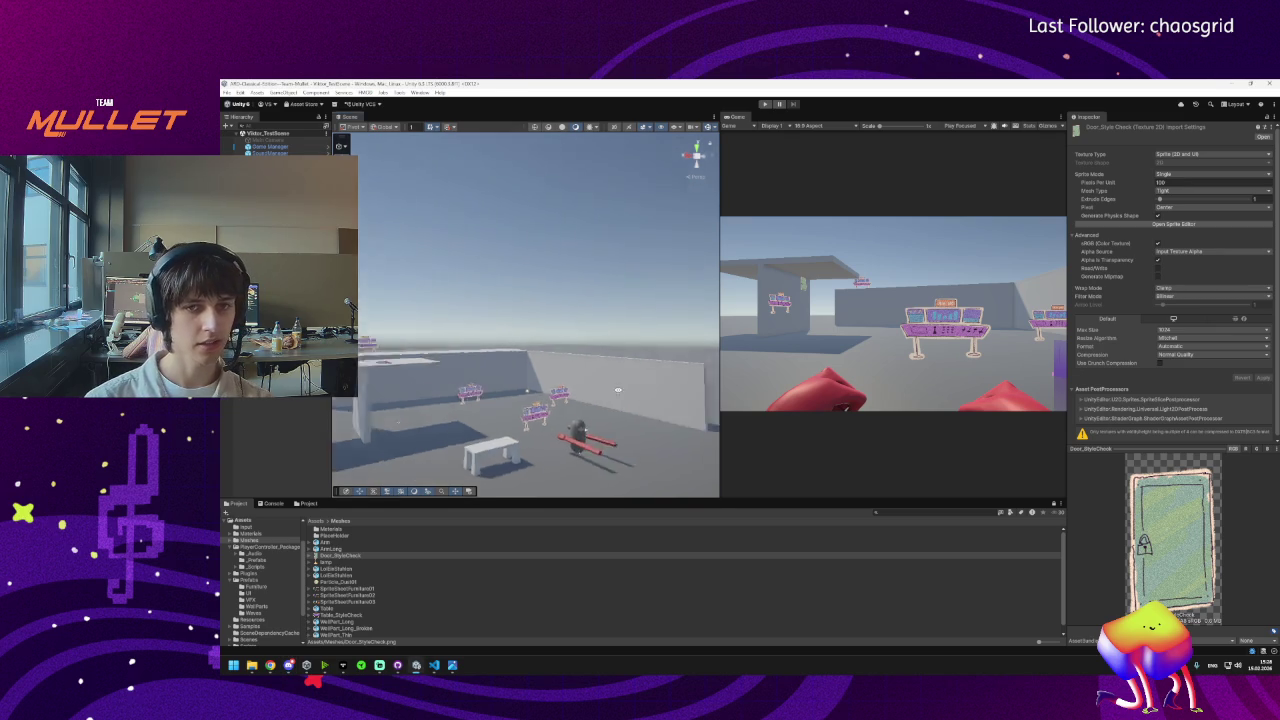
key(w)
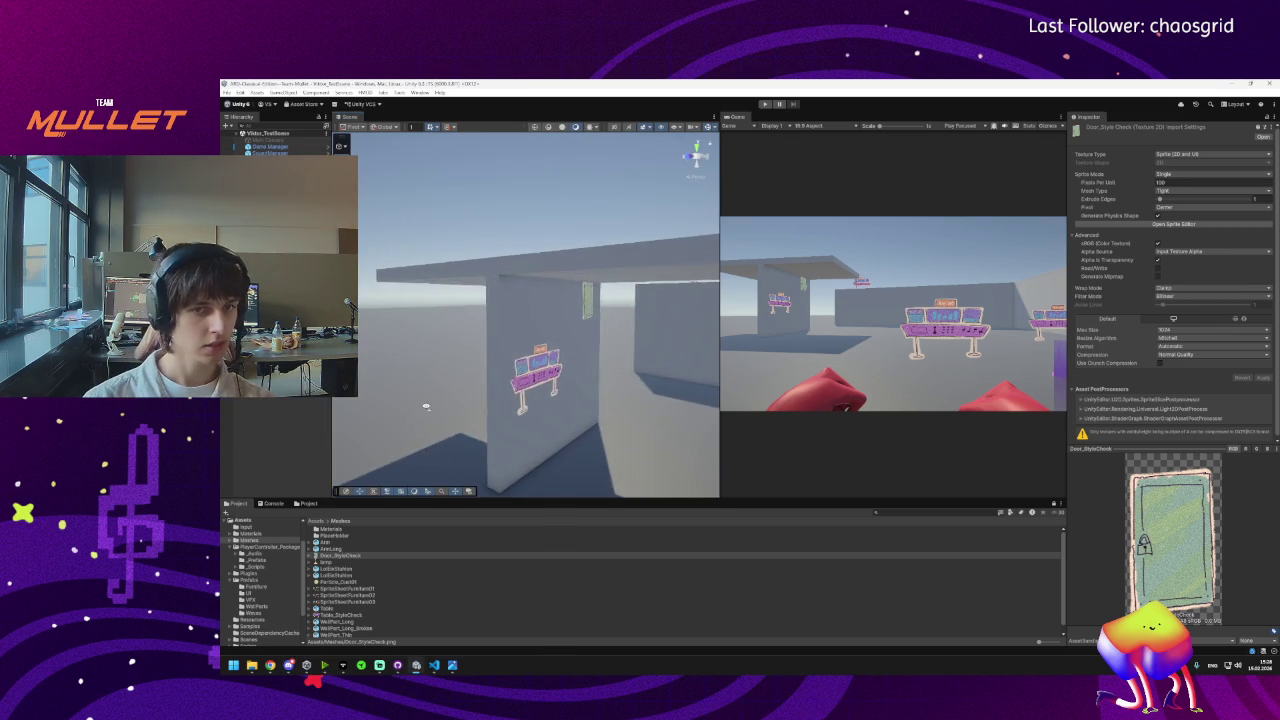
key(s)
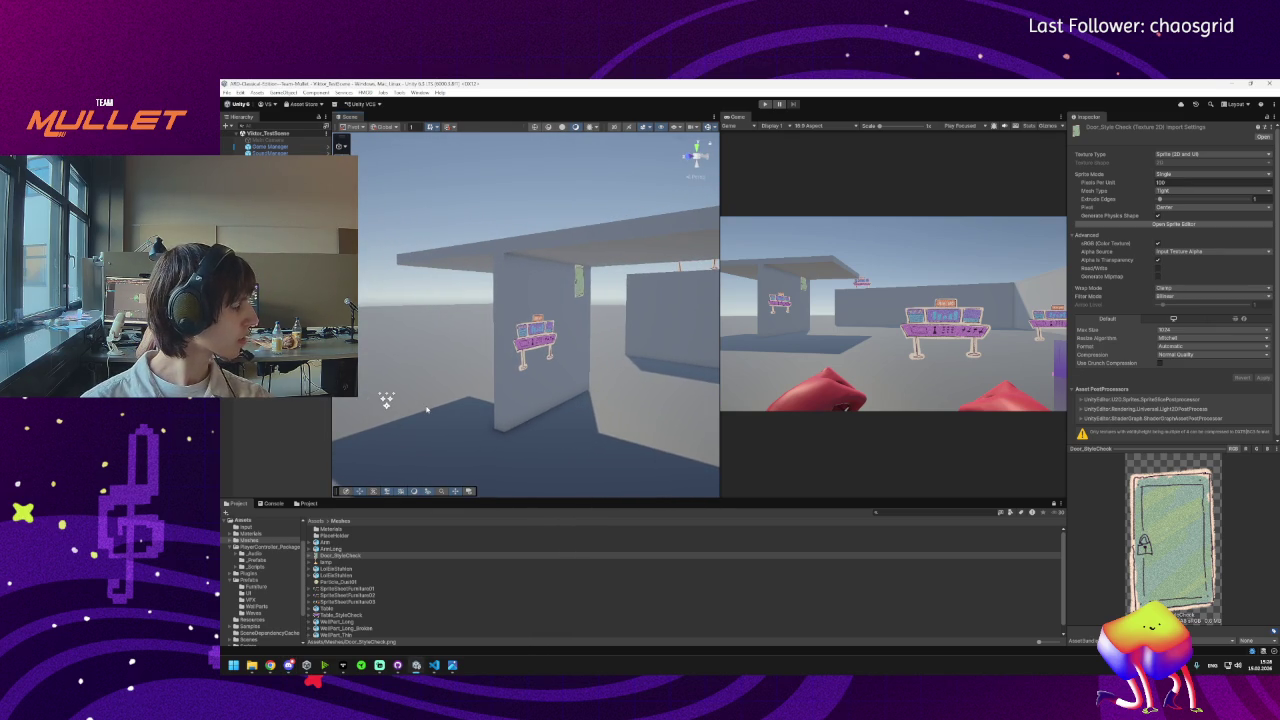
key(s)
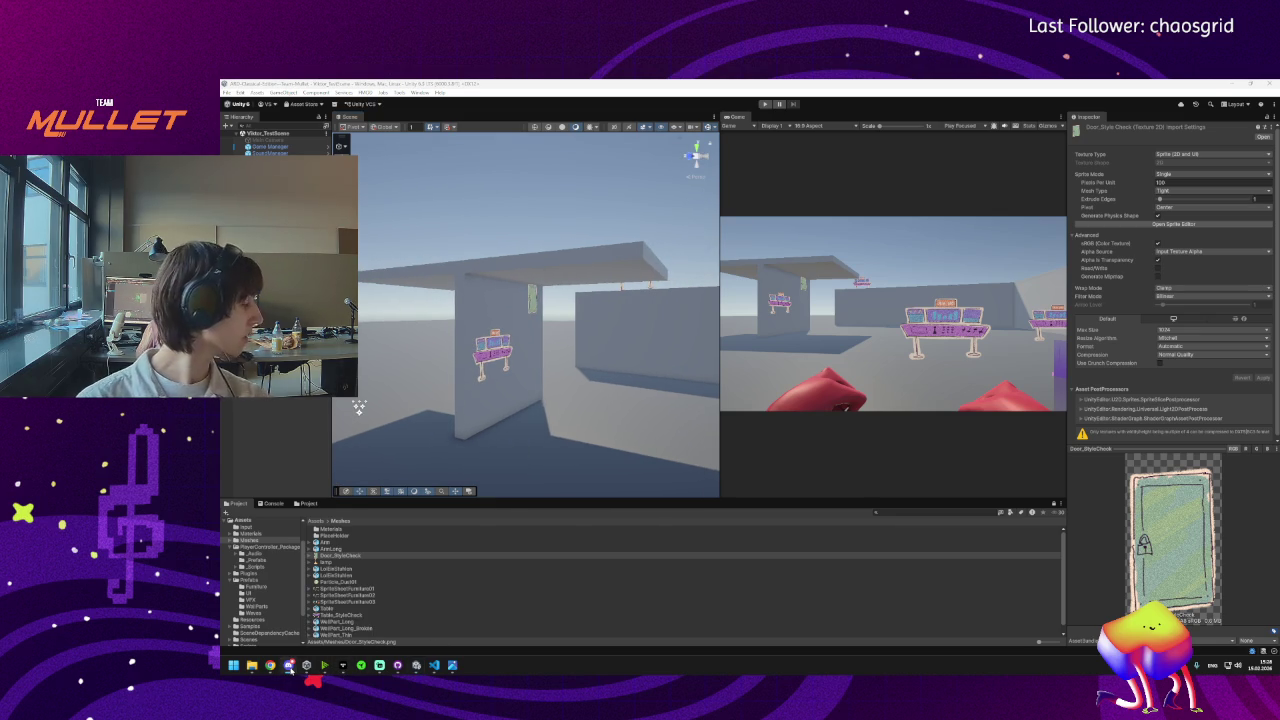
mouse_move(359, 406)
mouse_down()
mouse_move(529, 423)
mouse_move(544, 413)
mouse_move(365, 413)
mouse_move(466, 323)
mouse_up()
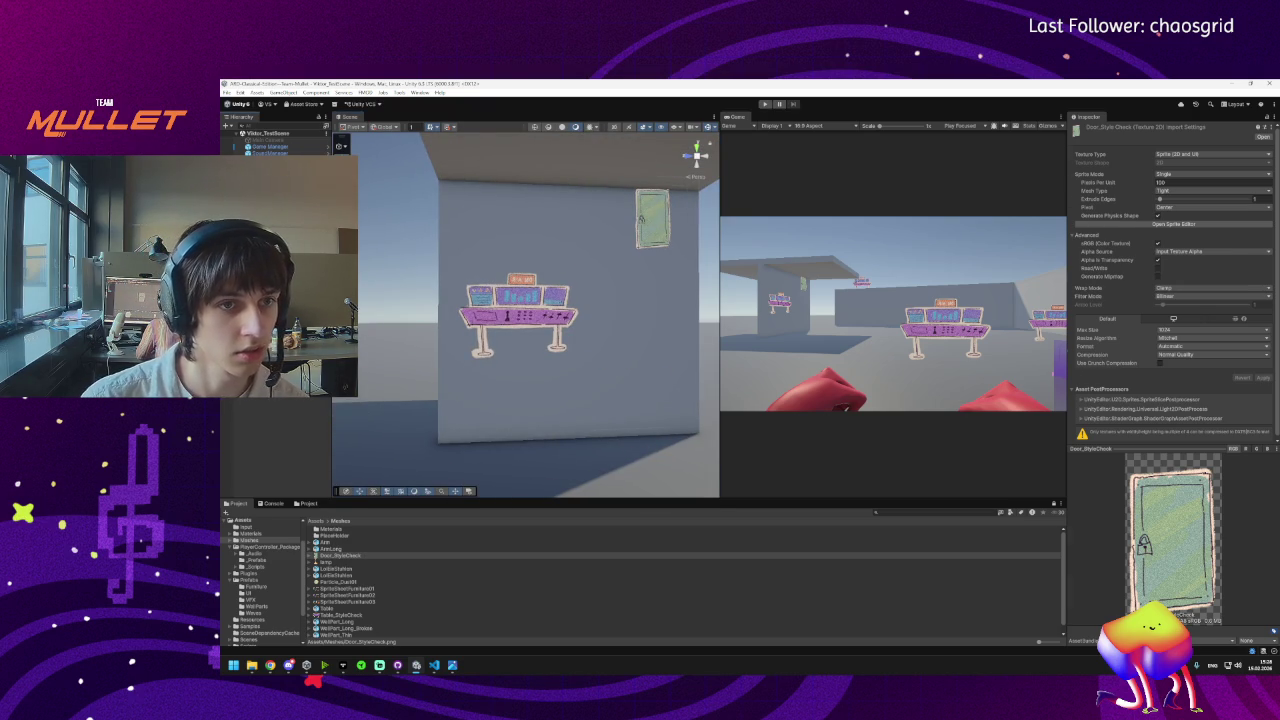
click(466, 323)
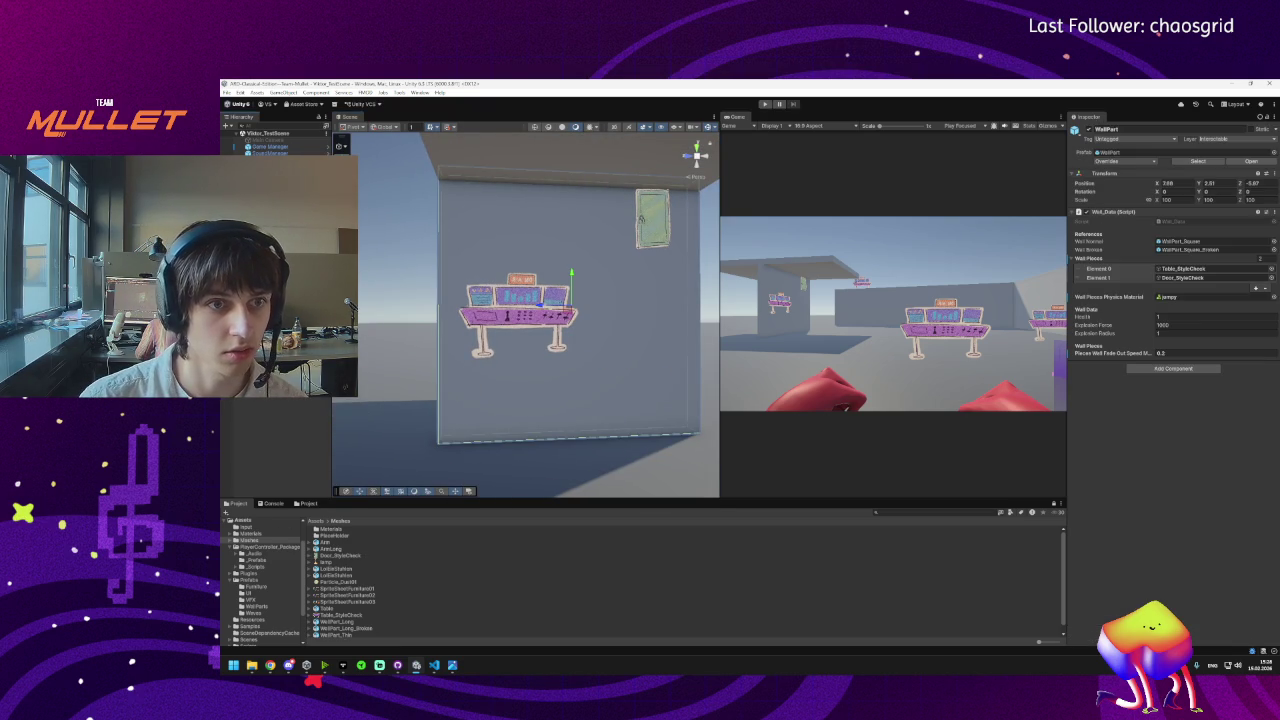
click(1097, 161)
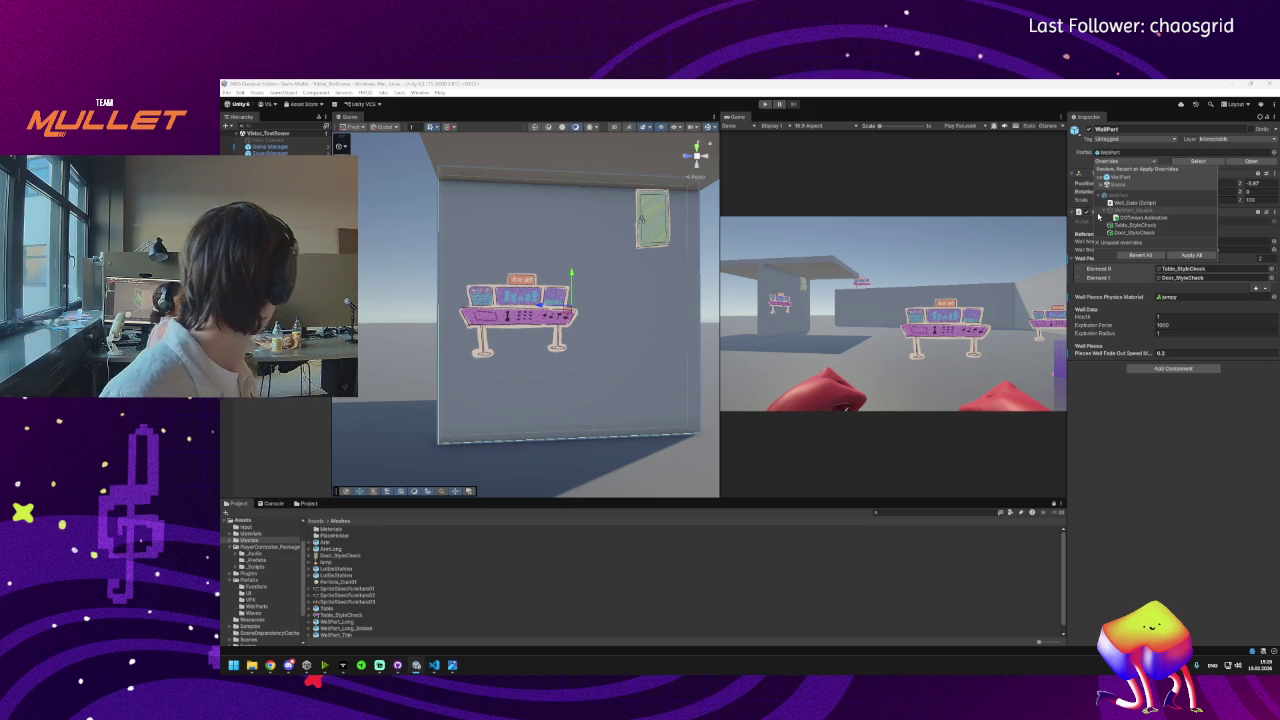
mouse_move(590, 396)
mouse_down()
mouse_move(657, 391)
mouse_move(682, 413)
mouse_up()
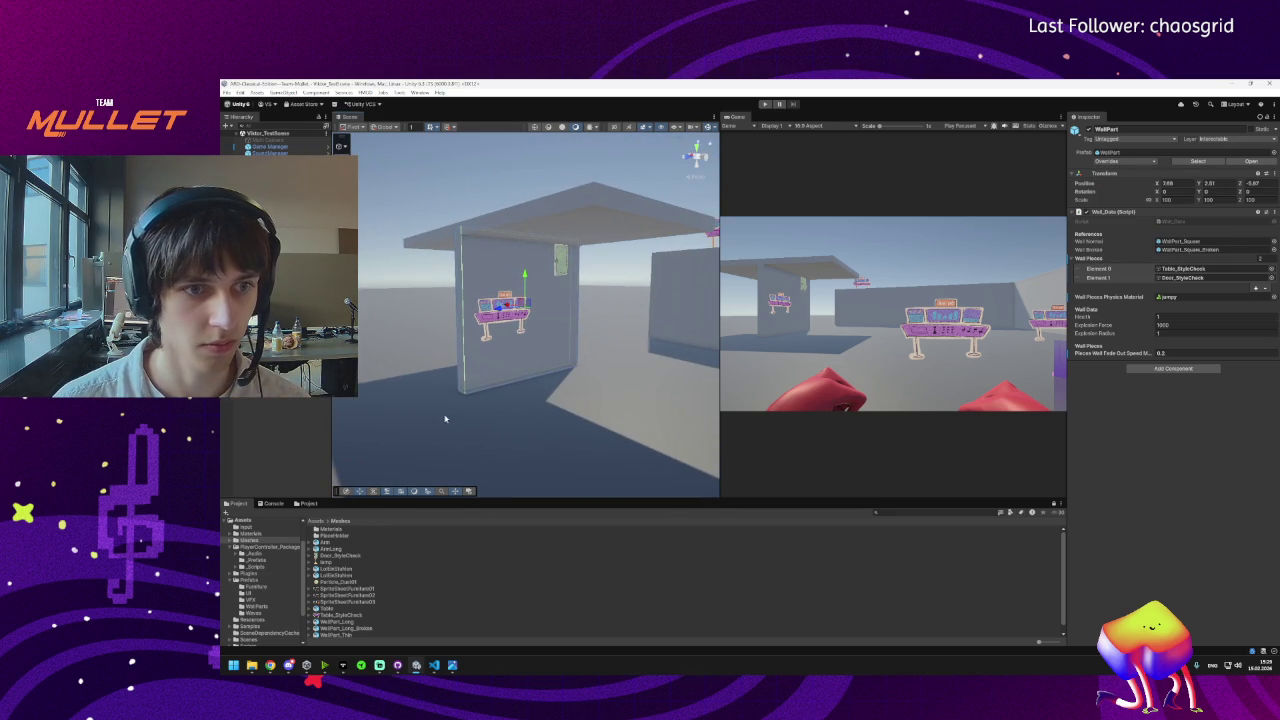
Go to Assets > Prefabs and open the WallPart prefab for editing.
mouse_move(328, 405)
mouse_down()
mouse_move(370, 430)
mouse_move(355, 490)
mouse_up()
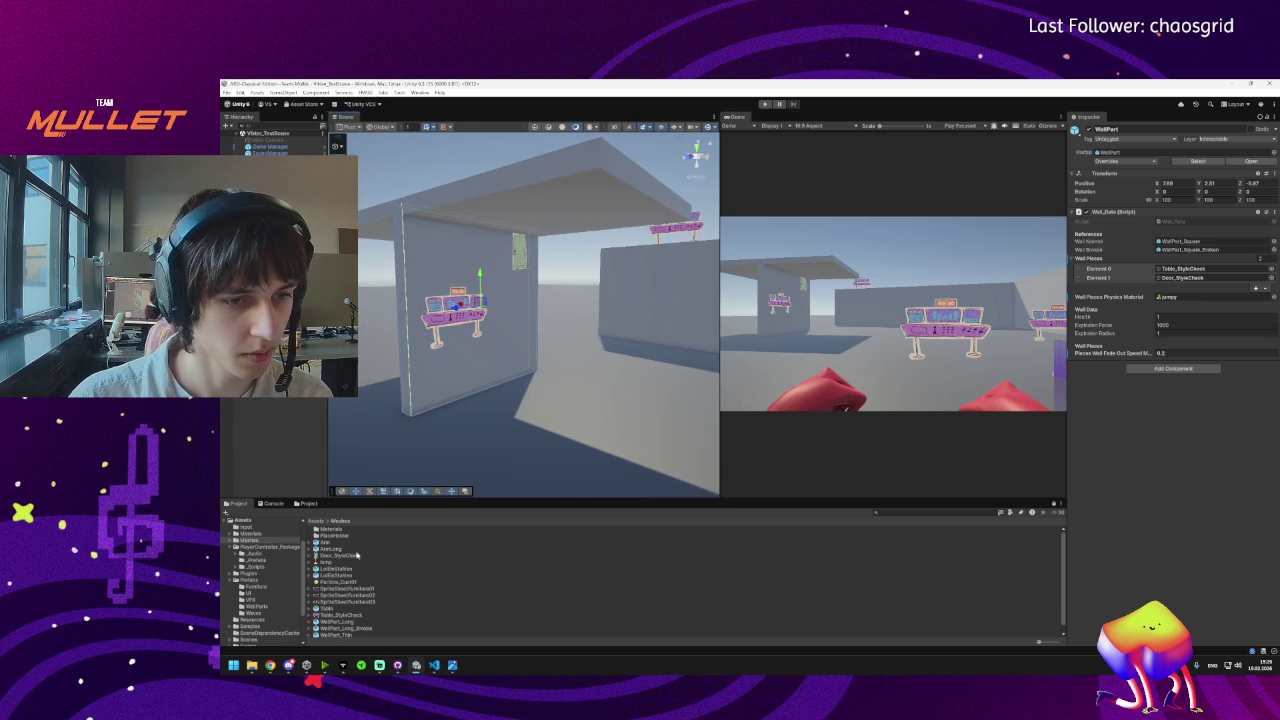
mouse_move(530, 380)
mouse_down()
mouse_move(591, 383)
mouse_move(439, 458)
mouse_move(503, 426)
mouse_up()
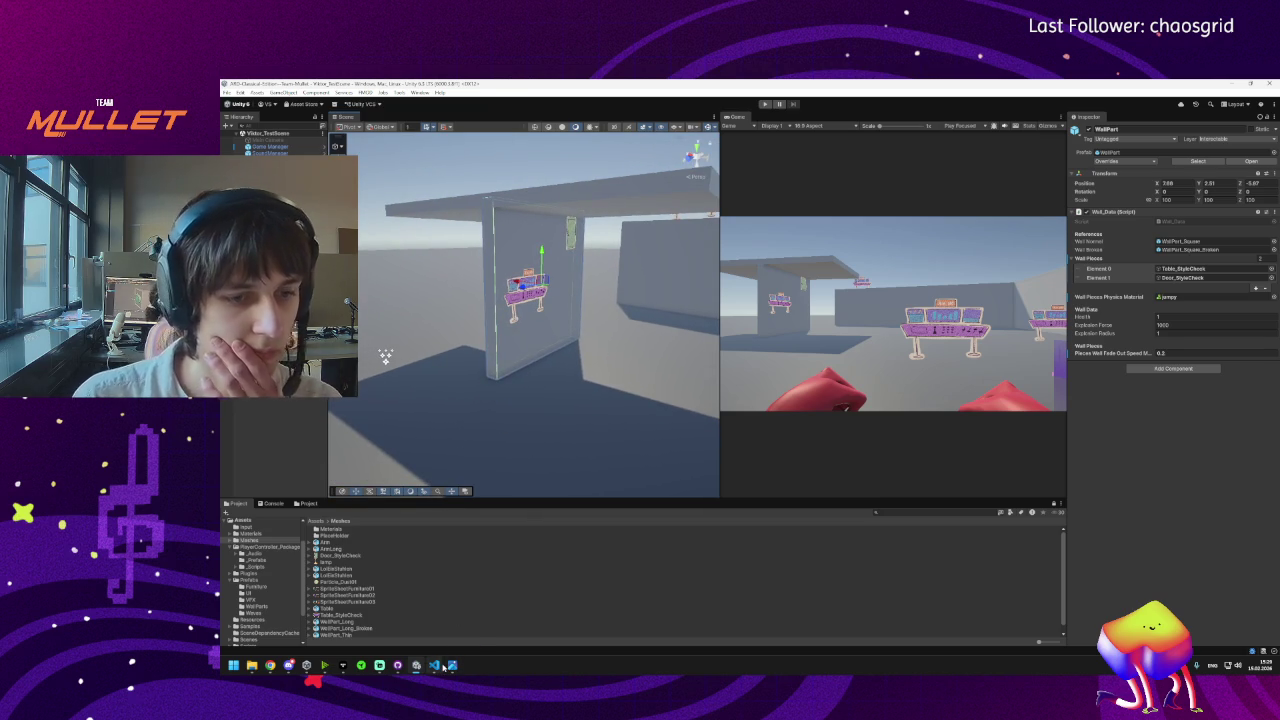
mouse_move(443, 668)
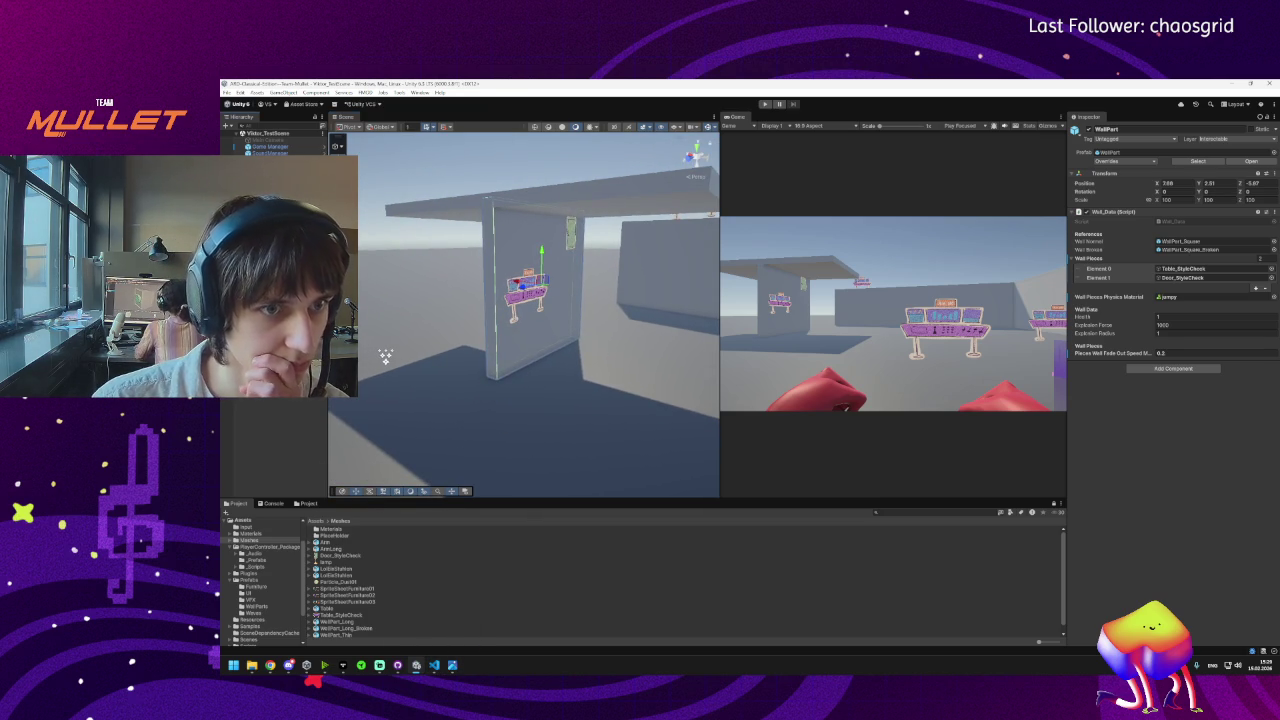
click(315, 522)
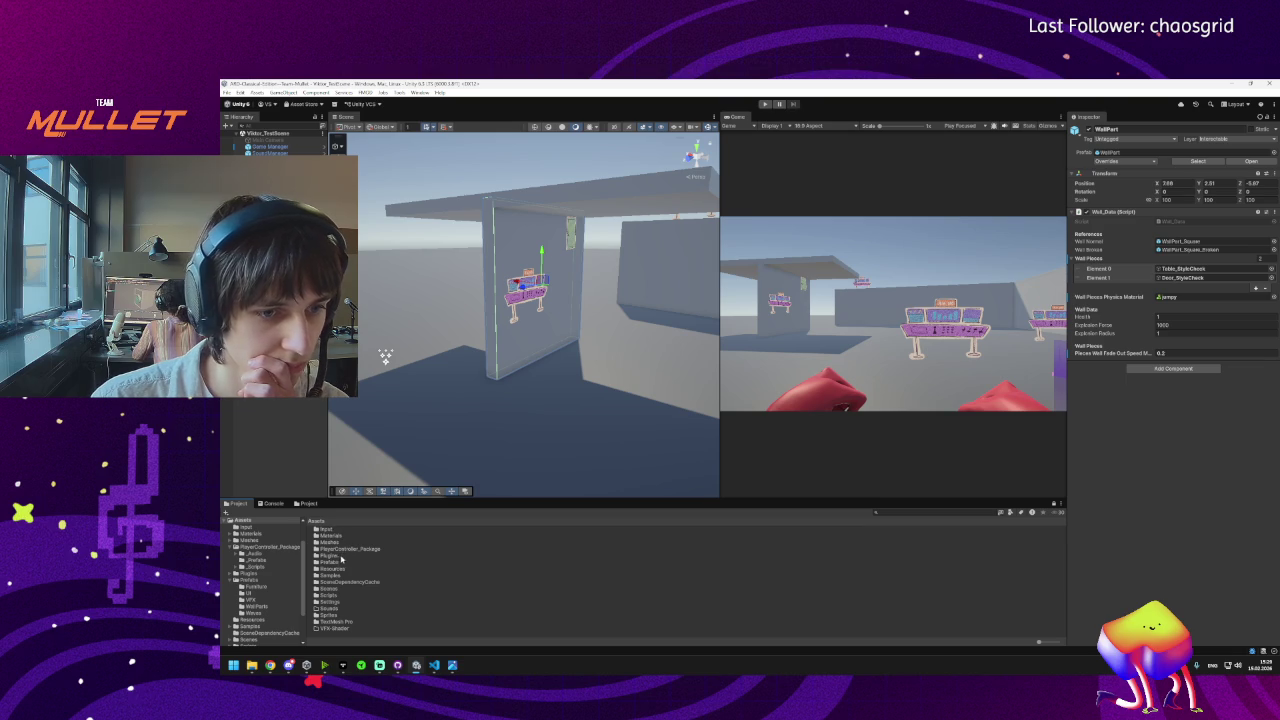
double_click(330, 562)
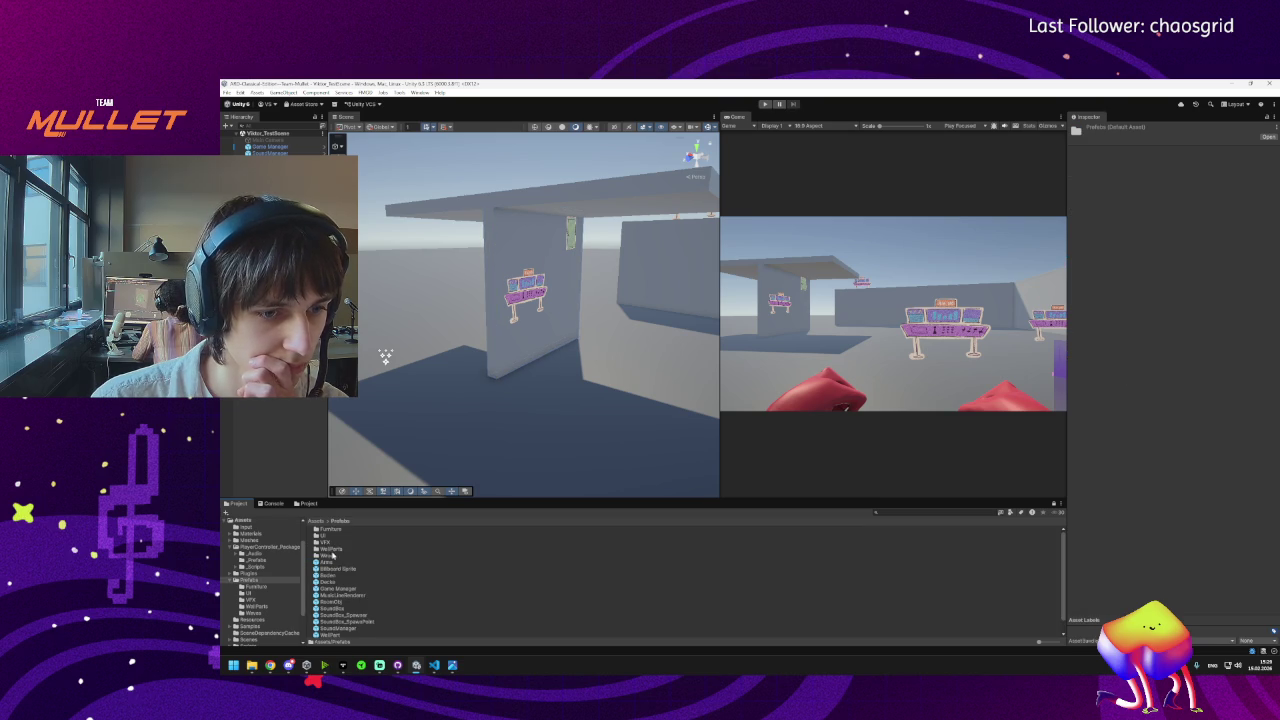
scroll(349, 611, down, 1)
double_click(330, 621)
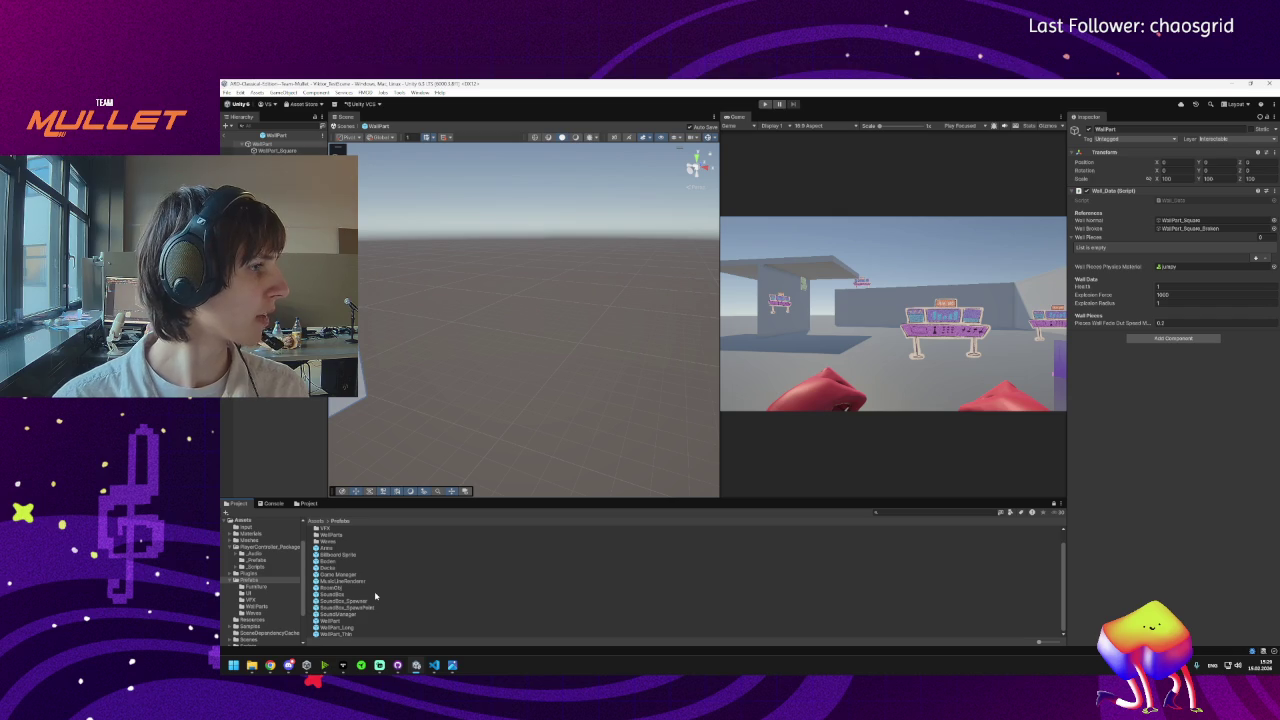
Frame the wall panel and add a DOTween Animation component to WallPart_Square.
key(f)
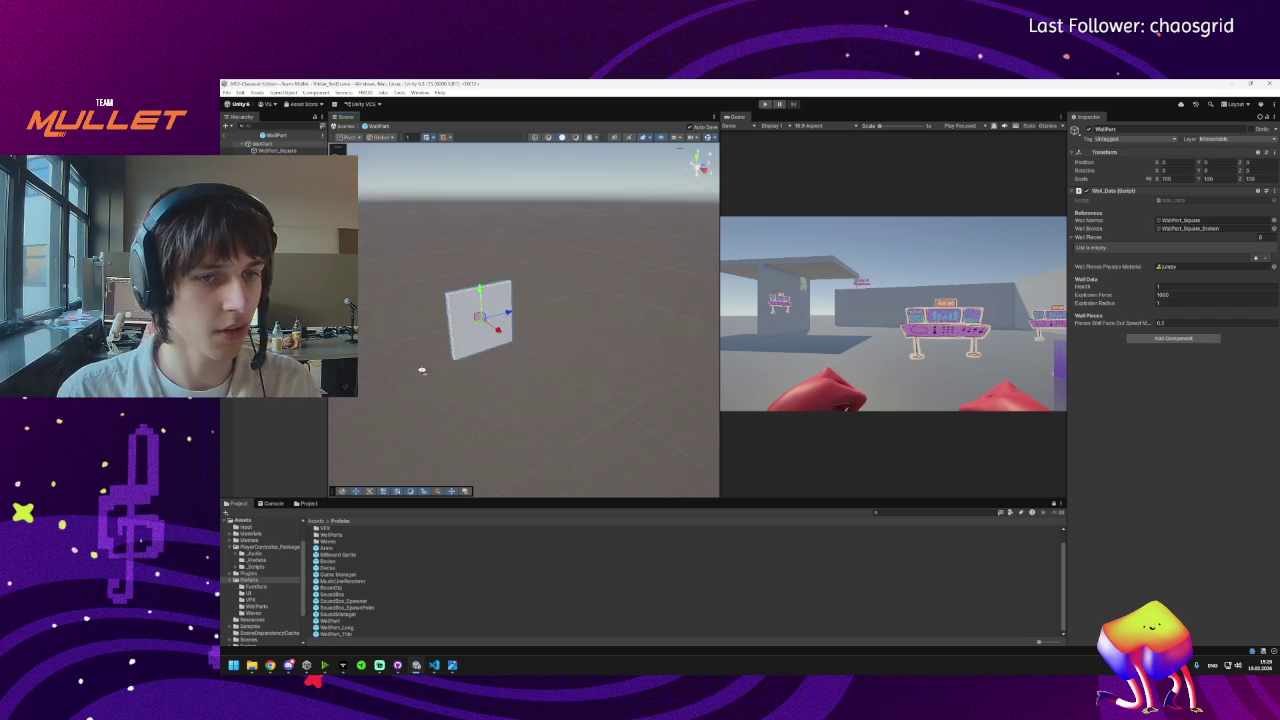
drag(413, 346, 454, 331)
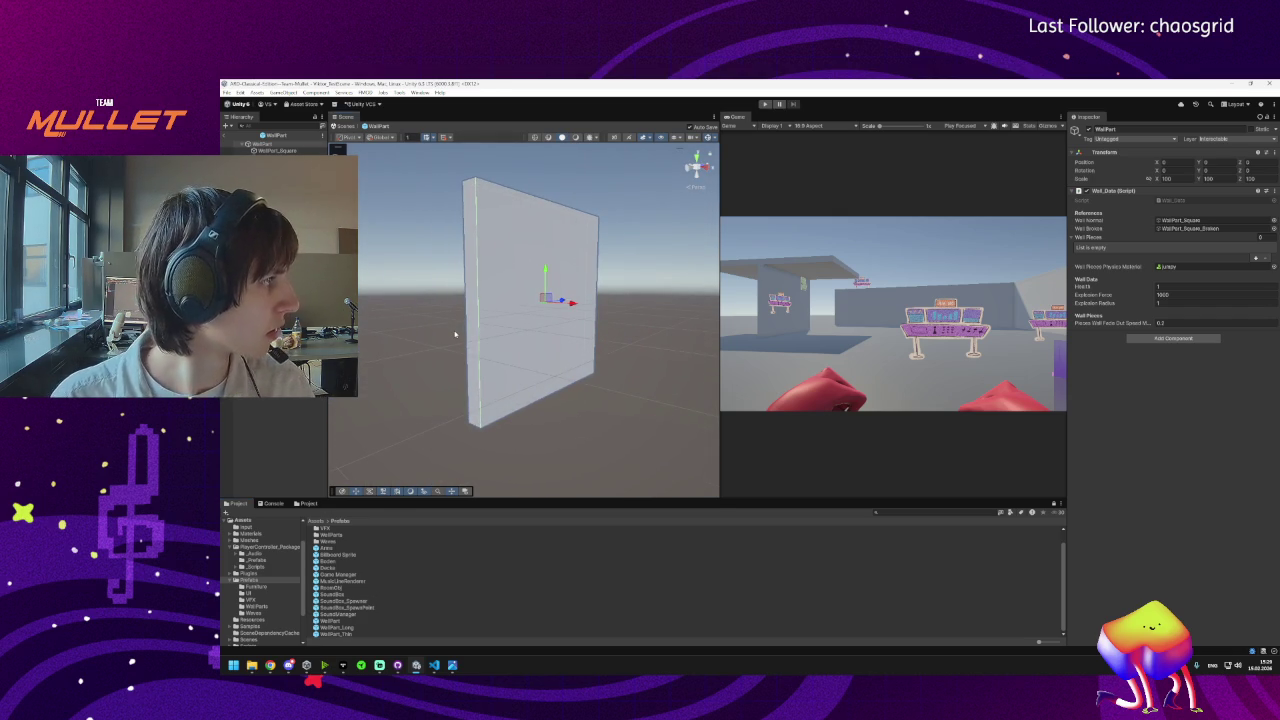
drag(455, 334, 530, 316)
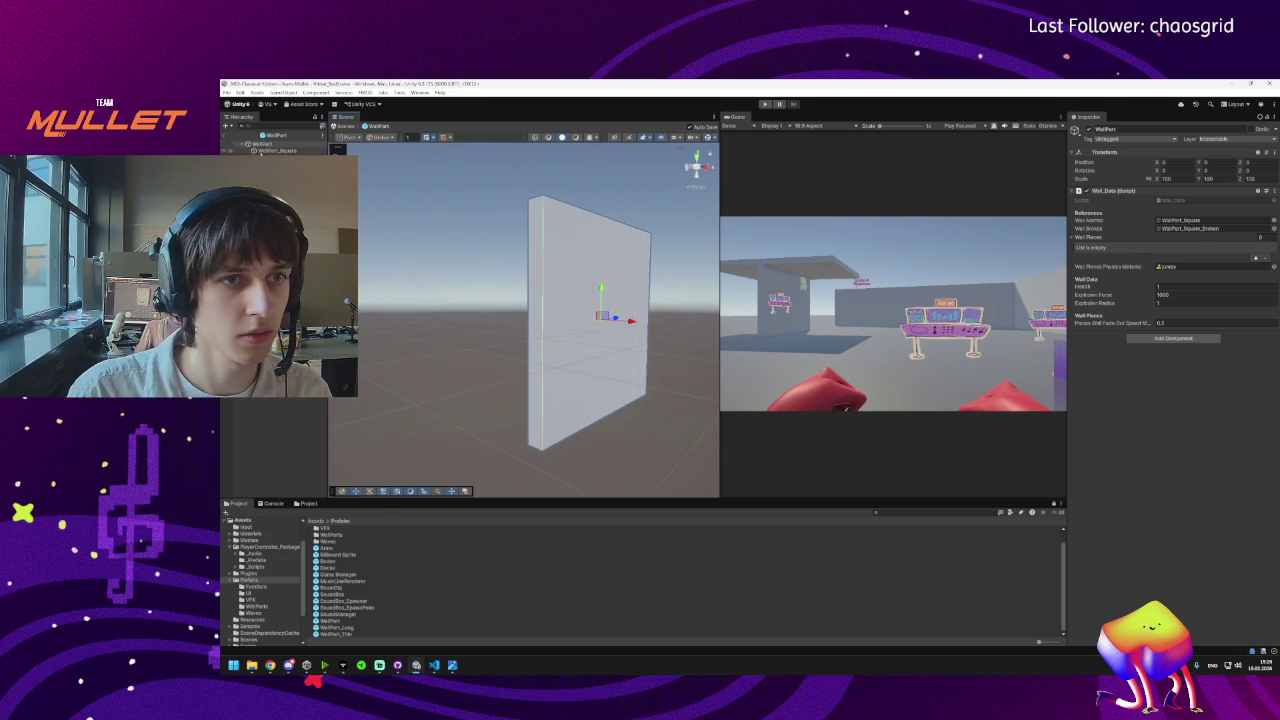
click(260, 150)
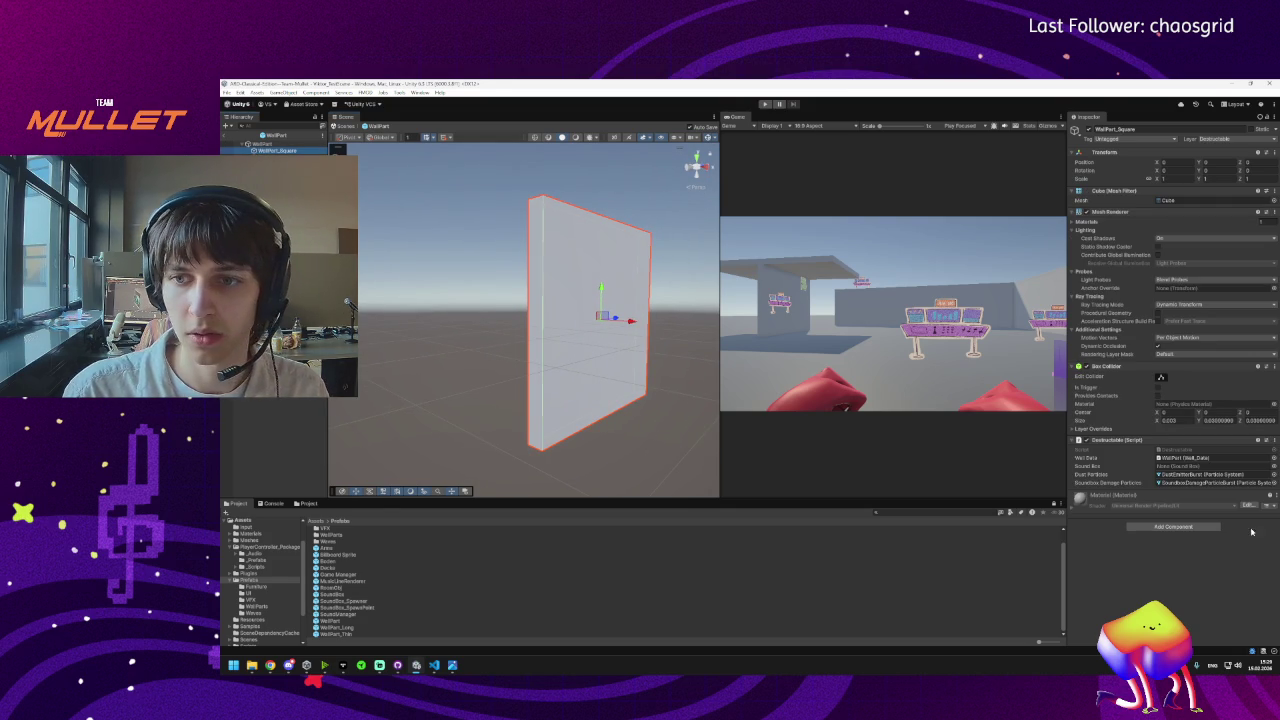
click(1172, 527)
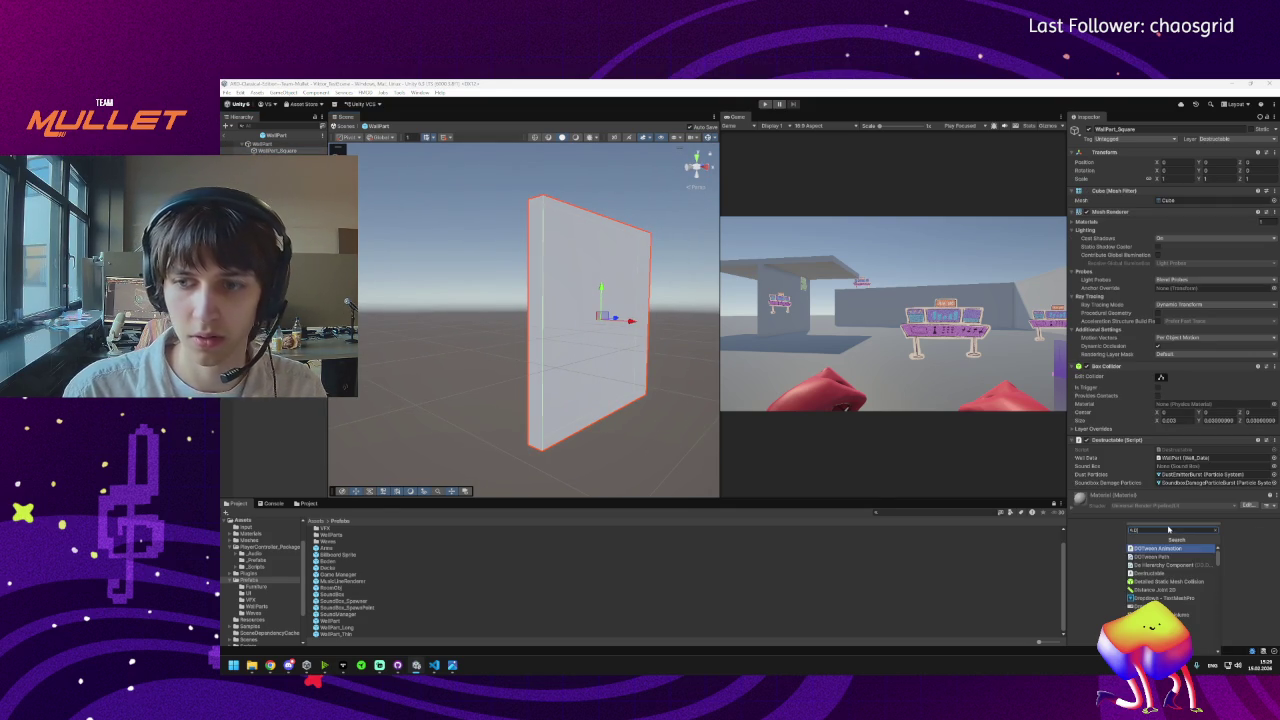
text(otween)
key(Return)
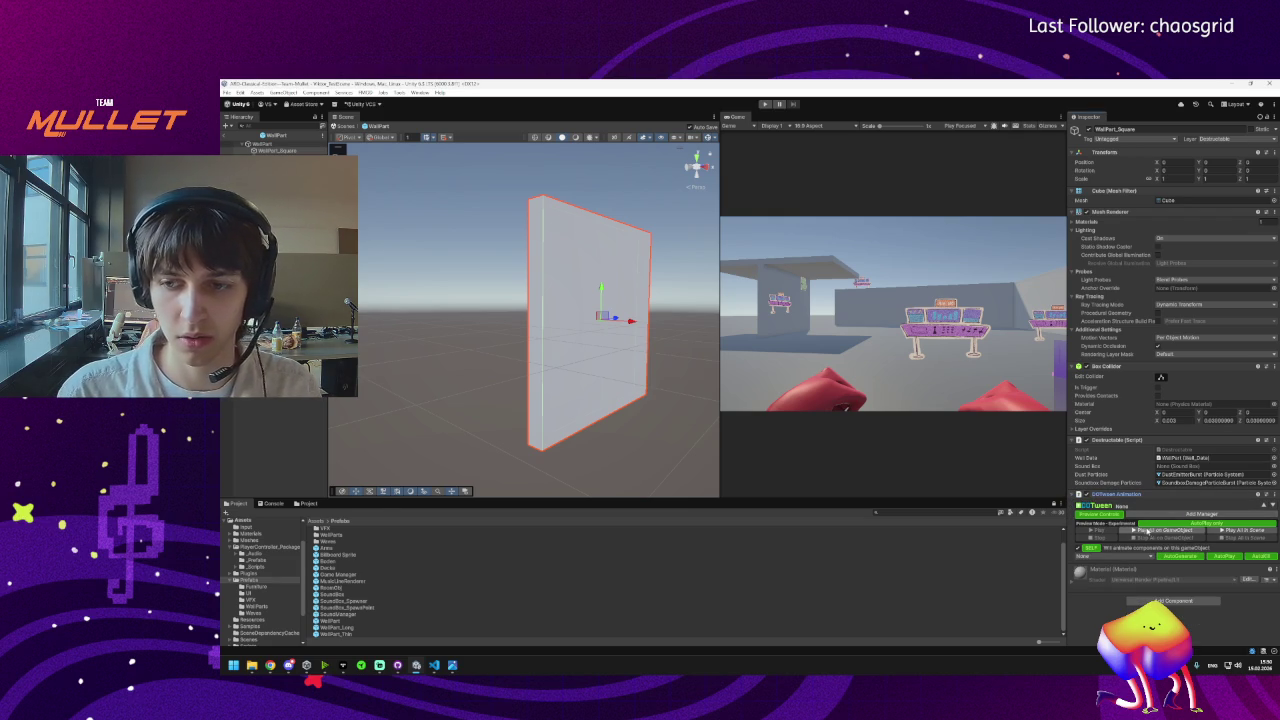
Choose a punch-scale animation type, then select the WallPart root.
click(1124, 547)
mouse_move(1120, 537)
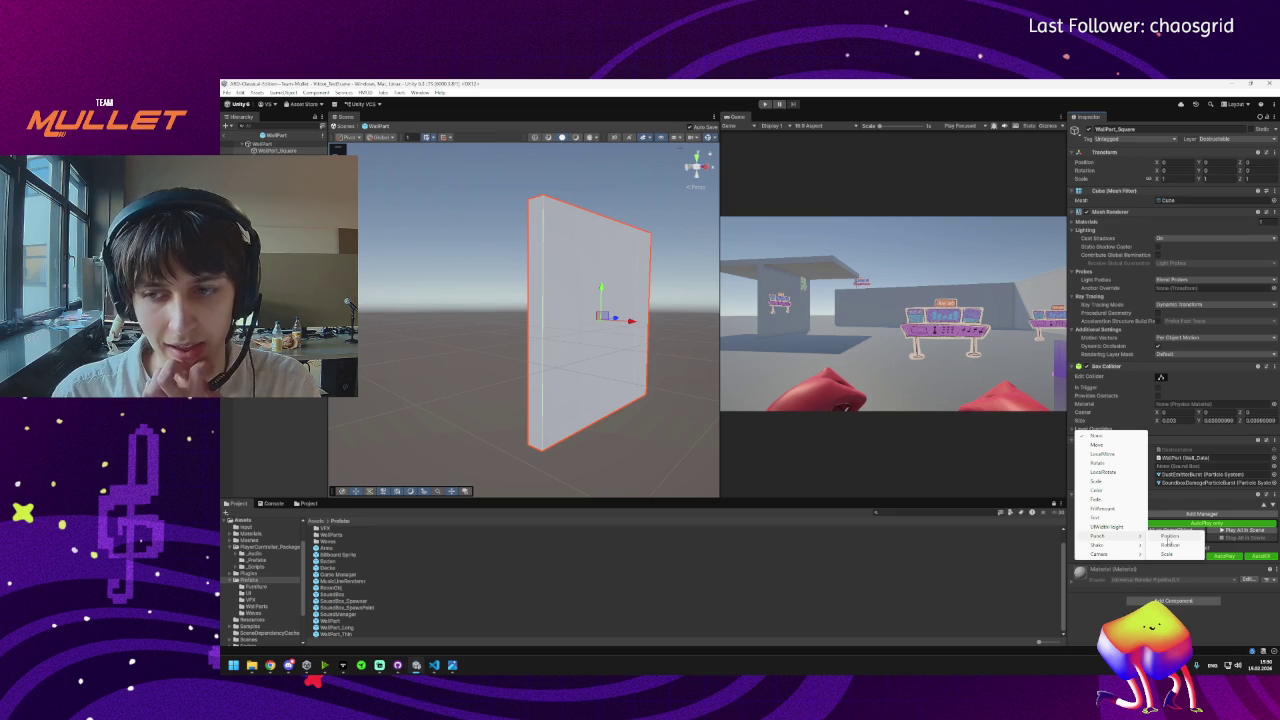
click(1170, 554)
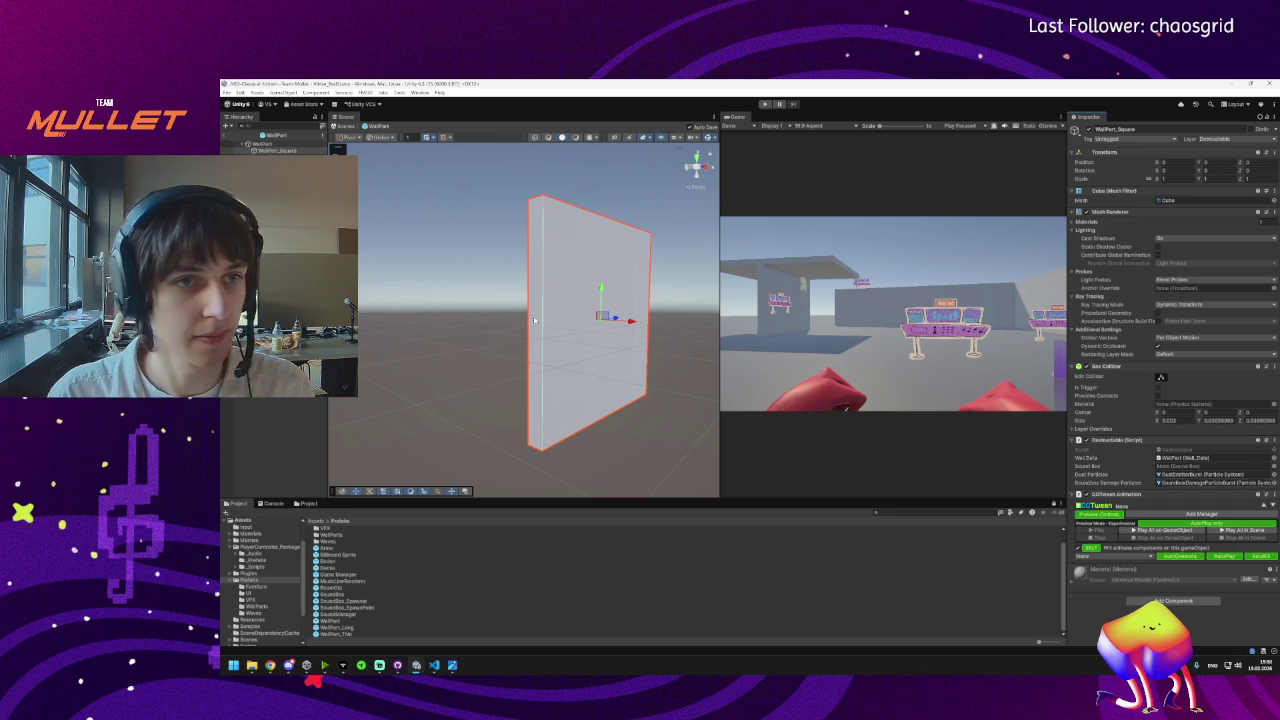
click(268, 145)
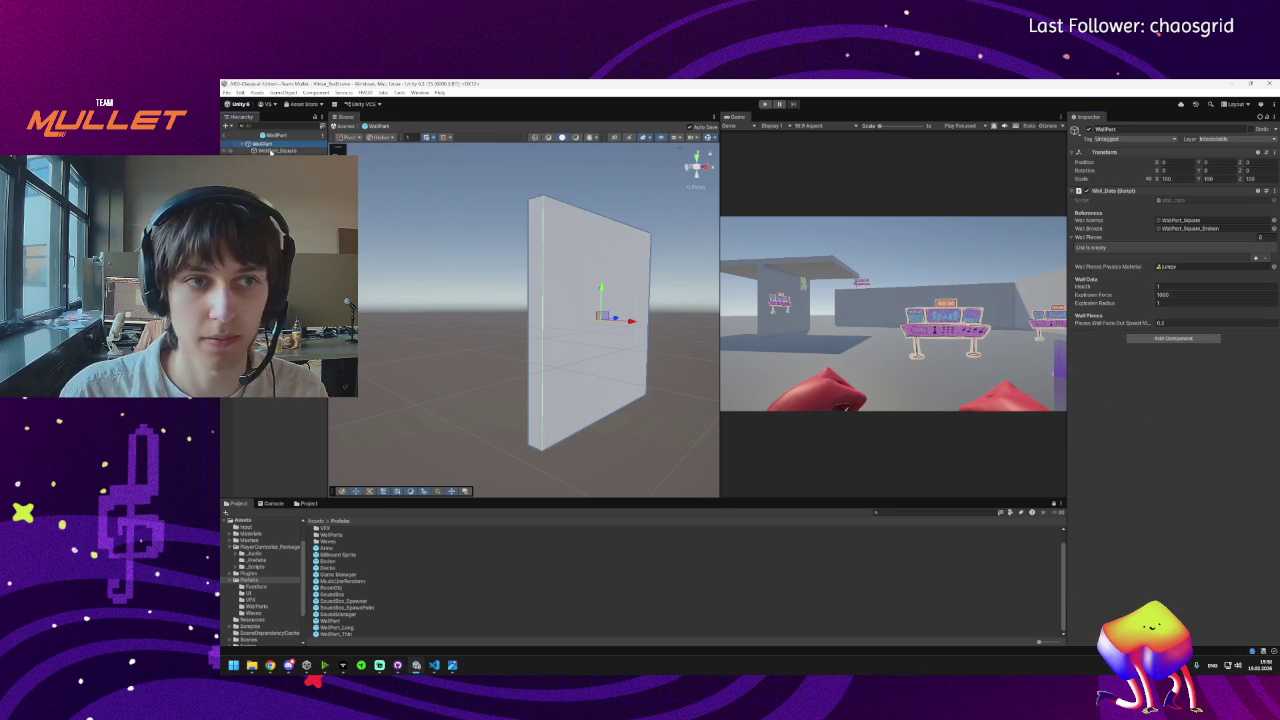
Add a DOTween Animation to the WallPart root and remove the one on WallPart_Square.
click(1173, 338)
text(dotween)
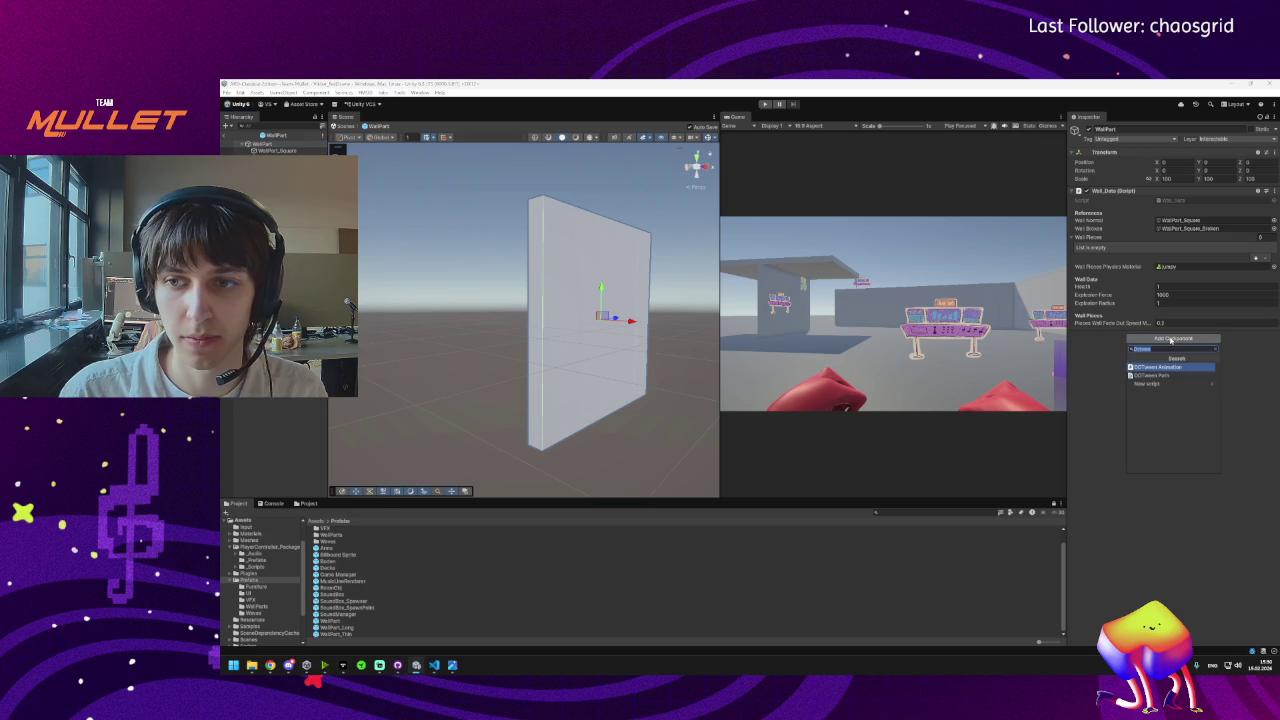
click(1159, 368)
click(276, 150)
click(1272, 497)
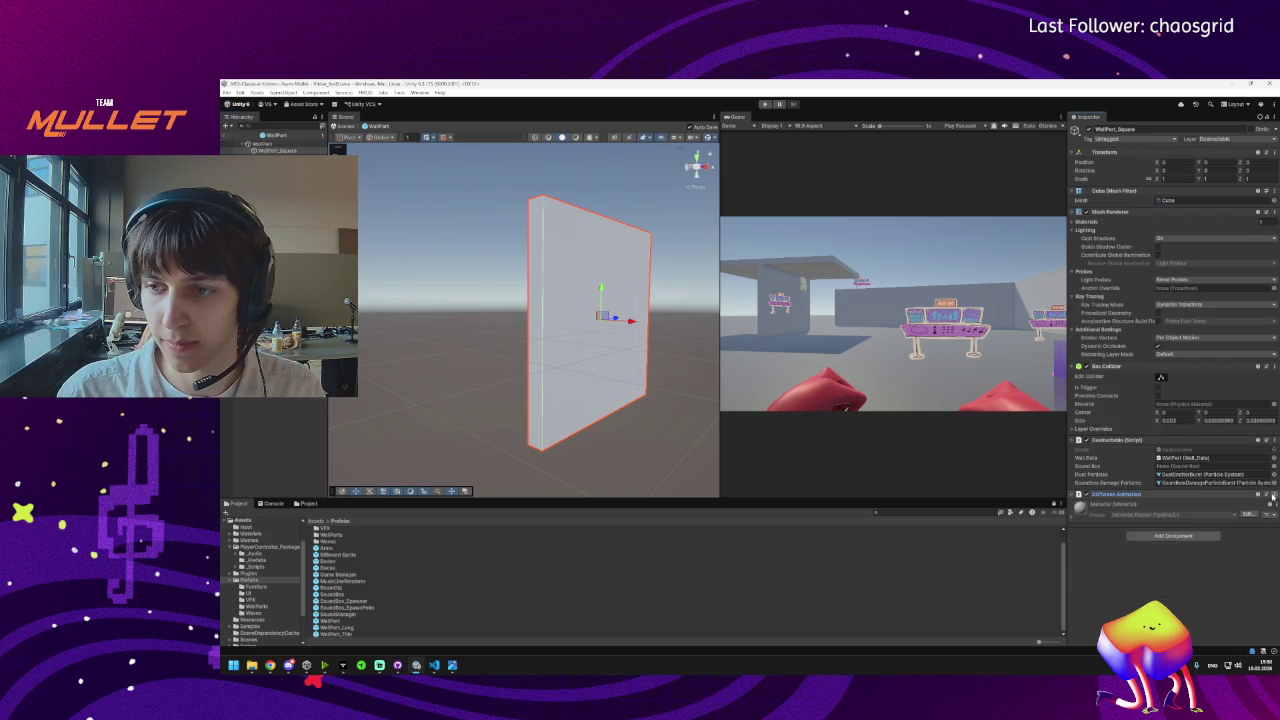
click(1272, 497)
click(1234, 526)
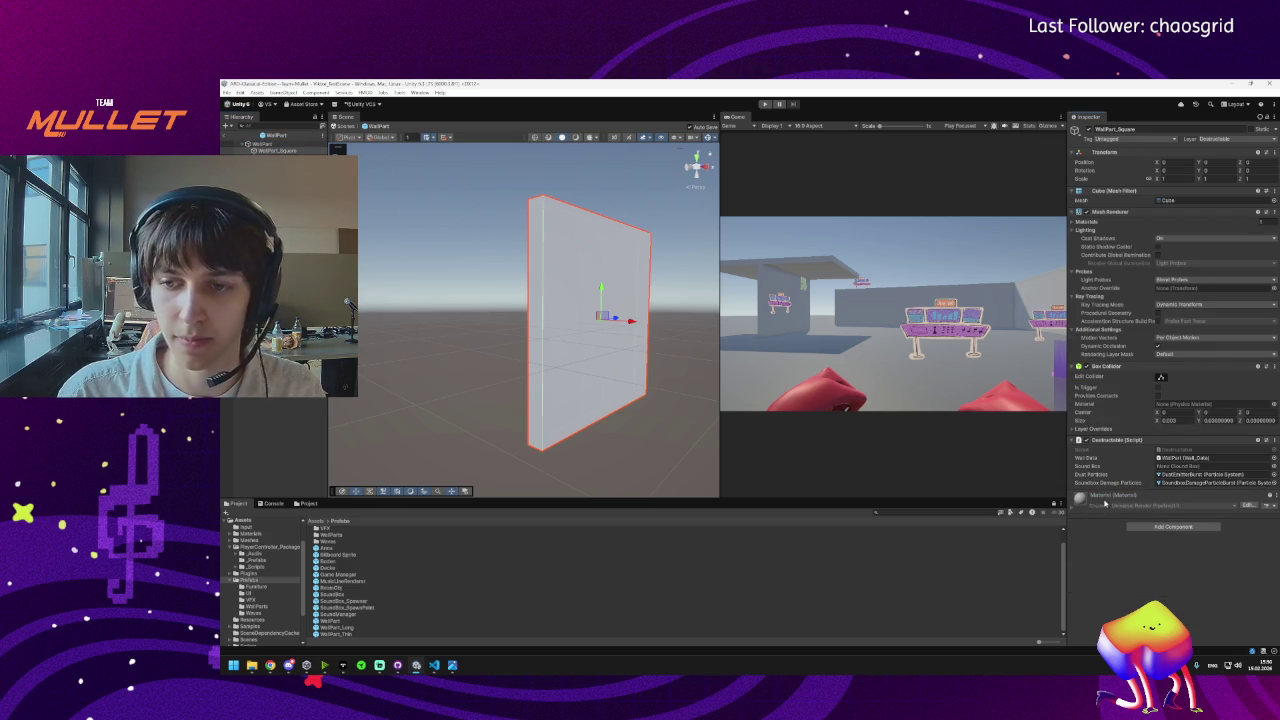
click(264, 144)
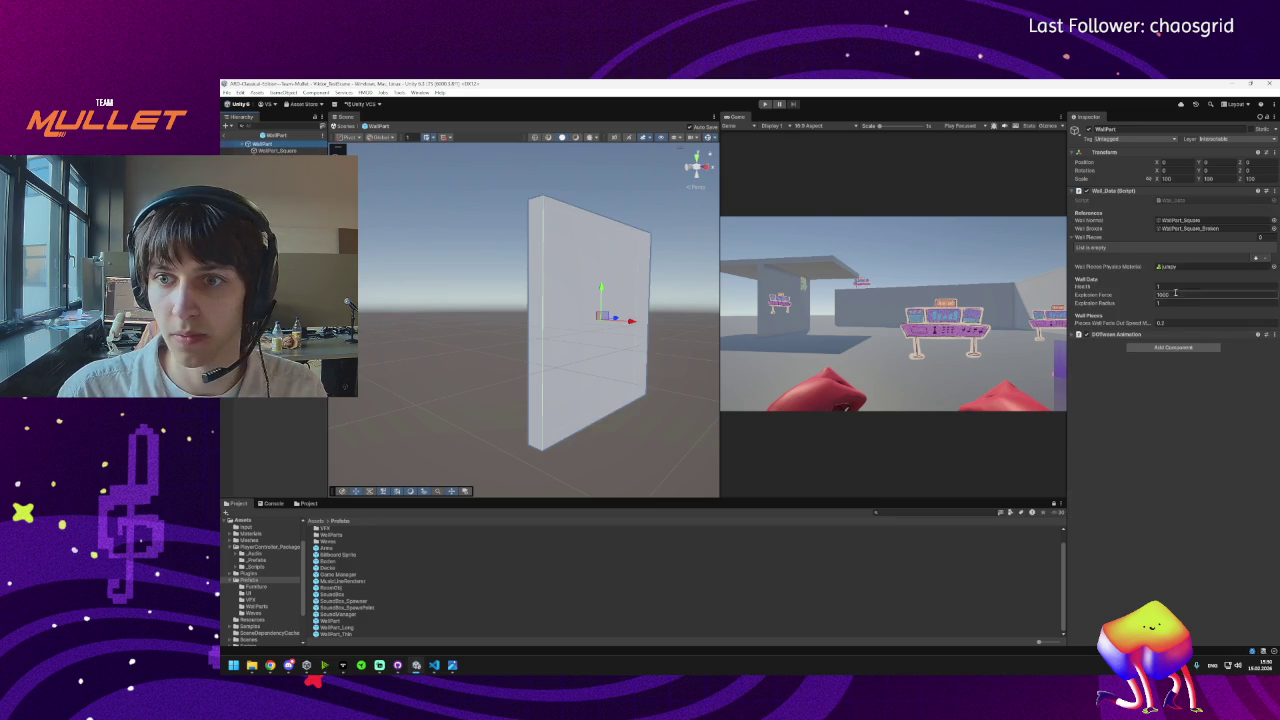
Make WallPart_Square the root tween's target and set its type to Punch > Scale.
click(1100, 334)
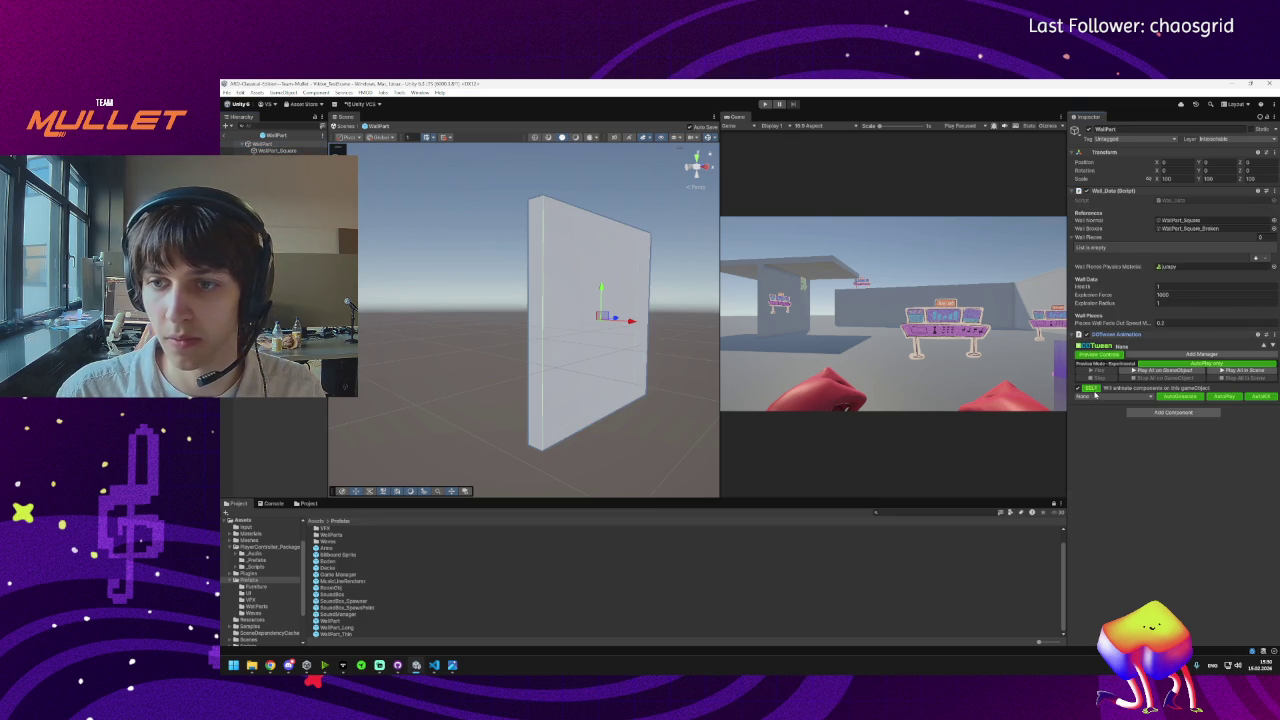
click(1095, 395)
click(1105, 406)
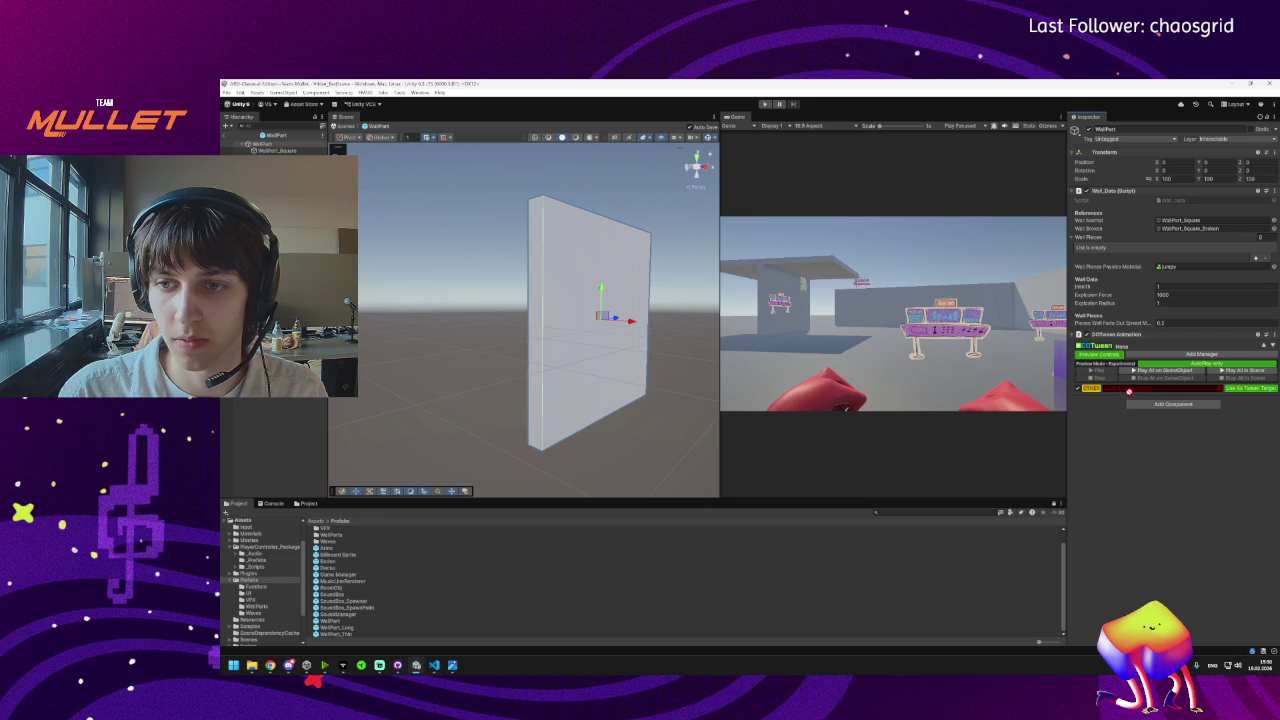
click(1088, 396)
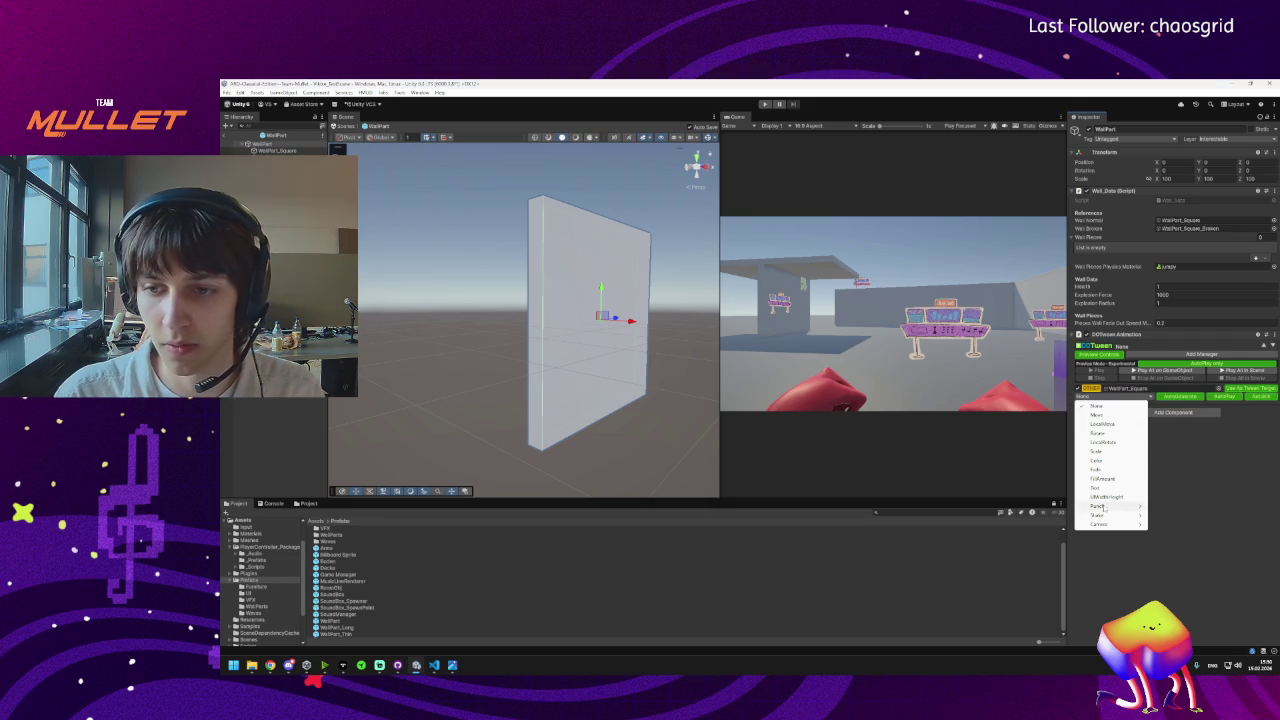
mouse_move(1105, 514)
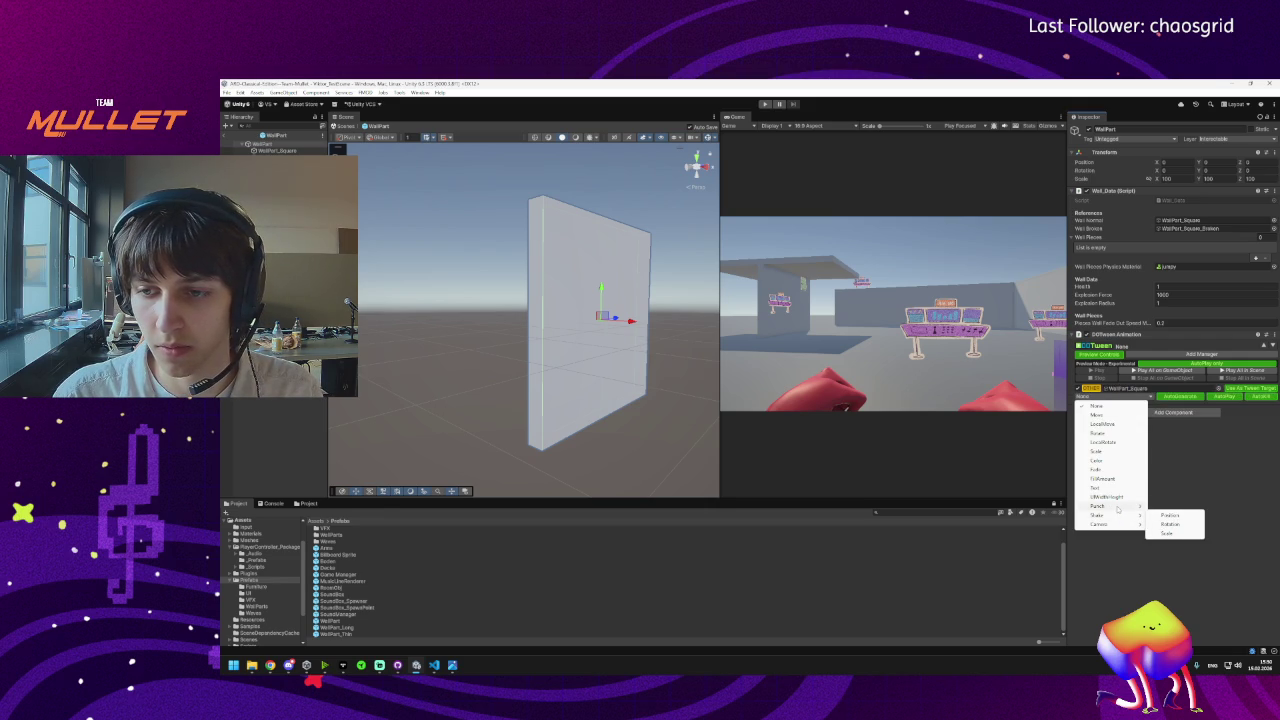
click(1168, 524)
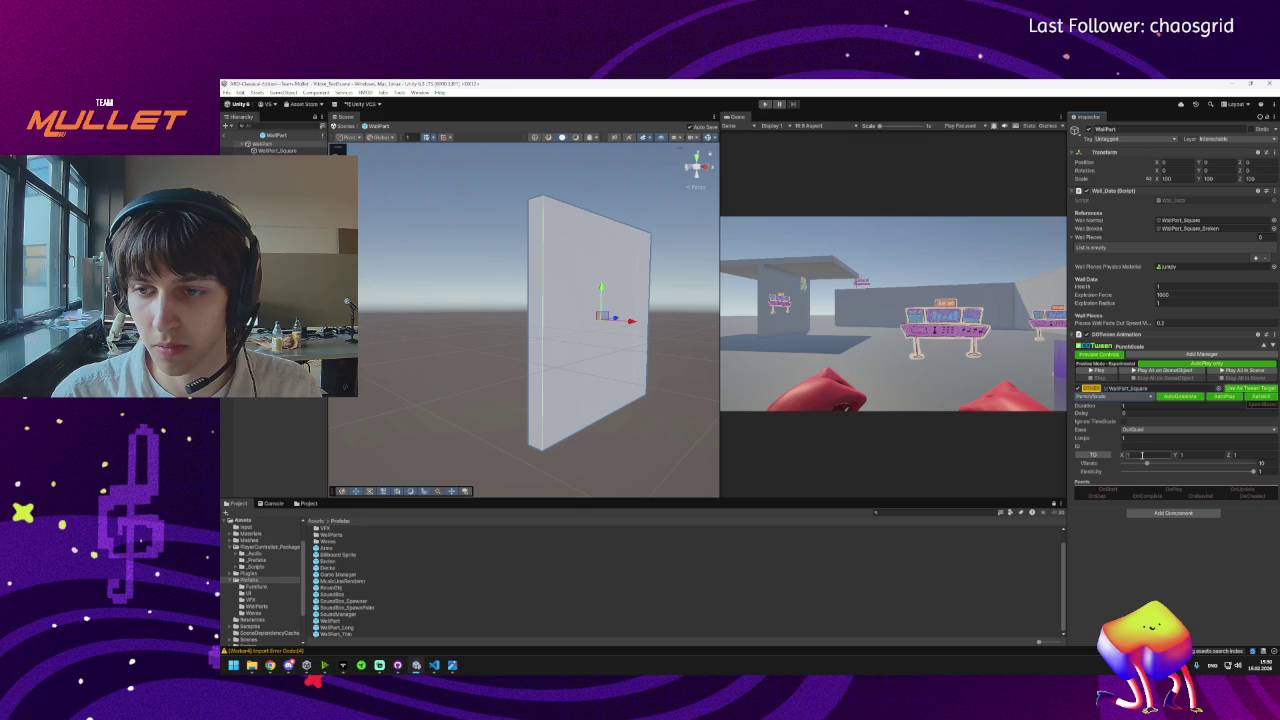
Preview the punch-scale tween while trying To X values of 0 and then 1.
click(1095, 370)
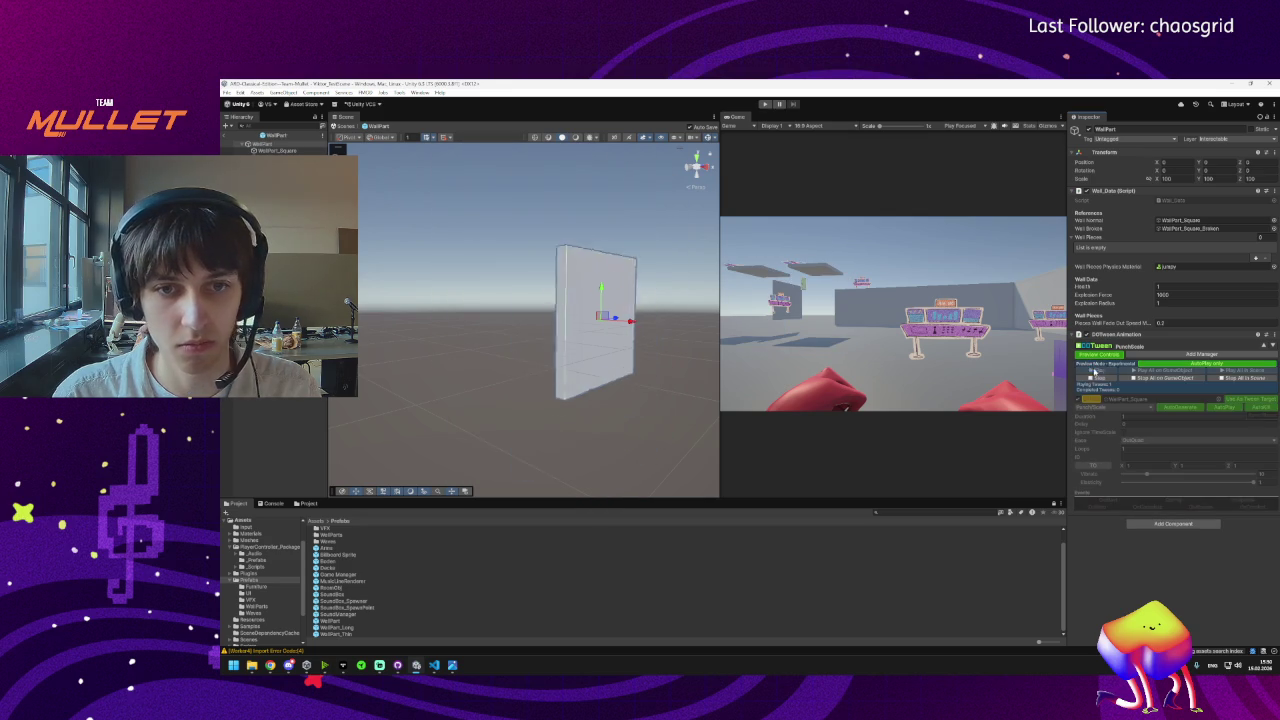
click(1134, 455)
text(0)
key(Tab)
key(Tab)
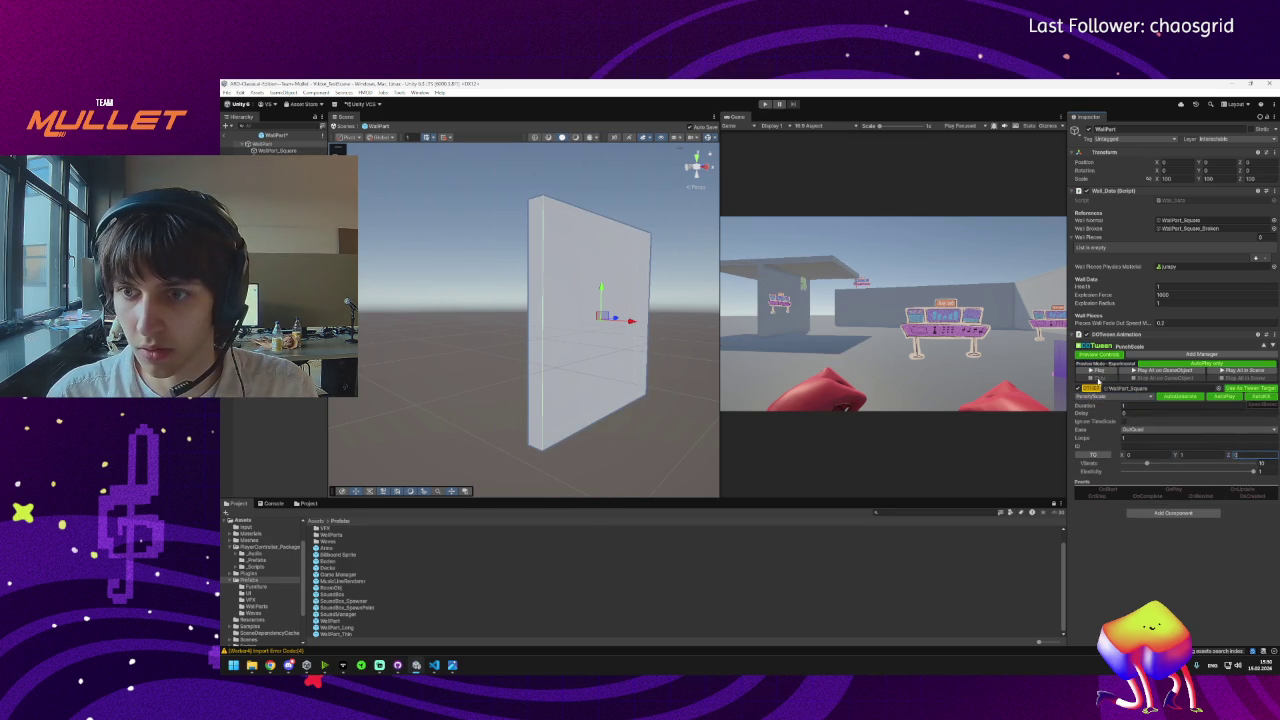
click(1097, 372)
click(1152, 457)
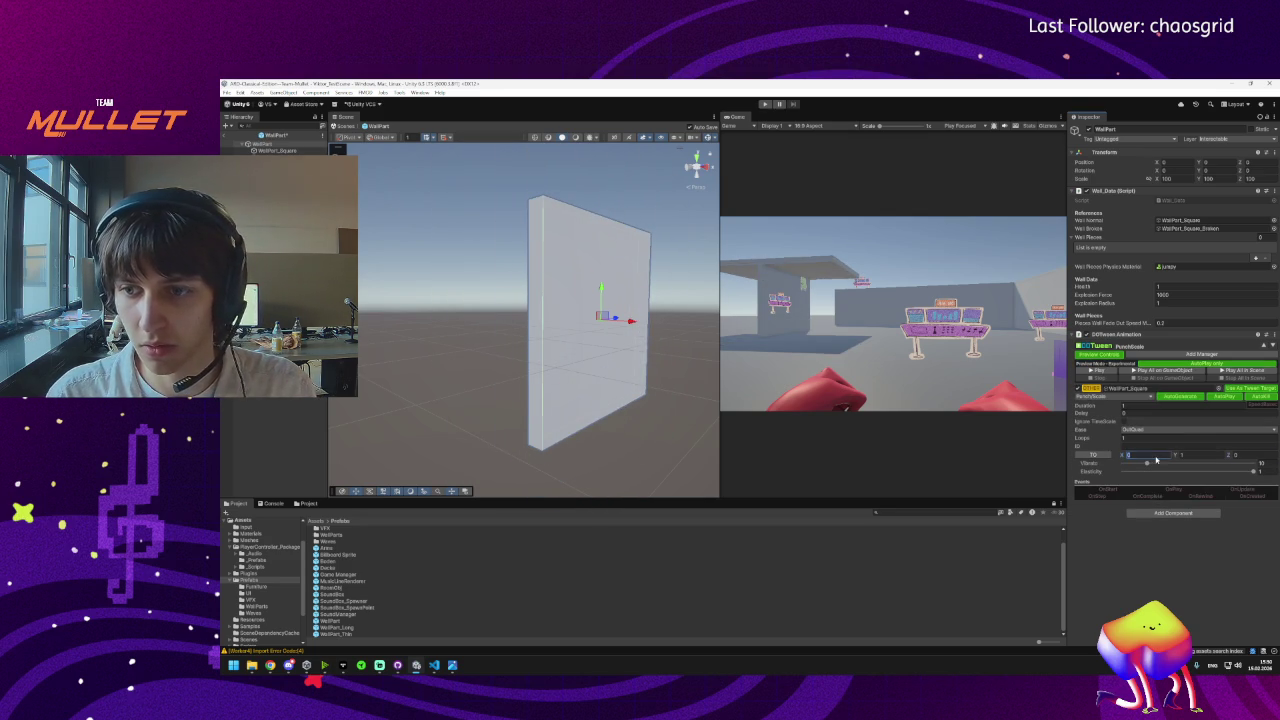
text(1)
key(Tab)
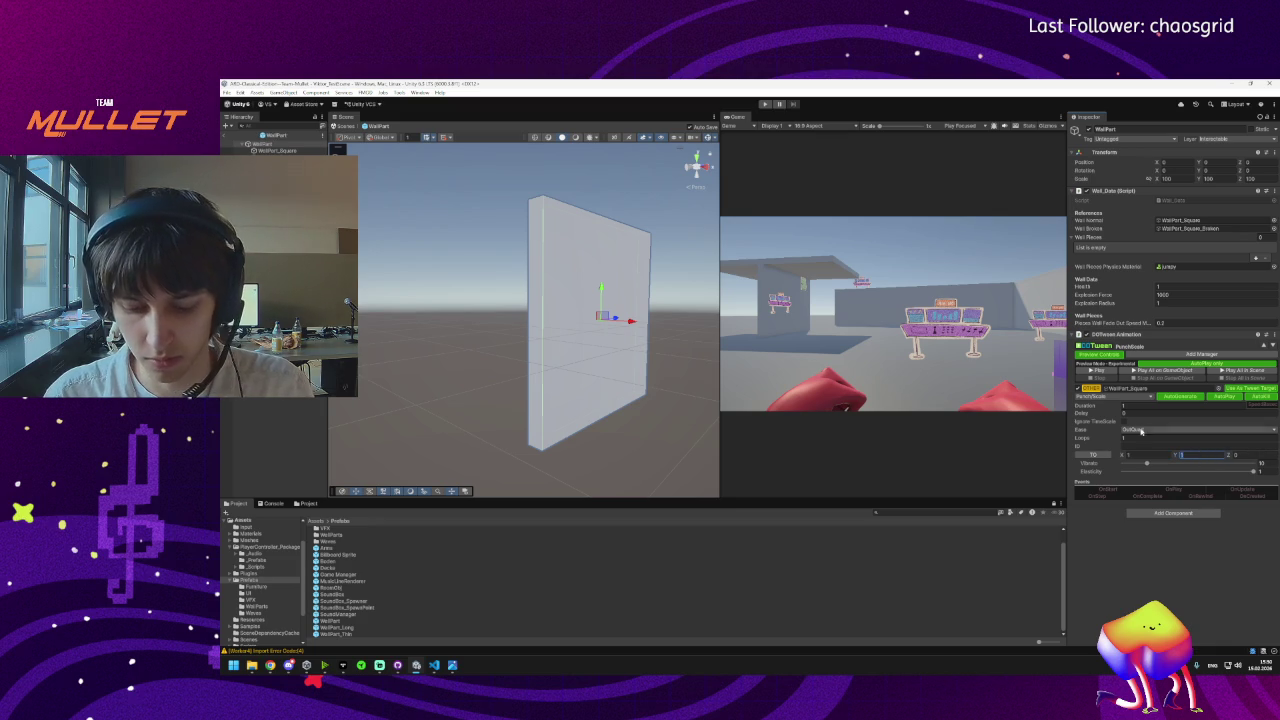
click(1097, 370)
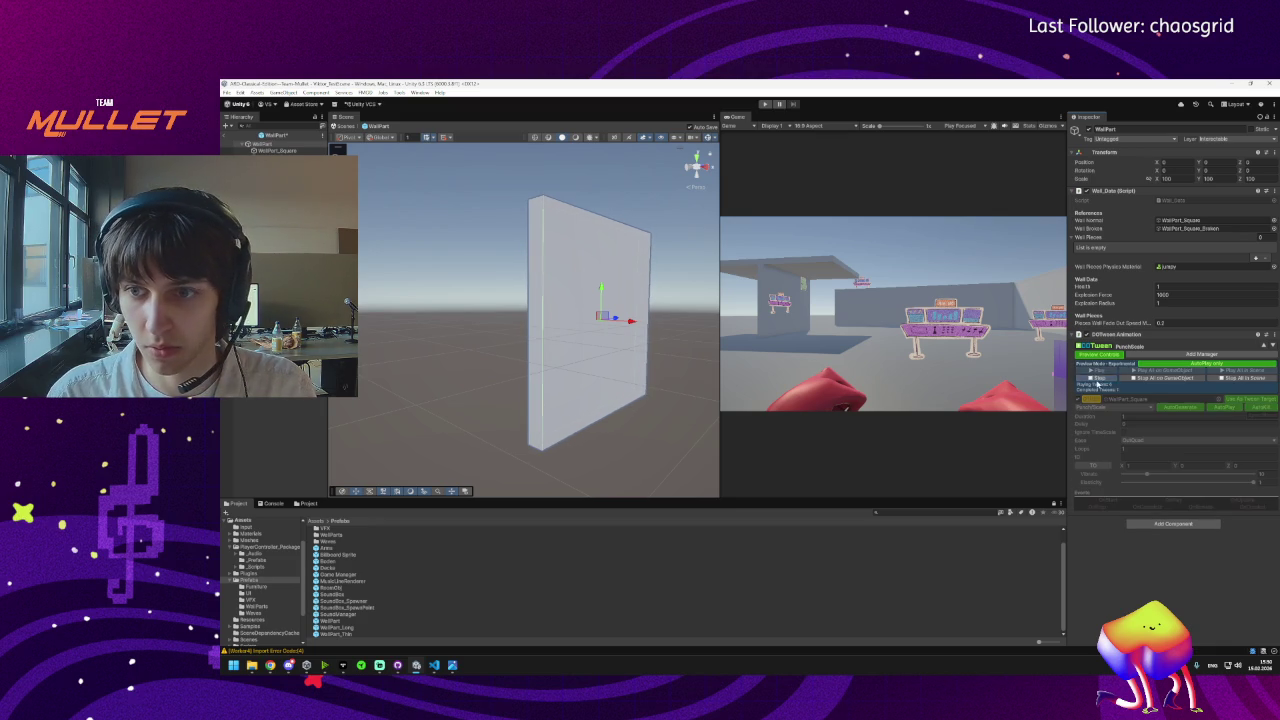
click(1098, 372)
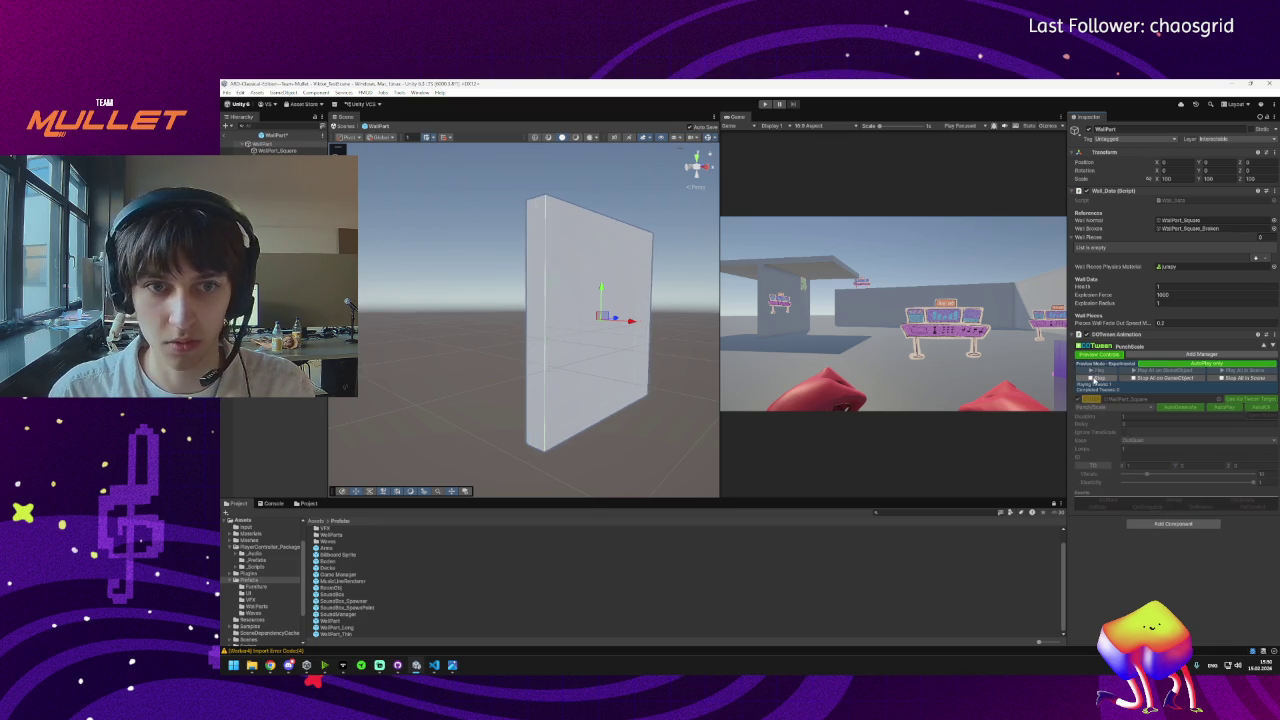
Lower Vibrato and reduce Elasticity, previewing the tween after each change.
drag(1147, 464, 1133, 464)
click(1104, 371)
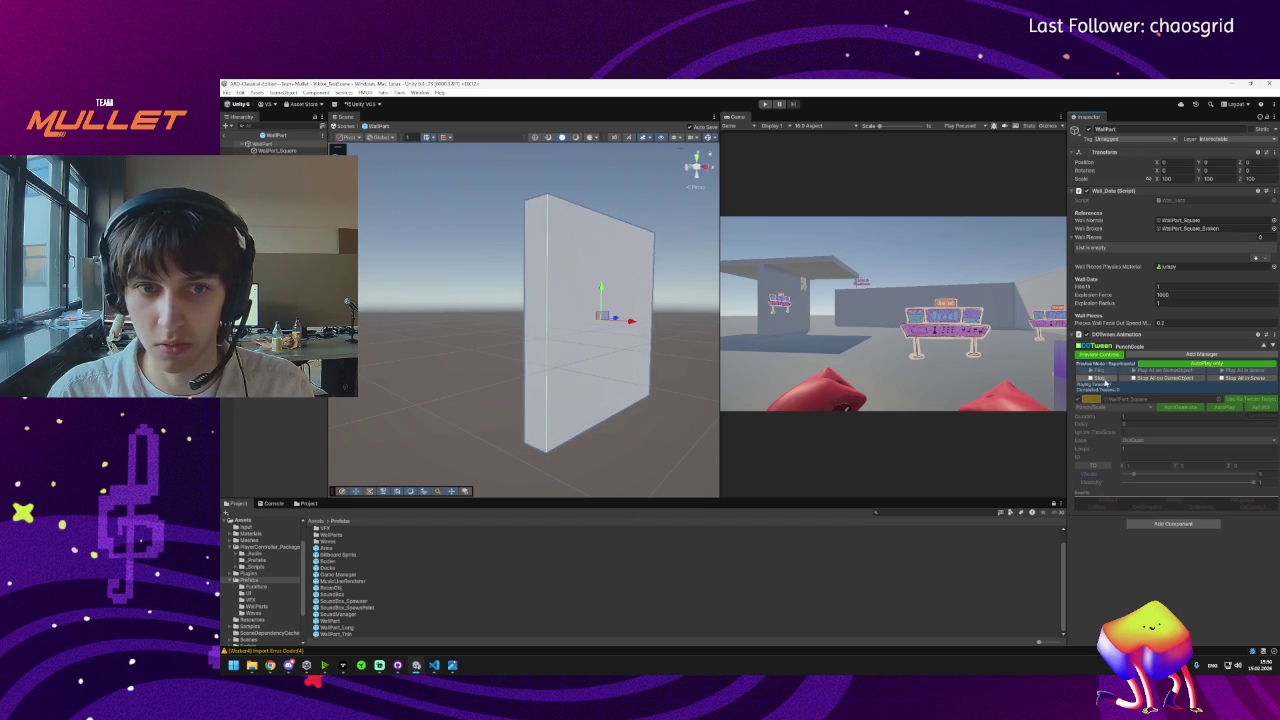
click(1104, 371)
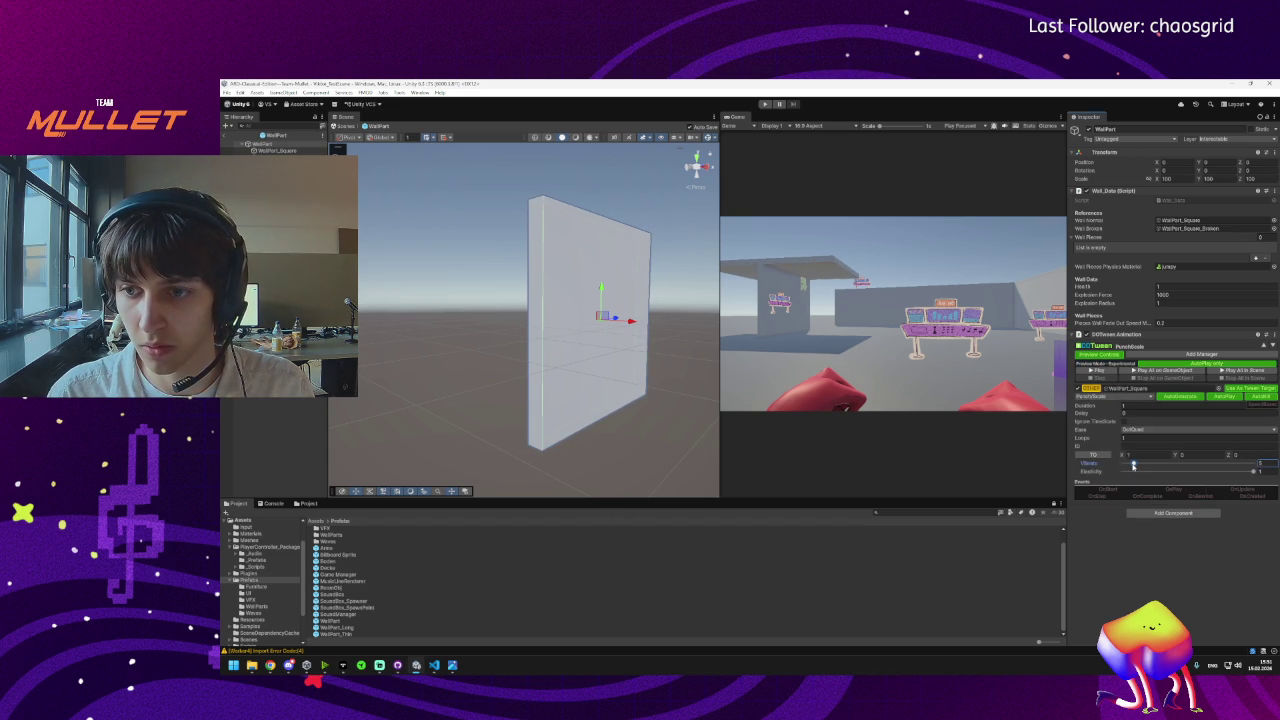
drag(1133, 465, 1141, 464)
drag(1250, 471, 1196, 471)
click(1098, 371)
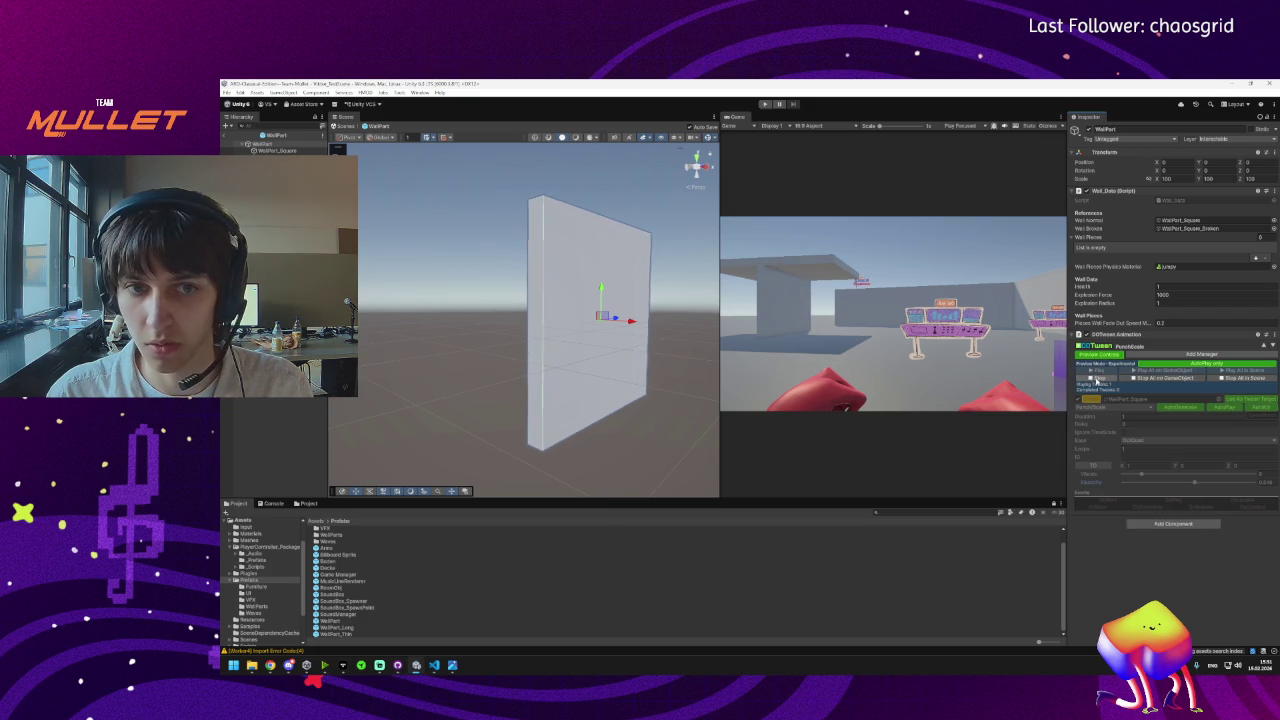
click(1099, 378)
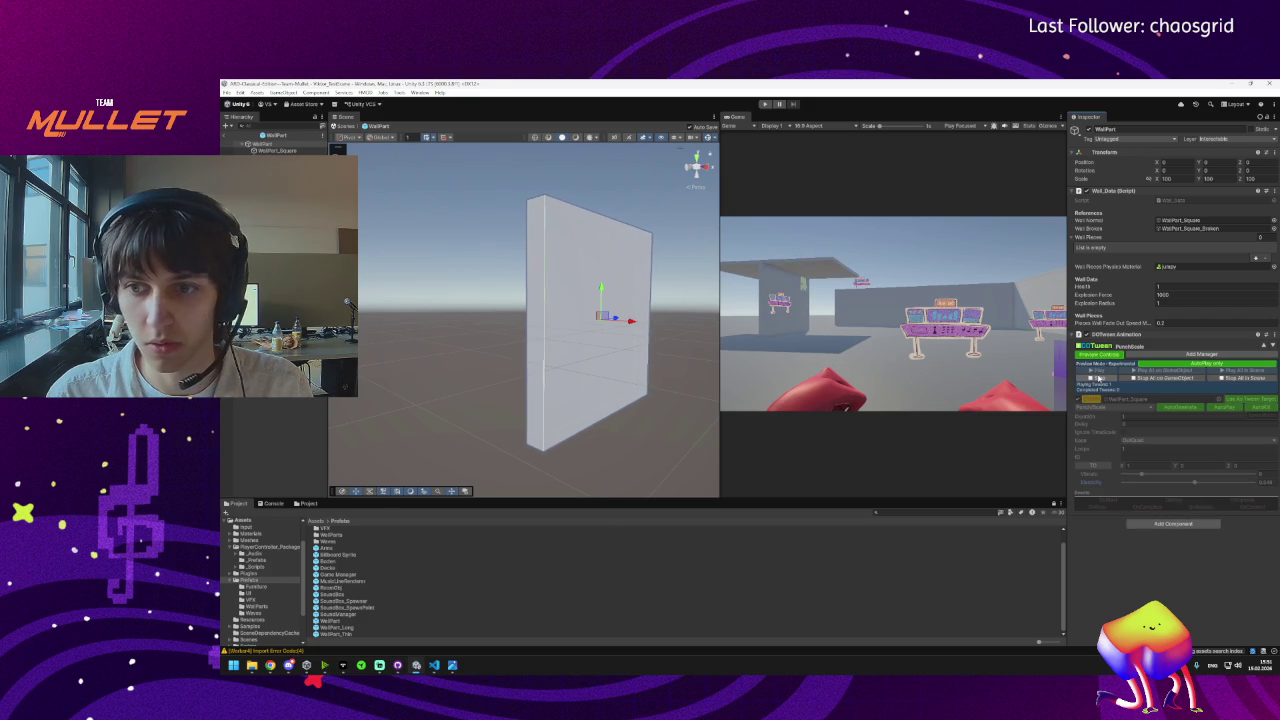
Switch the tween's easing to OutFlash and preview the result.
click(1132, 429)
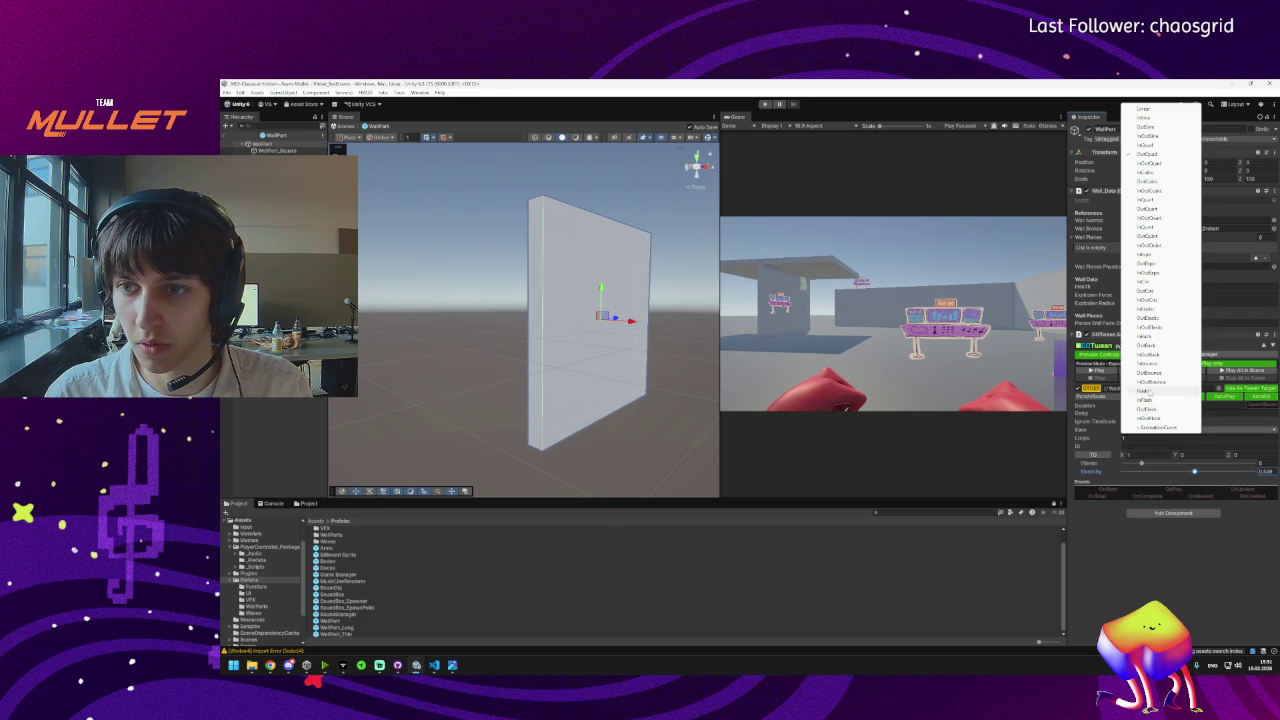
click(1150, 408)
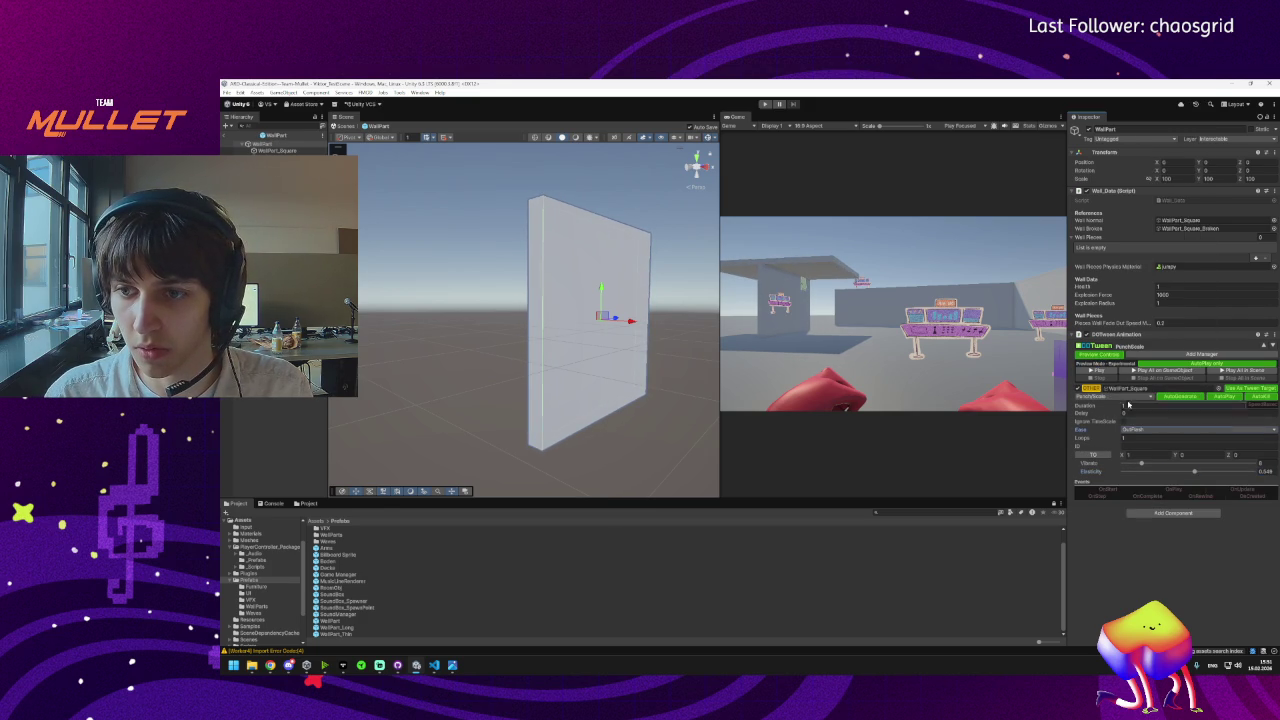
click(1091, 376)
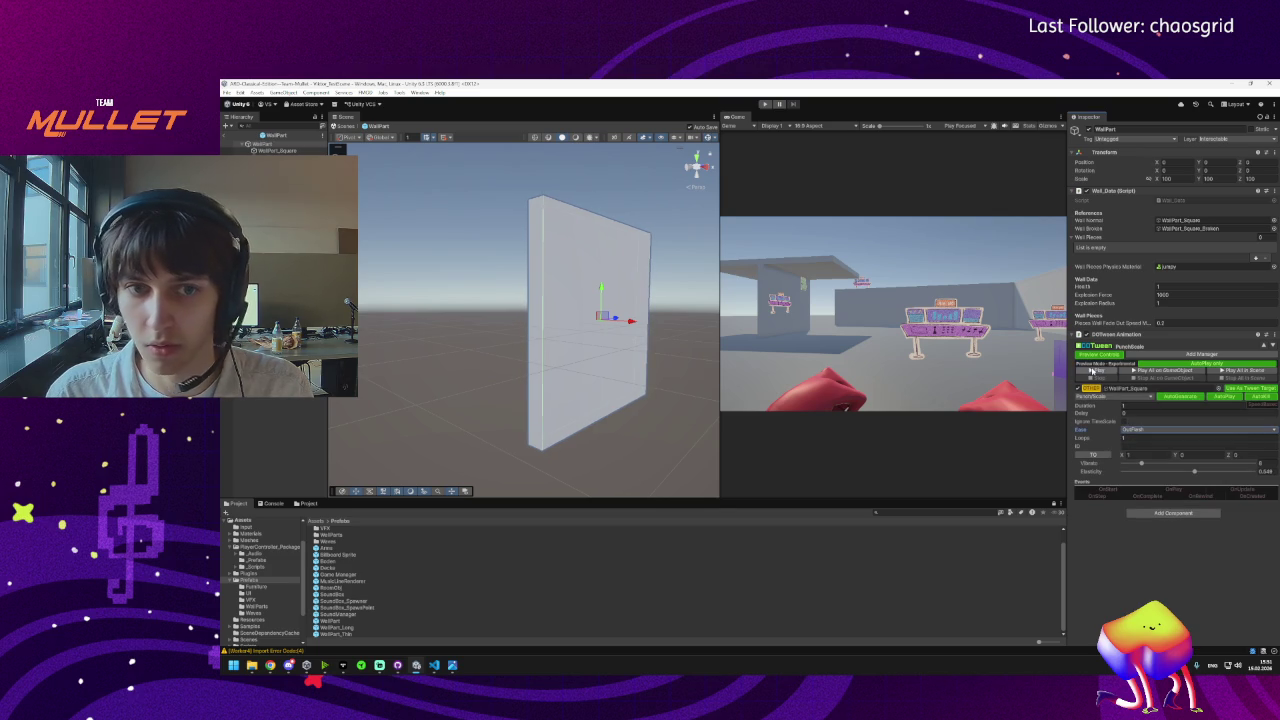
click(1089, 370)
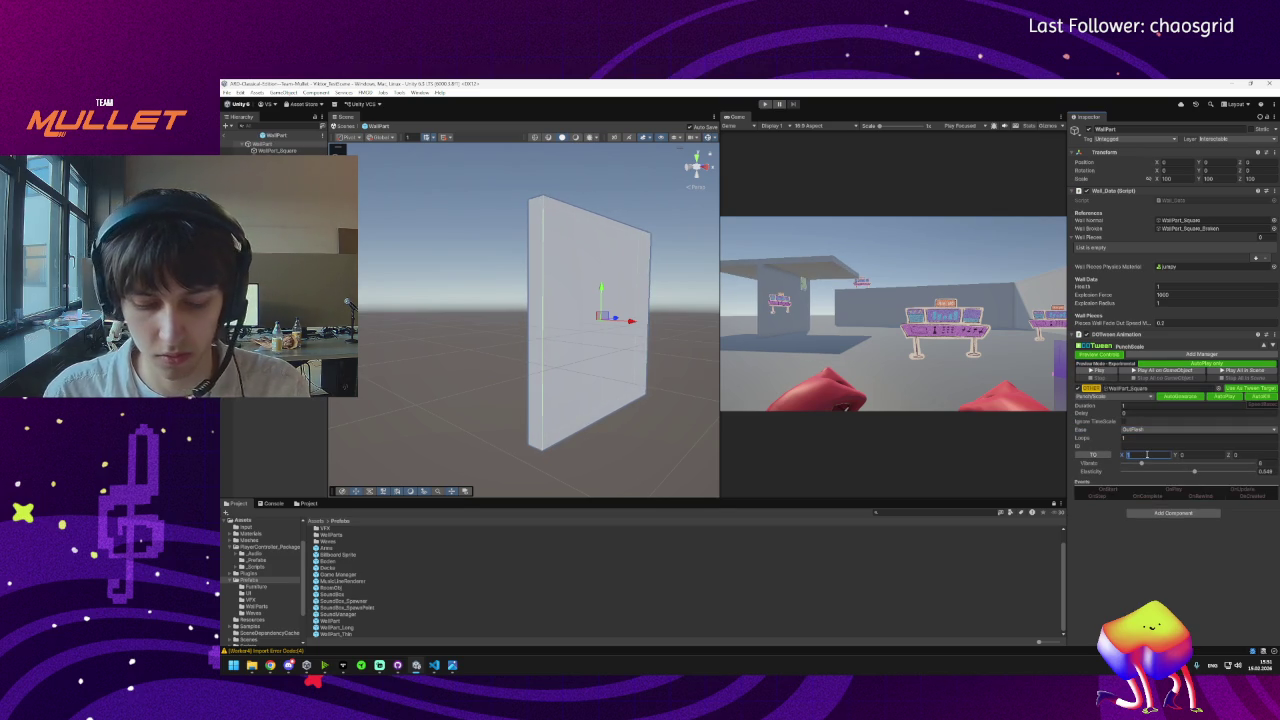
Set the punch X value to 0, replay and stop the preview, then select WallPart_Square.
text(0.4)
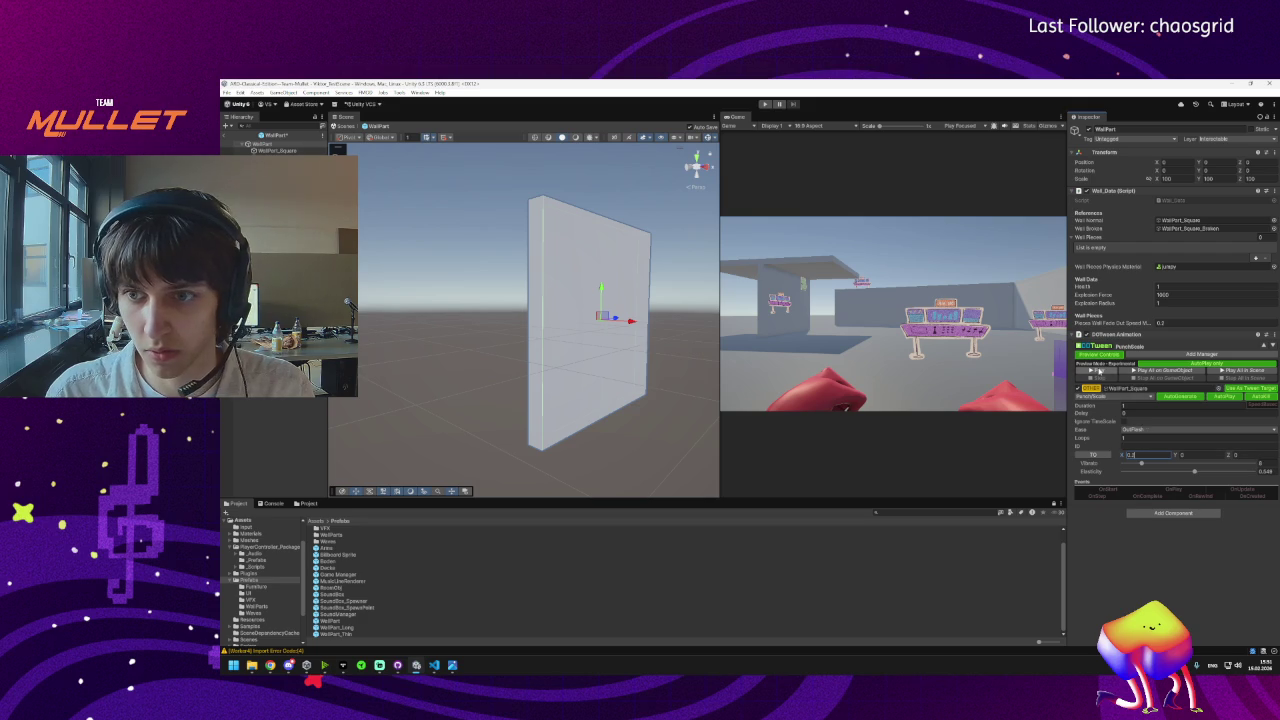
click(1089, 370)
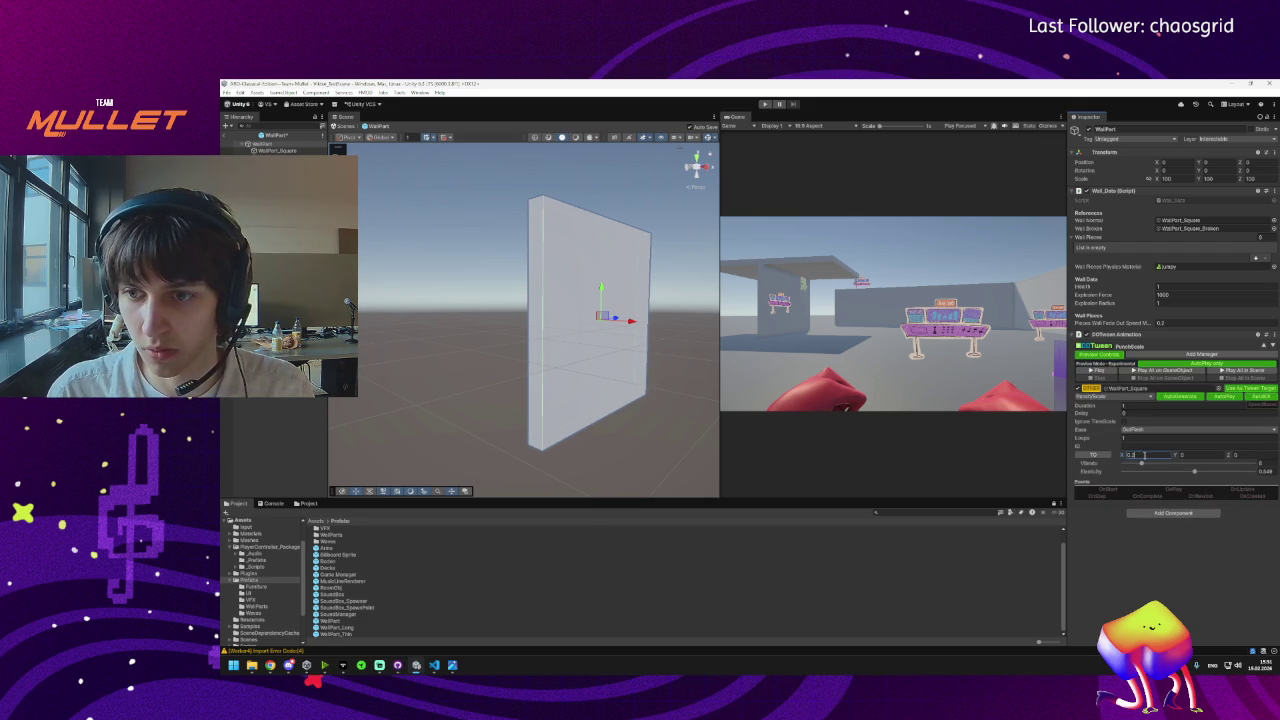
click(1097, 371)
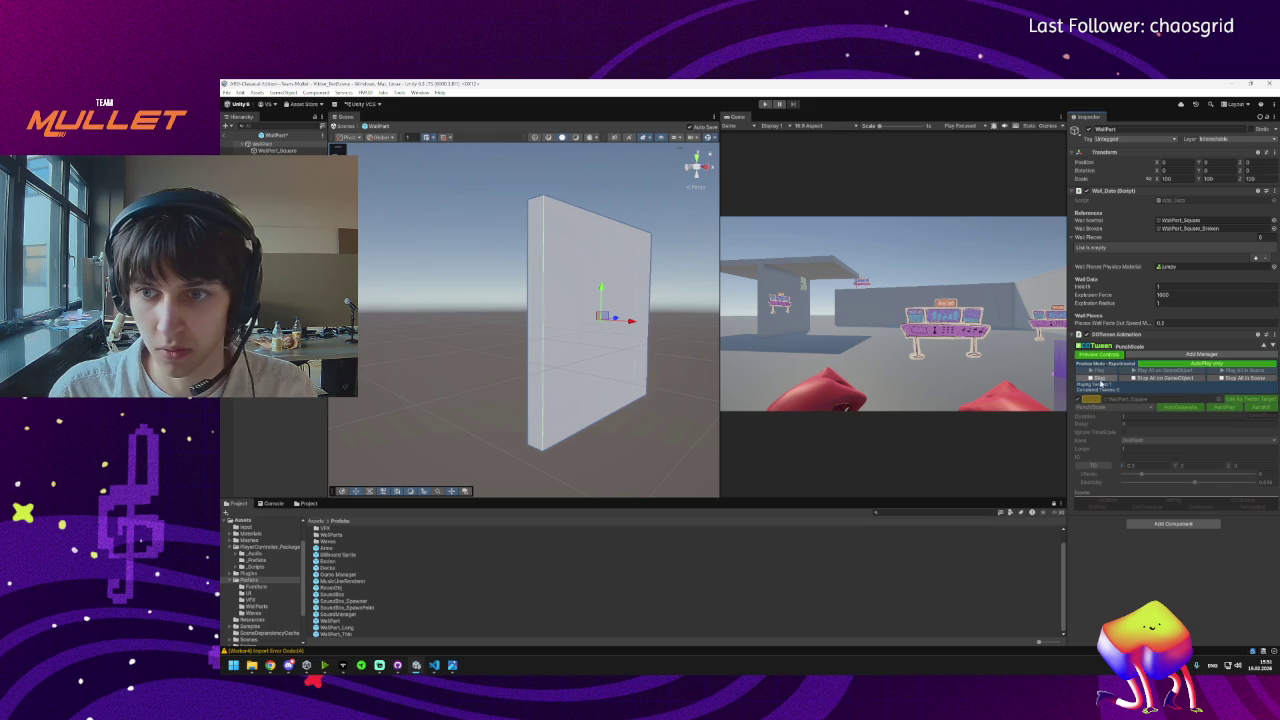
click(1103, 378)
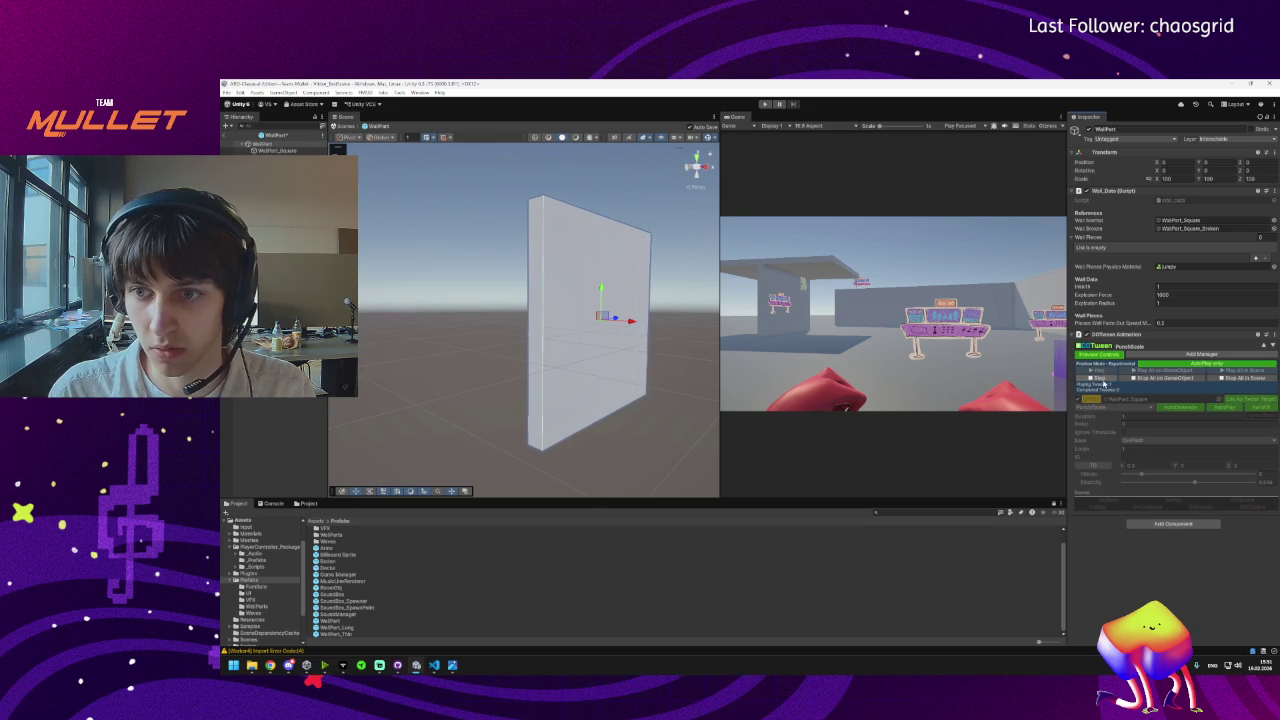
click(1104, 381)
click(1140, 455)
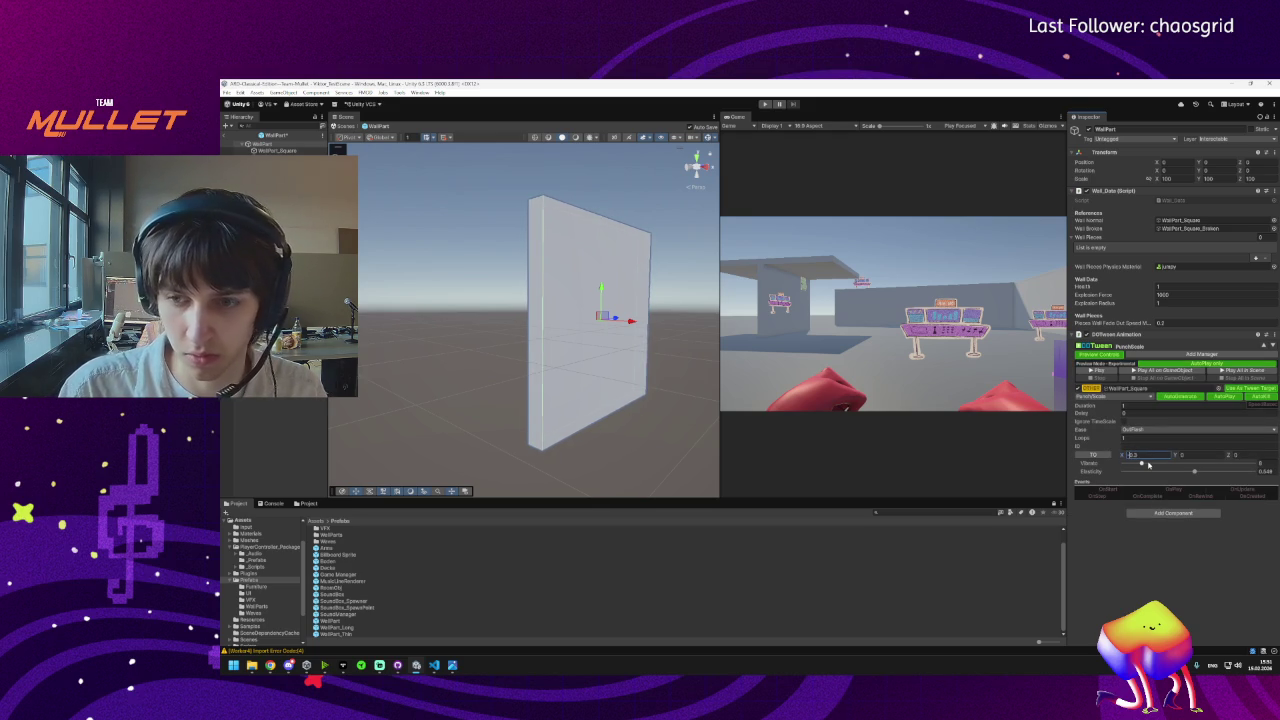
click(1106, 371)
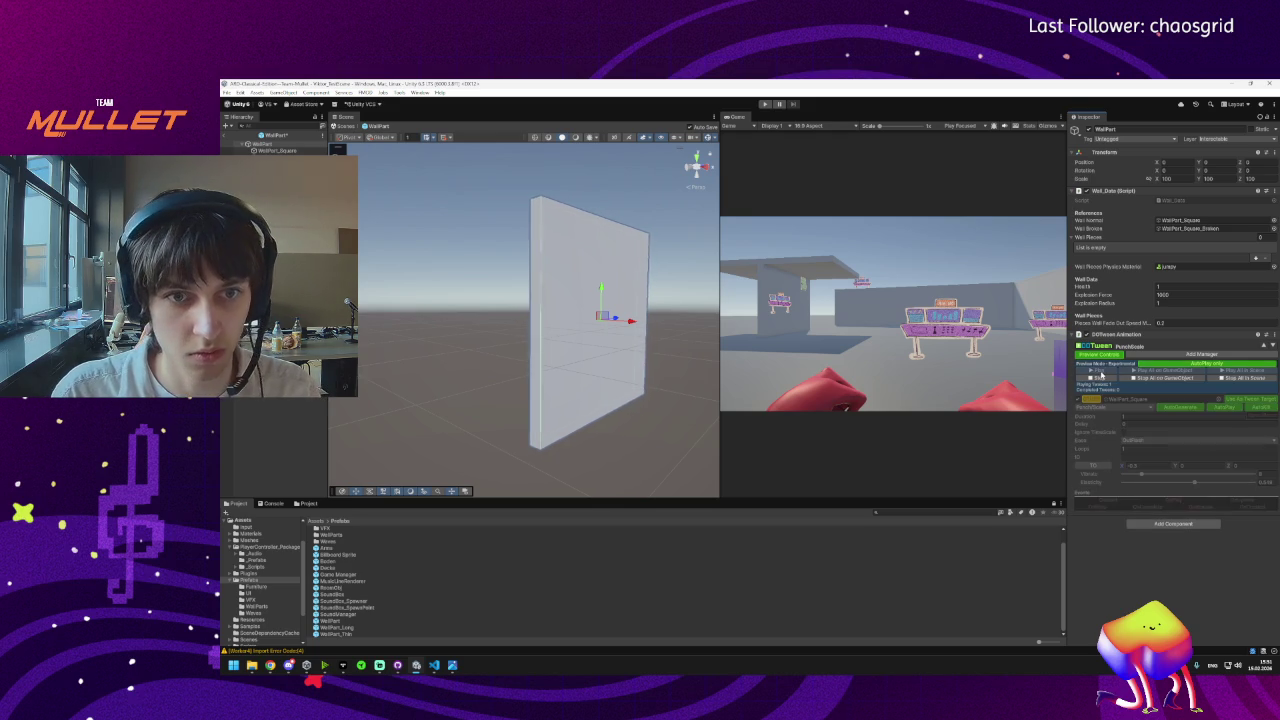
click(1104, 378)
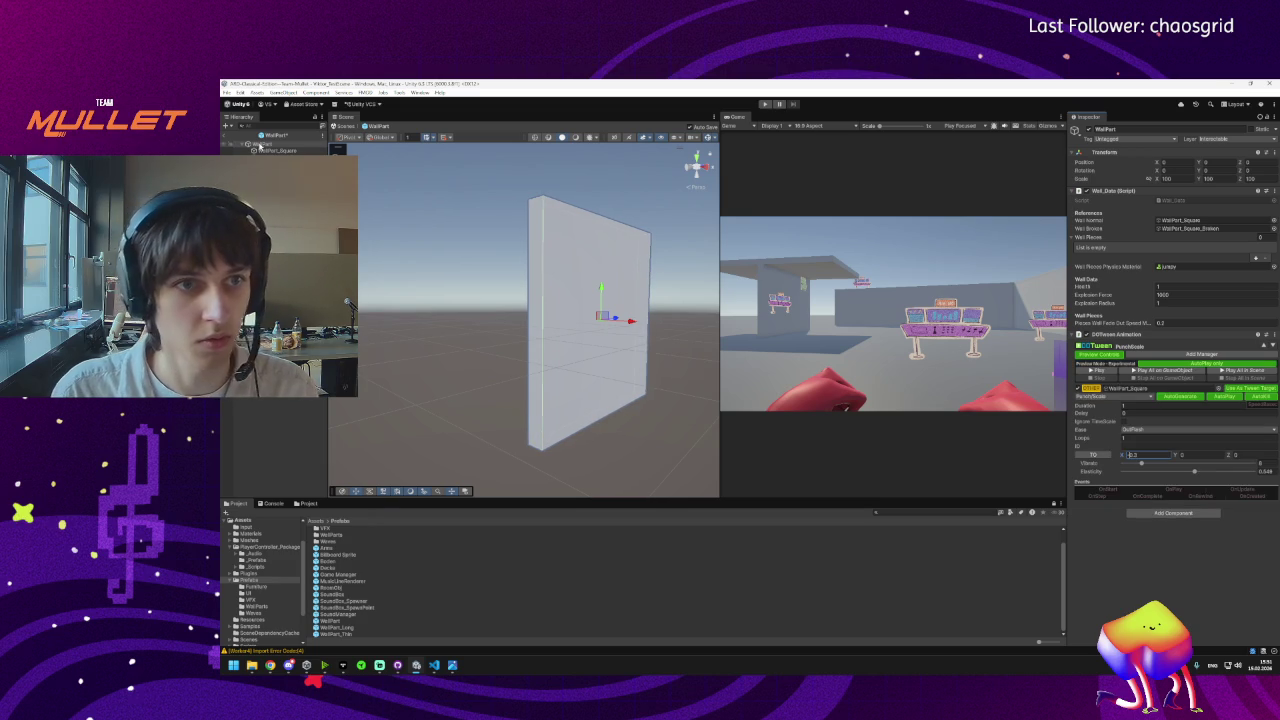
click(270, 151)
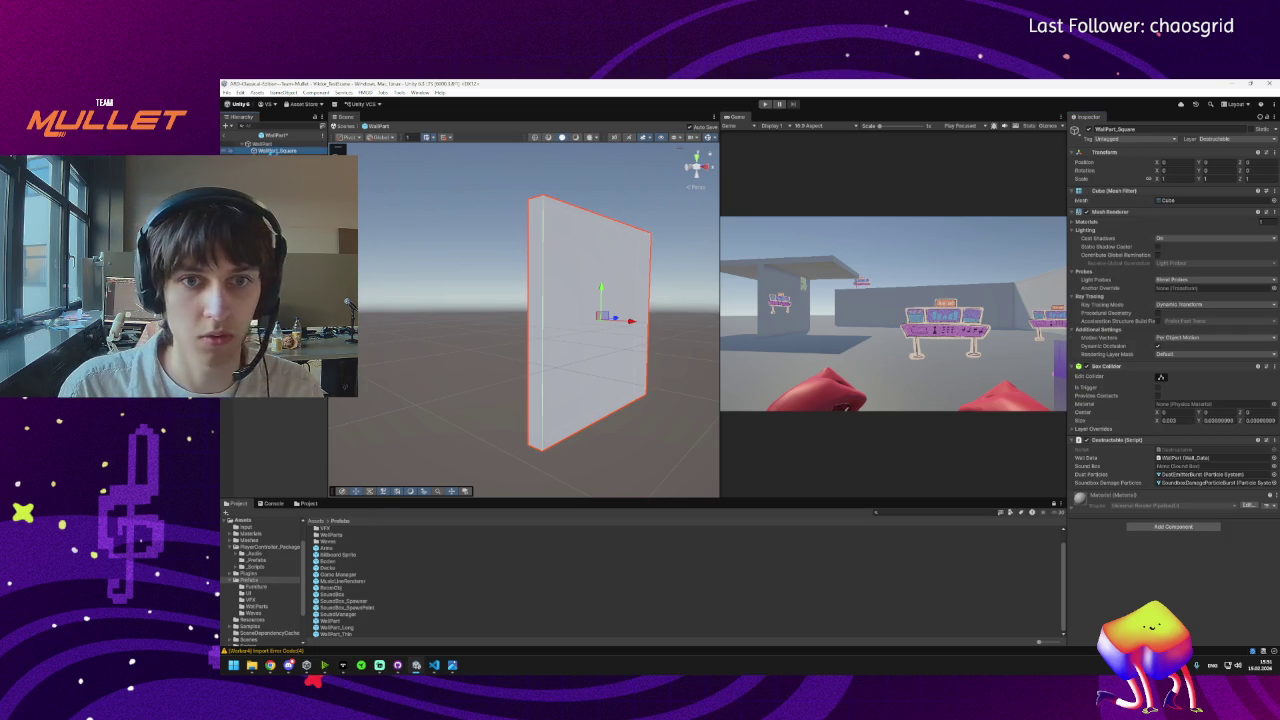
Create a new empty child object under WallPart_Square.
right_click(262, 151)
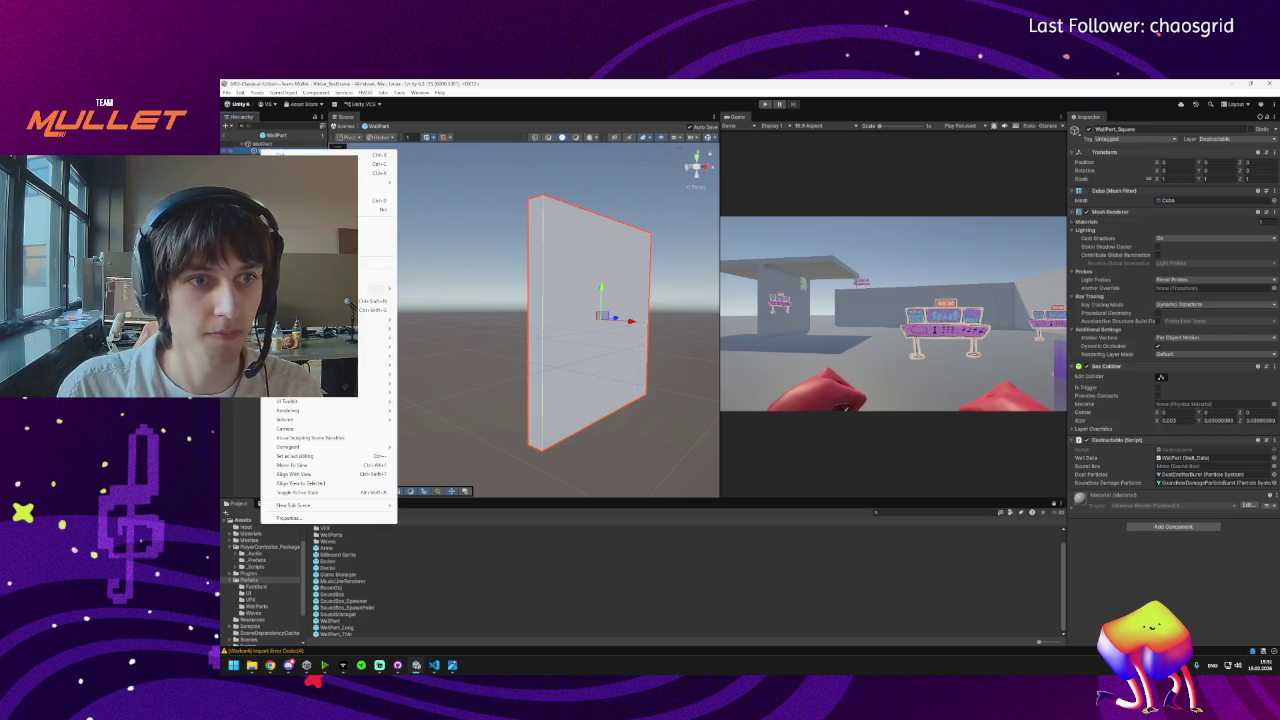
click(348, 300)
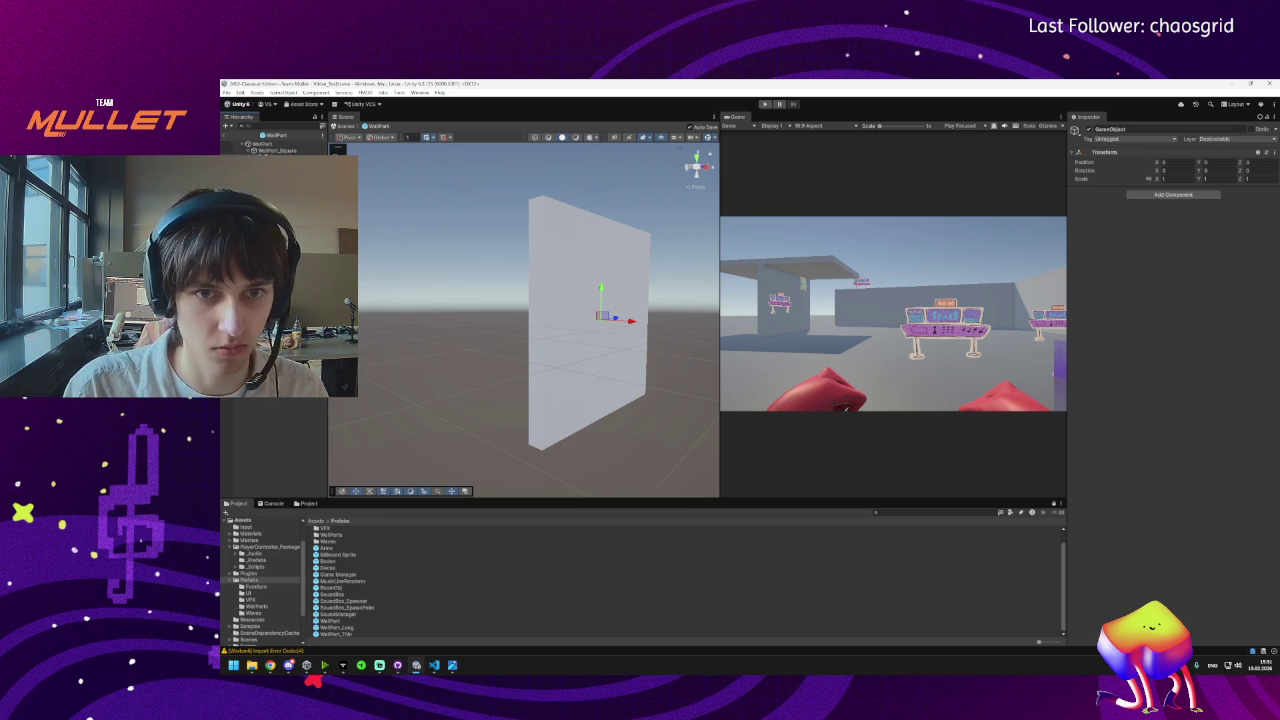
key(Return)
Check WallPart_Square's Mesh Renderer actions, then rename the new child to Container_Collider.
click(276, 150)
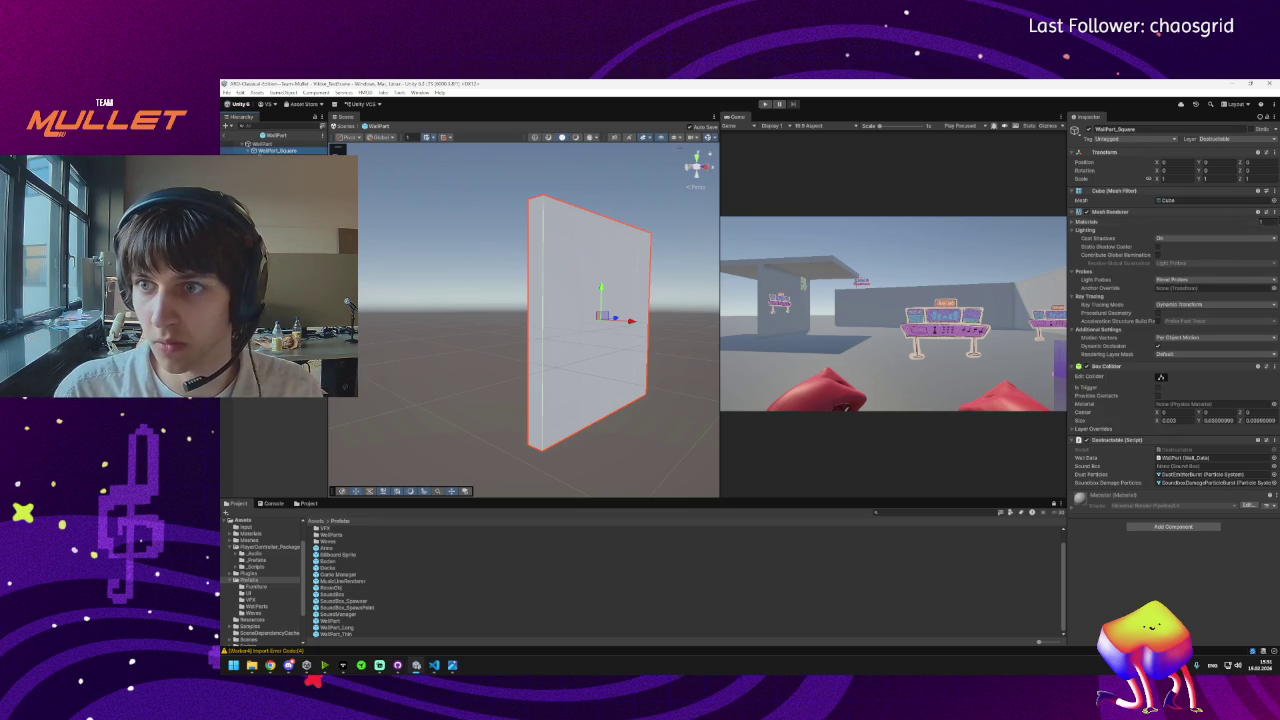
click(1270, 212)
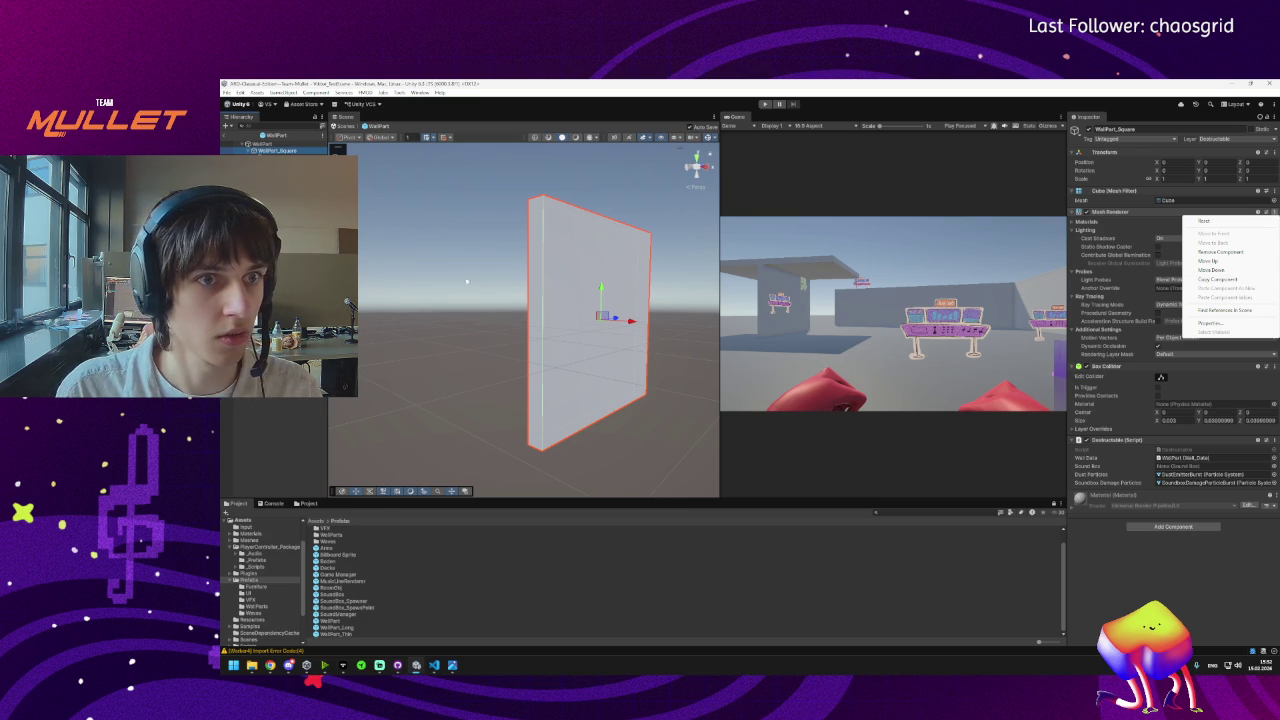
key(Escape)
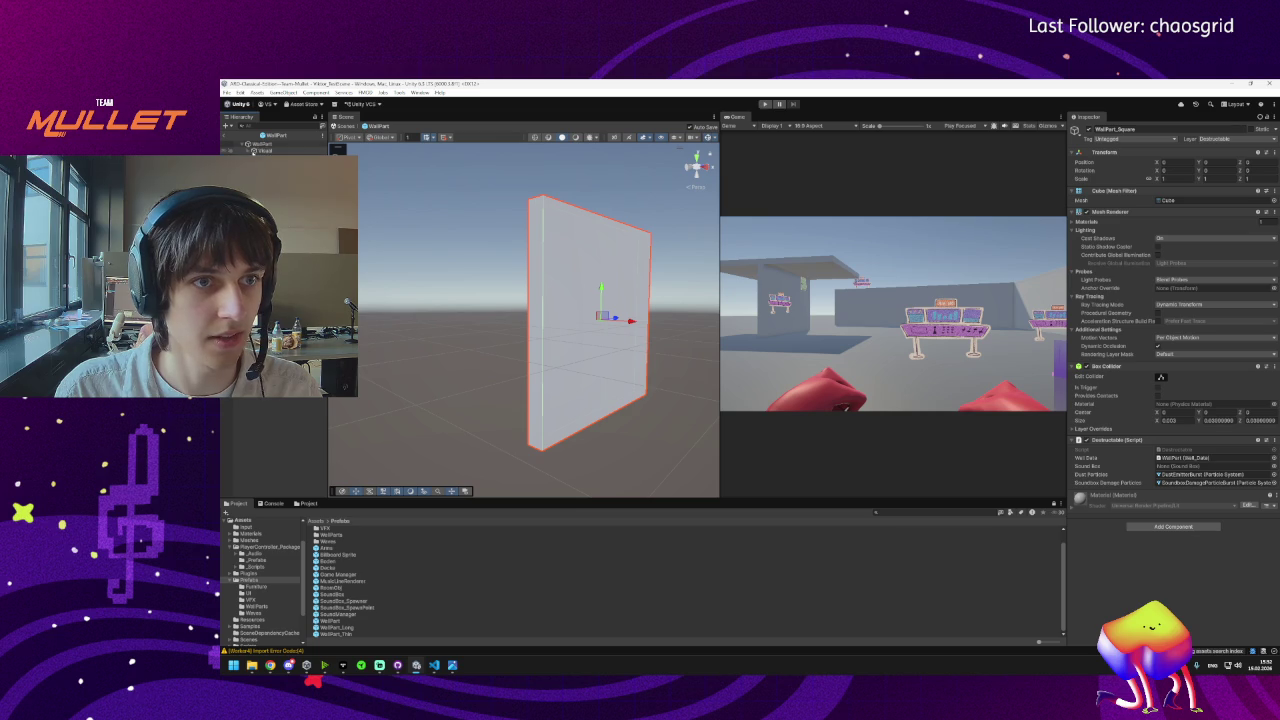
double_click(263, 150)
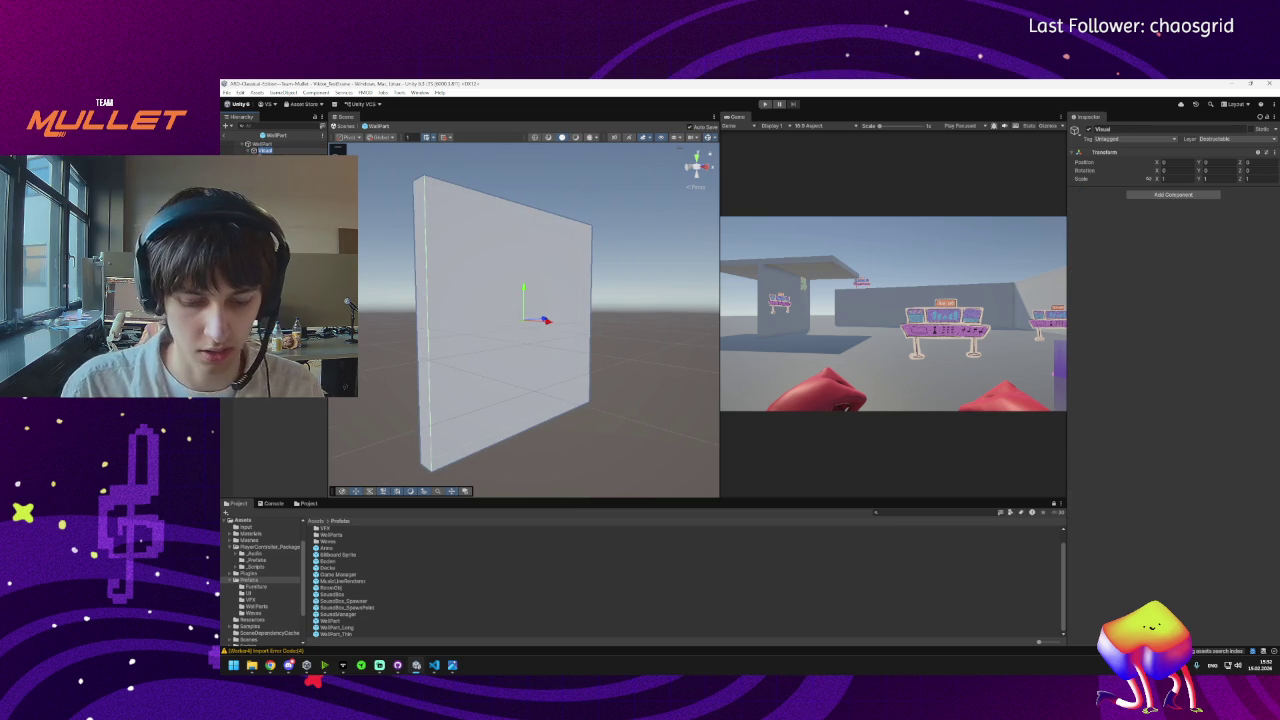
text(Objll)
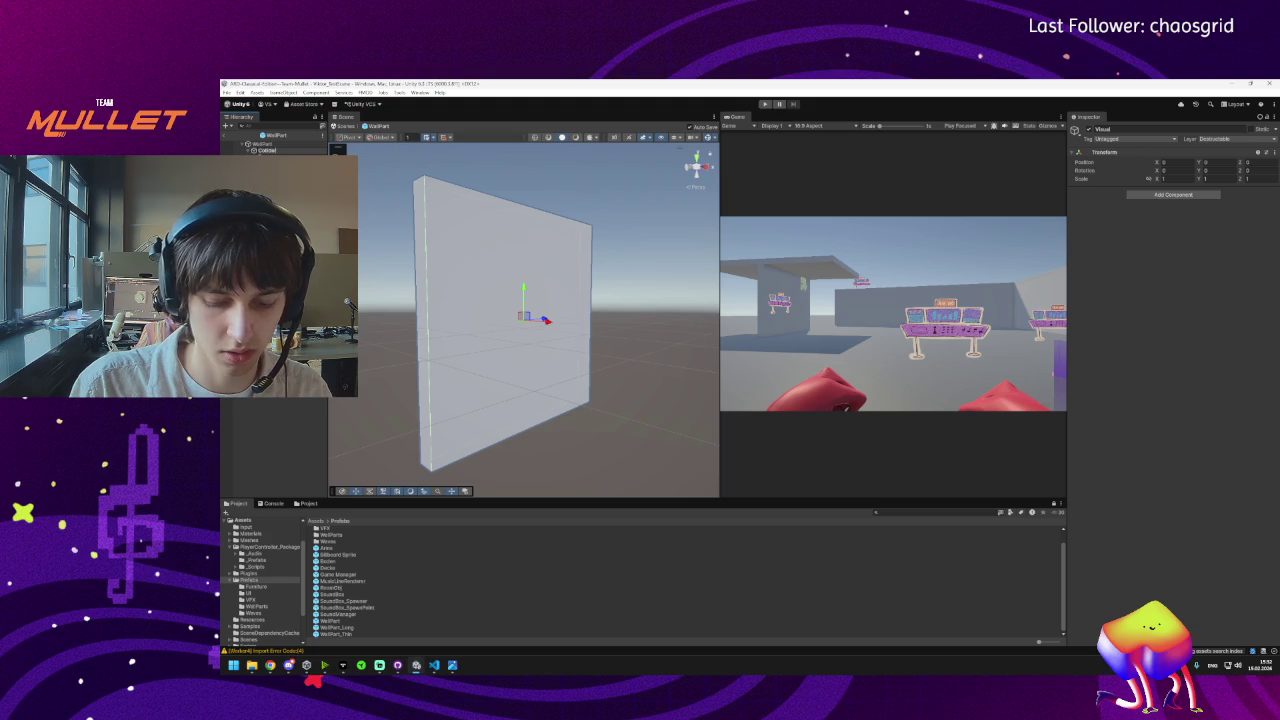
text(Colliderner_)
key(Return)
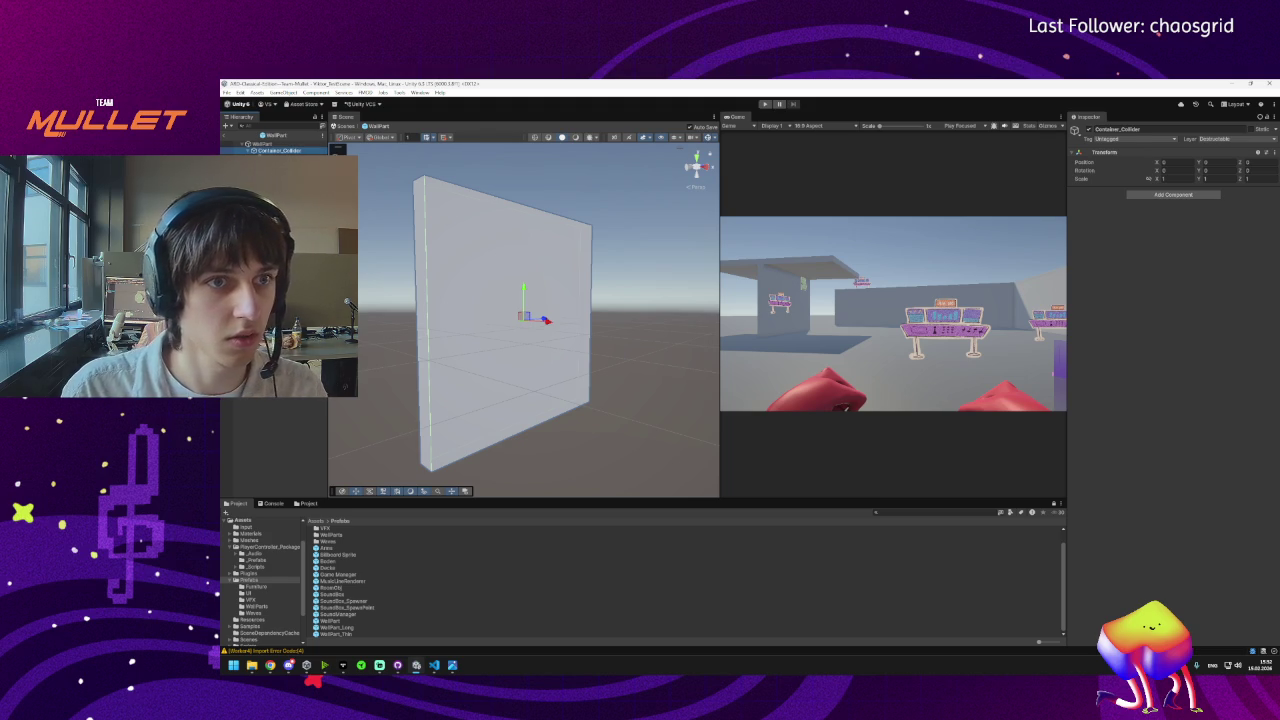
key(Left)
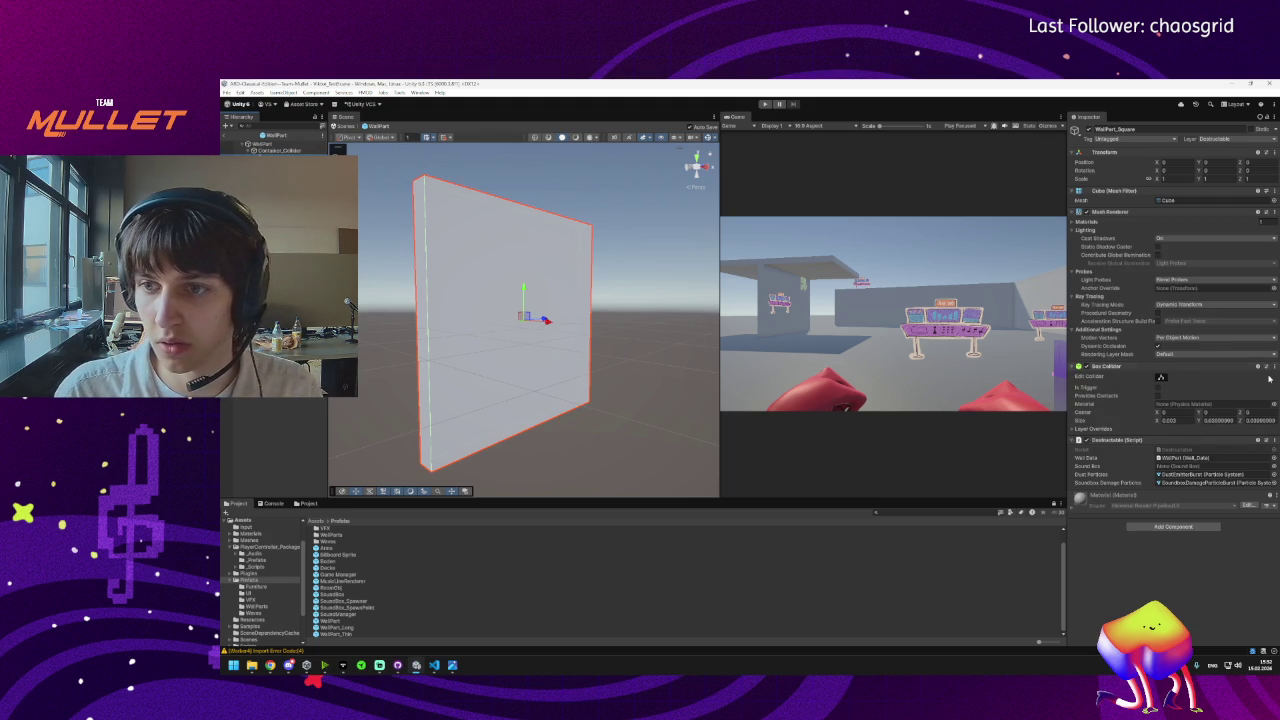
Move the Box Collider from WallPart_Square onto Container_Collider as a new component.
click(1273, 367)
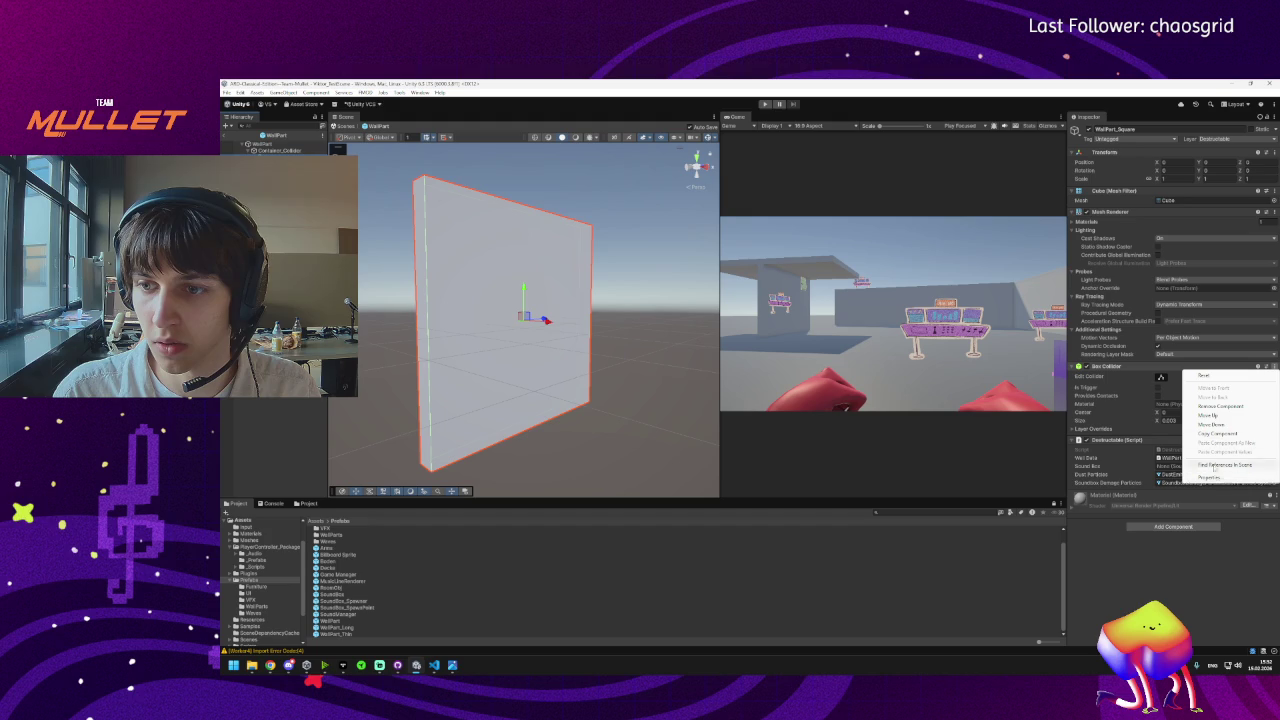
click(1218, 436)
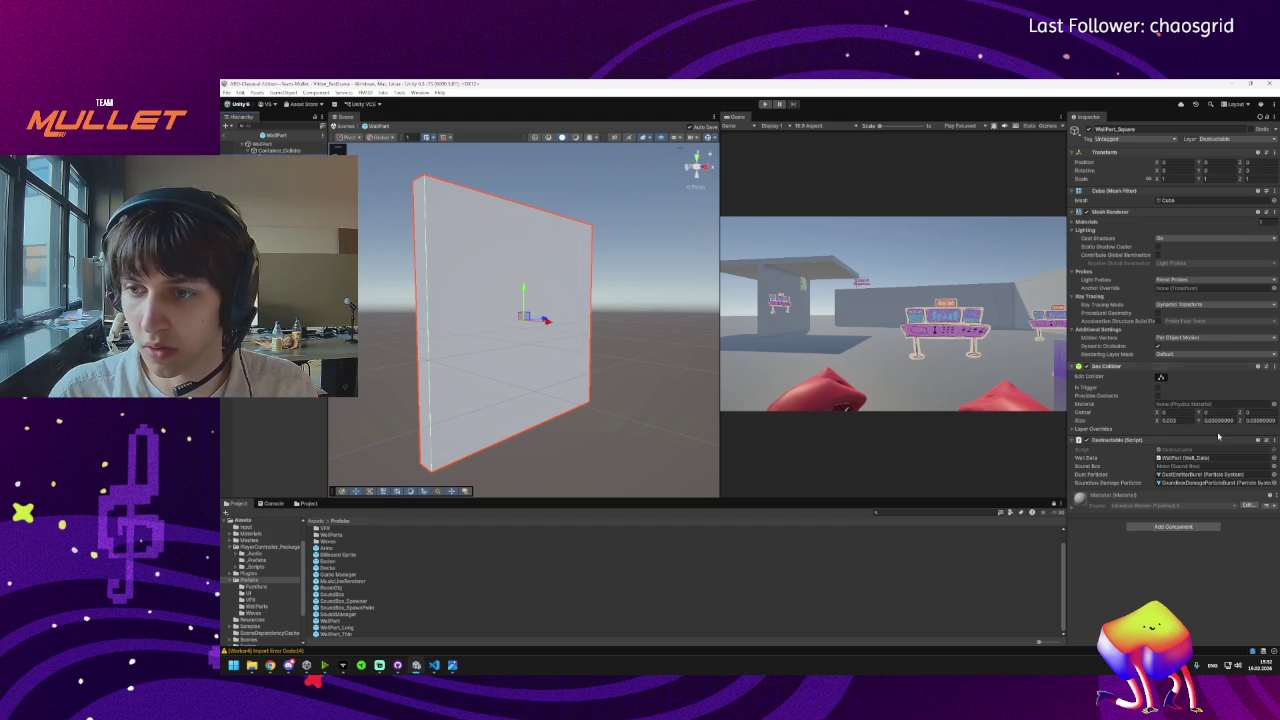
key(Down)
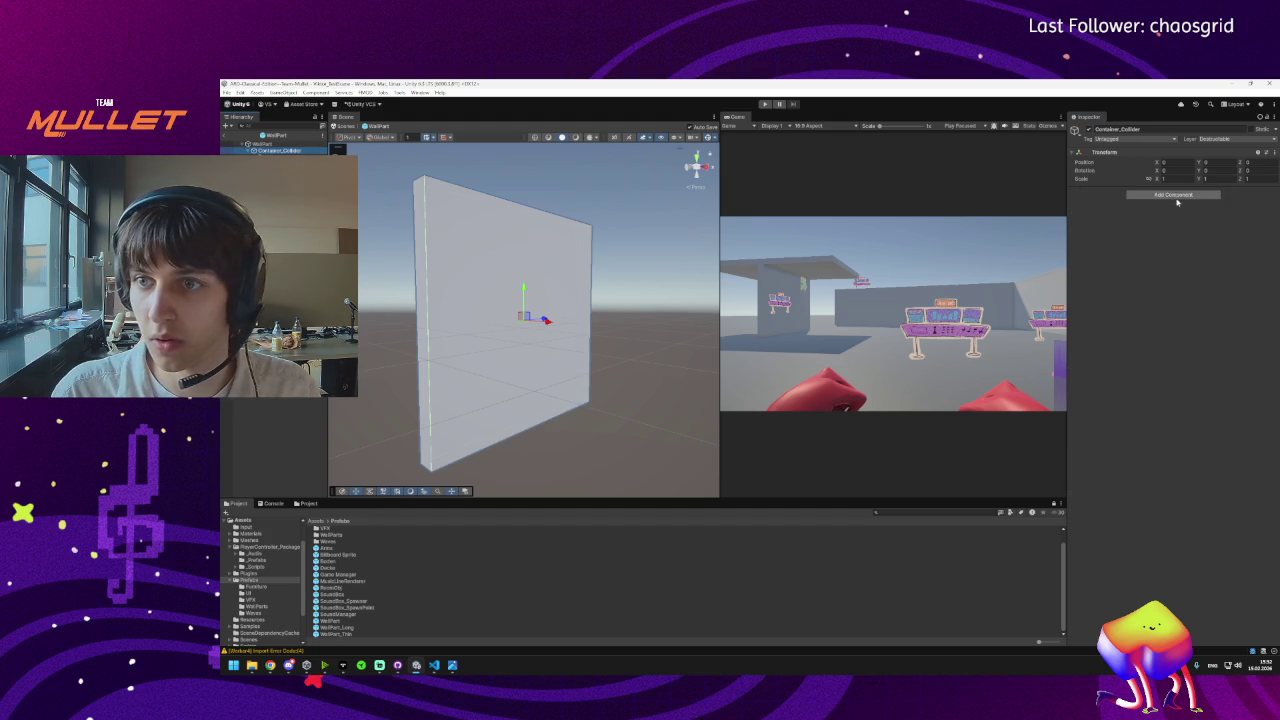
click(1271, 152)
mouse_move(1210, 231)
click(1138, 275)
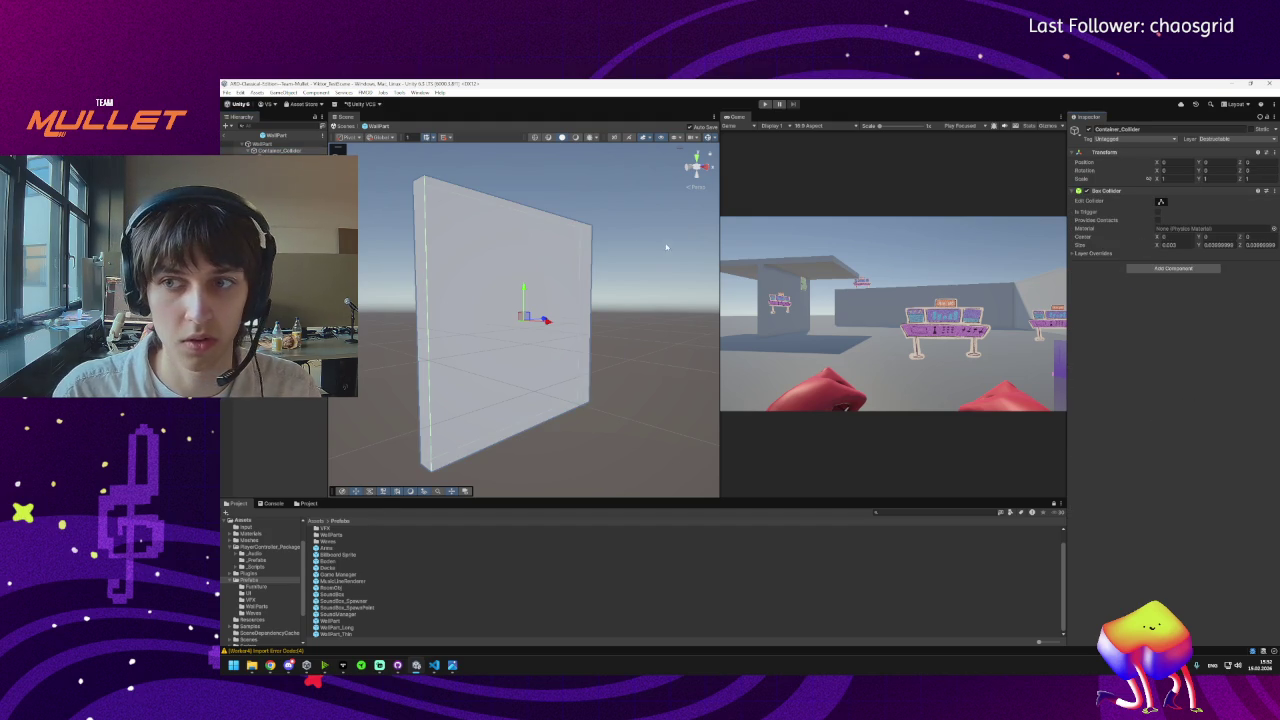
click(275, 135)
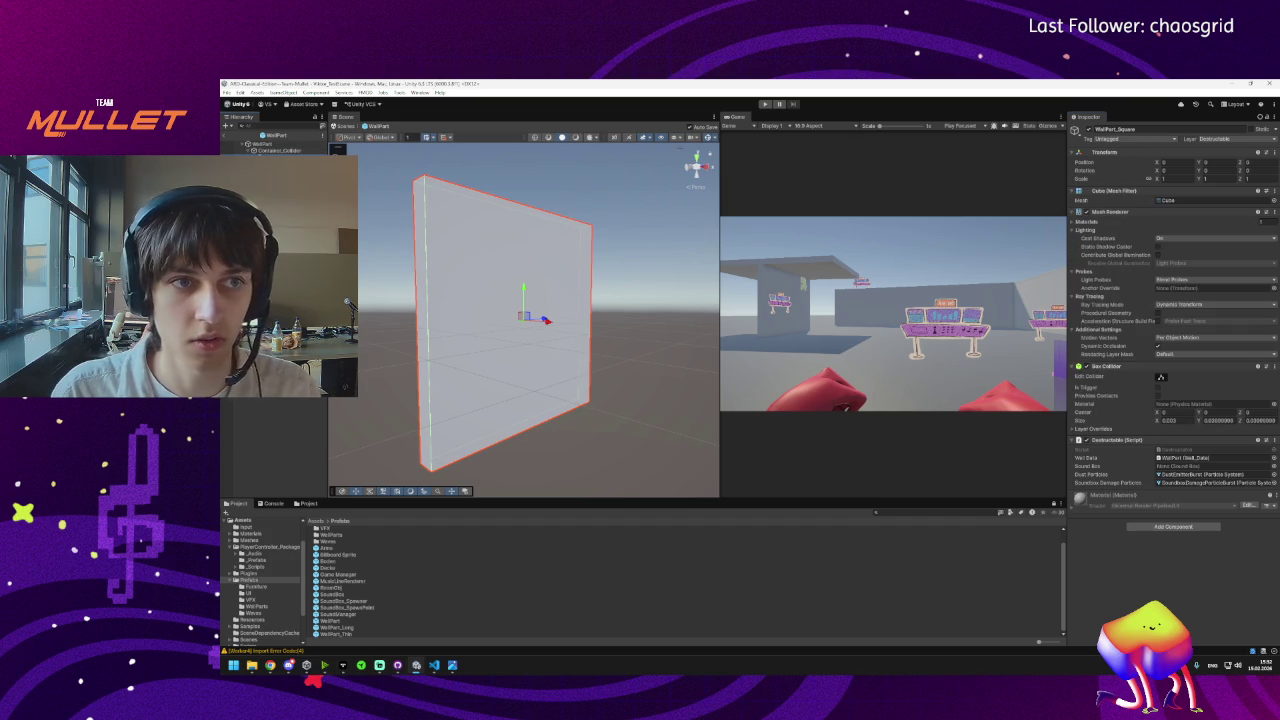
click(1265, 367)
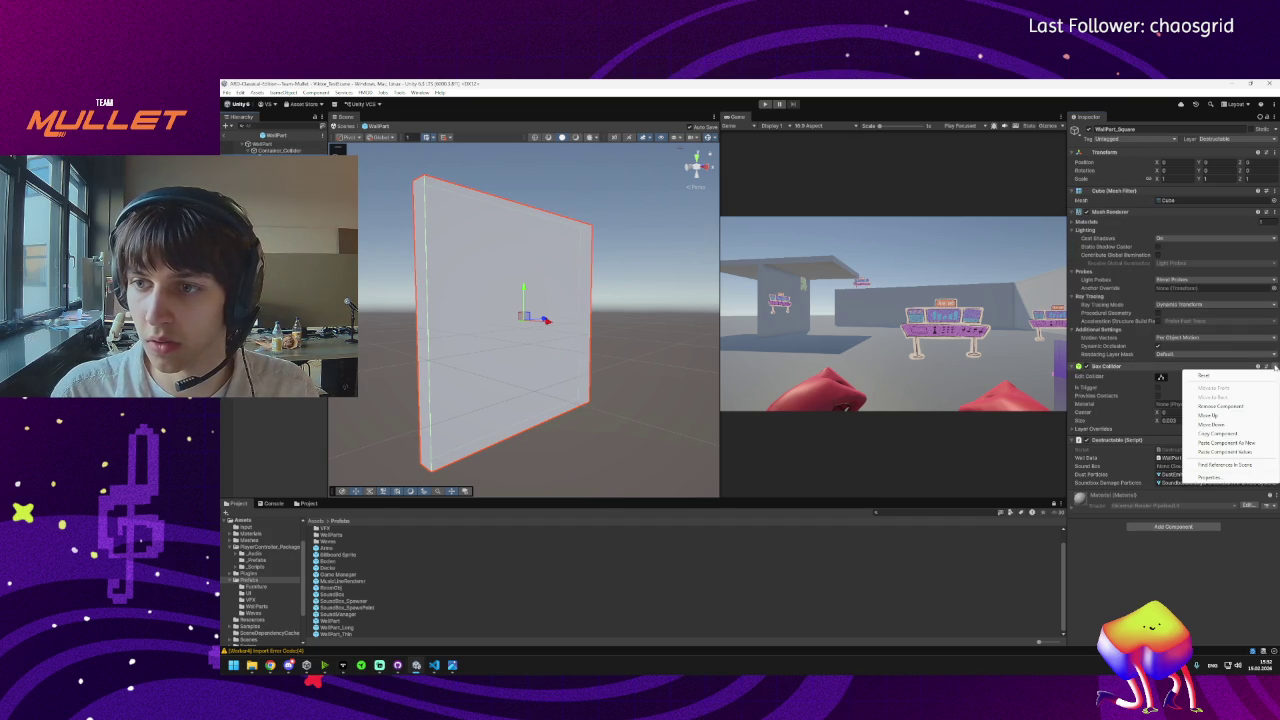
click(1205, 389)
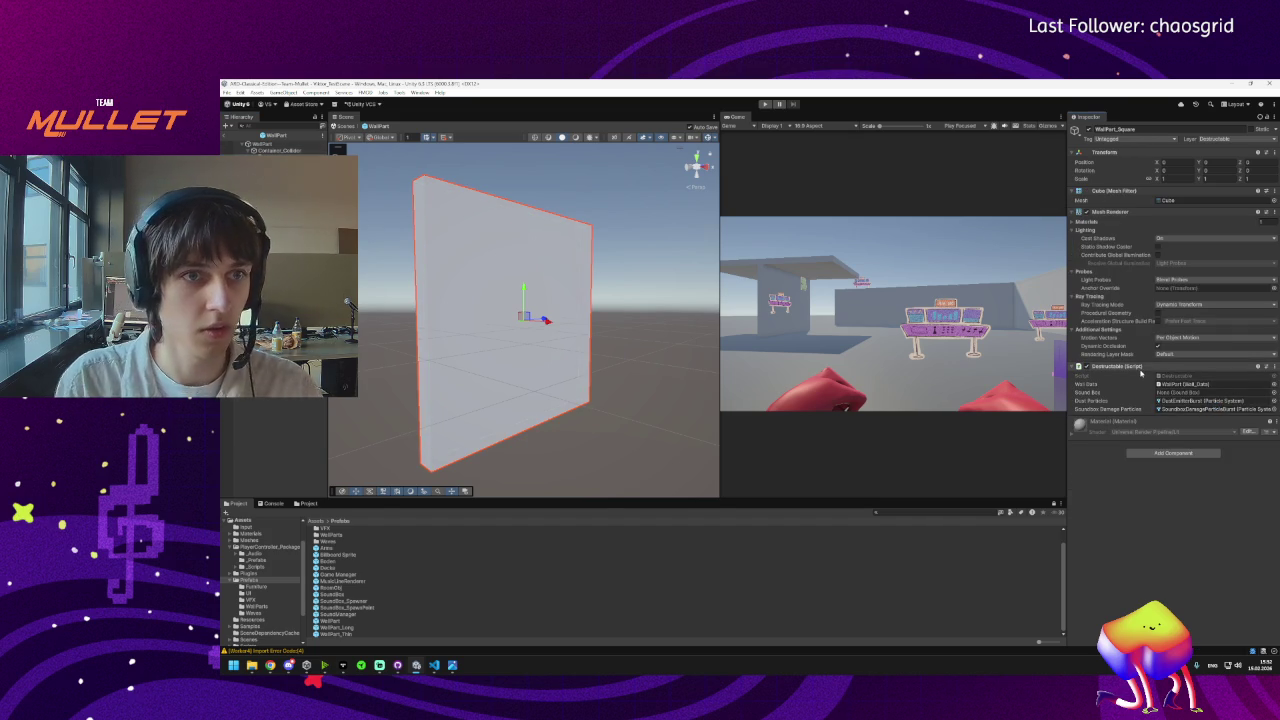
Move the Destructable script from WallPart_Square to Container_Collider, then select the WallPart root.
click(1274, 366)
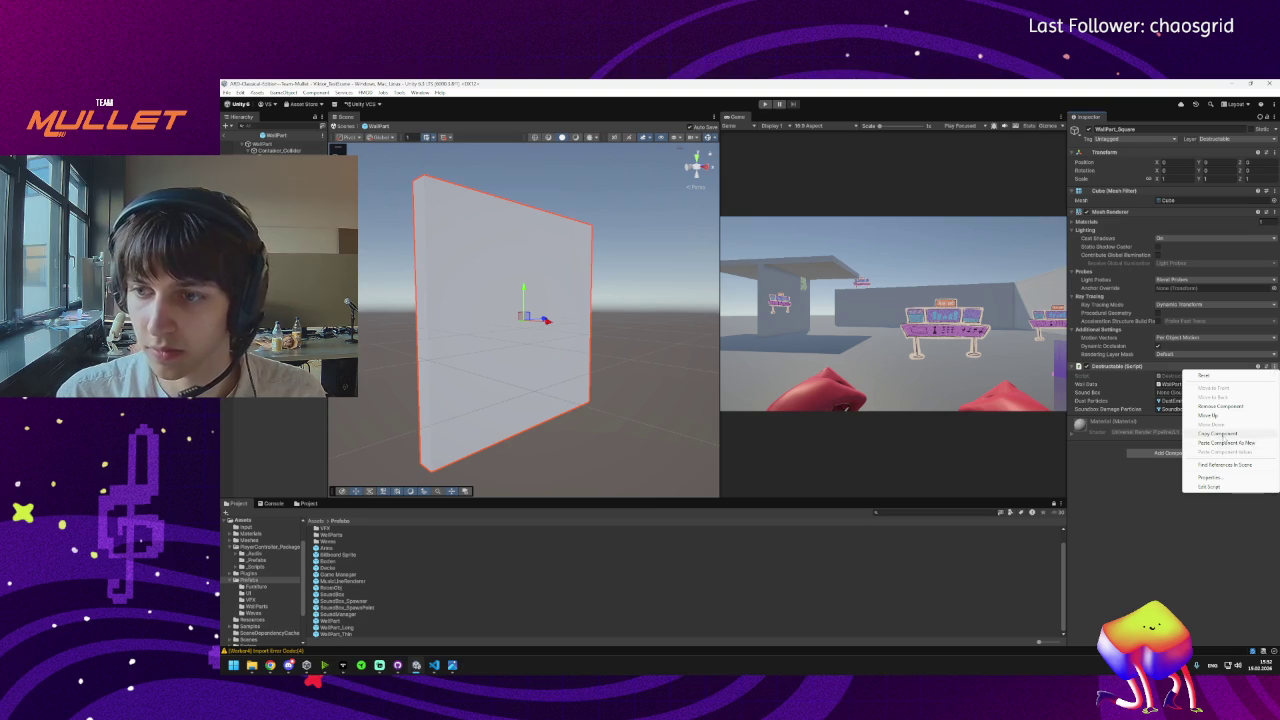
click(1218, 433)
click(271, 150)
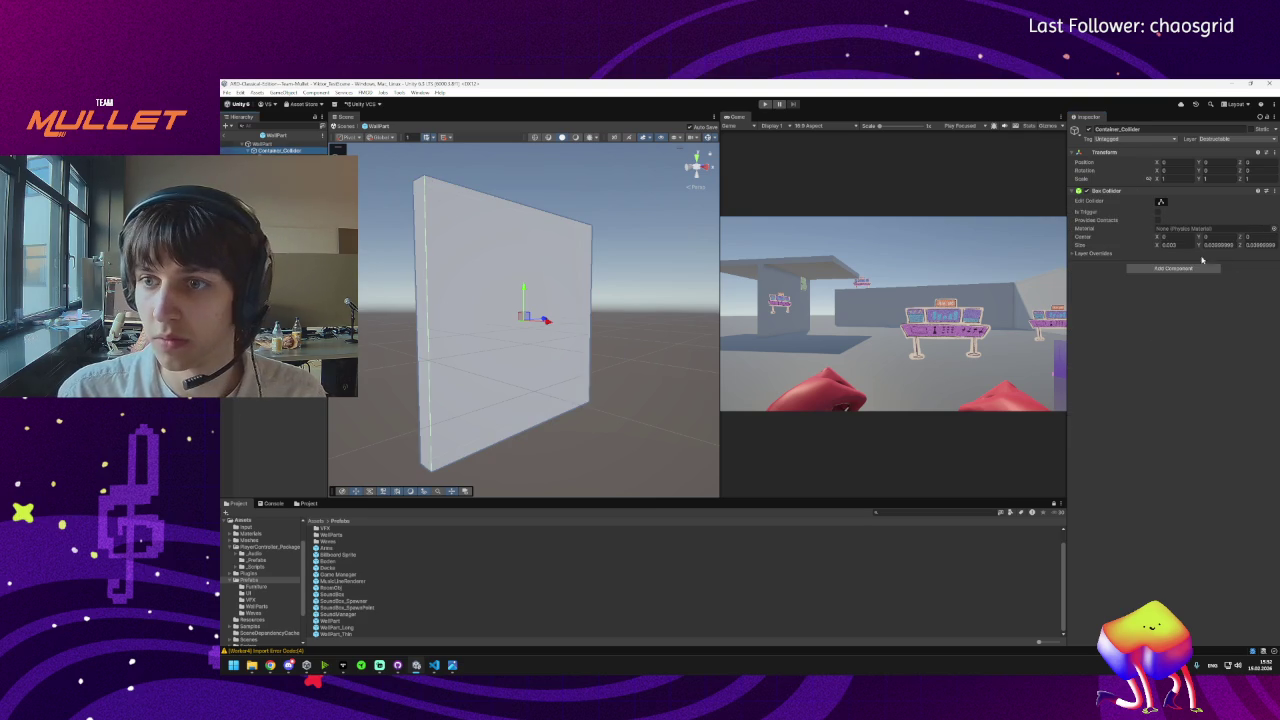
click(1273, 189)
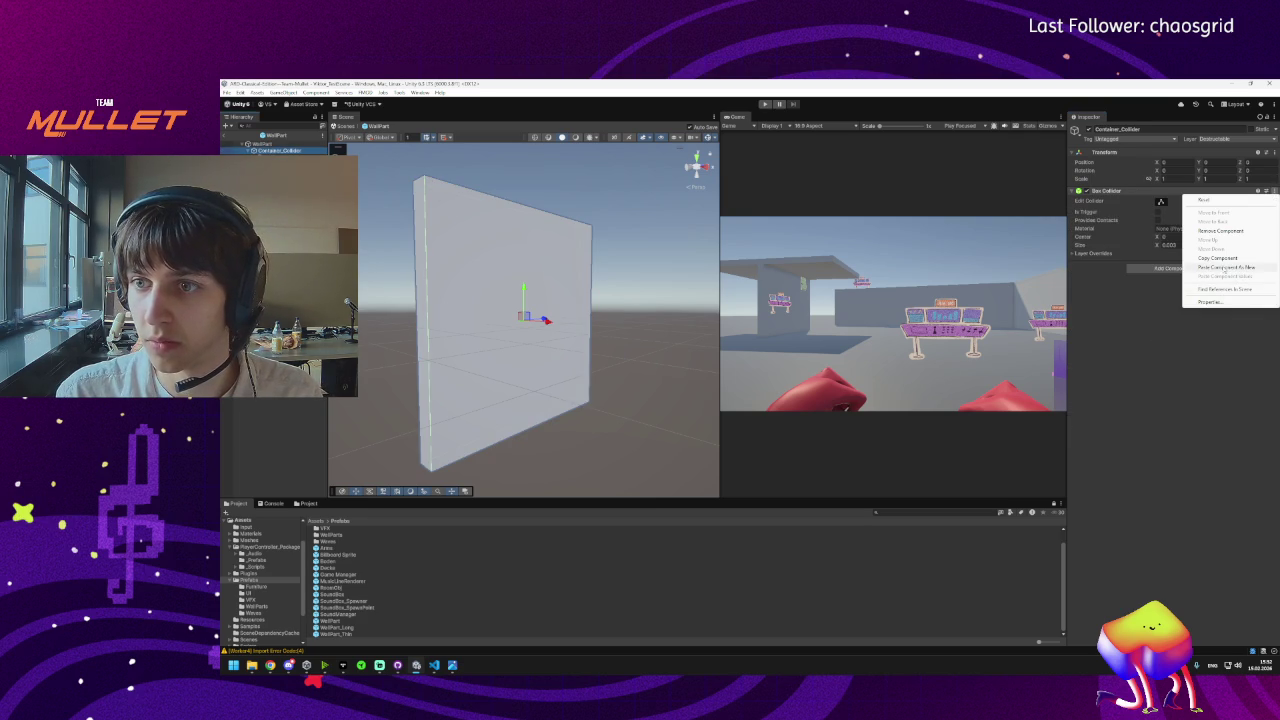
click(1215, 268)
click(273, 135)
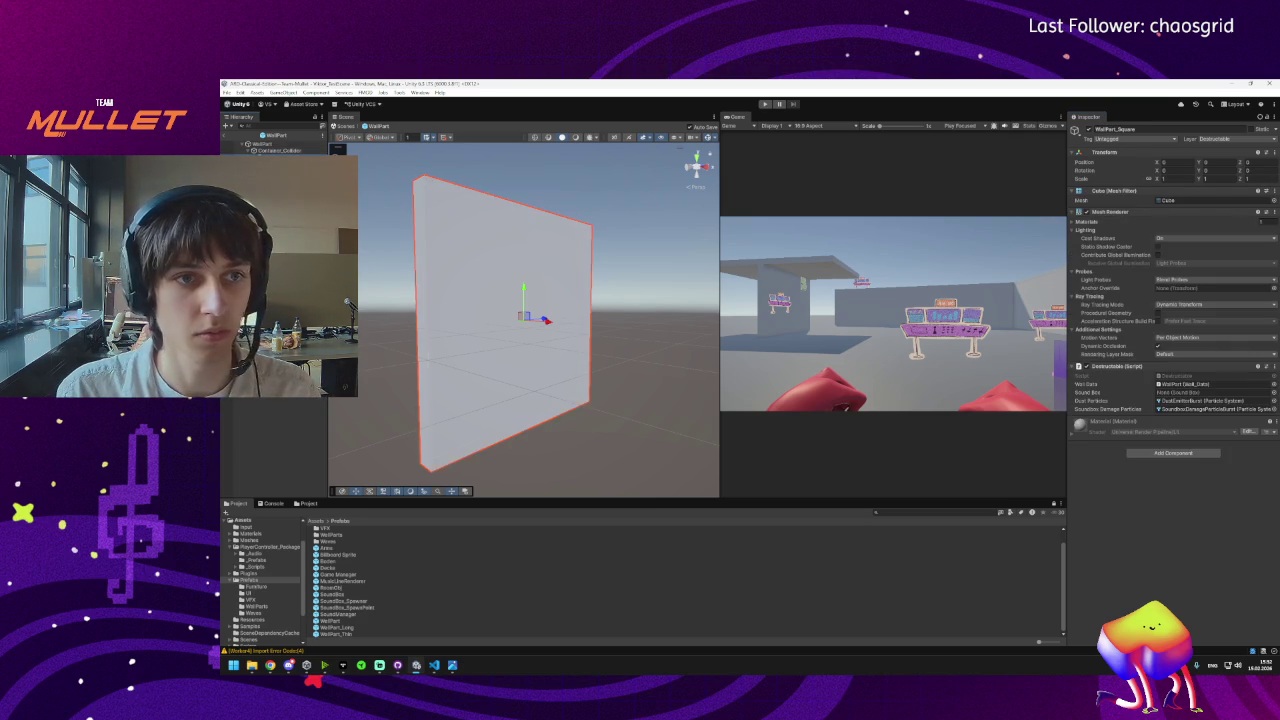
click(1274, 367)
click(1230, 414)
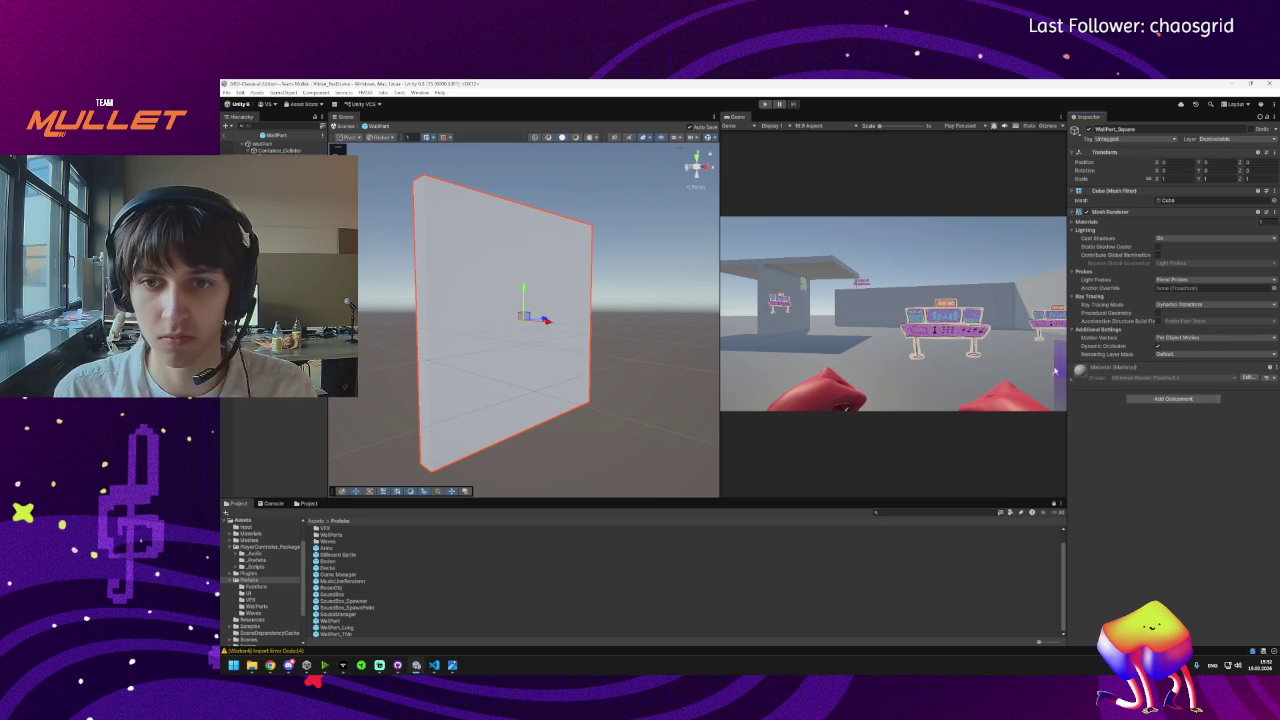
click(264, 144)
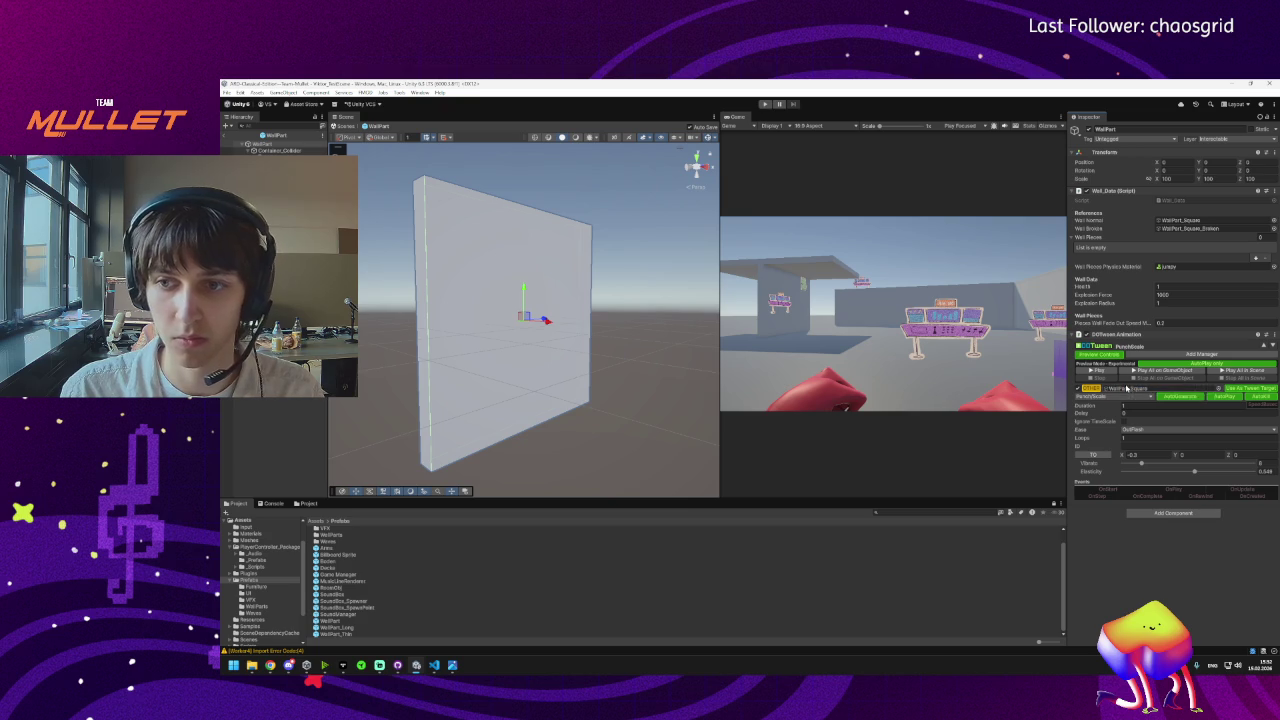
Rename WallPart_Square to Visuals using the Inspector's name field.
click(500, 320)
click(1148, 131)
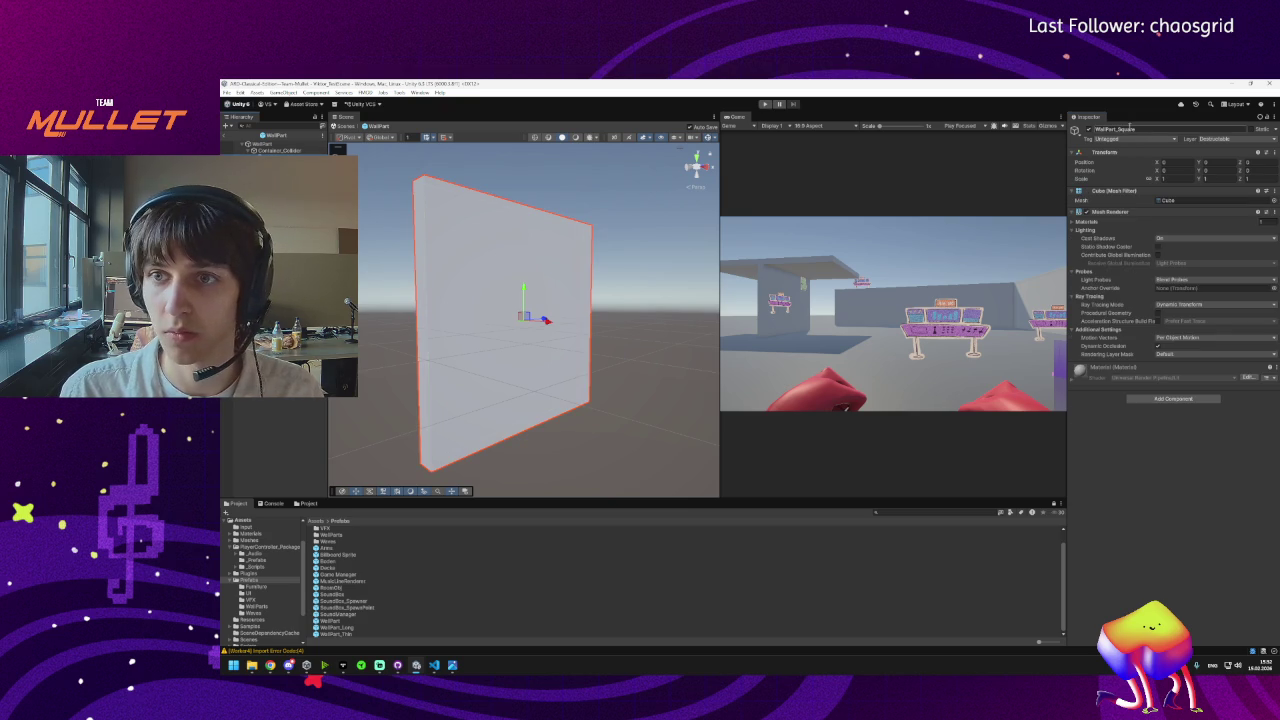
text(Wa)
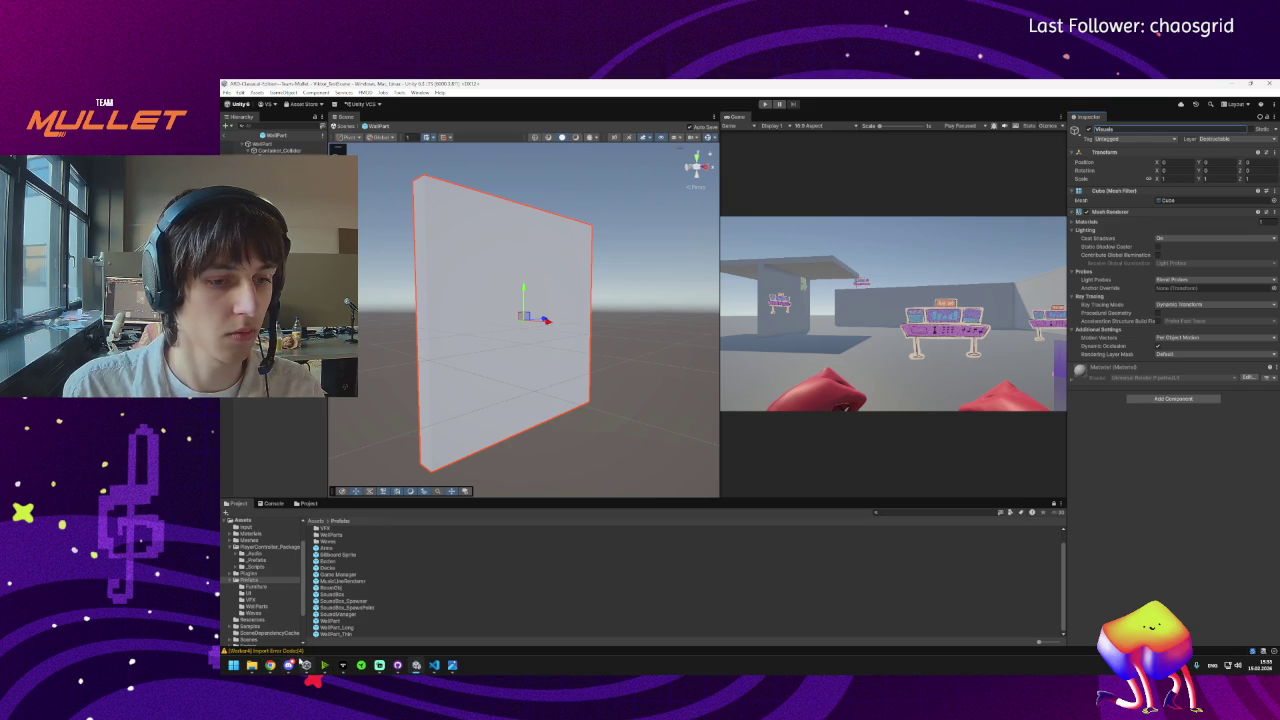
mouse_move(287, 672)
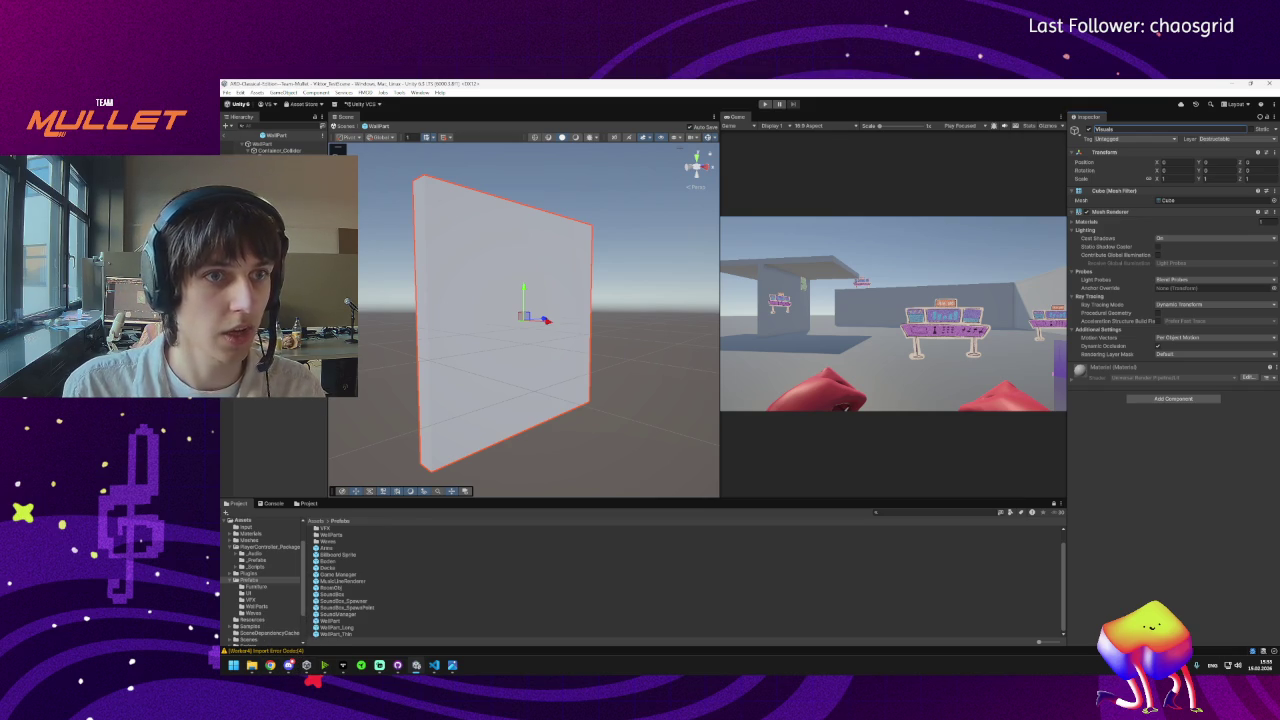
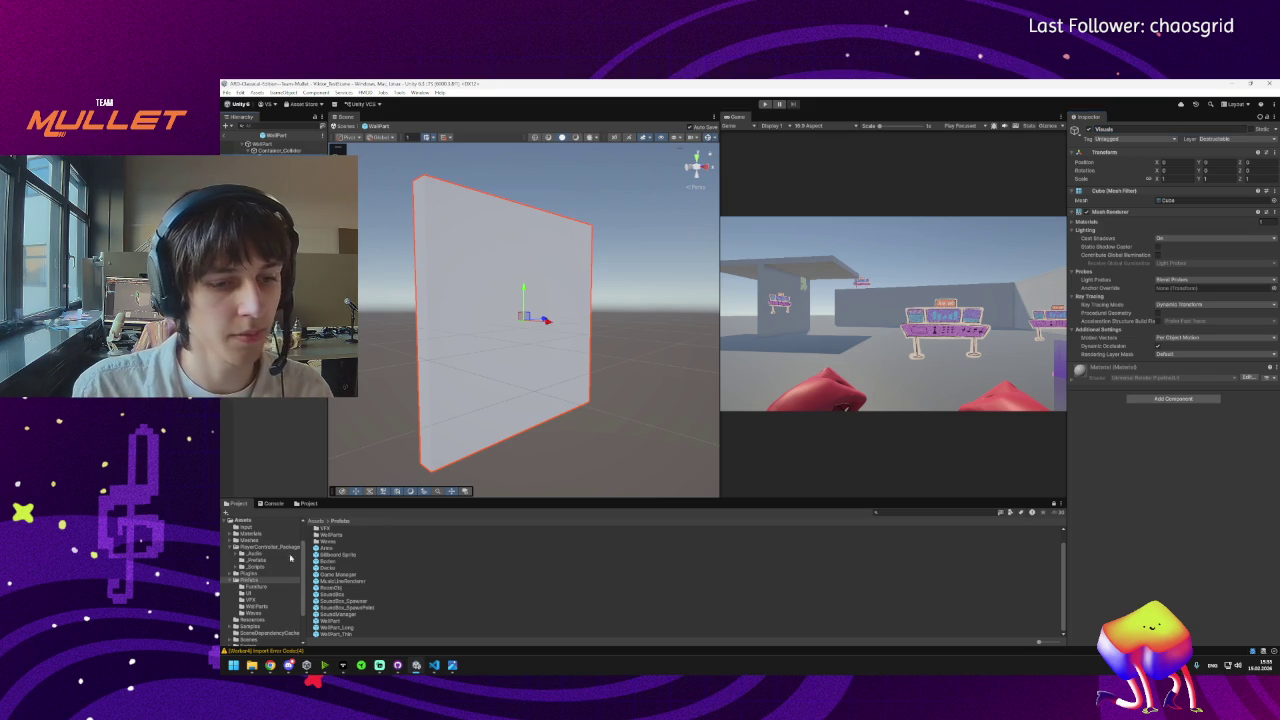
Select WallPart and preview its PunchScale tween on the wall a few times.
click(265, 143)
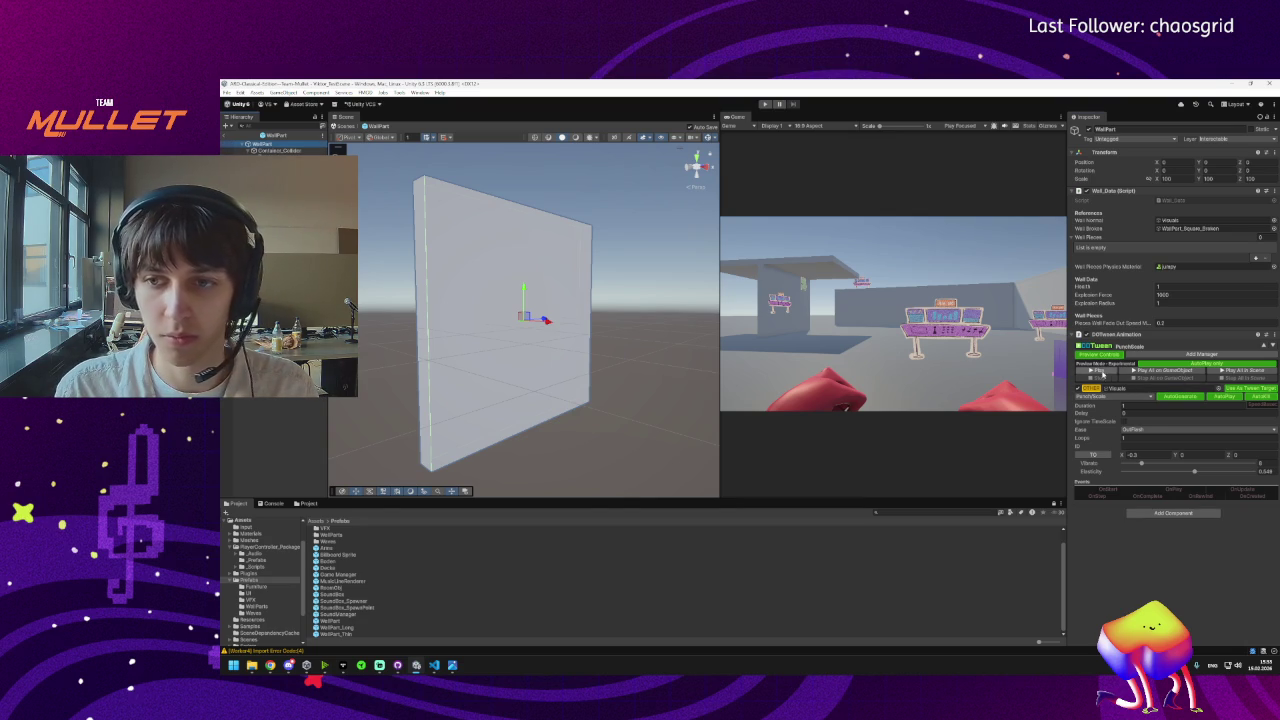
click(1100, 370)
click(1093, 372)
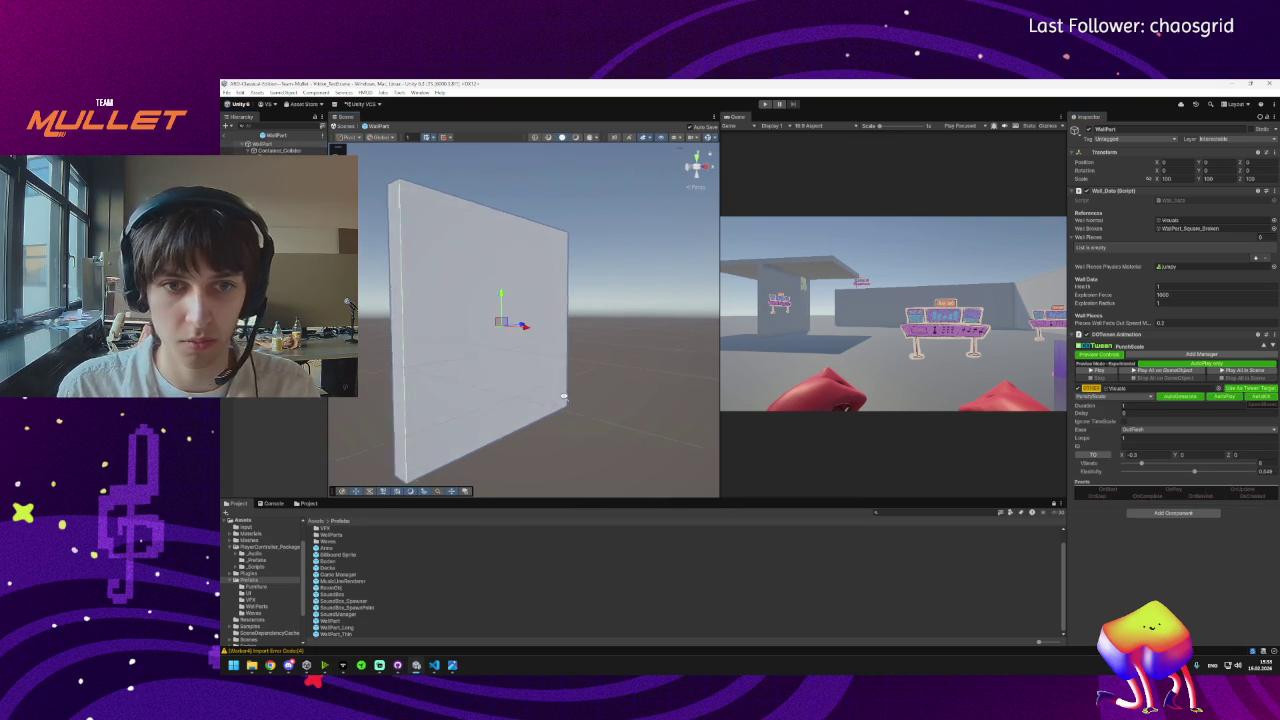
click(1094, 372)
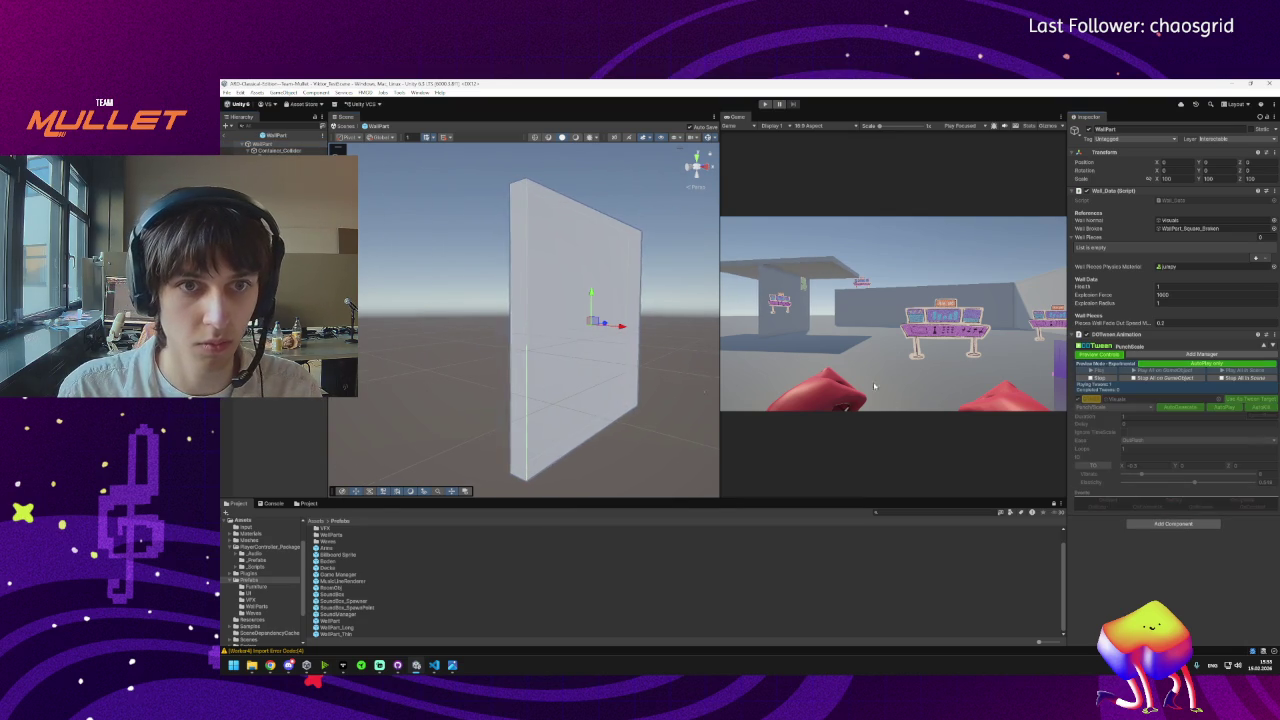
click(1097, 381)
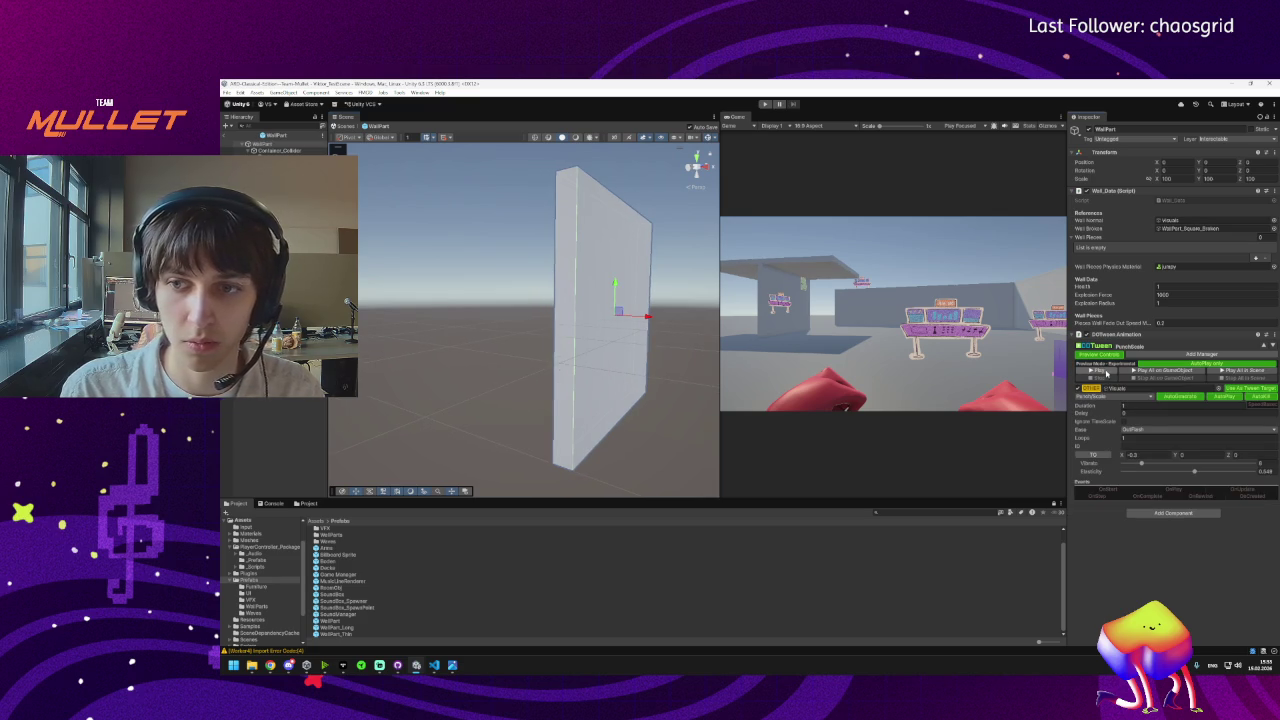
click(1106, 372)
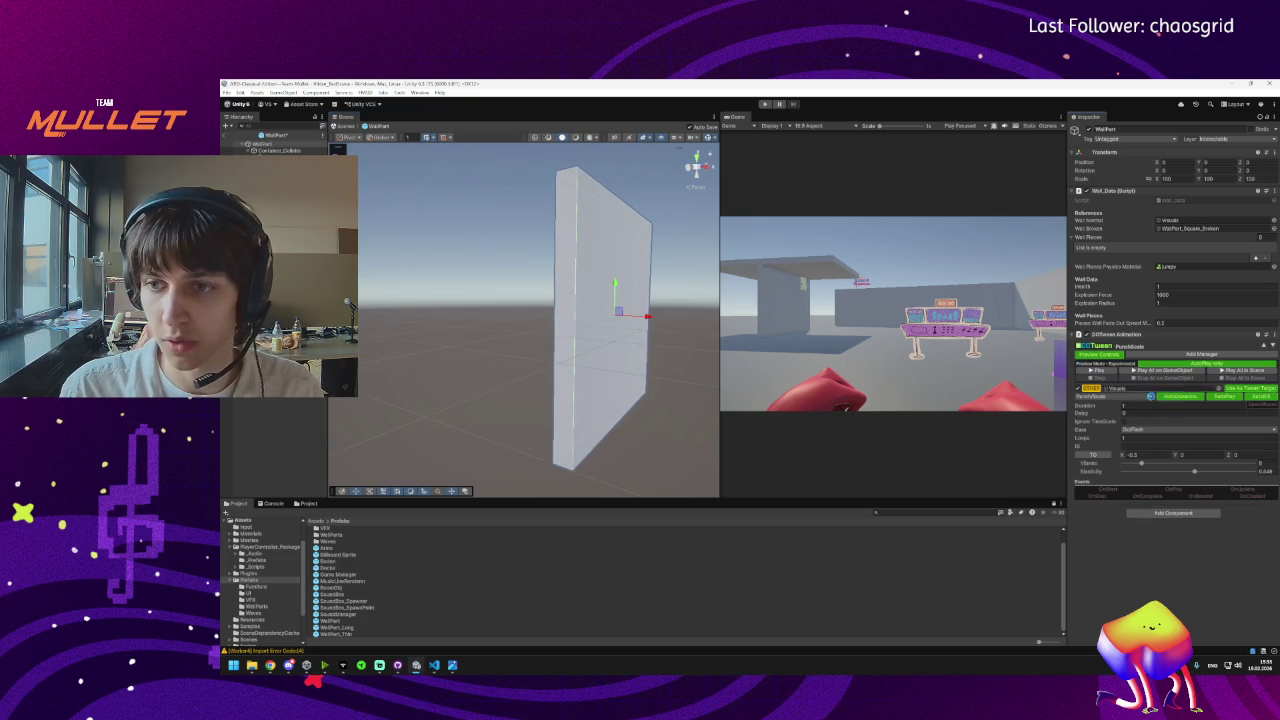
Turn AutoKill and AutoPlay off, drag the punch vibrato up, then re-enable both options.
click(1262, 397)
click(1234, 397)
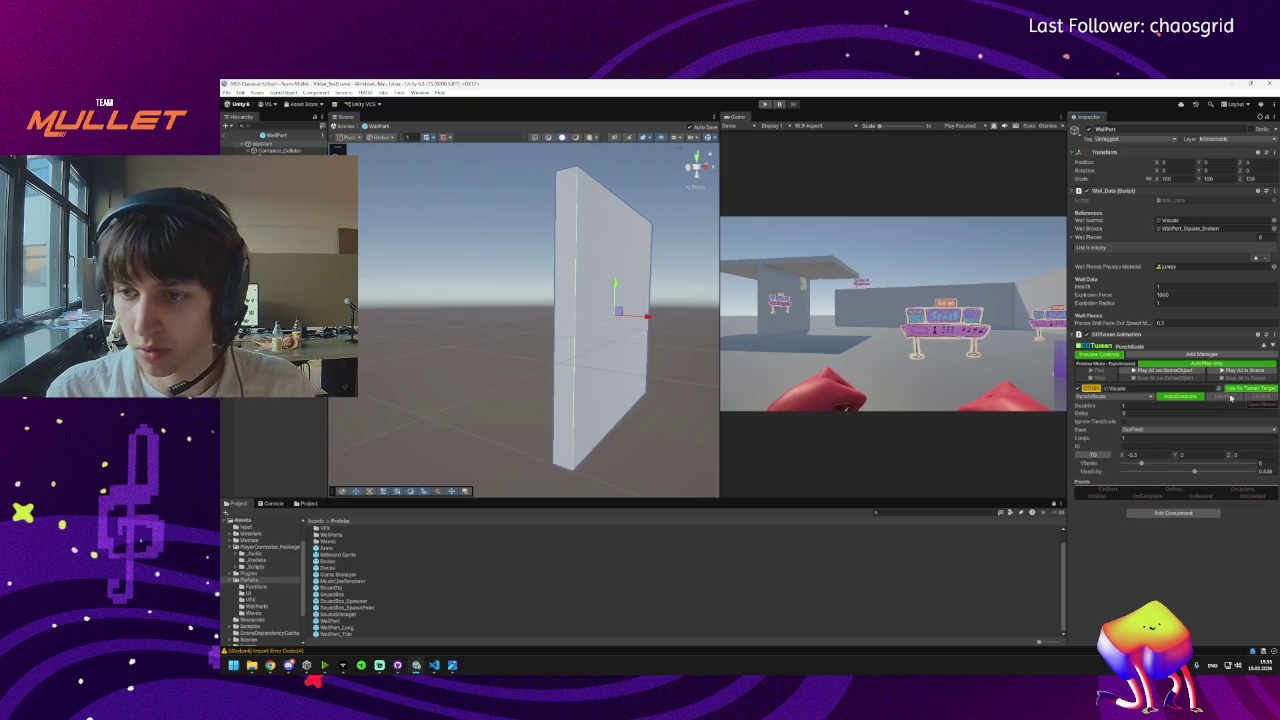
click(1148, 456)
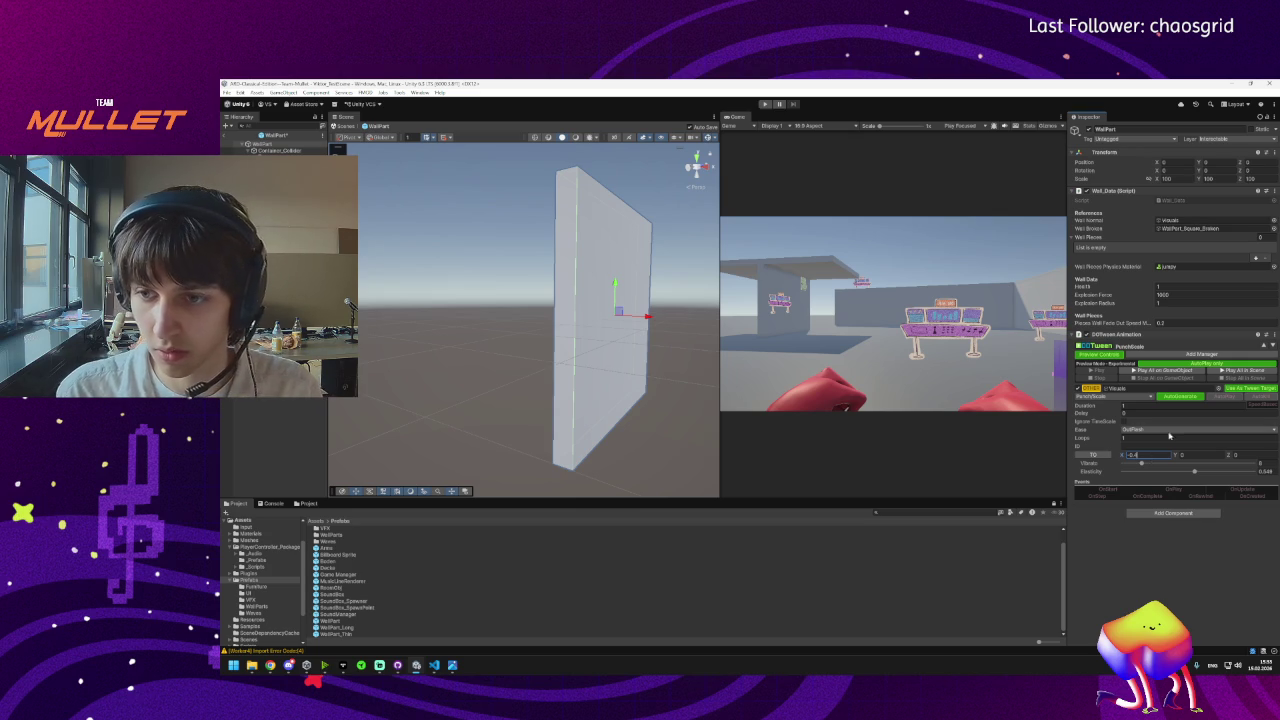
drag(1189, 464, 1205, 463)
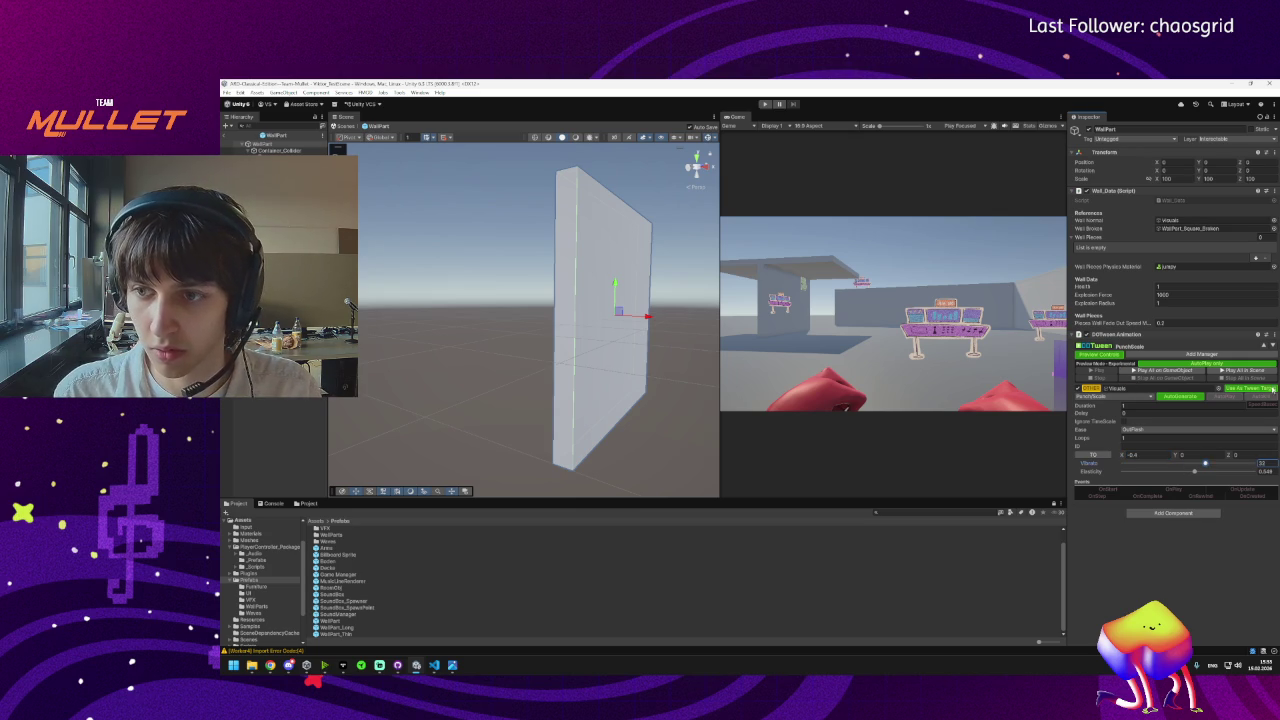
click(1224, 398)
click(1260, 398)
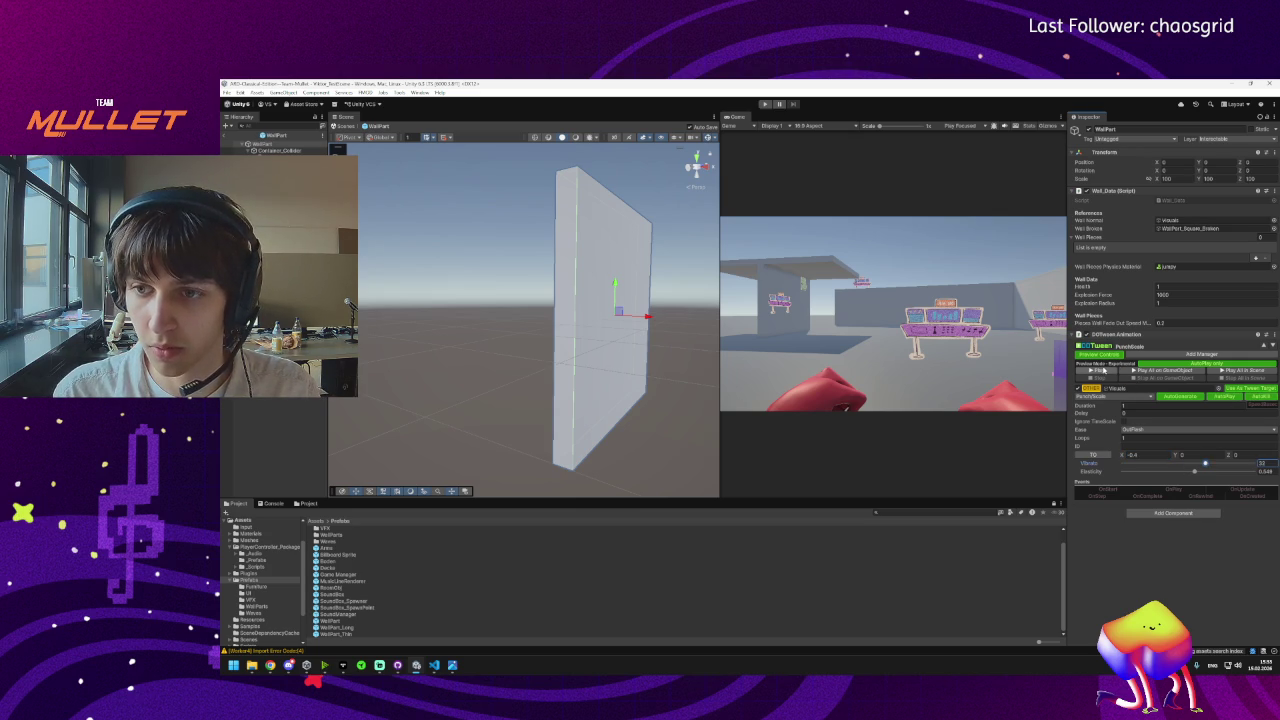
Preview the tuned PunchScale punch on the wall again.
click(1101, 372)
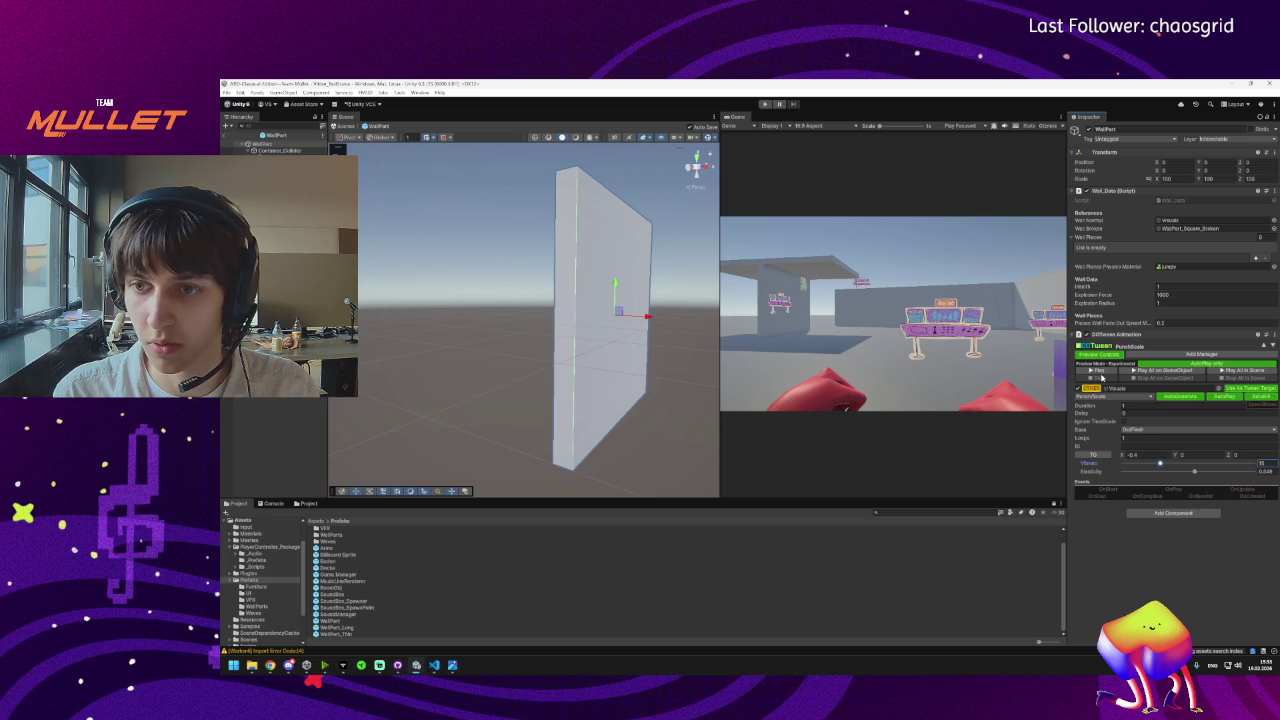
click(1102, 373)
click(1105, 379)
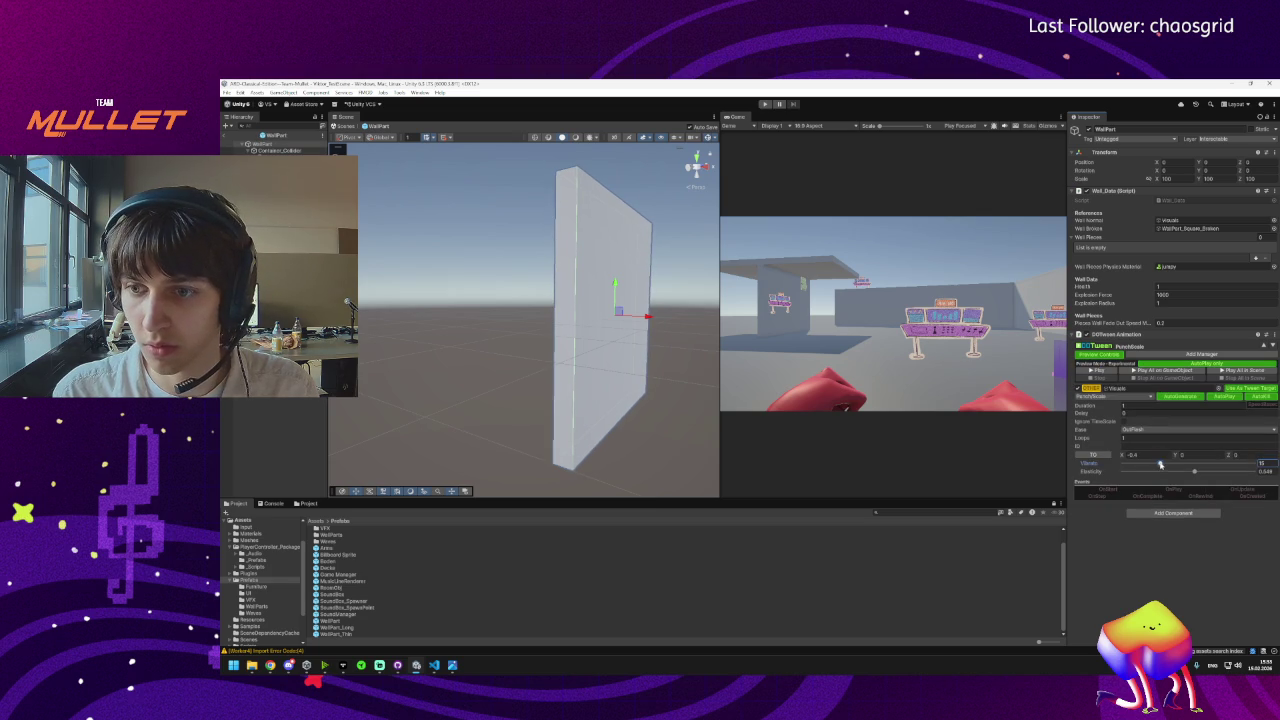
click(1106, 373)
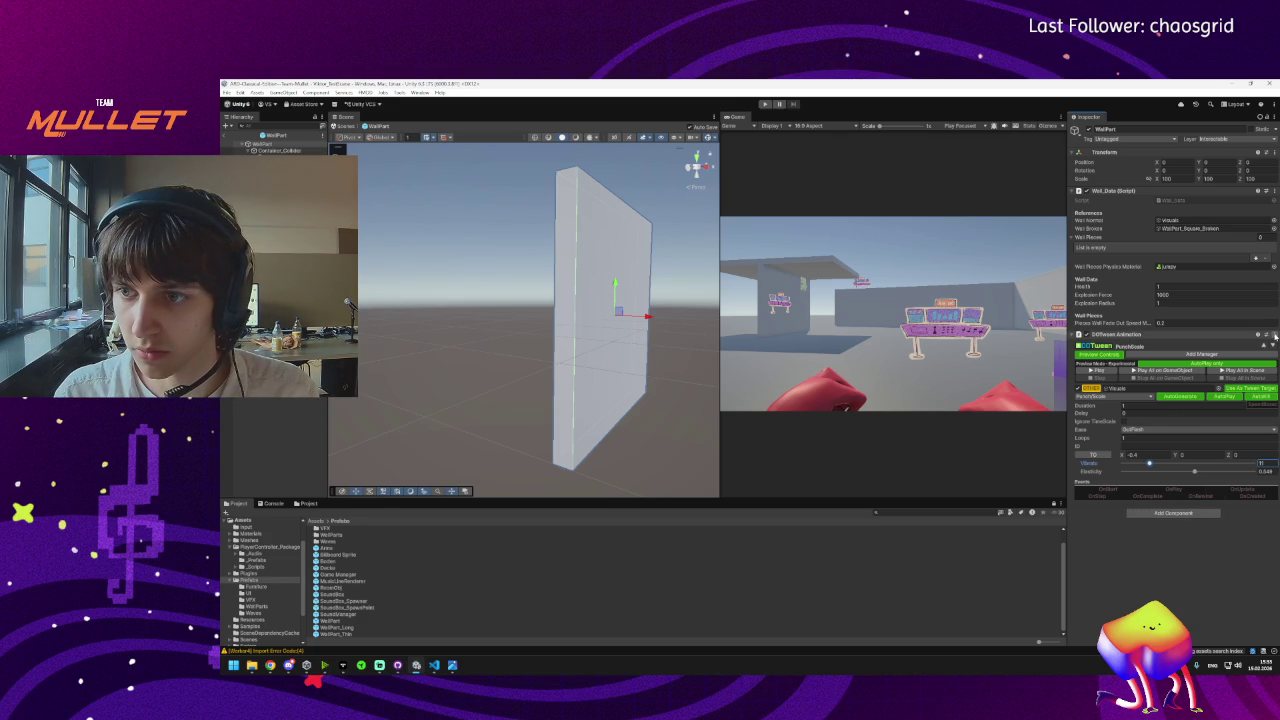
click(1268, 335)
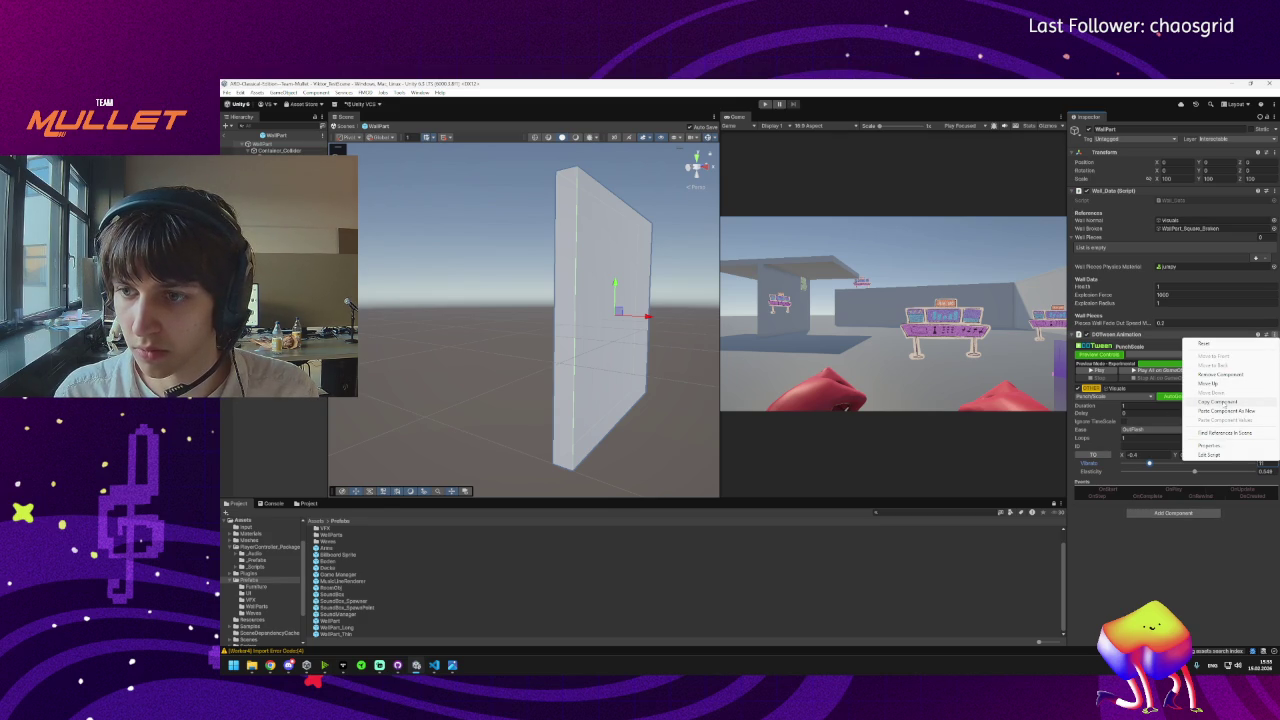
Duplicate the DOTween Animation as a new component and set its type to PunchRotation.
click(1225, 403)
click(1268, 335)
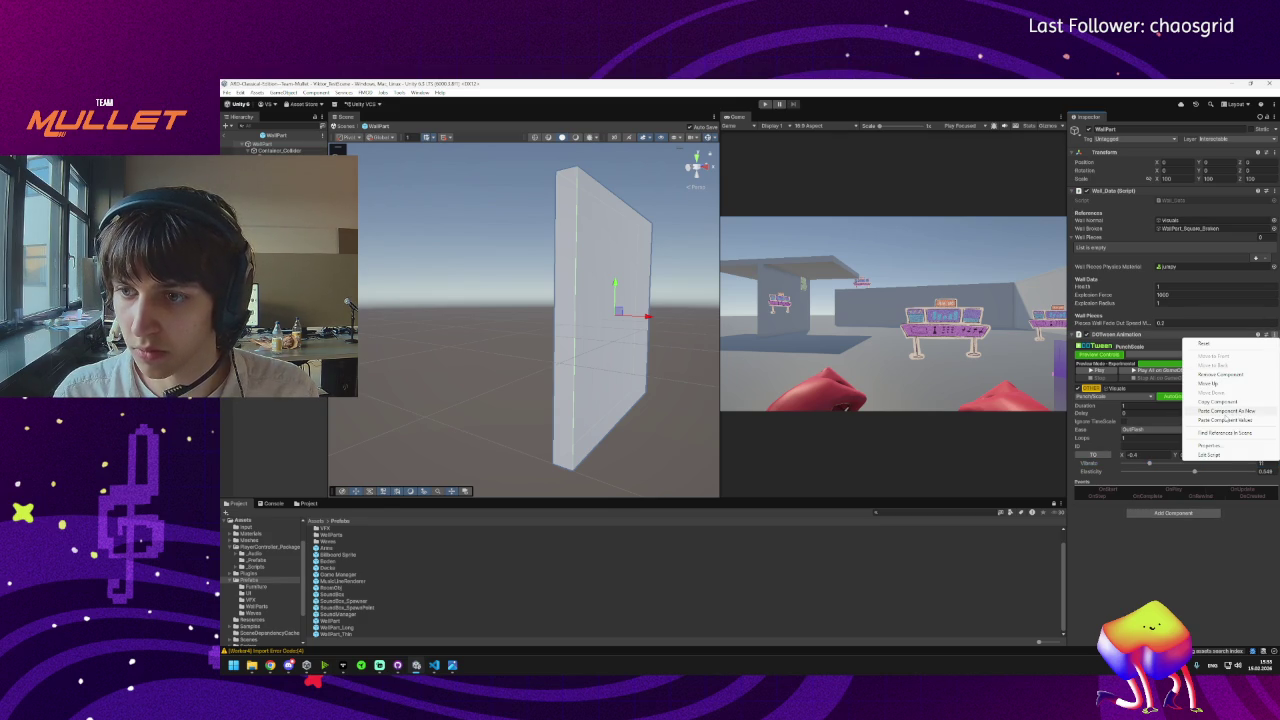
click(1233, 411)
scroll(1115, 480, down, 2)
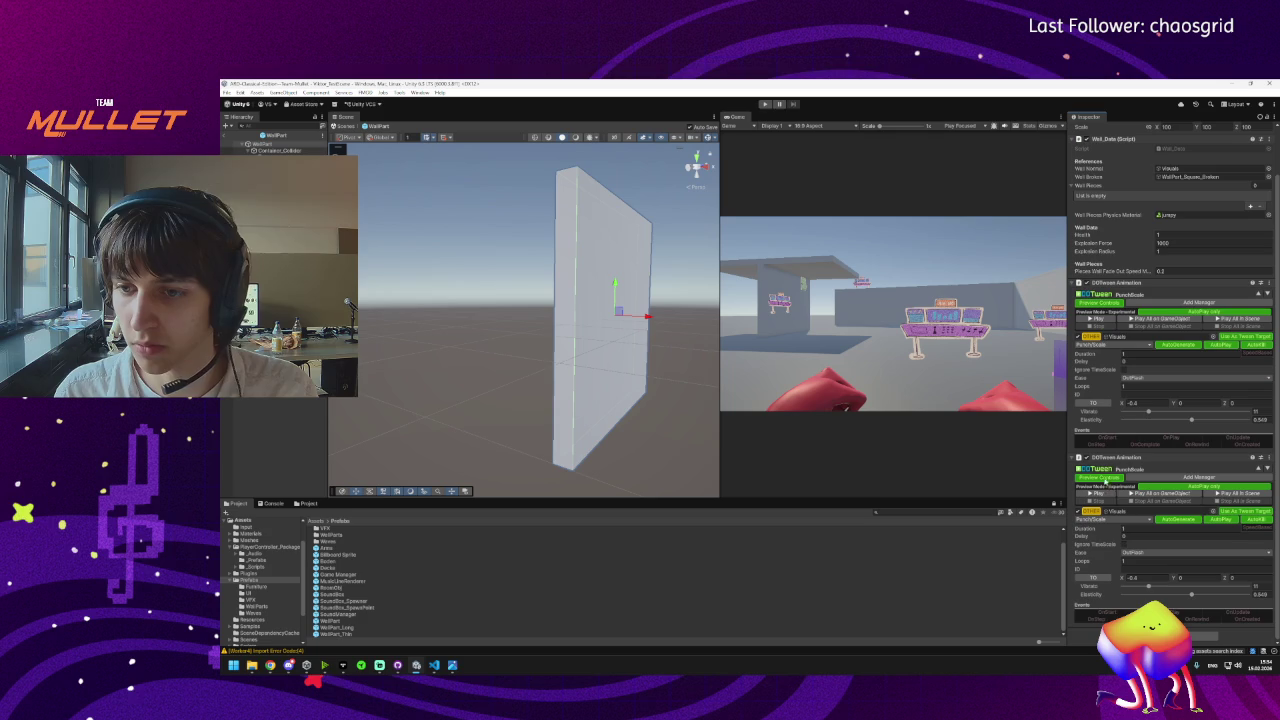
click(1101, 520)
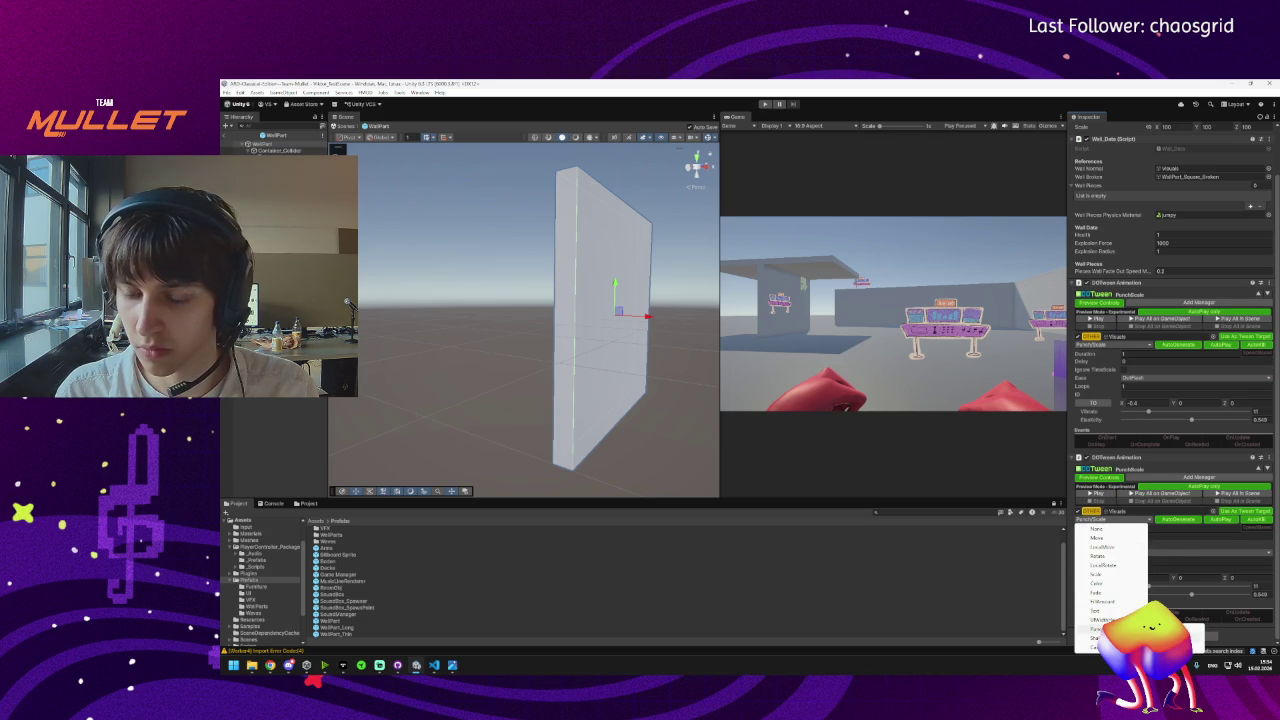
click(1200, 638)
Preview both punches, then set the PunchRotation Y strength to 2.
click(1183, 580)
text(10)
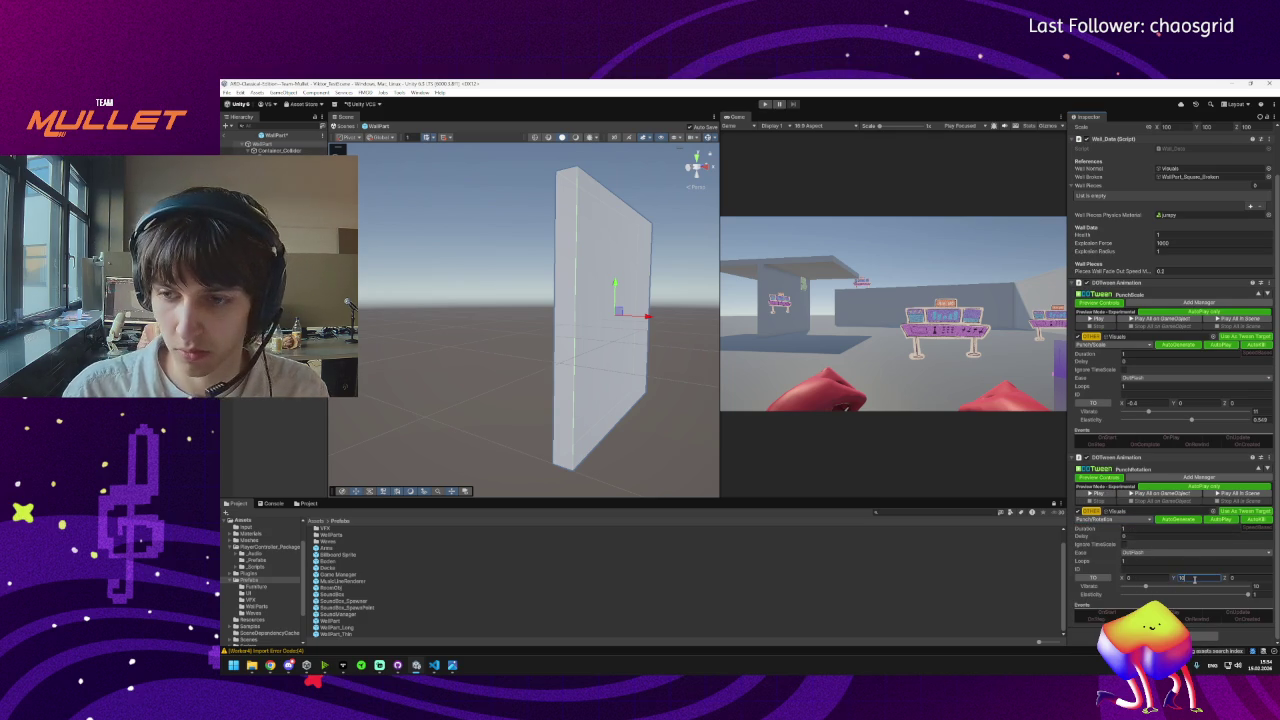
click(1096, 495)
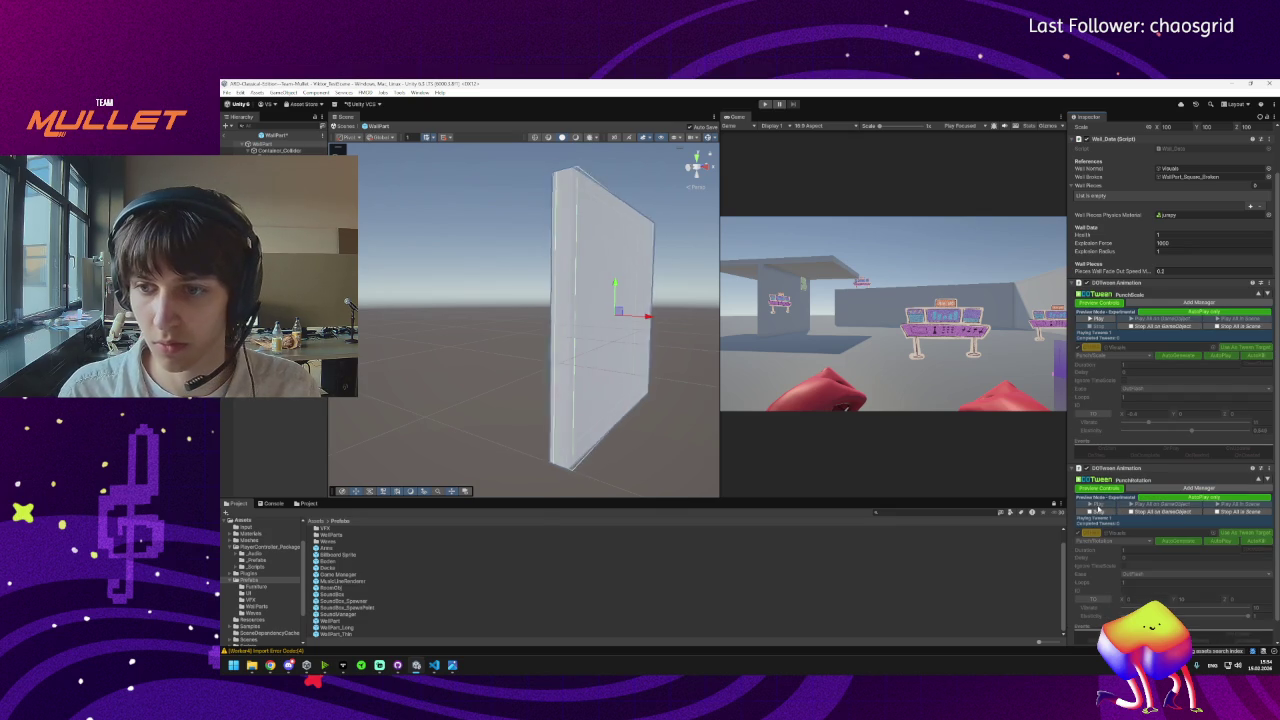
click(1098, 510)
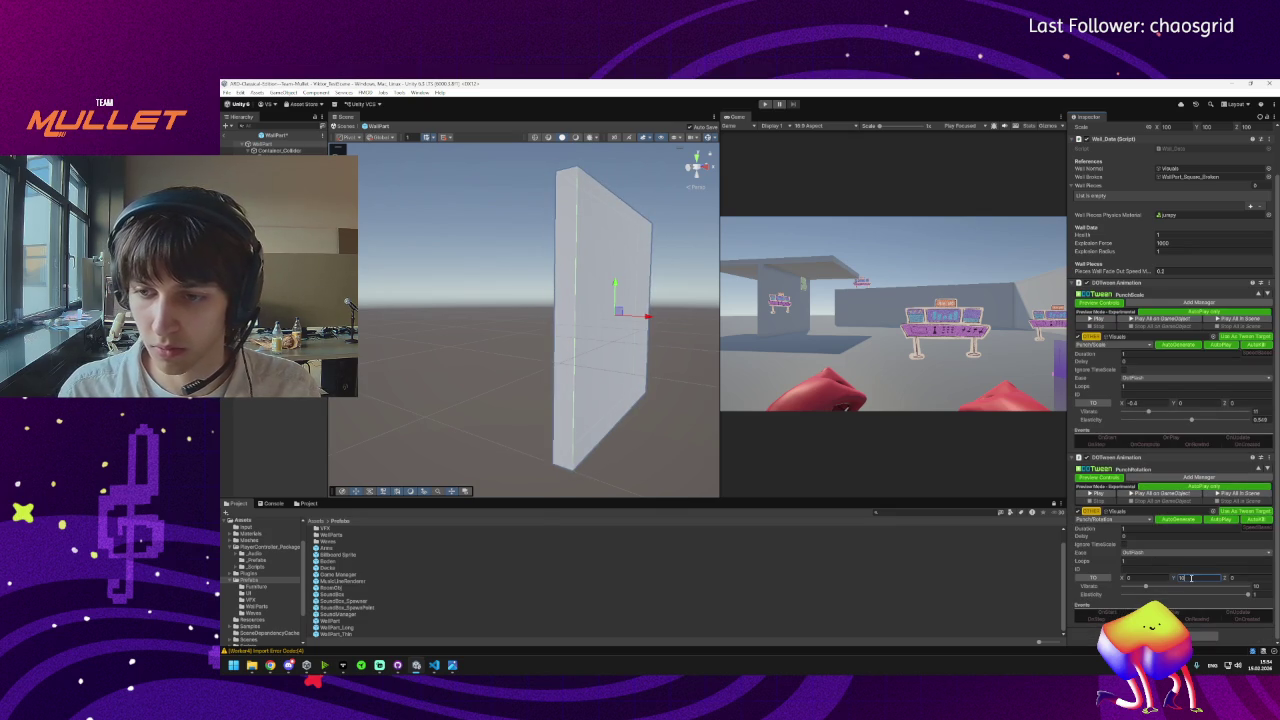
double_click(1191, 578)
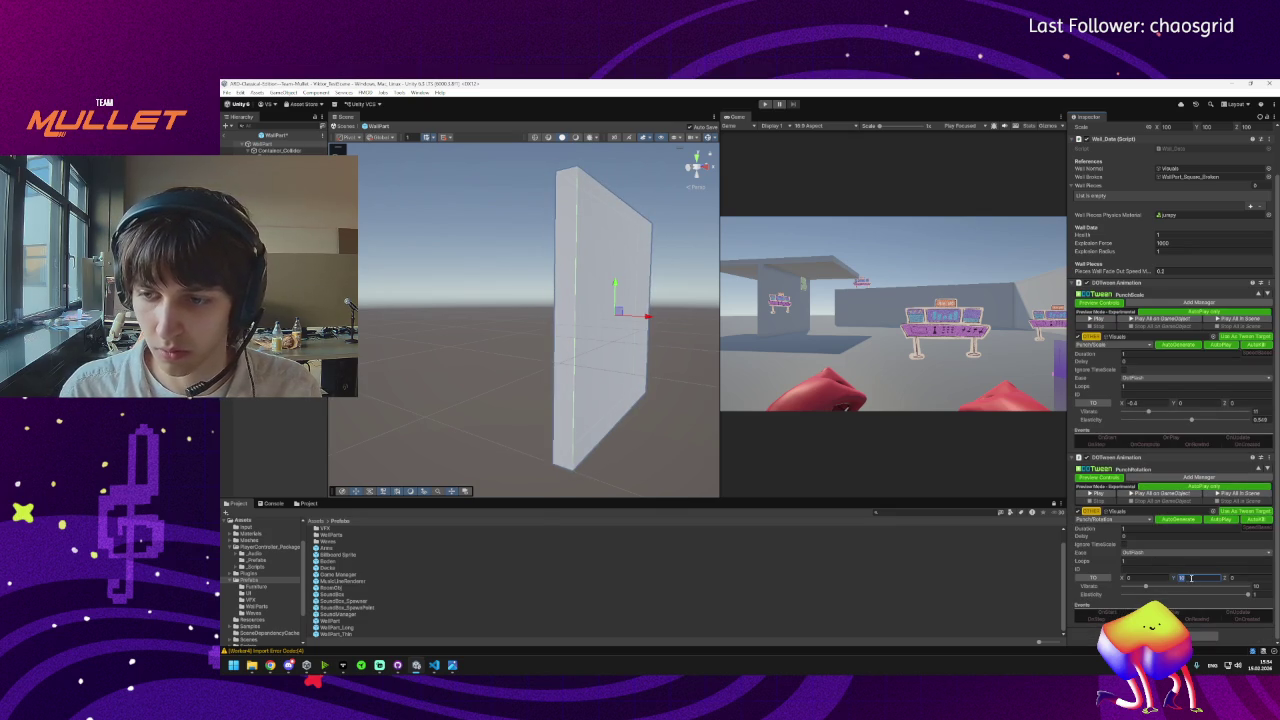
text(2)
key(Tab)
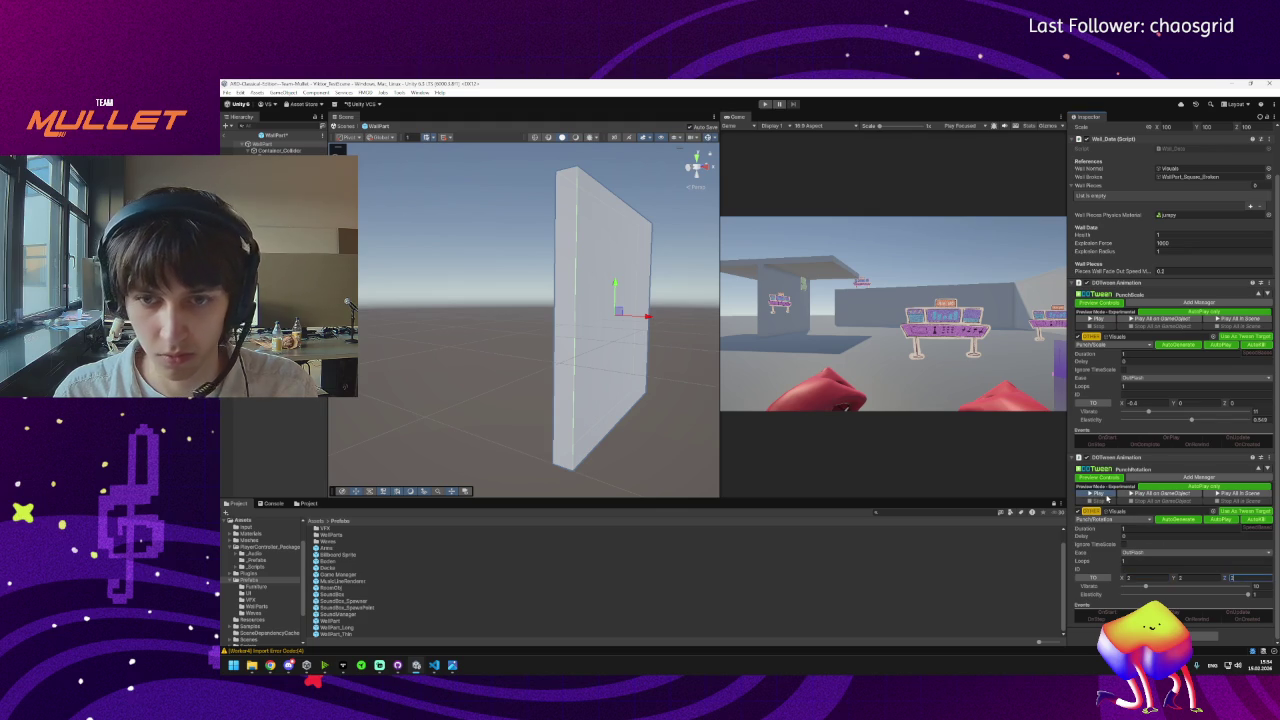
Preview the rotation punch and try a Y strength of 1.
click(1097, 494)
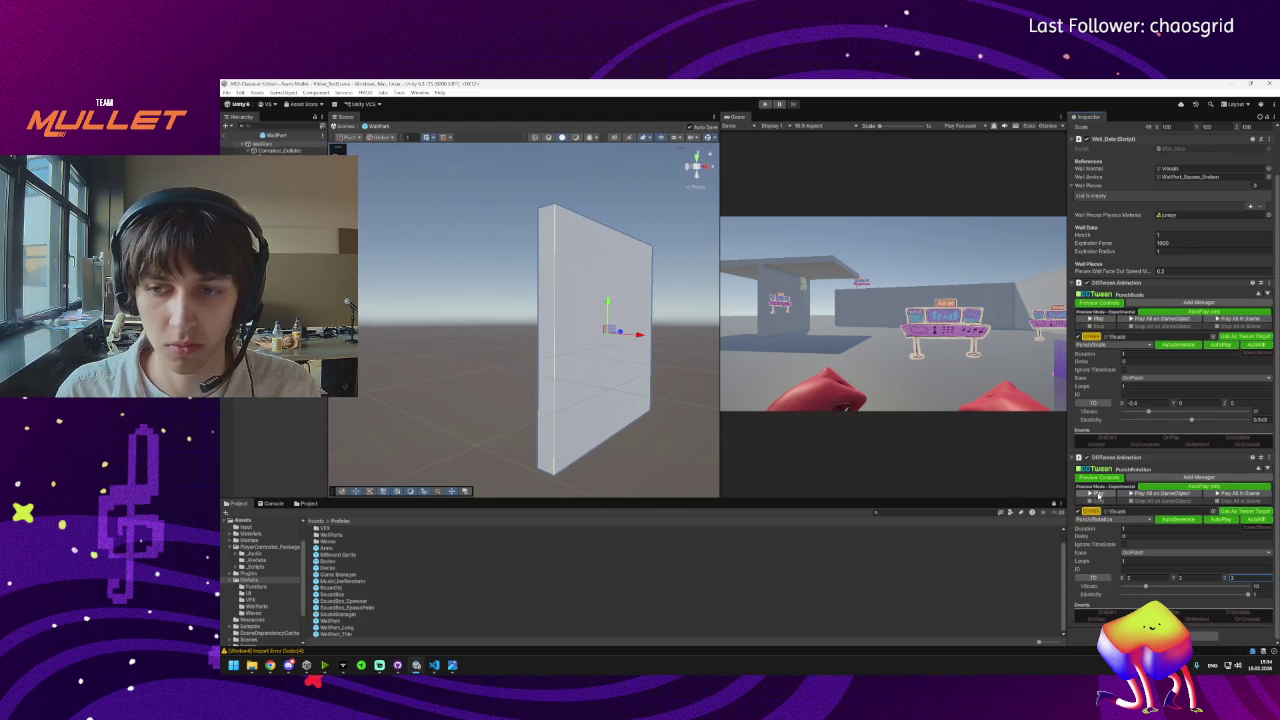
click(1090, 499)
click(1097, 511)
click(1242, 577)
click(1190, 577)
text(1)
click(1140, 577)
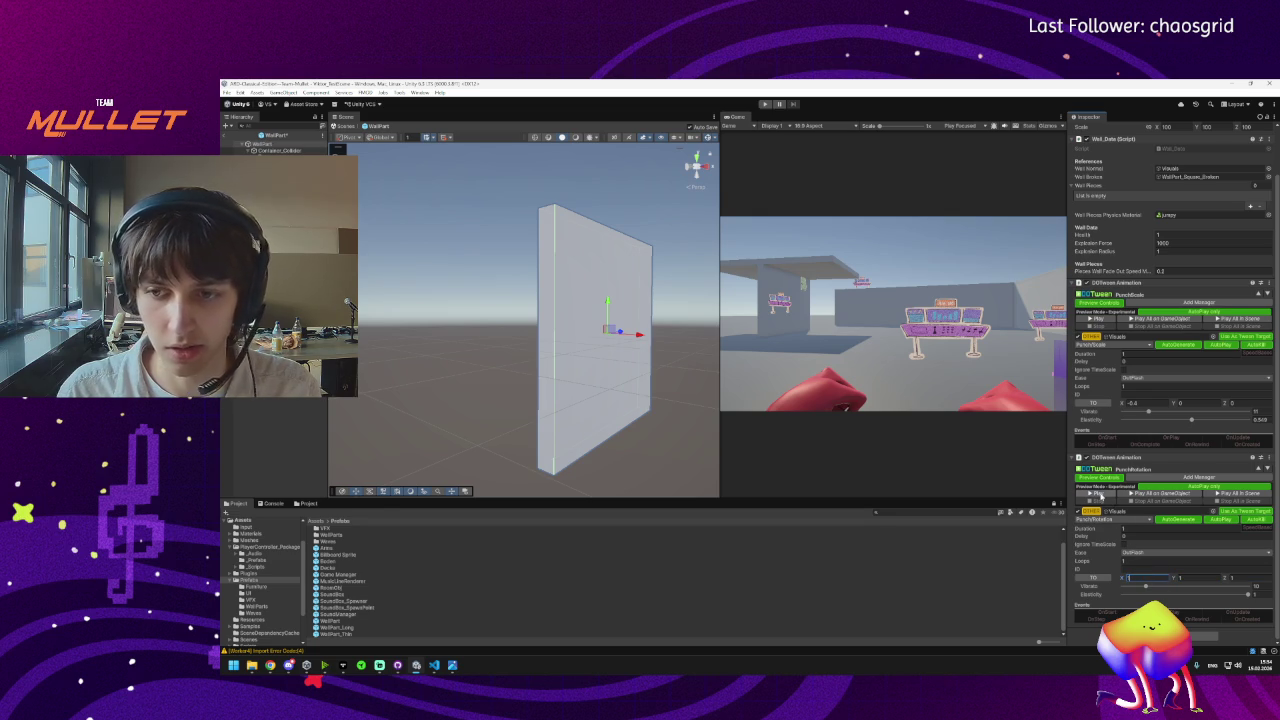
click(1100, 494)
click(1100, 511)
Set the PunchRotation X and Y strengths to 2.
click(1141, 577)
text(2)
key(Tab)
text(2)
key(Tab)
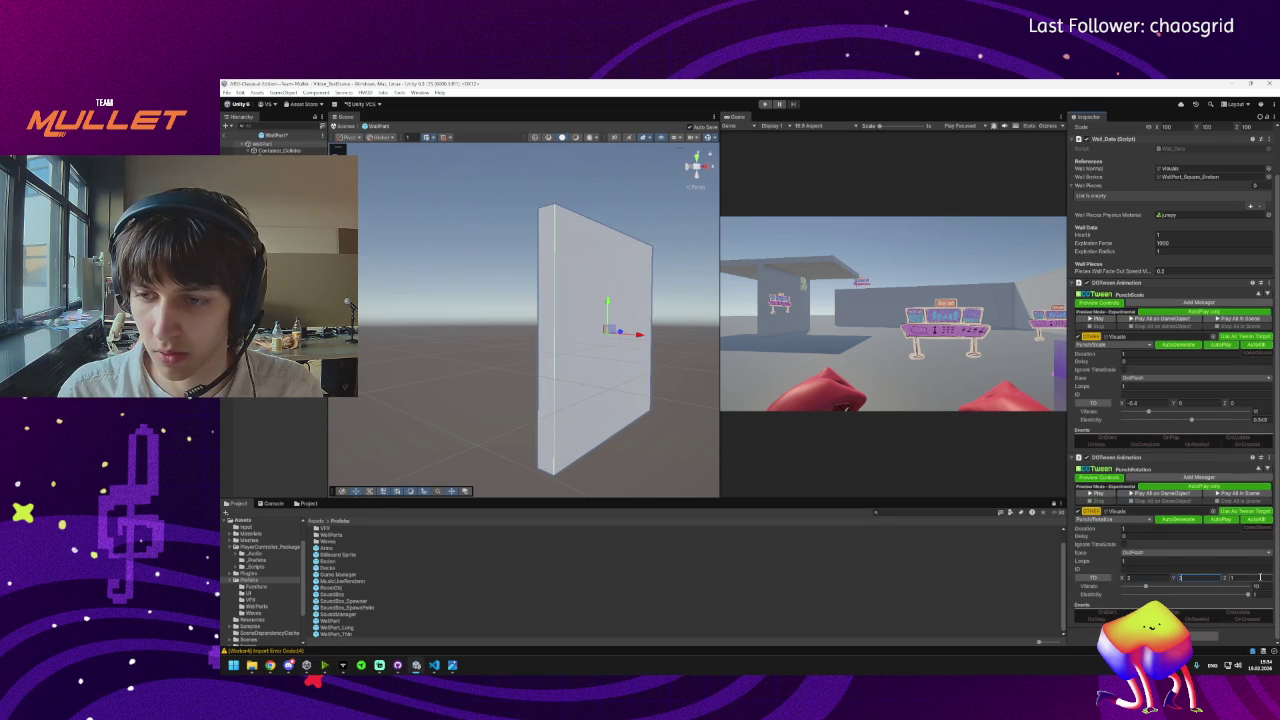
Preview the two punch animations on the wall several times.
click(1100, 494)
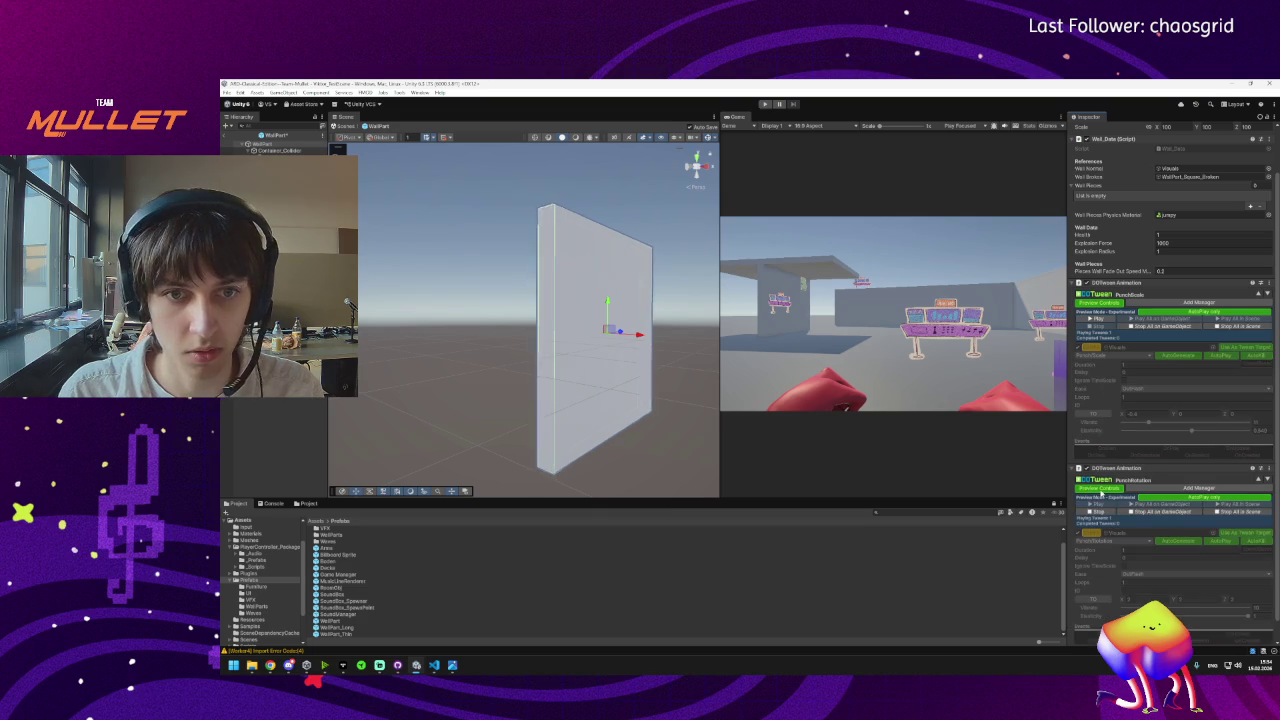
click(1100, 511)
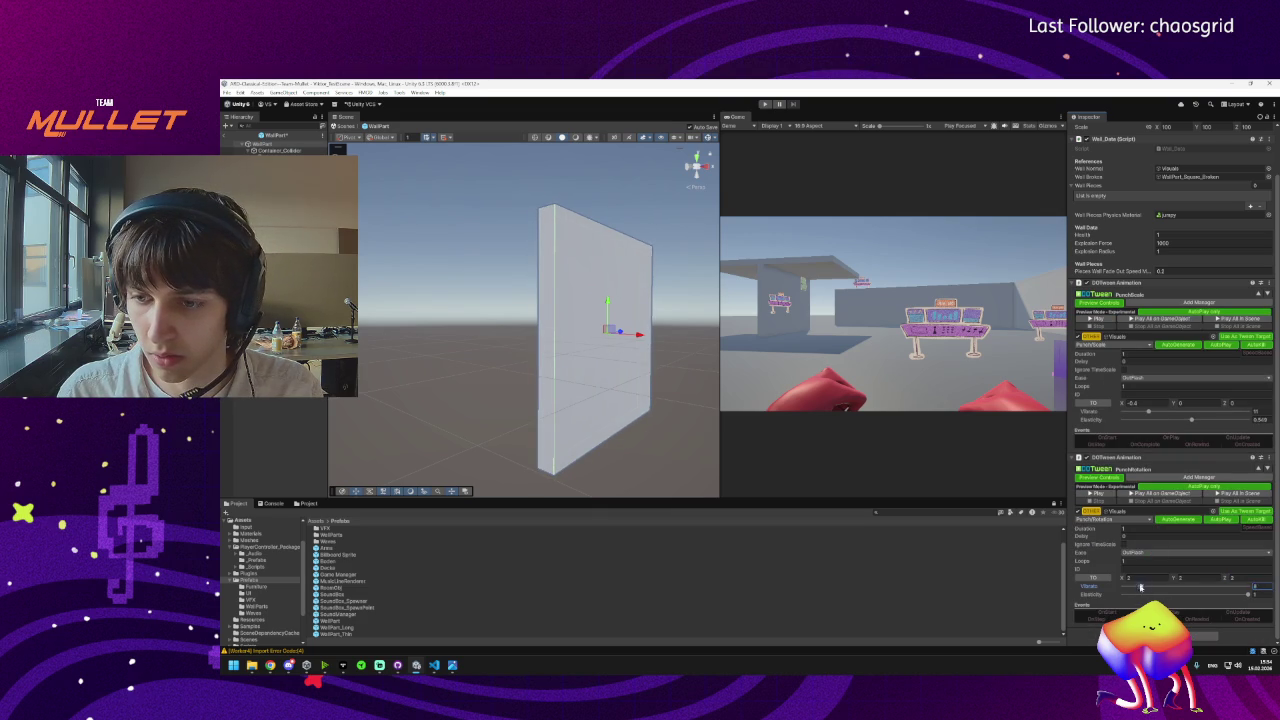
click(1088, 494)
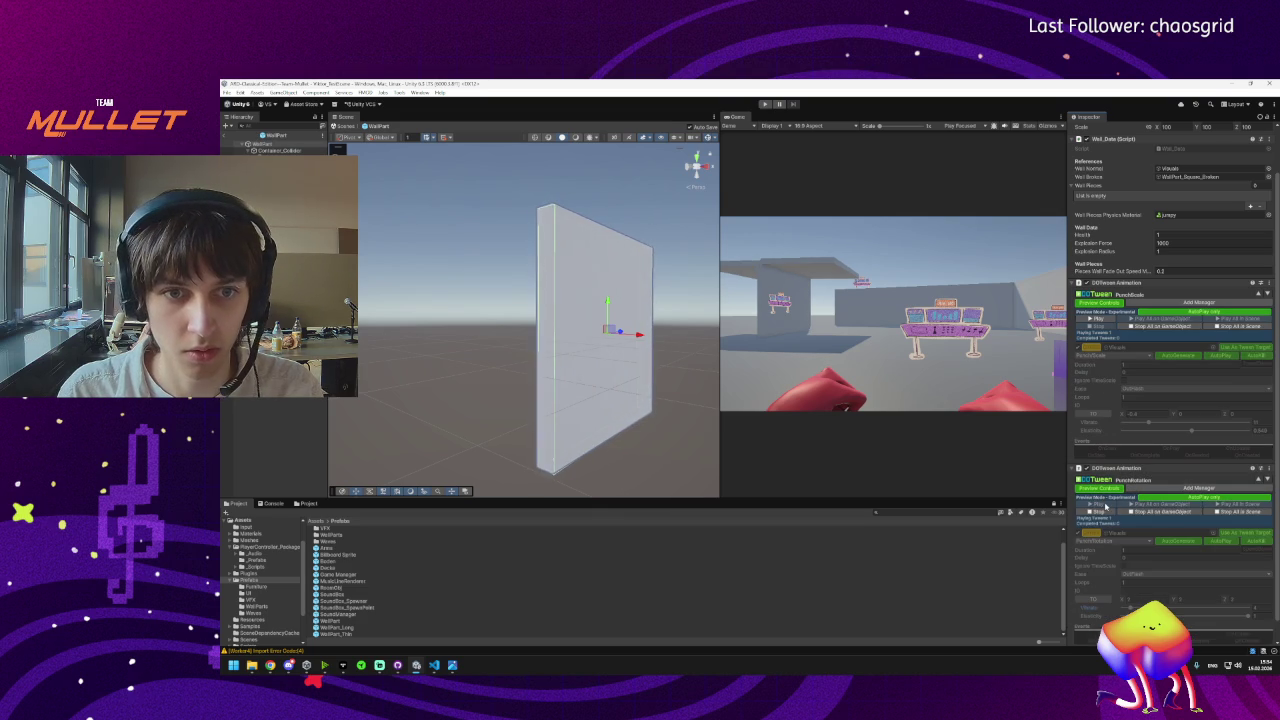
click(1103, 511)
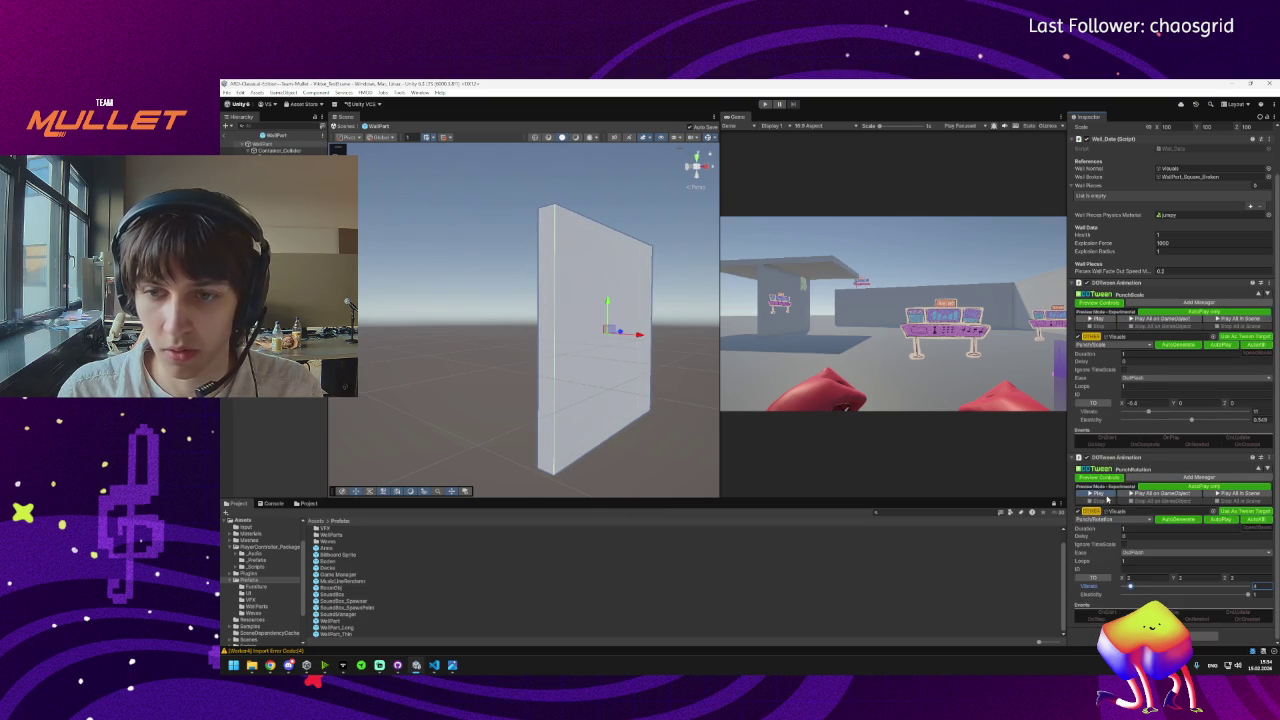
click(1104, 495)
click(1102, 511)
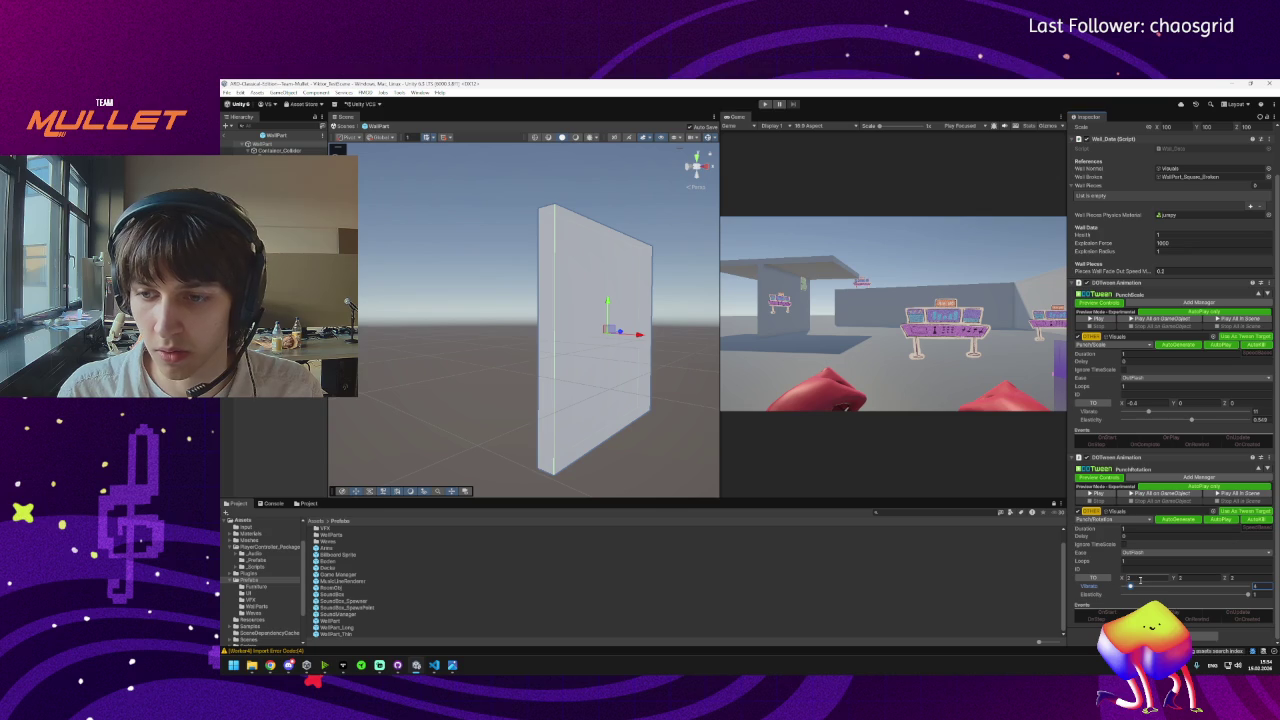
click(1098, 495)
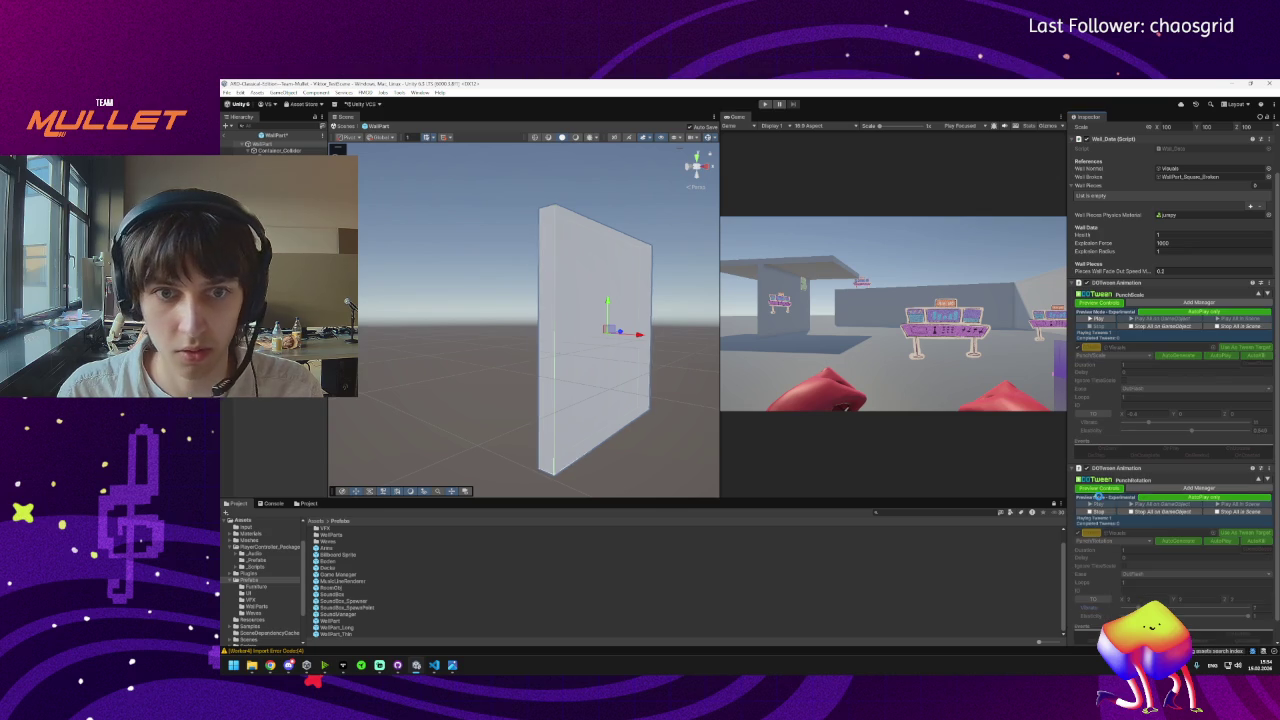
click(1100, 512)
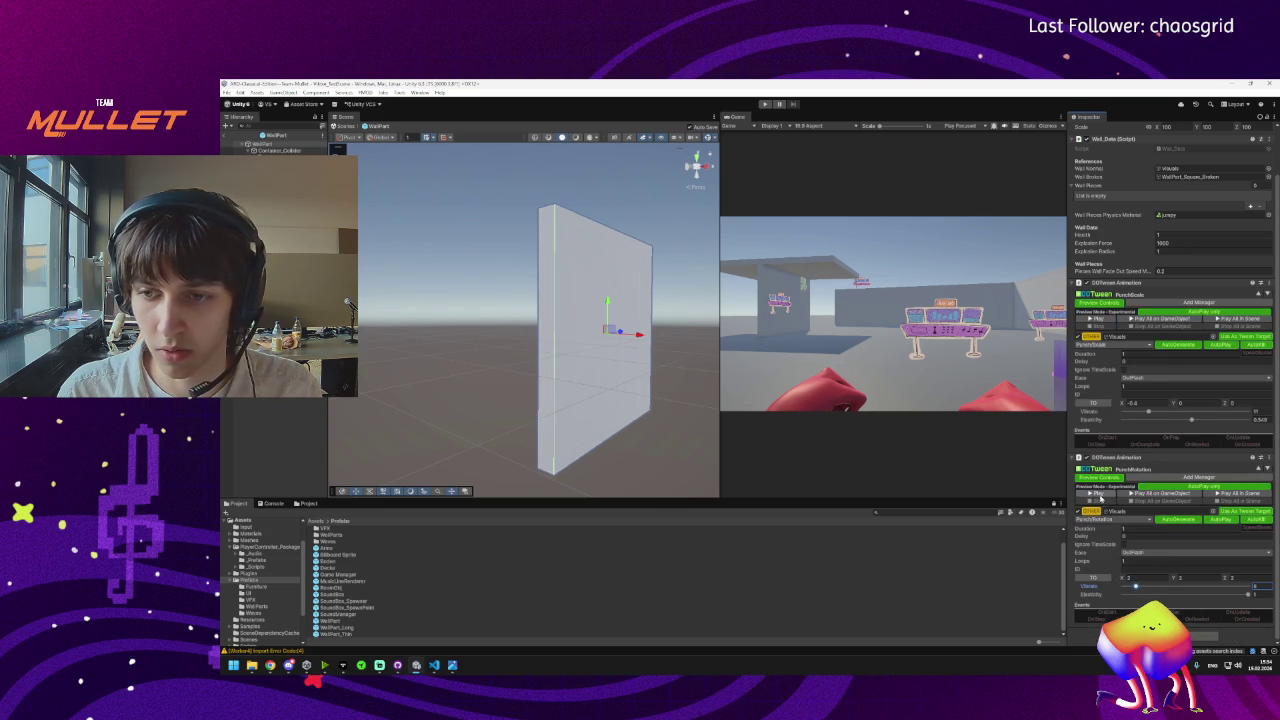
click(1101, 498)
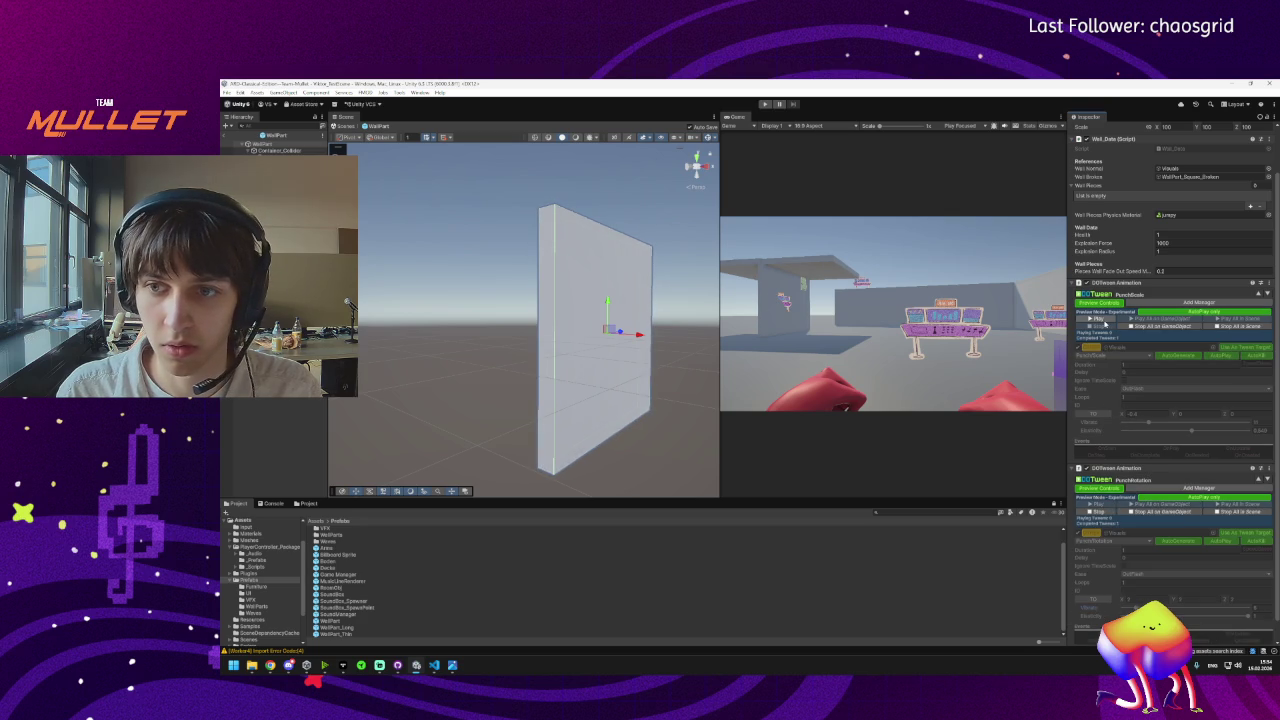
click(1100, 511)
Try a PunchScale X strength of -3.5 and preview the result.
click(1148, 320)
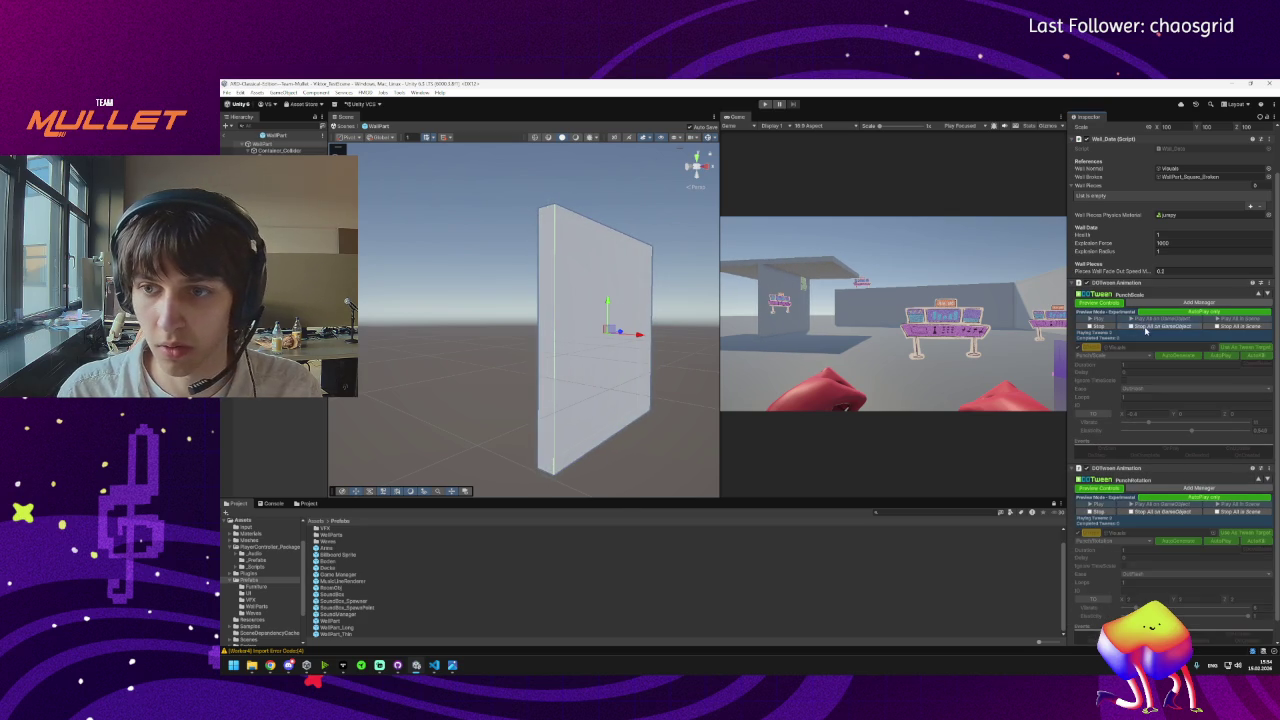
click(1145, 328)
click(1146, 404)
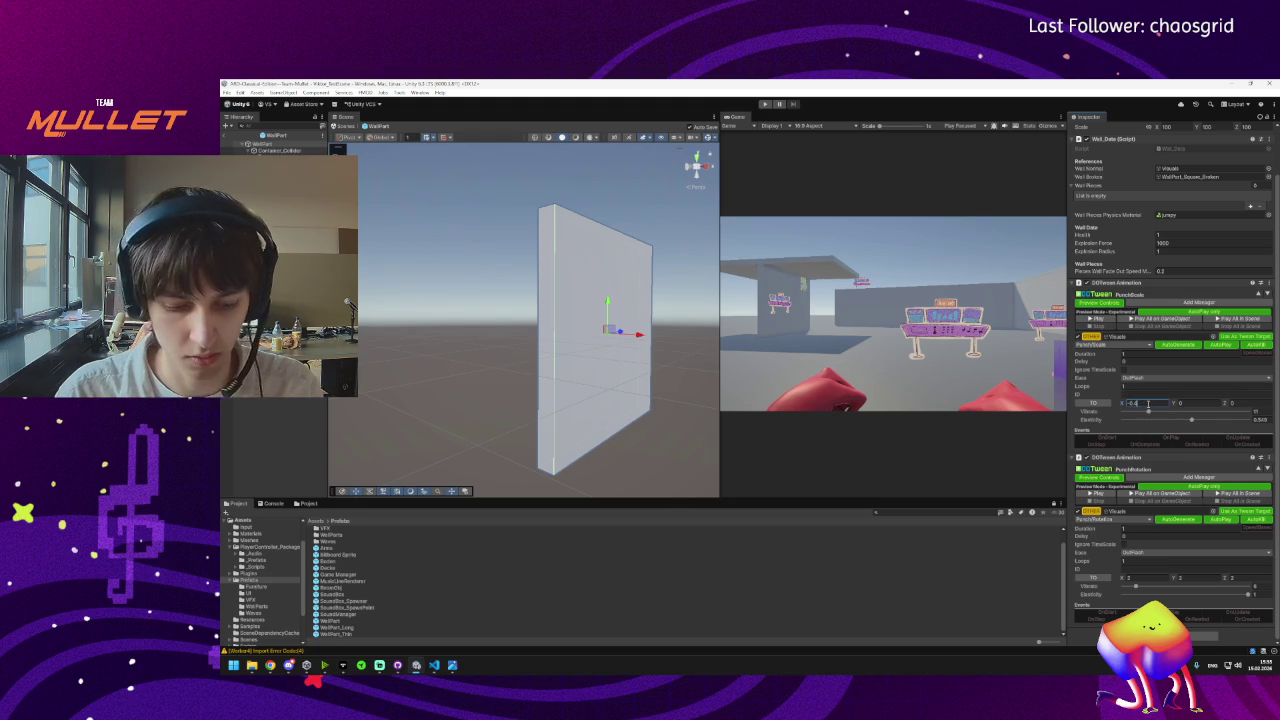
click(1161, 318)
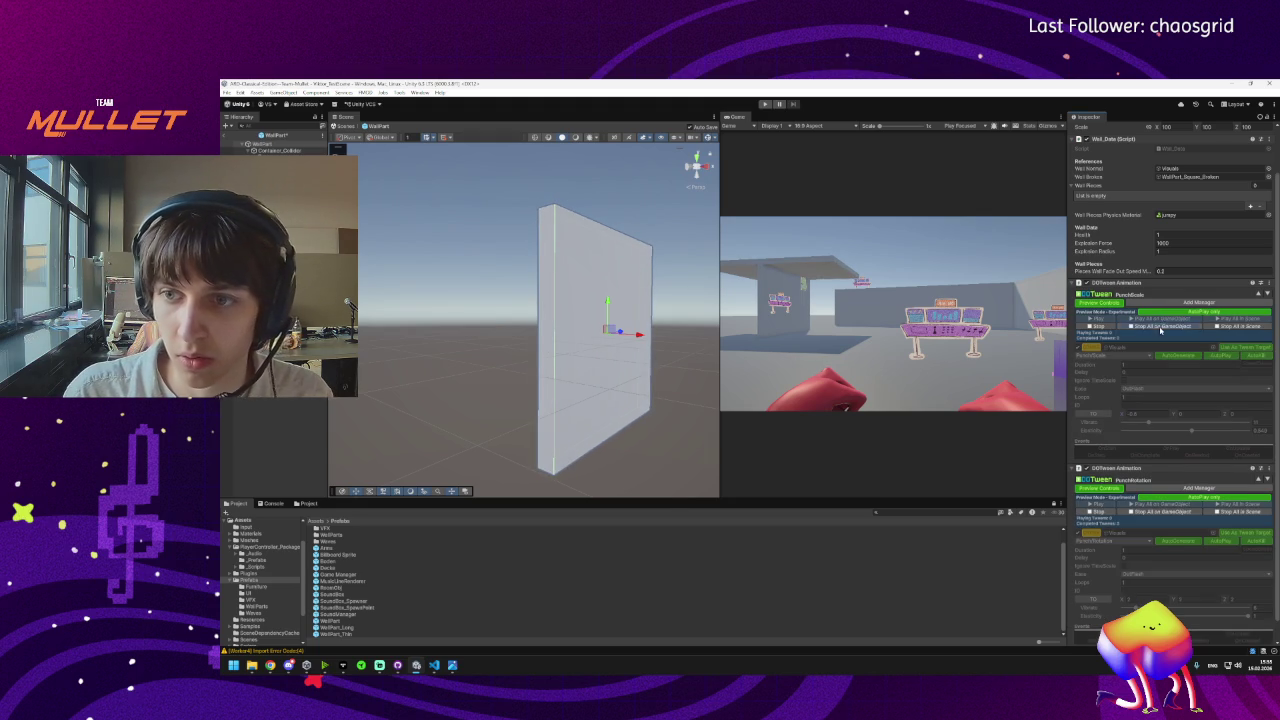
click(1145, 328)
click(1146, 403)
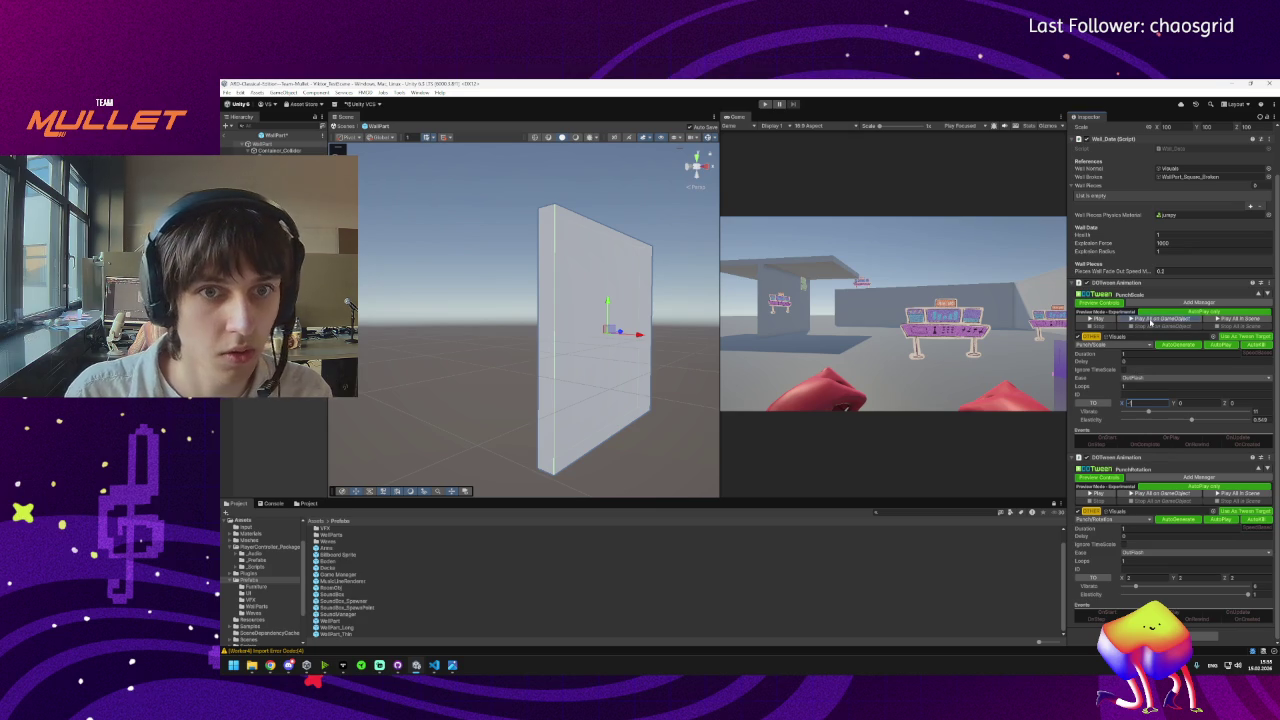
click(1150, 320)
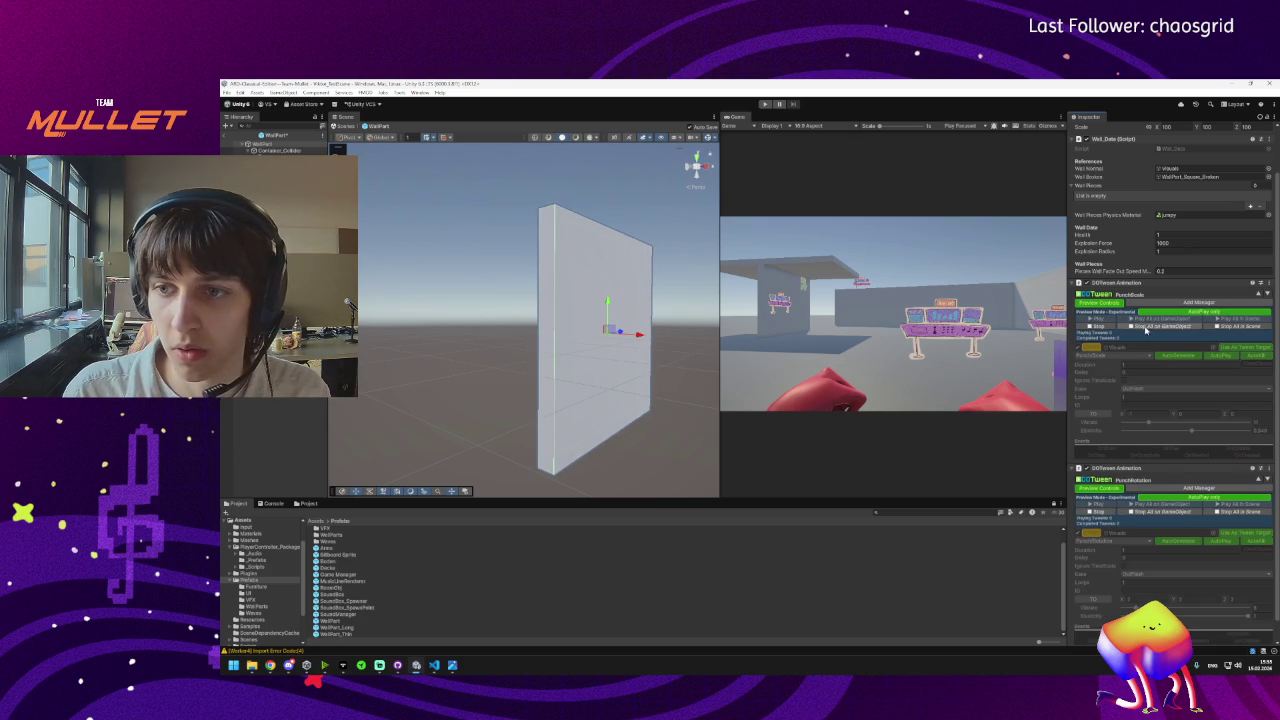
click(1150, 330)
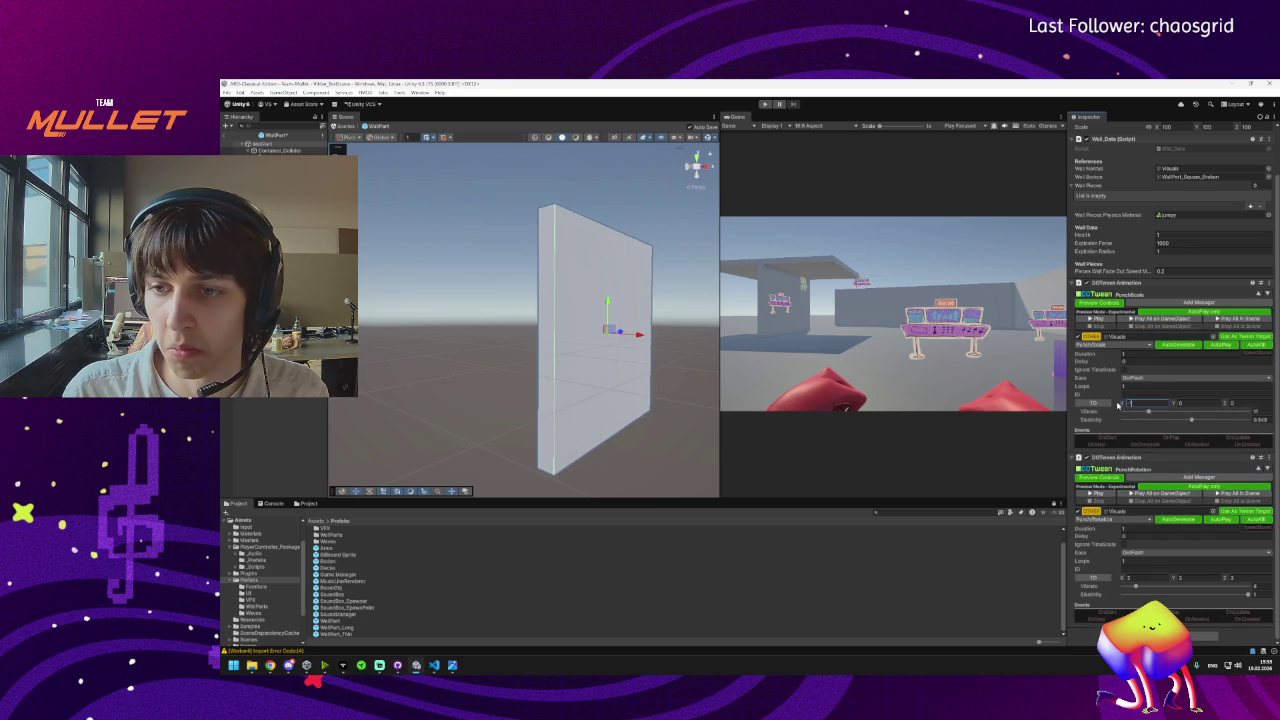
text(-3.5)
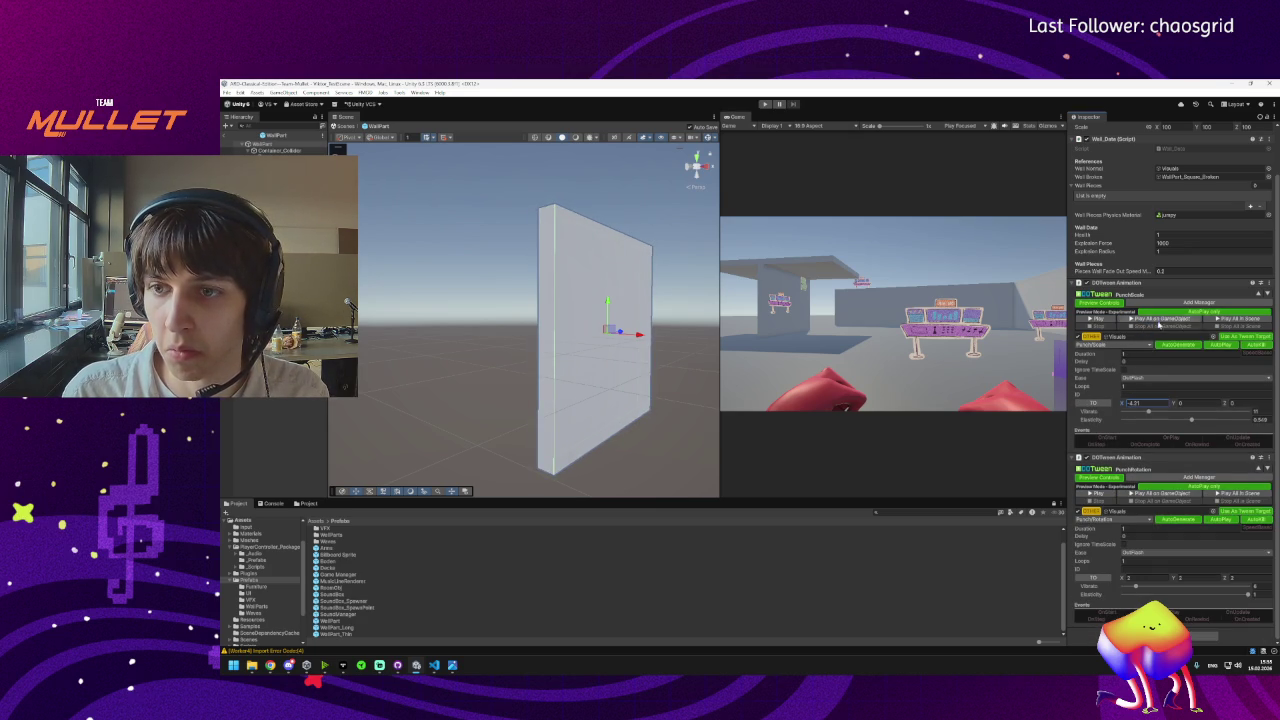
click(1149, 320)
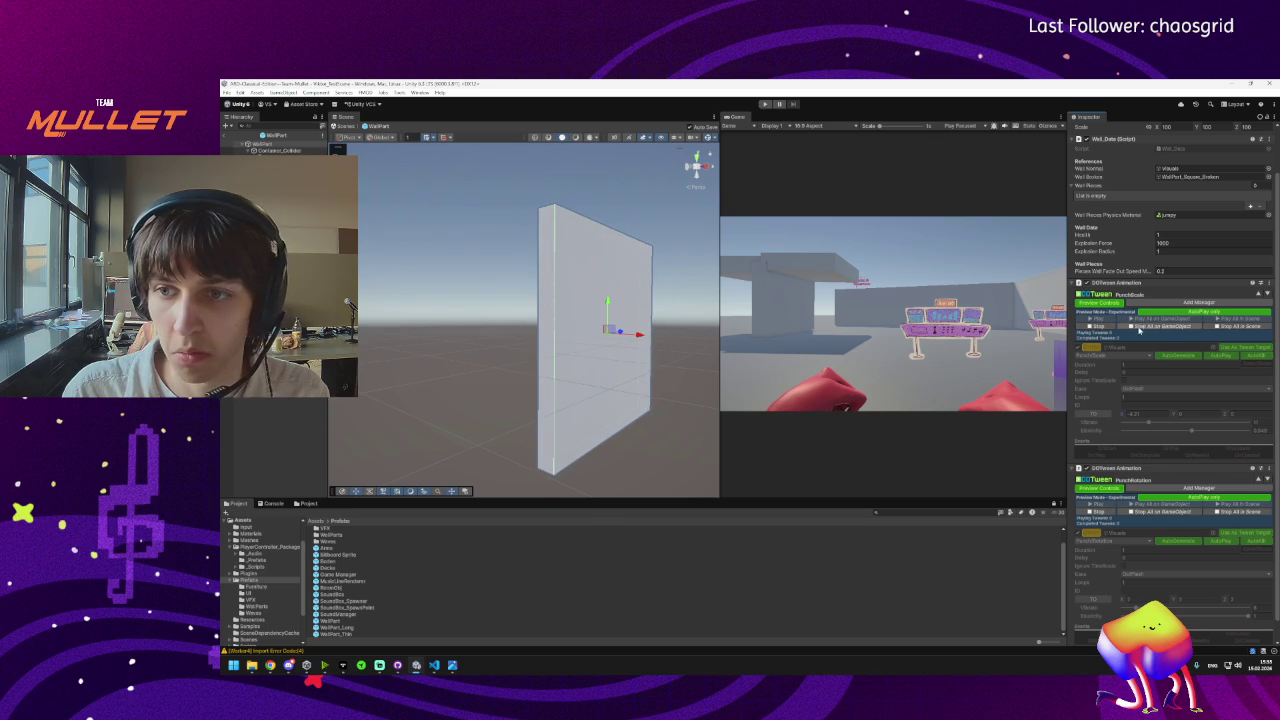
Change the PunchScale X strength to -0.5, preview it, and open the Wall_Data script.
click(1140, 403)
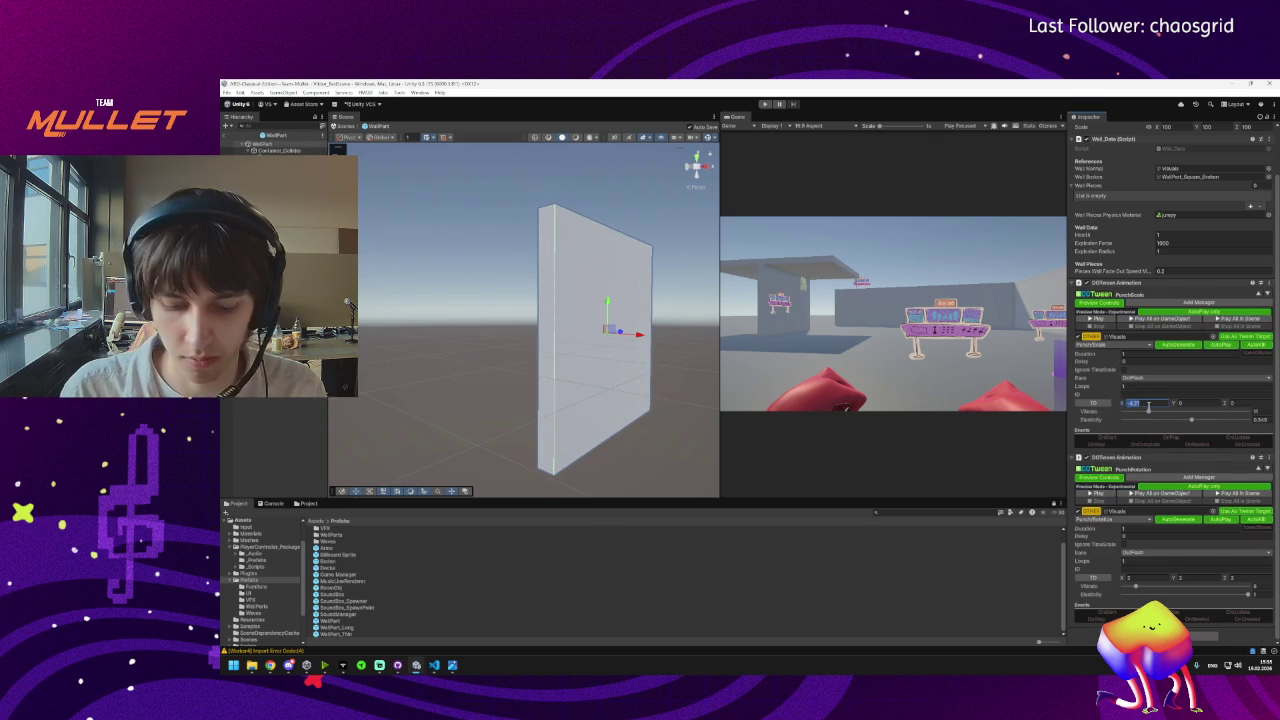
key(BackSpace)
text(-0.5)
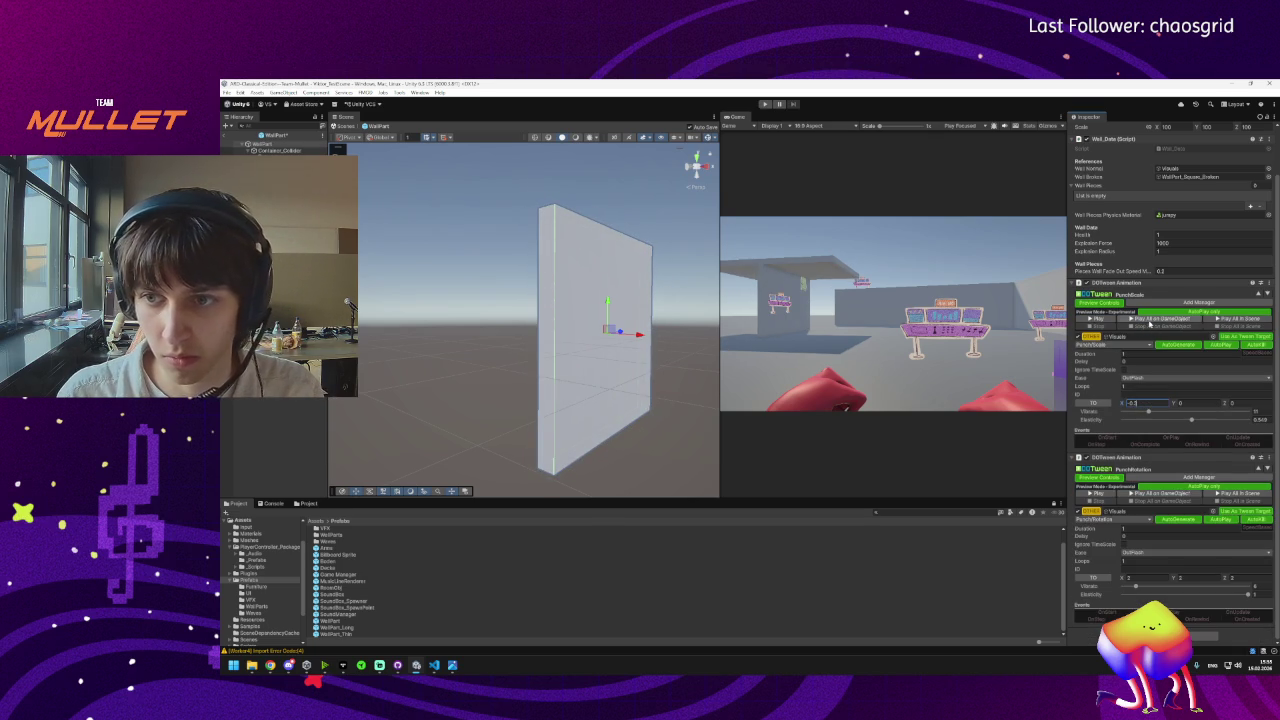
click(1148, 320)
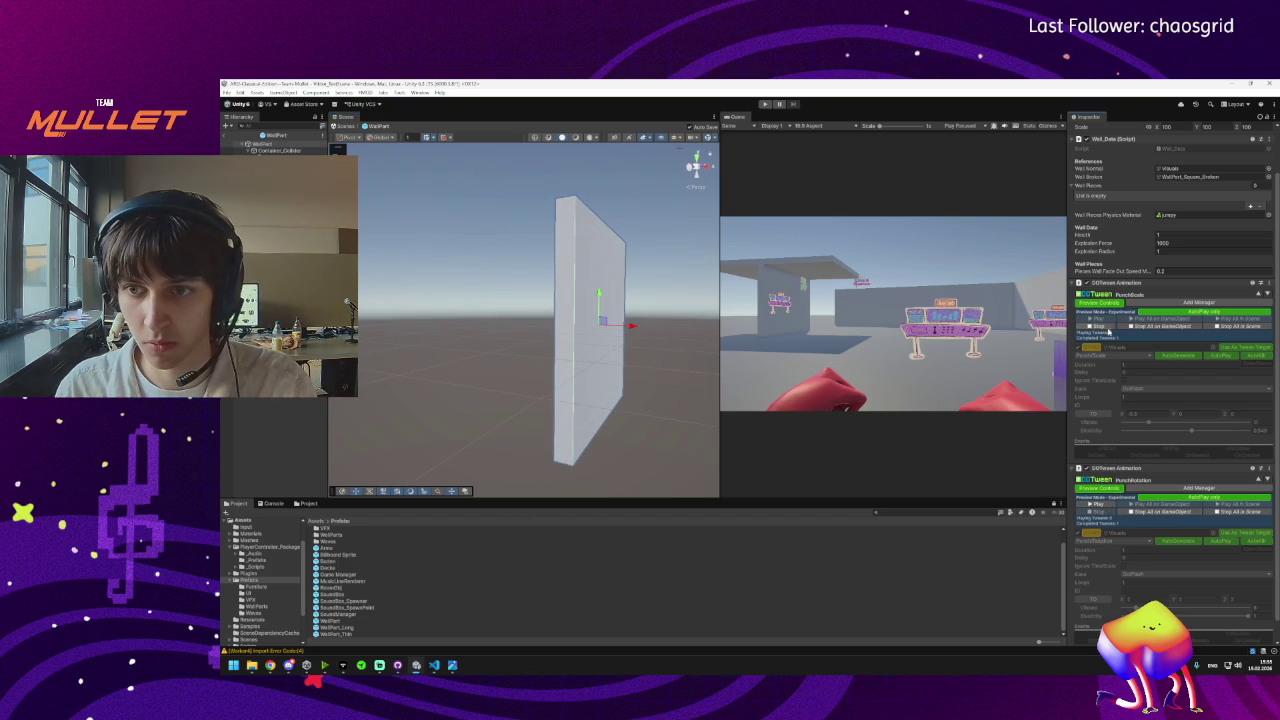
click(1097, 326)
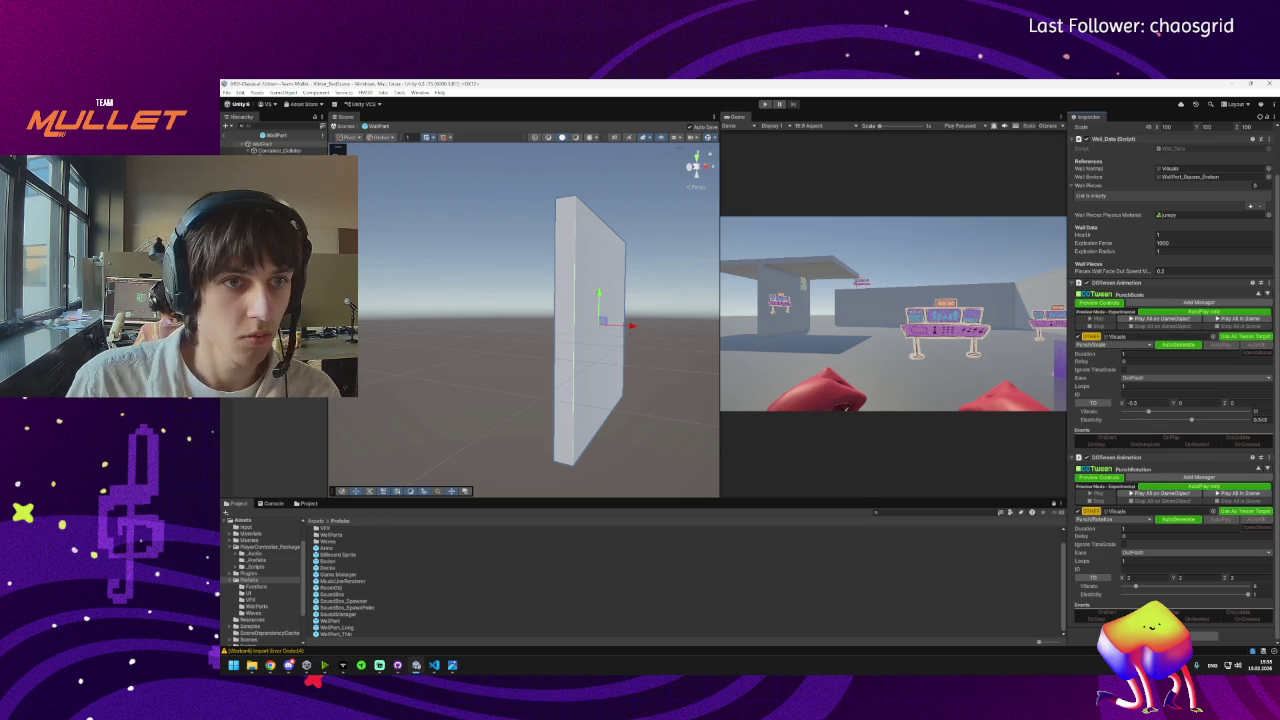
click(266, 145)
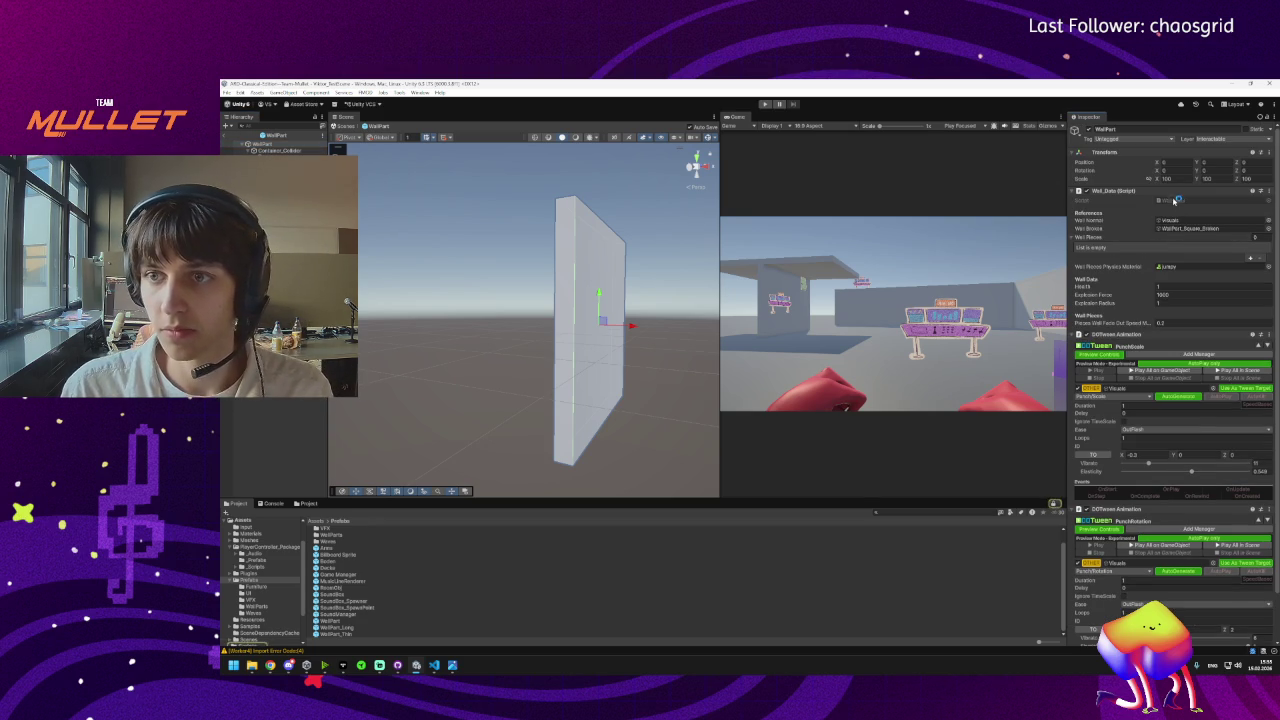
double_click(1175, 201)
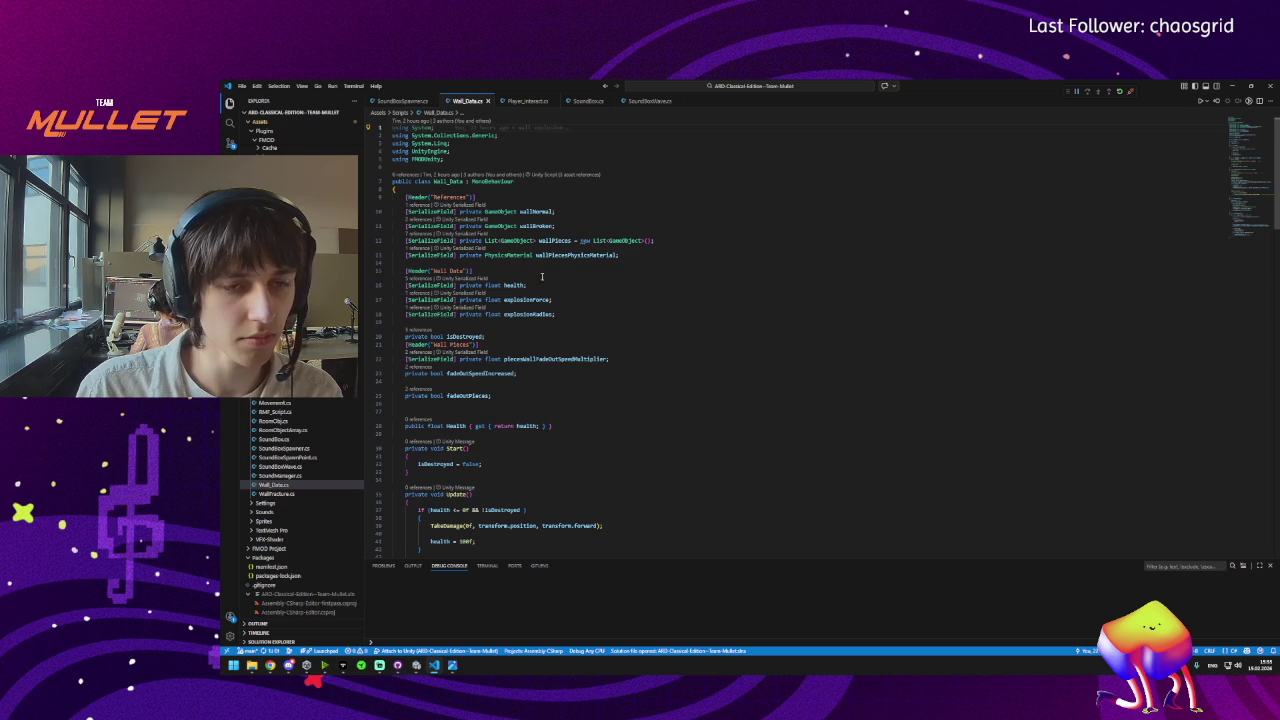
click(595, 314)
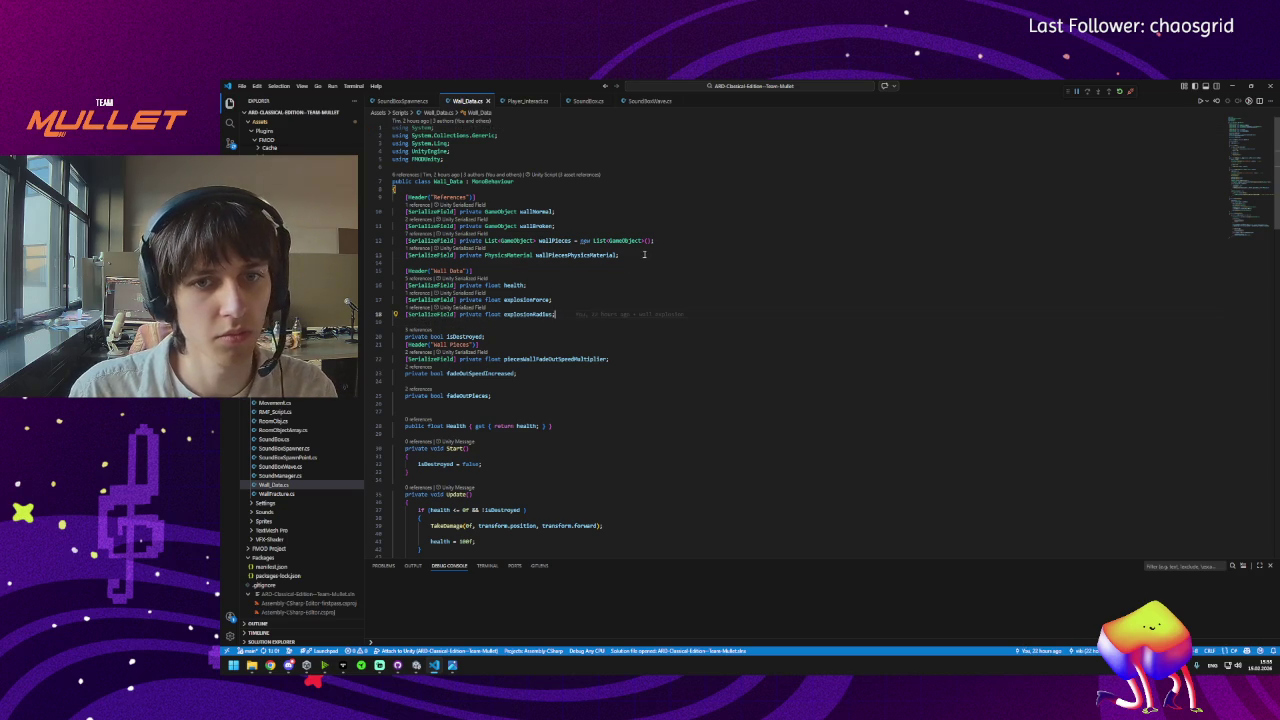
scroll(600, 270, down, 5)
scroll(492, 292, down, 5)
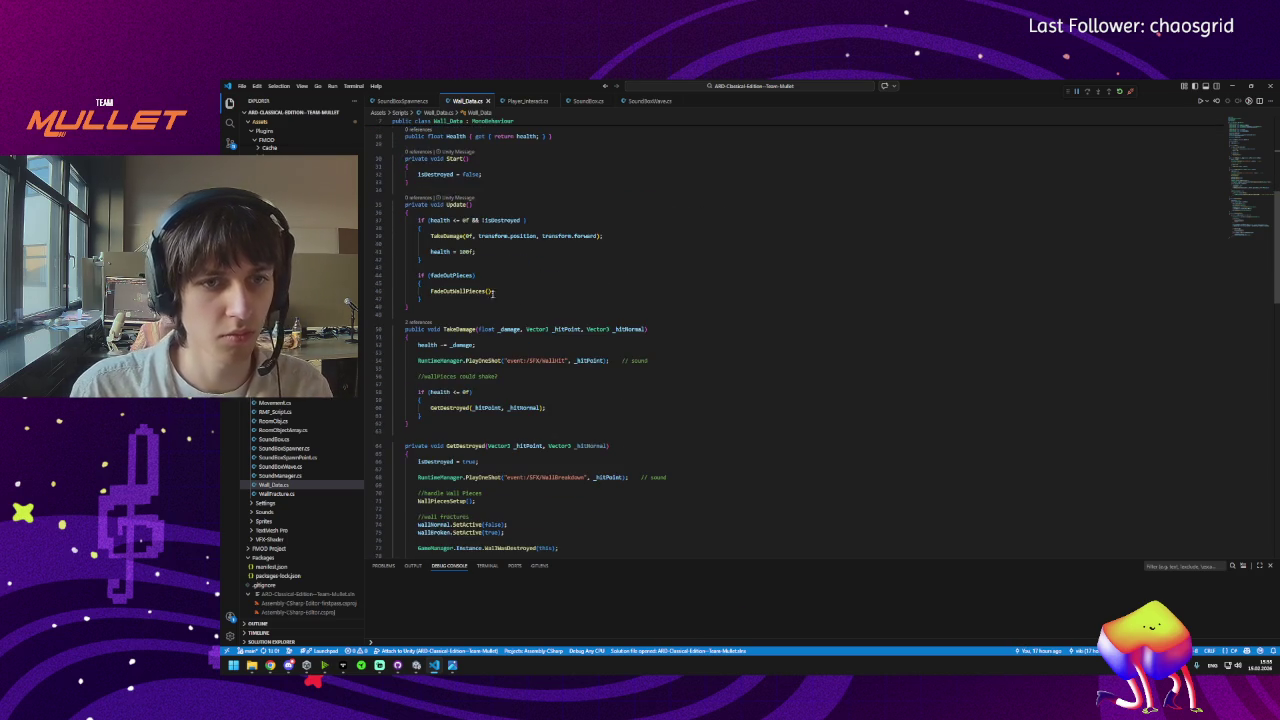
click(455, 204)
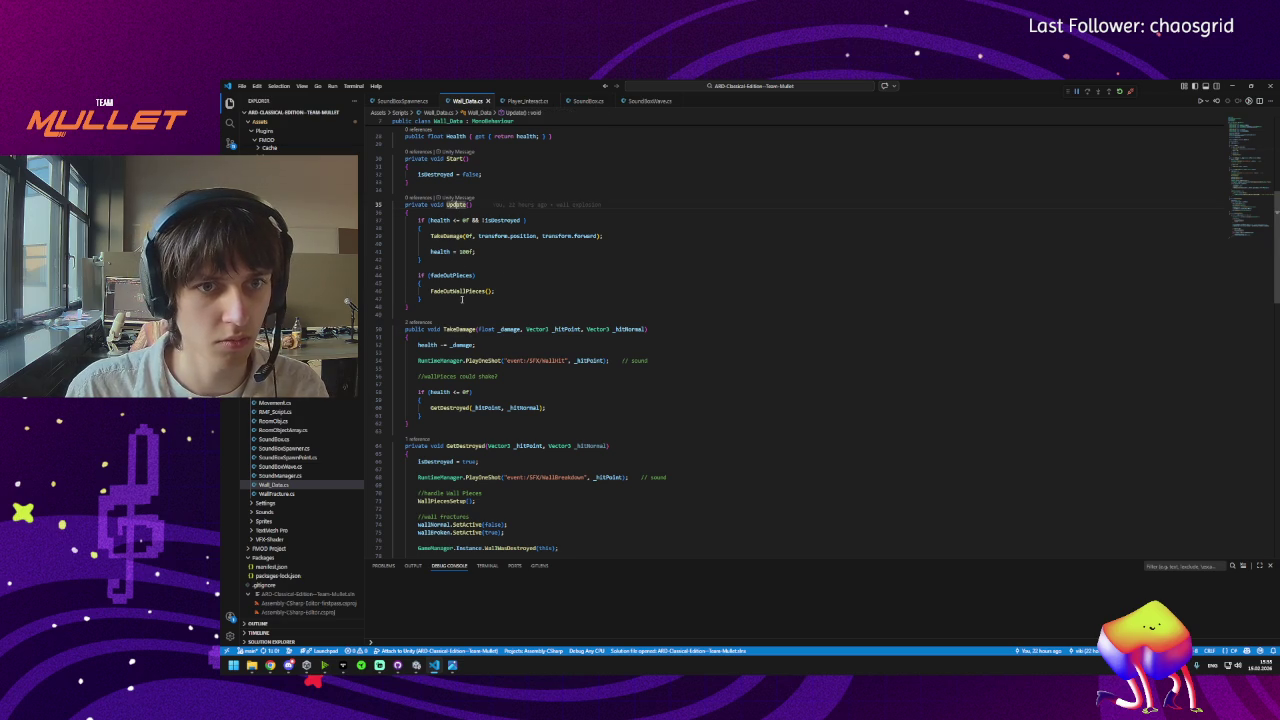
click(460, 329)
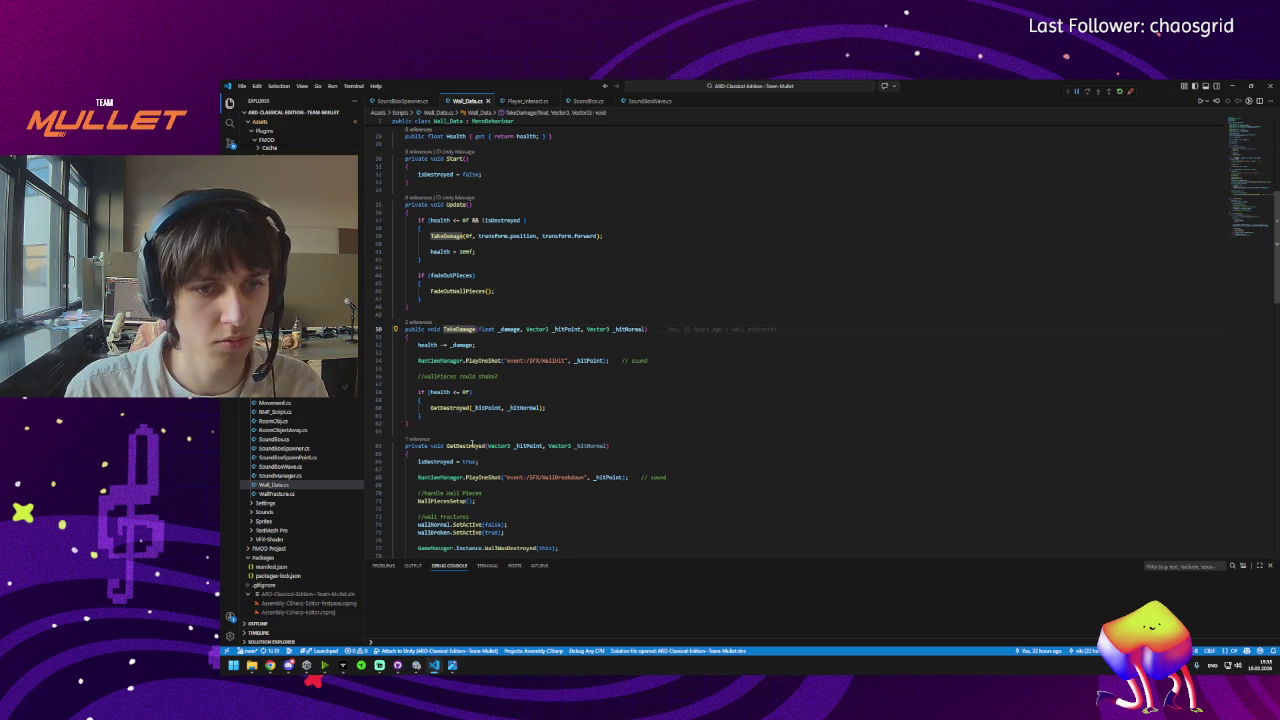
scroll(469, 449, down, 3)
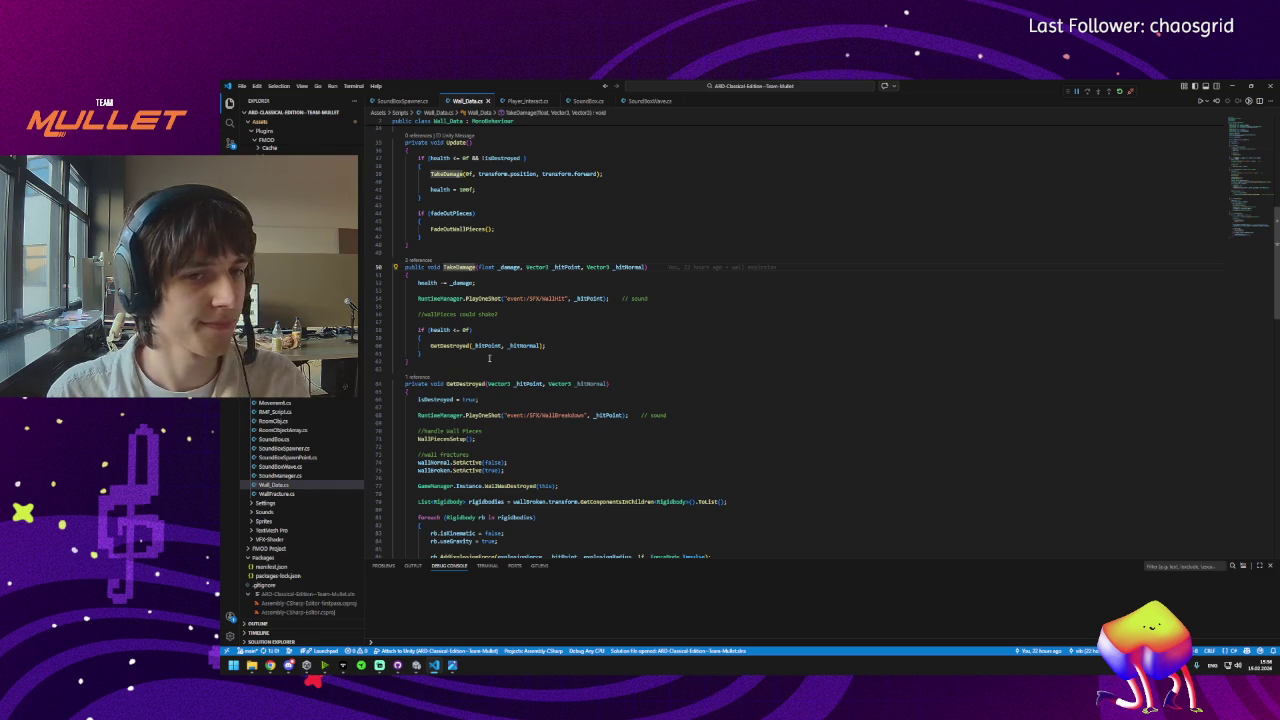
mouse_move(464, 345)
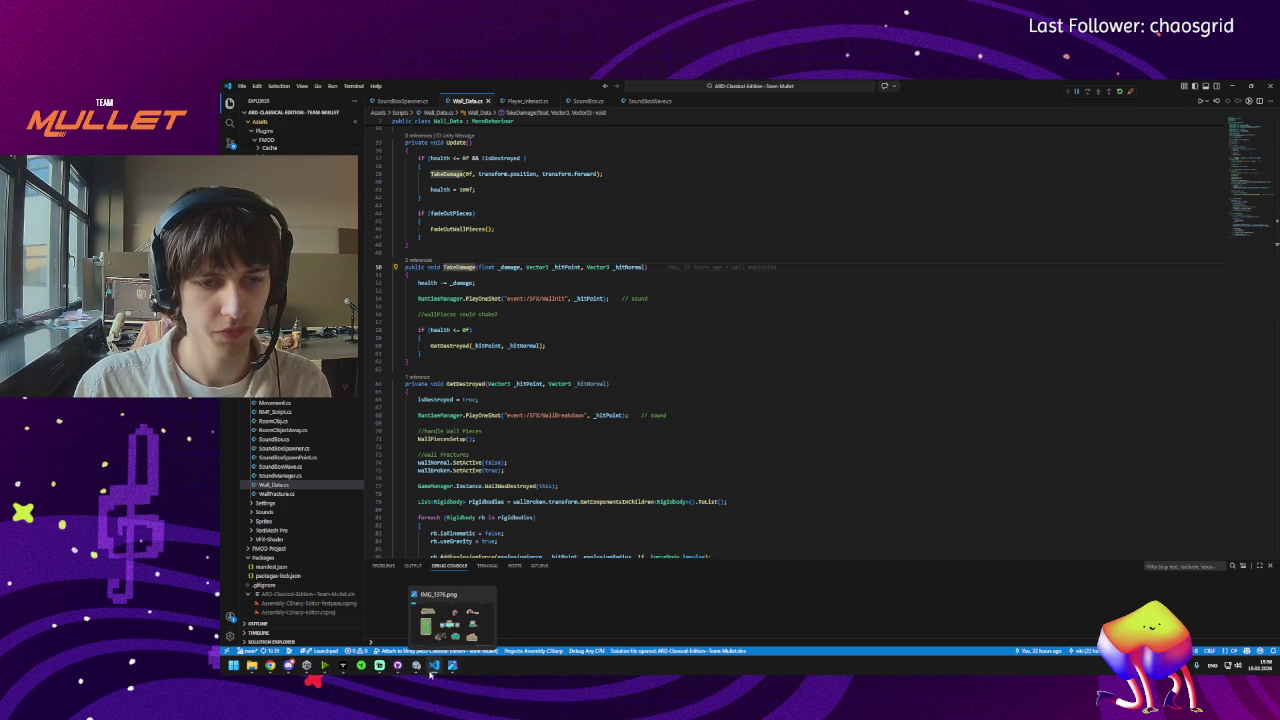
mouse_move(419, 671)
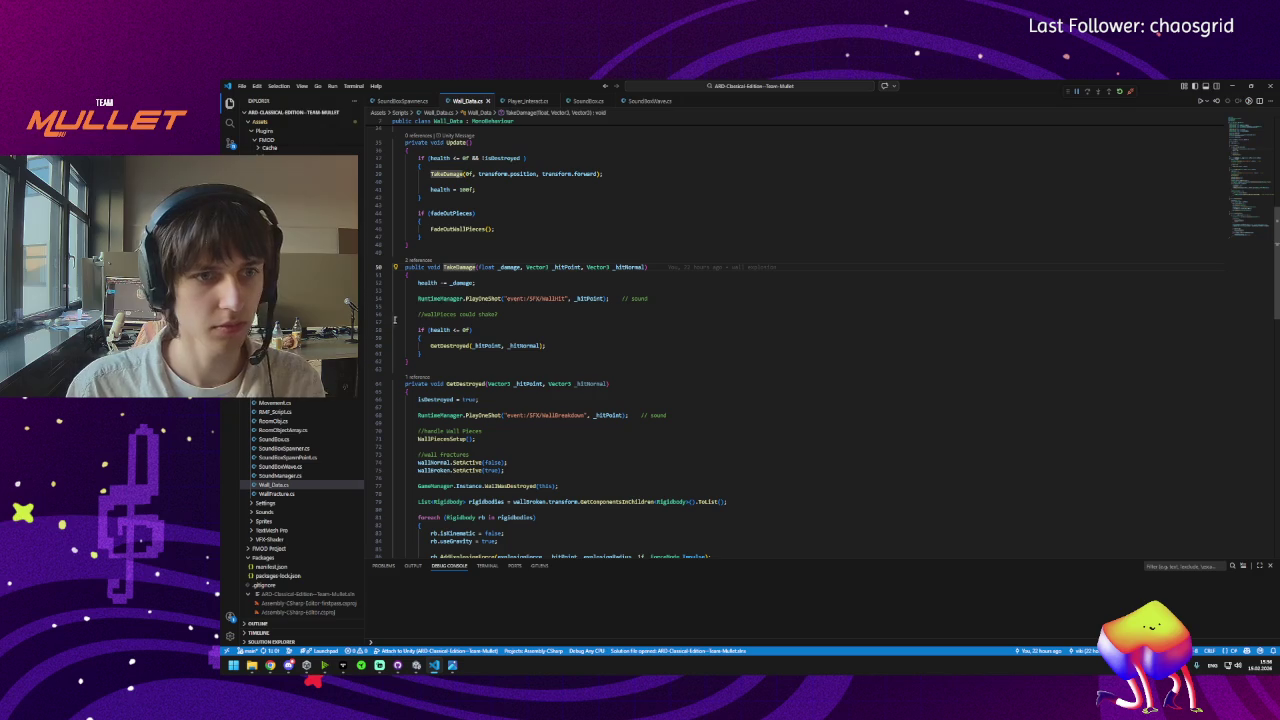
scroll(469, 384, up, 5)
scroll(465, 298, up, 3)
scroll(430, 324, down, 6)
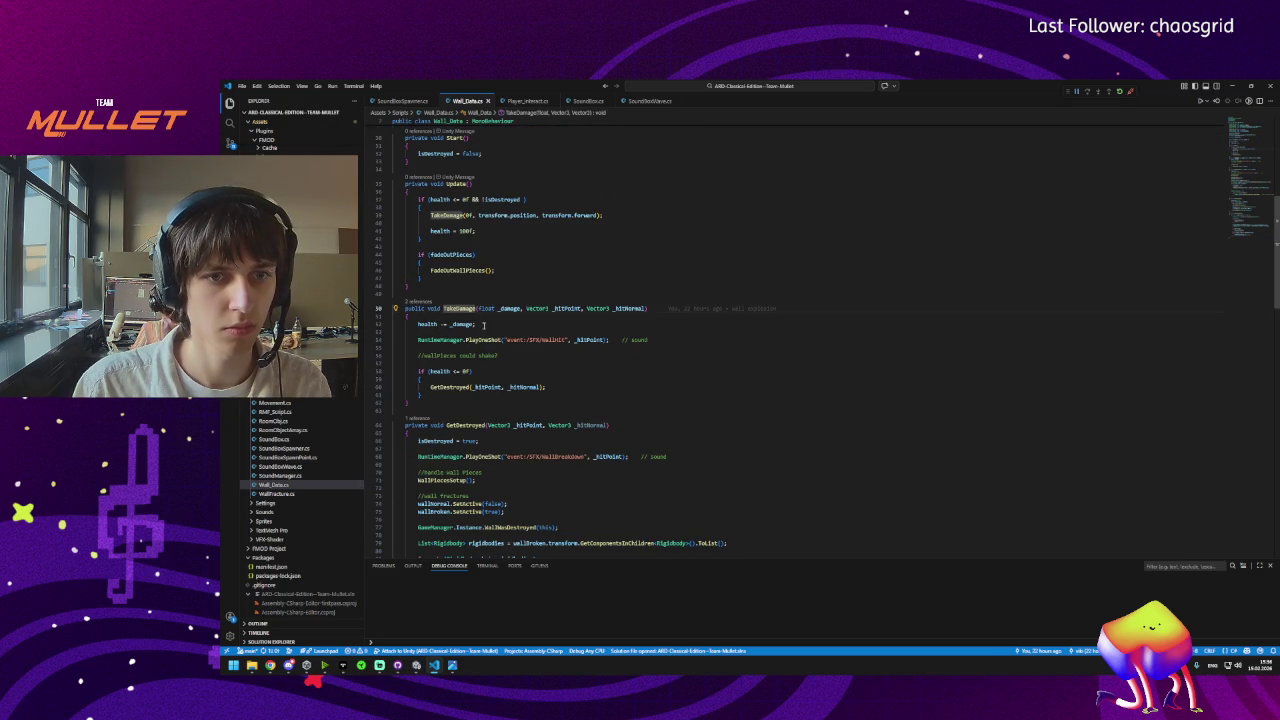
Move the hit-sound call above the health subtraction and remove the leftover blank line.
click(505, 318)
click(503, 327)
click(419, 340)
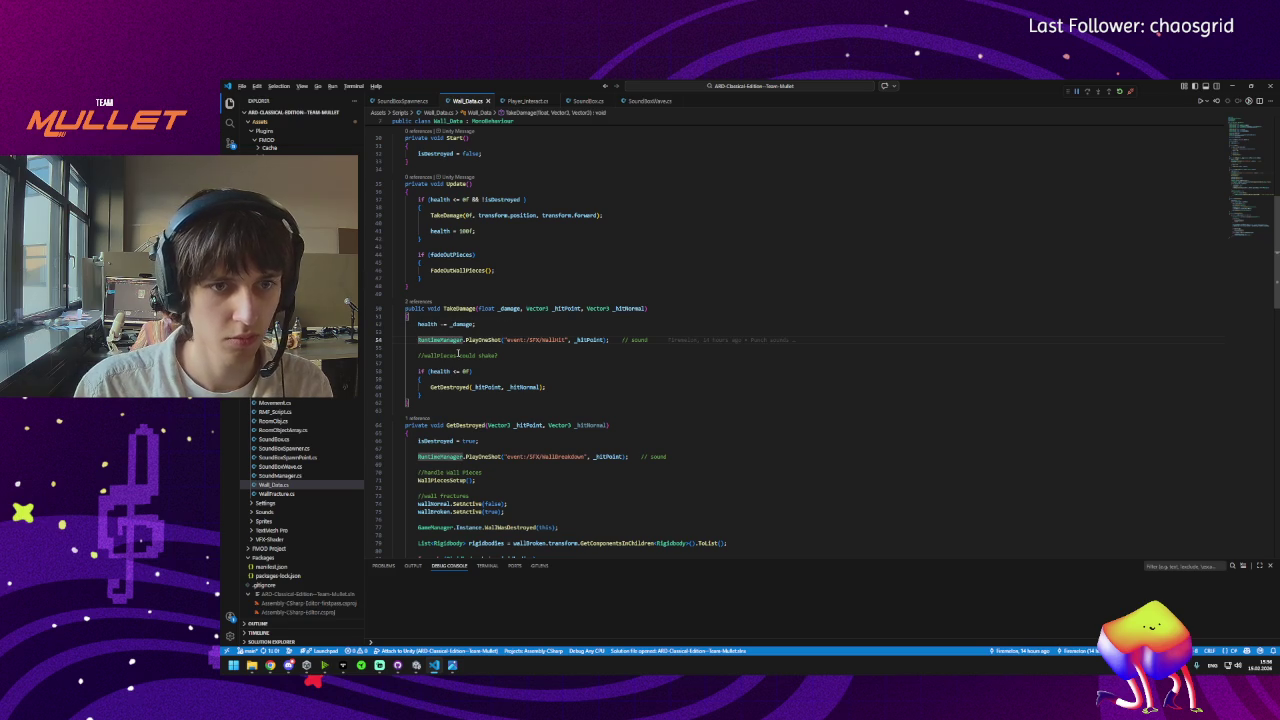
key(alt+Up)
key(alt+Up)
key(Down)
key(Return)
key(Return)
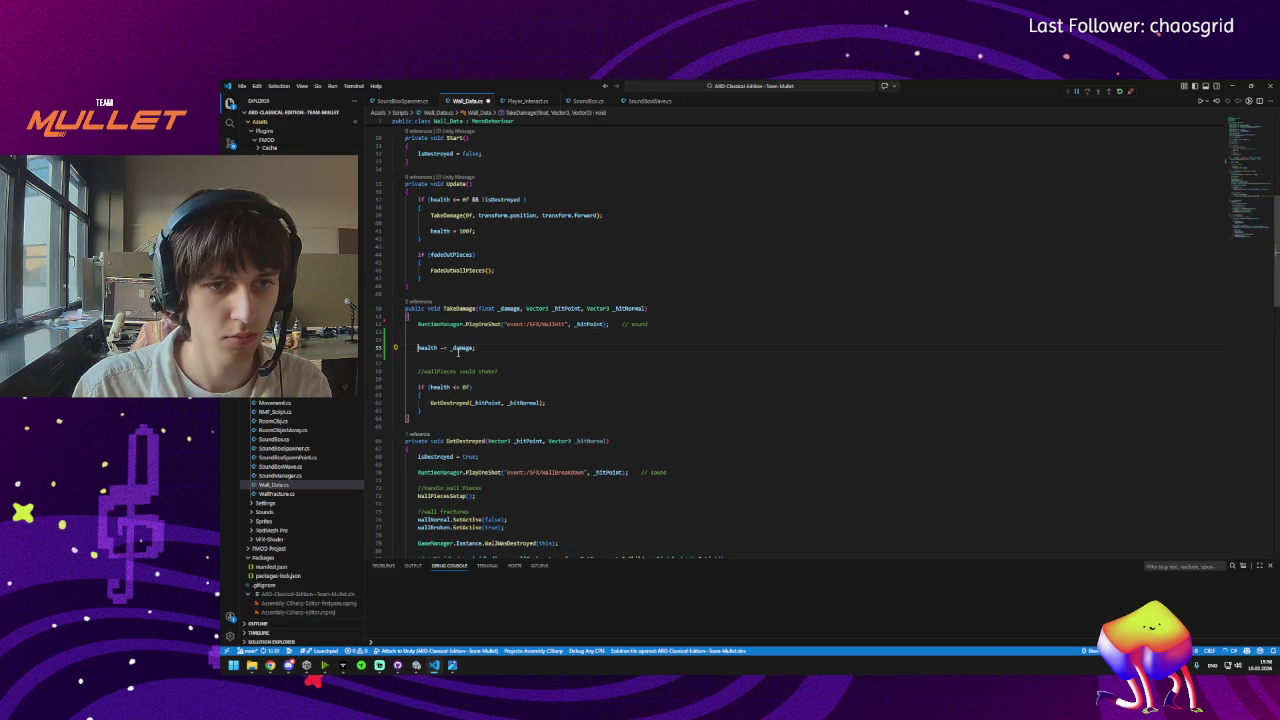
key(End)
key(Delete)
Delete the '//wallPieces could shake?' comment and start a DoPla call on a new line.
key(Down)
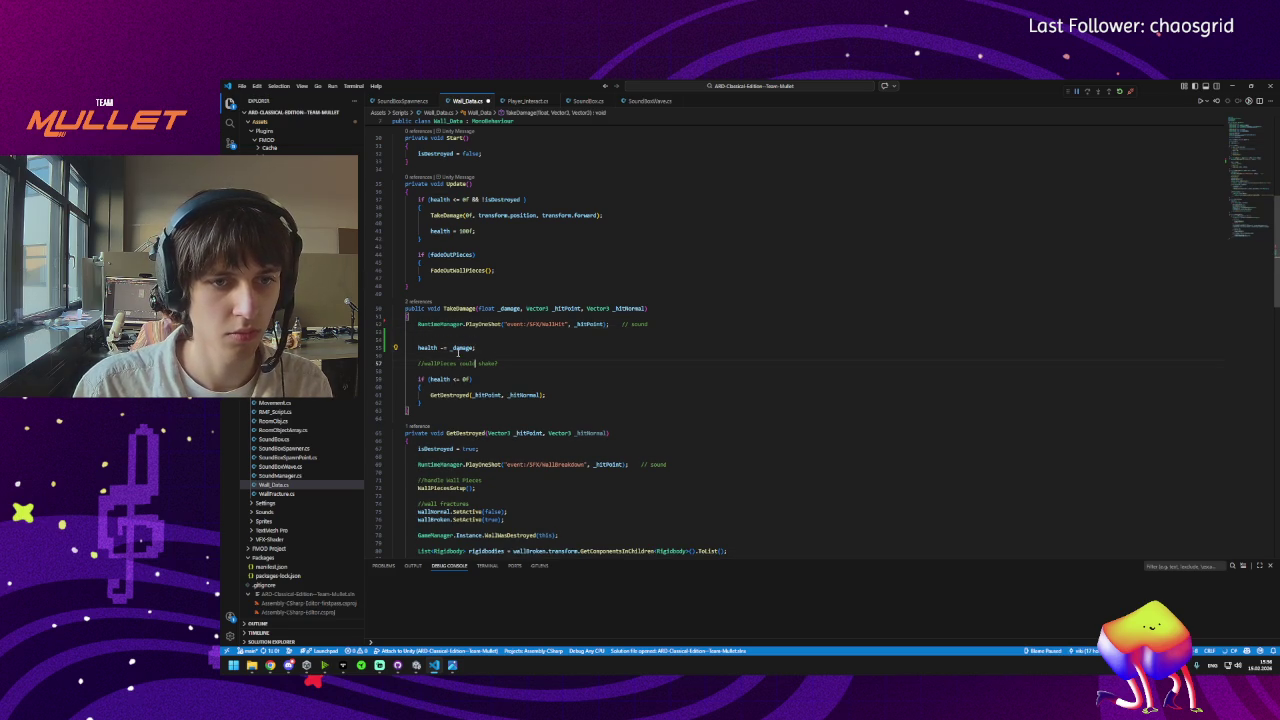
key(ctrl+shift+k)
click(441, 332)
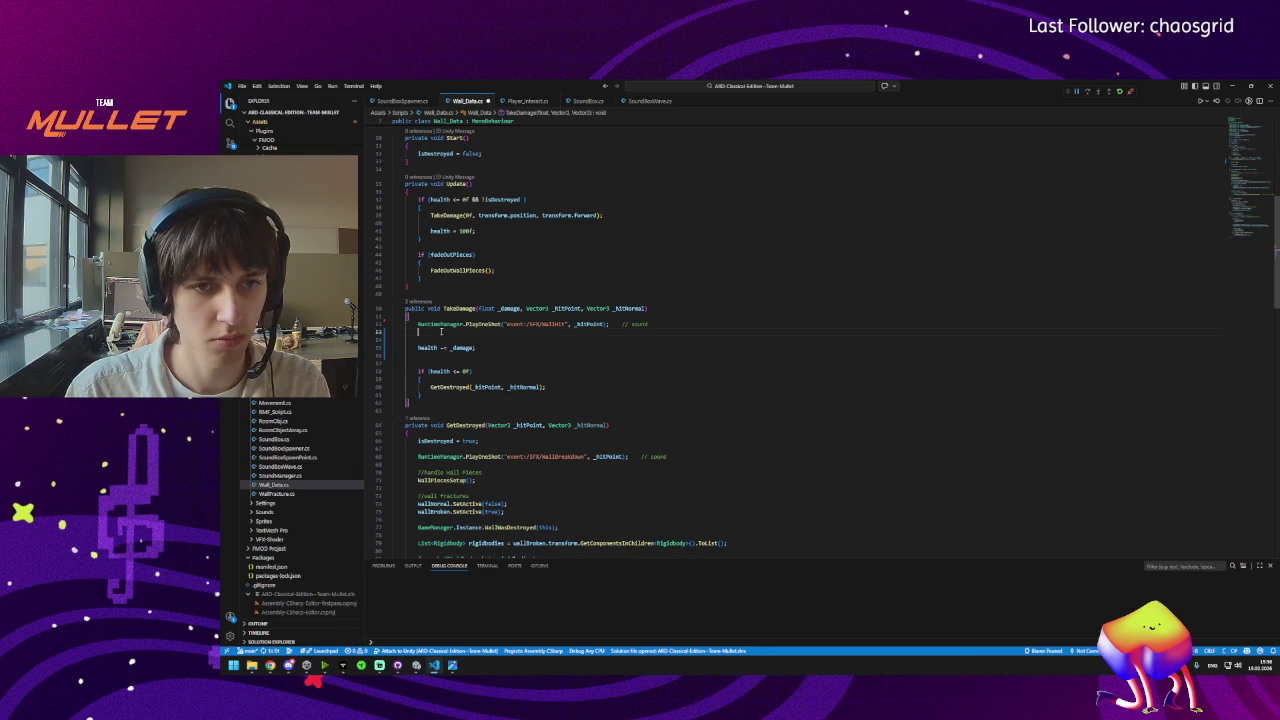
key(Return)
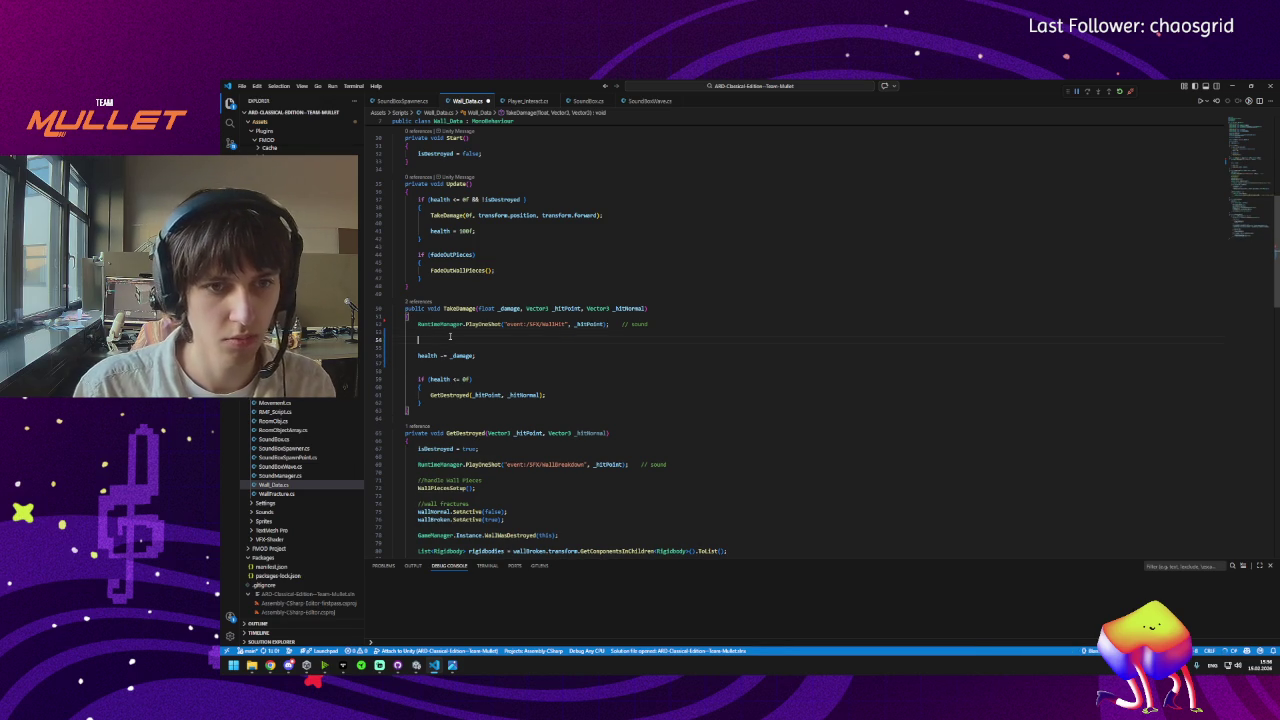
text(DoPla)
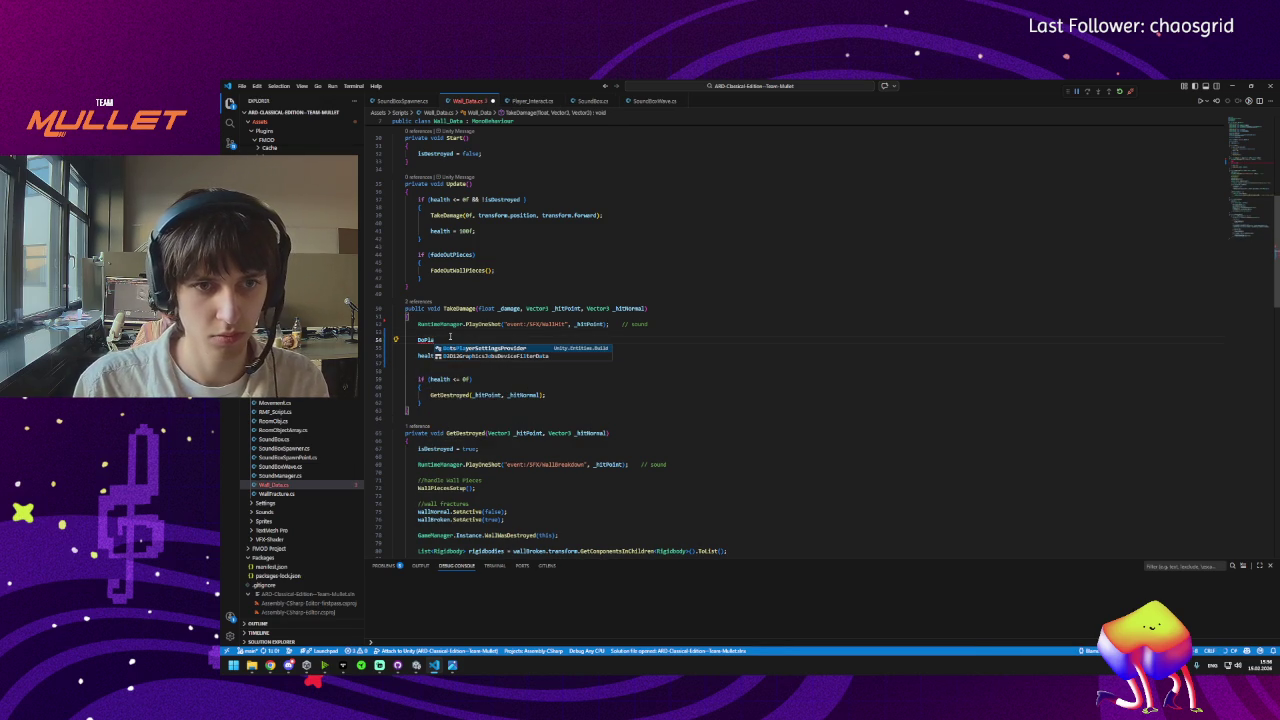
key(Tab)
scroll(470, 300, up, 10)
Try adding 'using Dotween;' below the using lines, then undo the broken import and save.
click(494, 158)
text(usi)
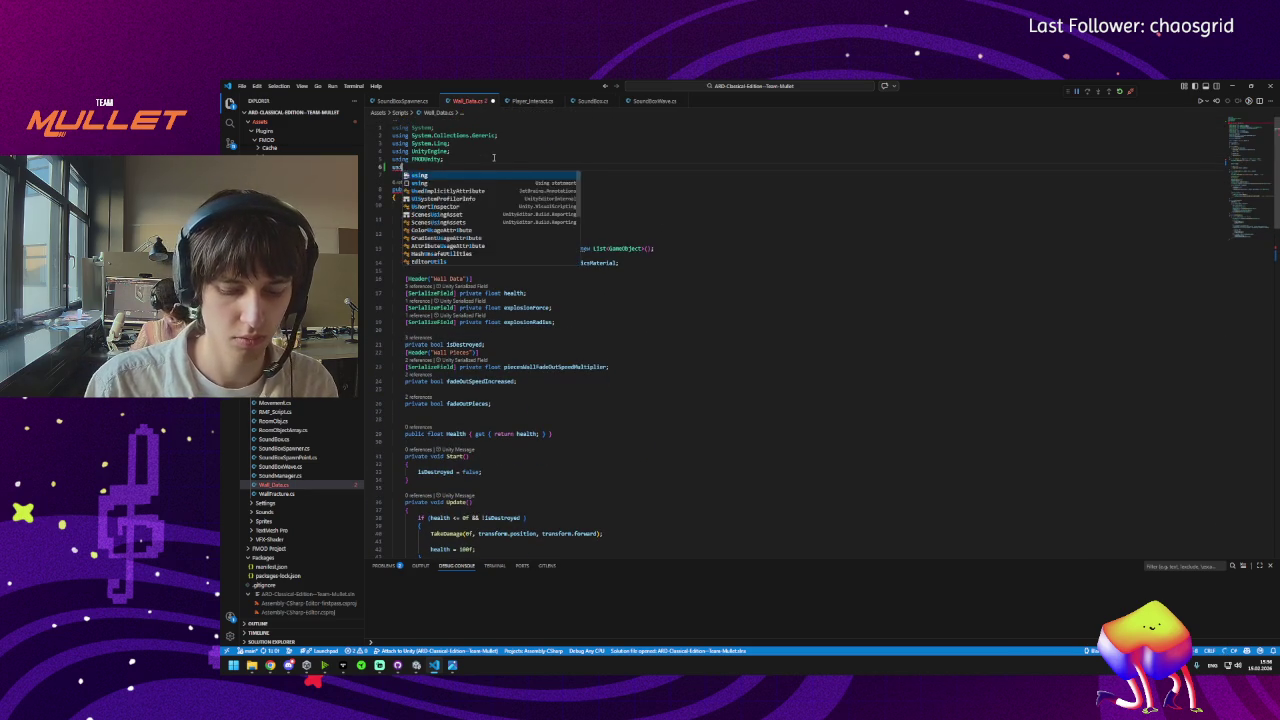
text(ng Dotween;)
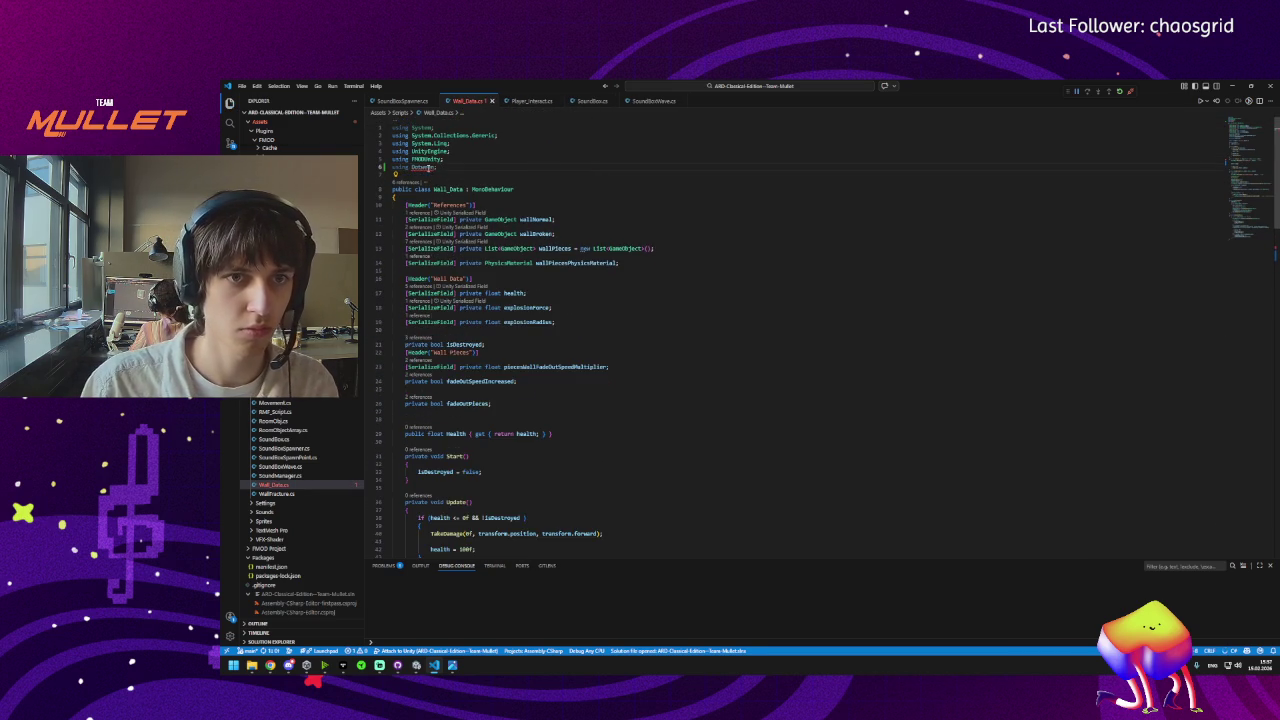
key(ctrl+s)
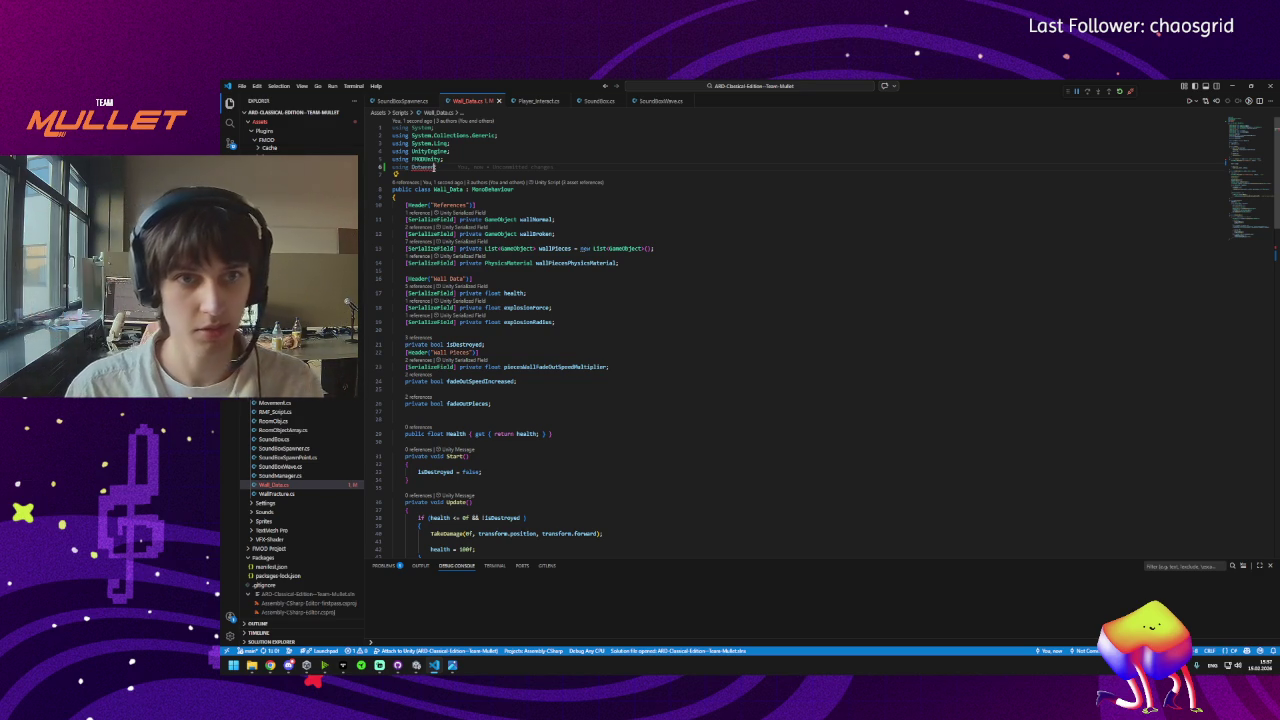
mouse_move(423, 167)
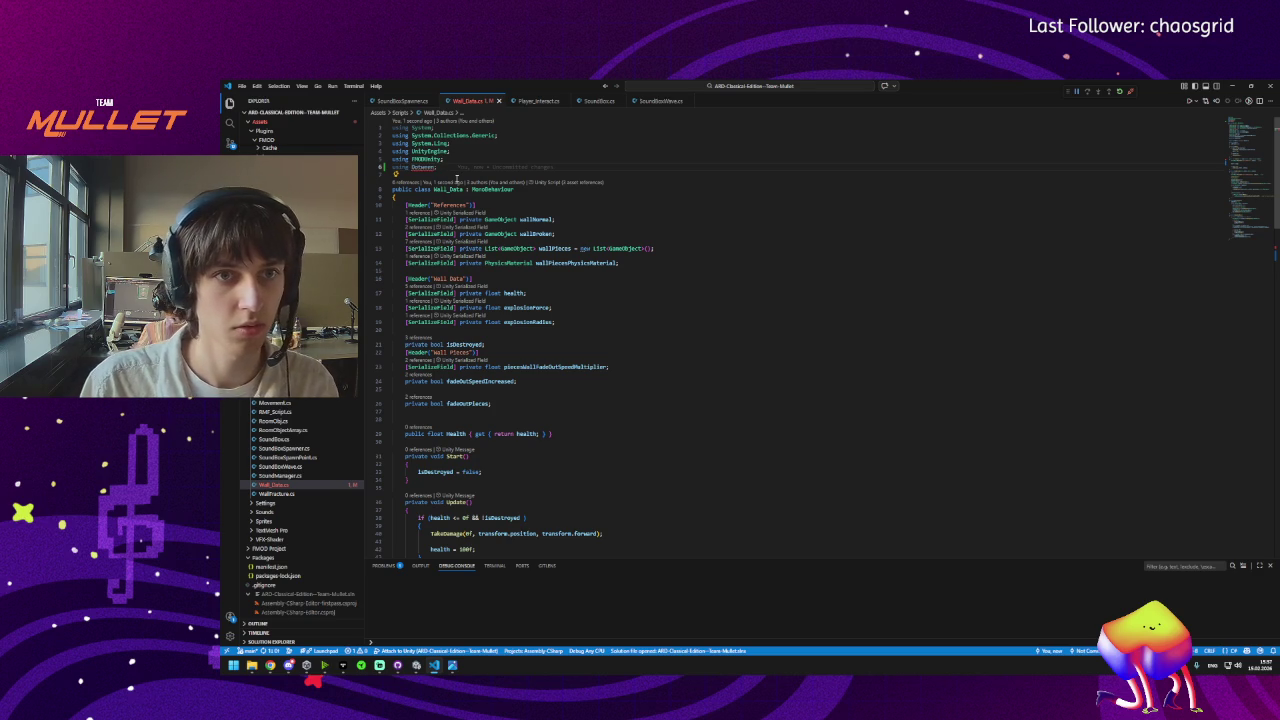
text(.)
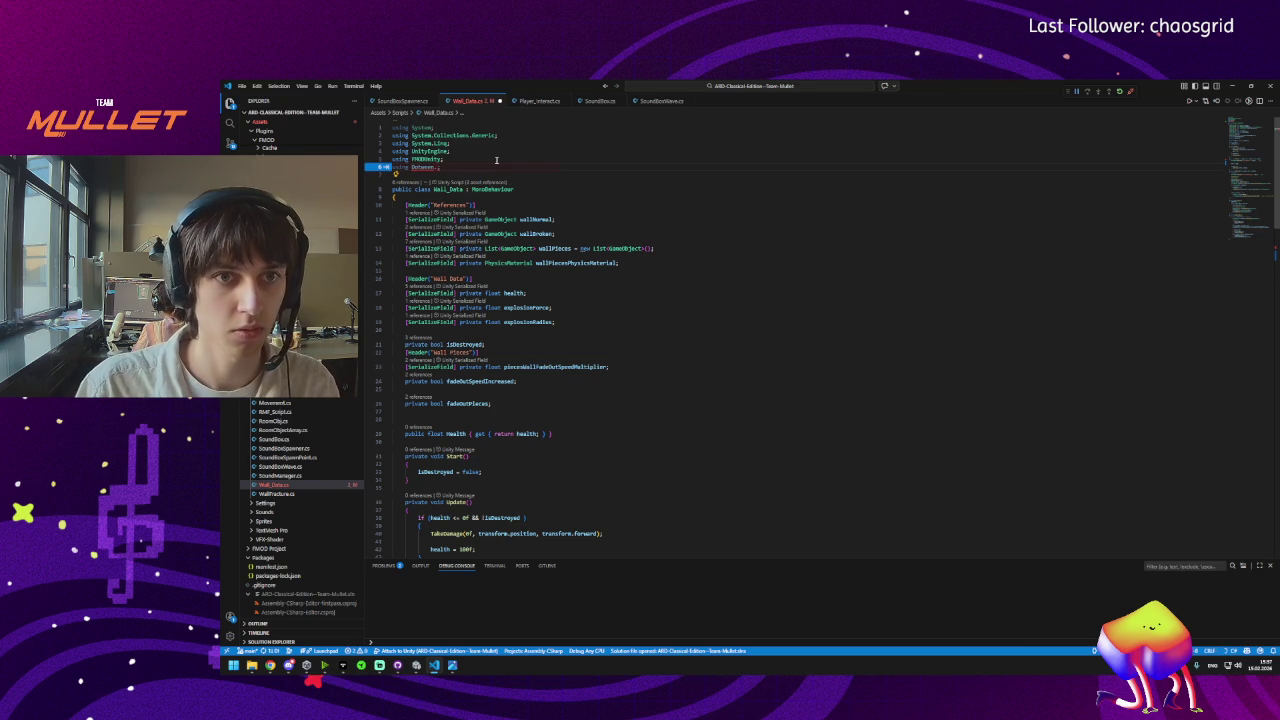
key(ctrl+z)
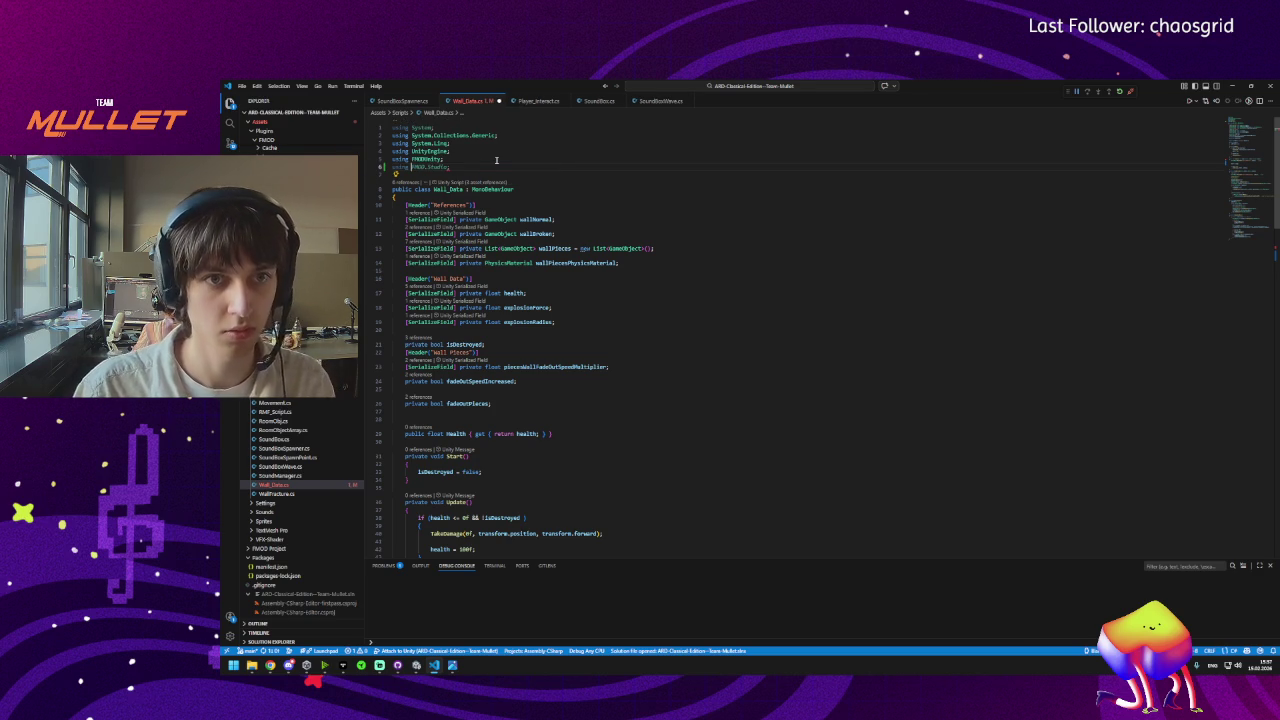
key(ctrl+s)
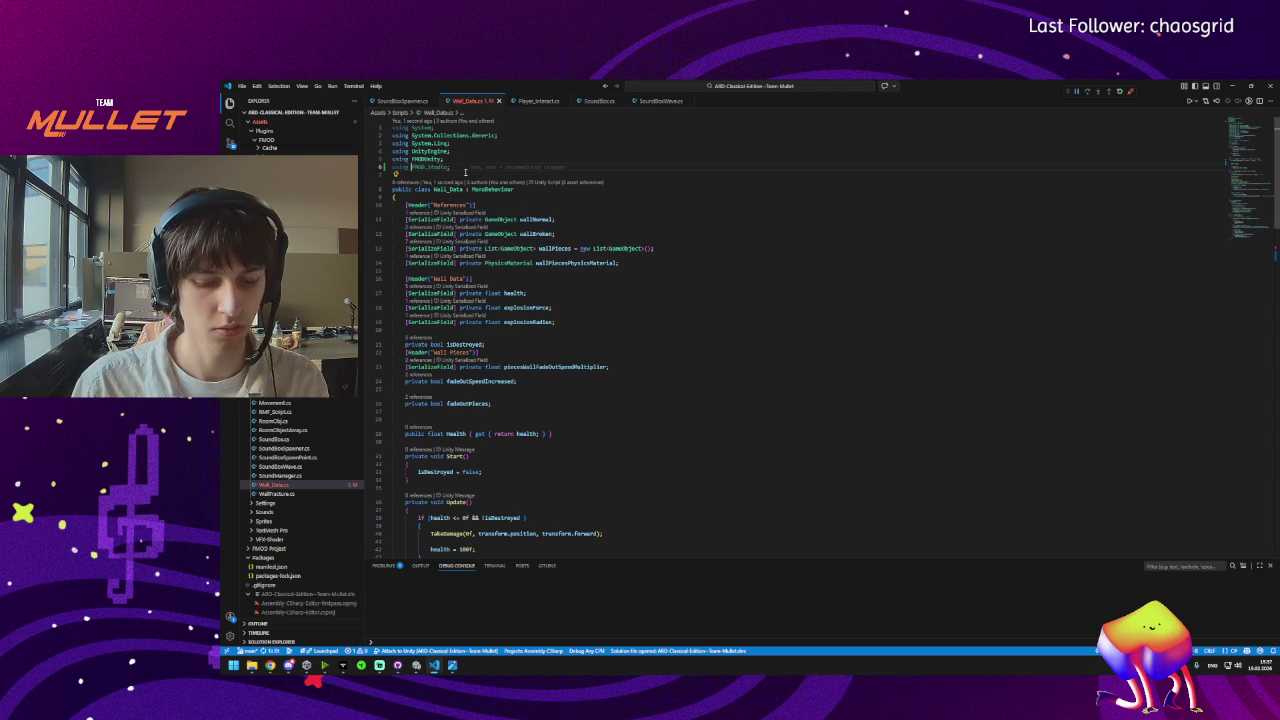
Replace the misspelled DoTween with the completed 'using DG.Tweening' directive.
text(DoTween;)
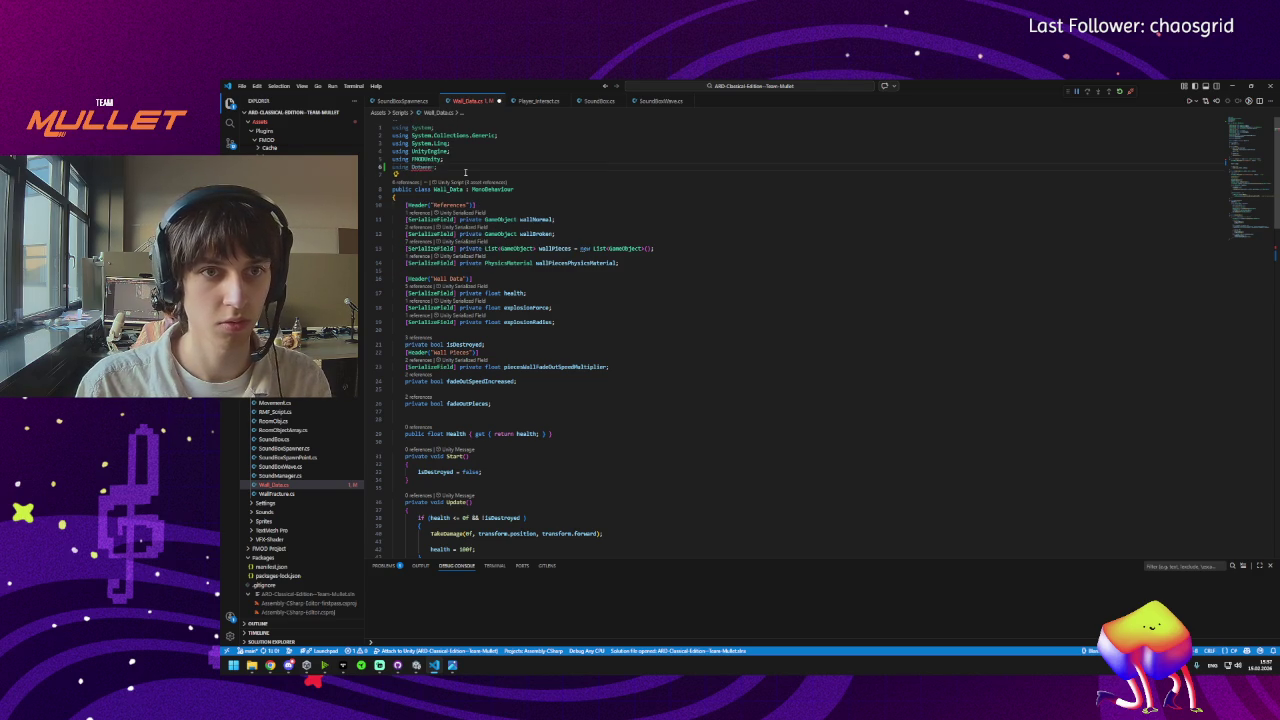
key(ctrl+z)
key(ctrl+z)
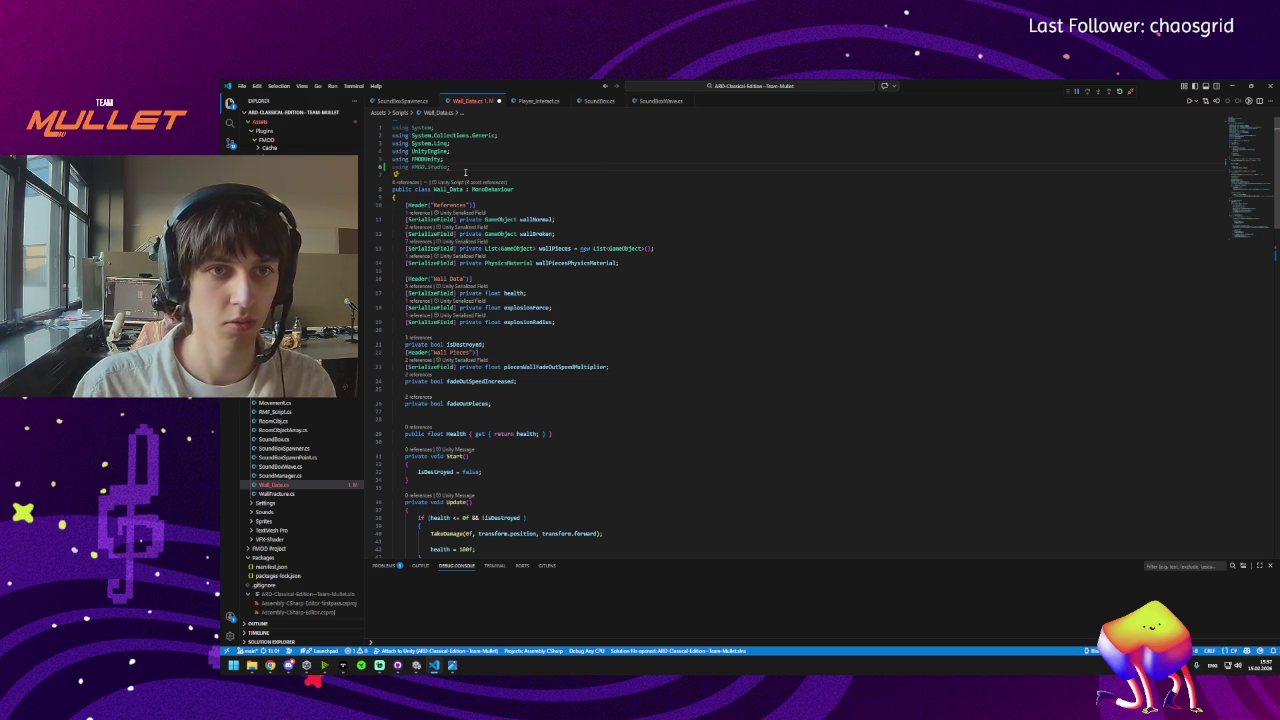
text(DG)
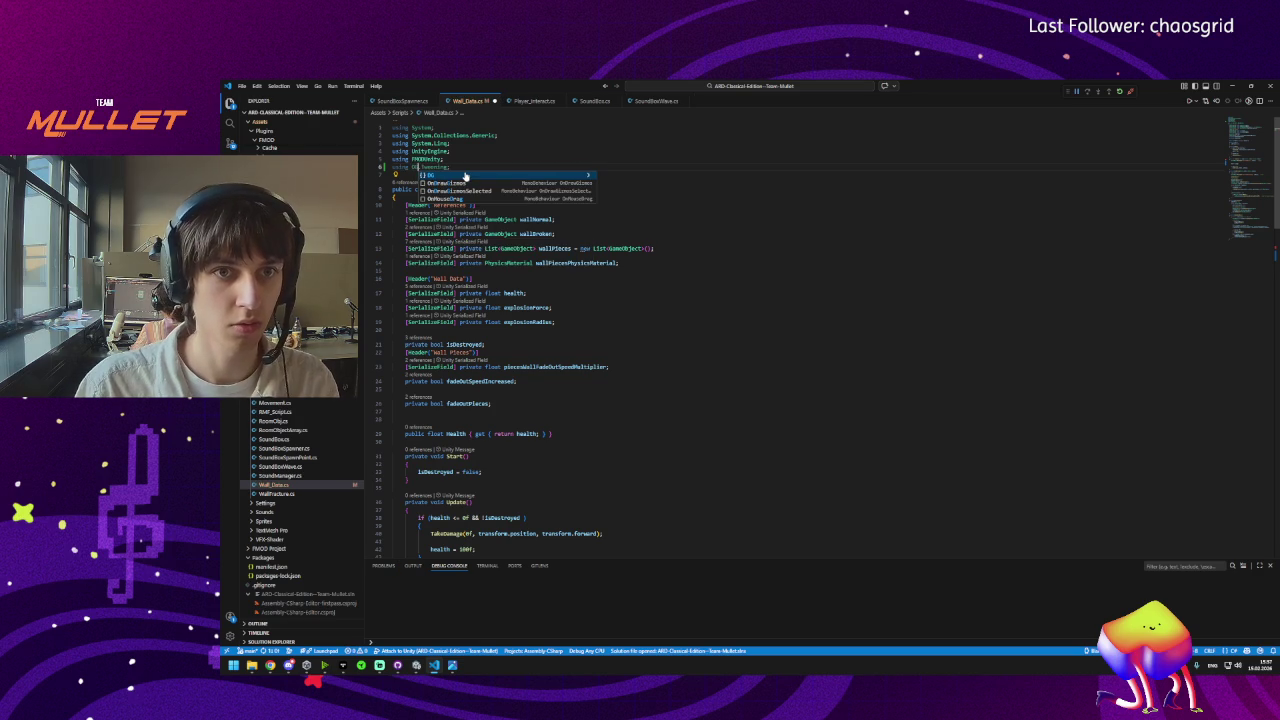
key(Tab)
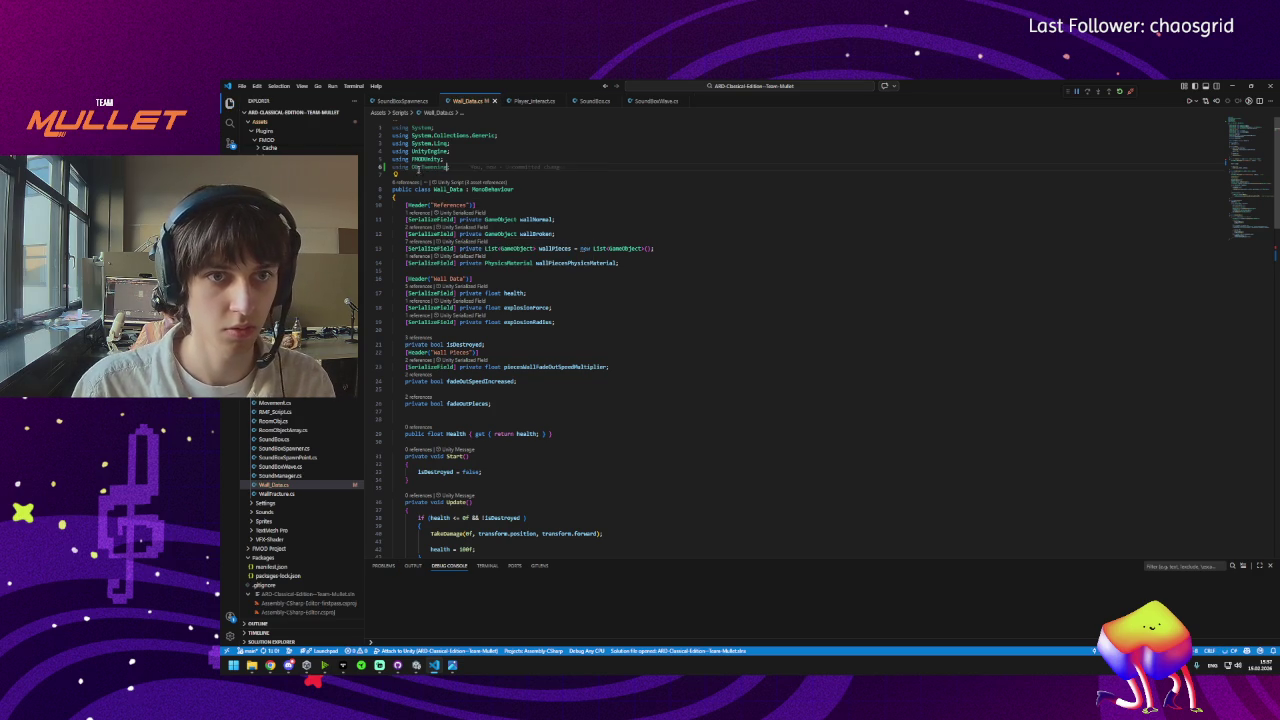
scroll(475, 396, down, 20)
scroll(475, 396, down, 3)
scroll(470, 385, up, 8)
scroll(466, 313, up, 3)
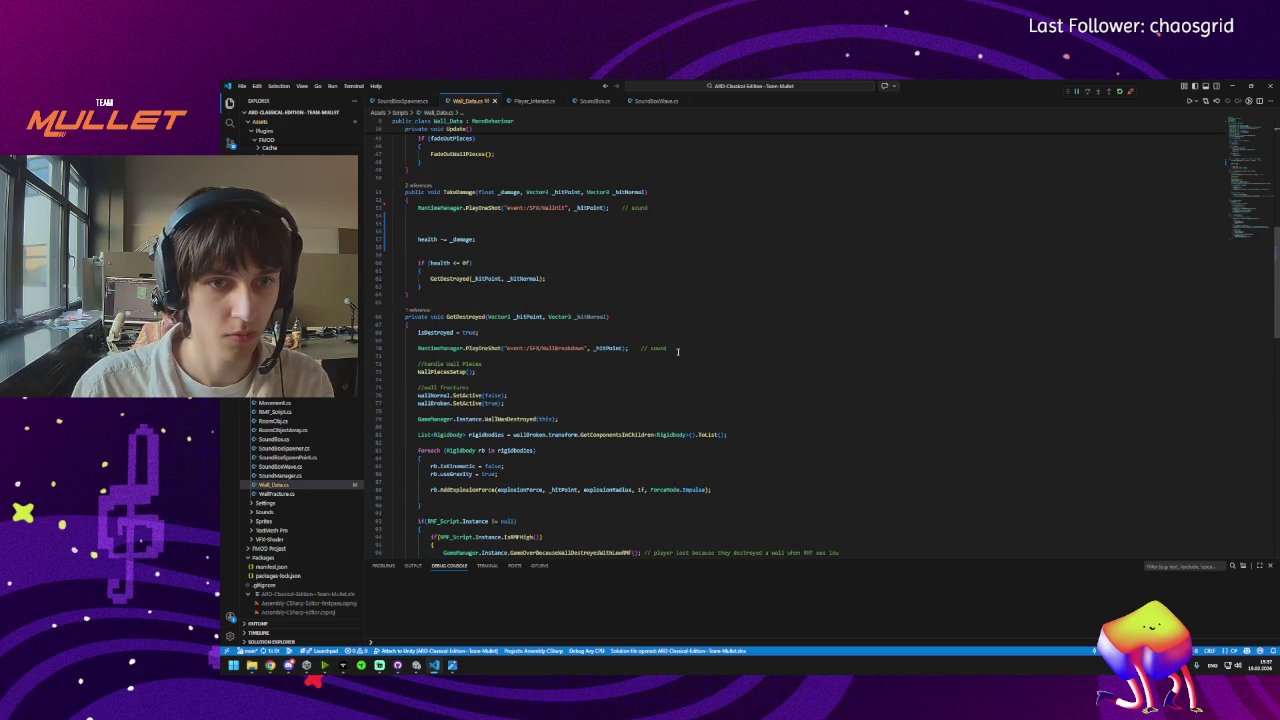
Go to the empty line in TakeDamage and try typing DOTween and DOPlay calls.
click(493, 371)
click(470, 356)
click(432, 223)
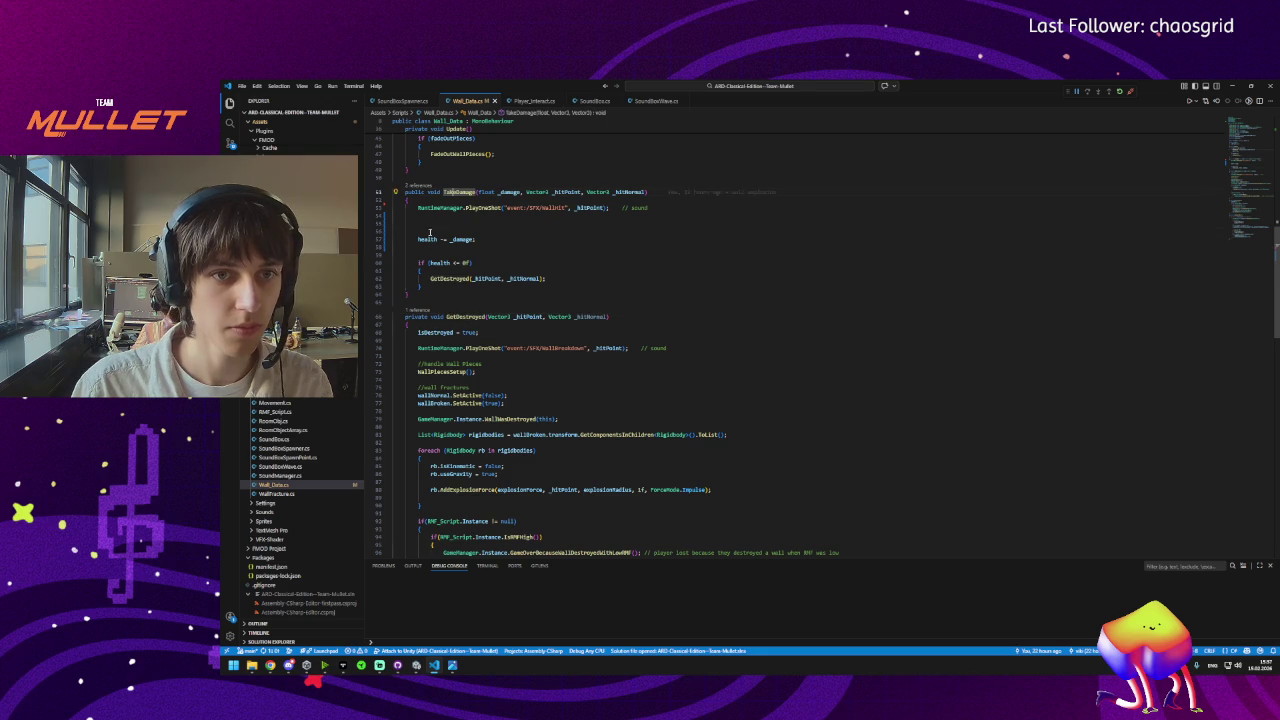
text(DoT)
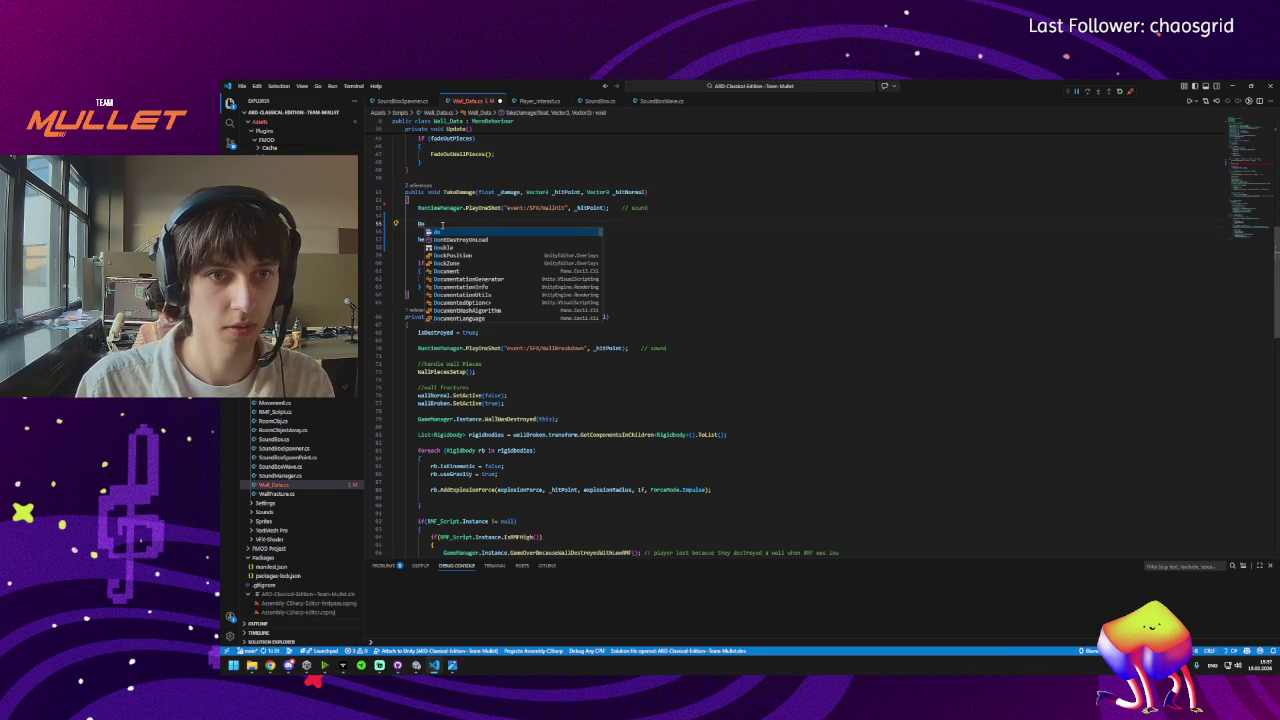
key(BackSpace)
key(BackSpace)
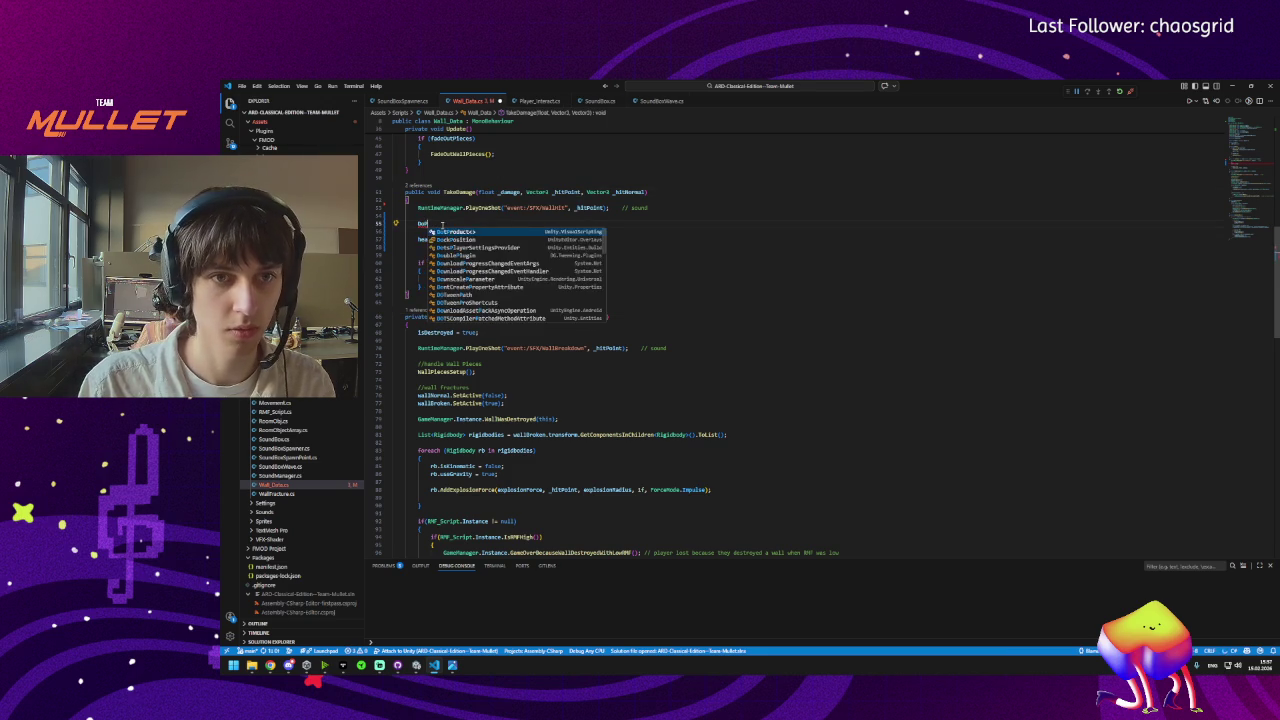
text(Opla)
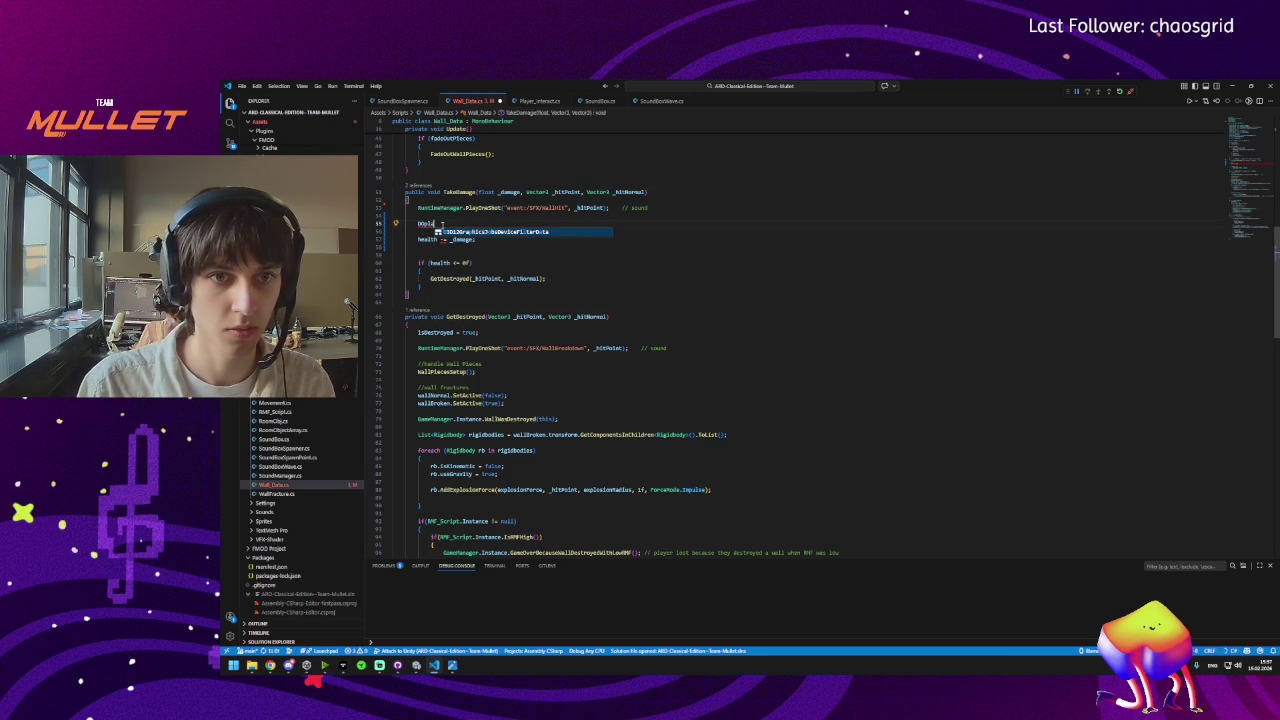
key(BackSpace)
key(BackSpace)
key(BackSpace)
text(Play)
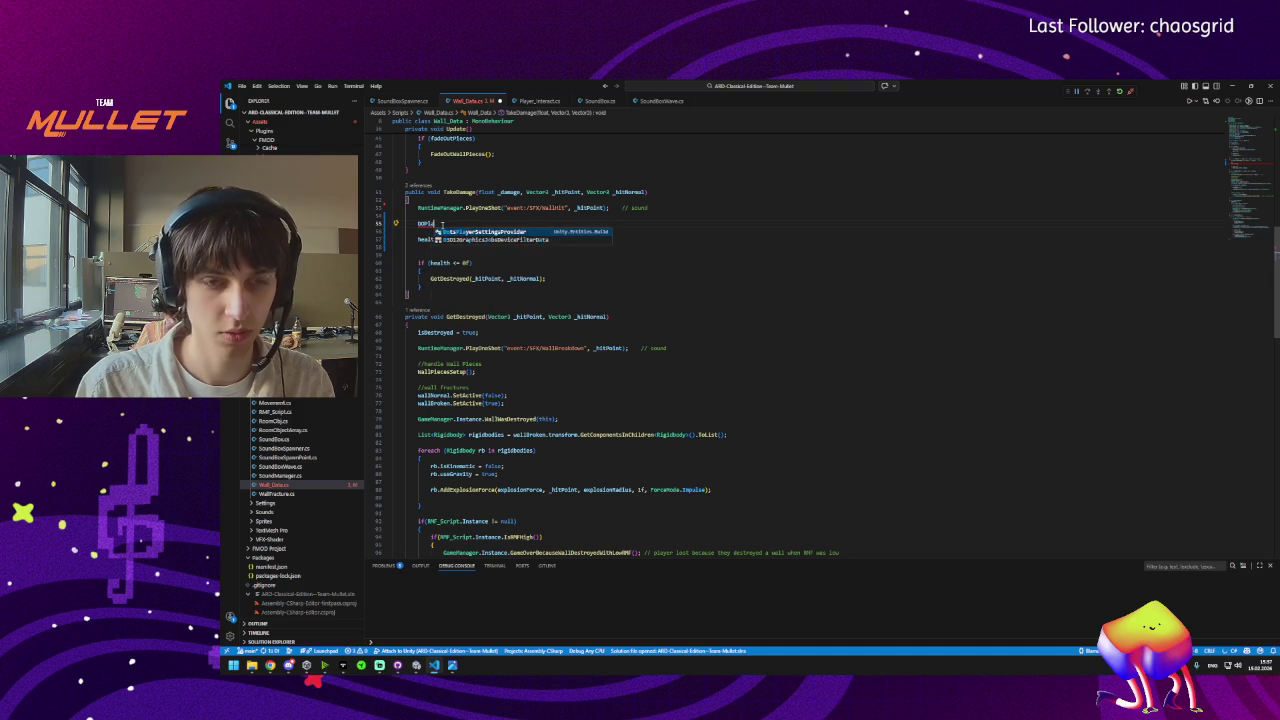
key(BackSpace)
key(BackSpace)
key(BackSpace)
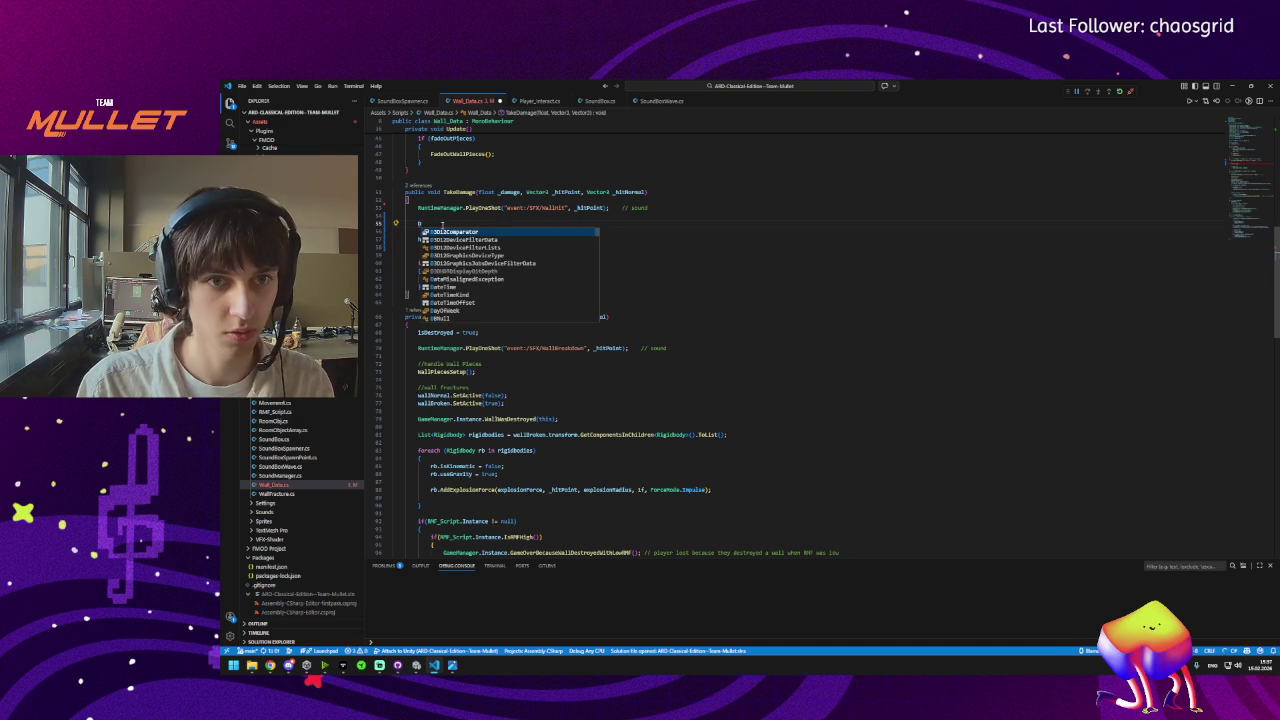
Enter DOKill on that line and dismiss the inline suggestion.
key(ctrl+z)
text(DOKill)
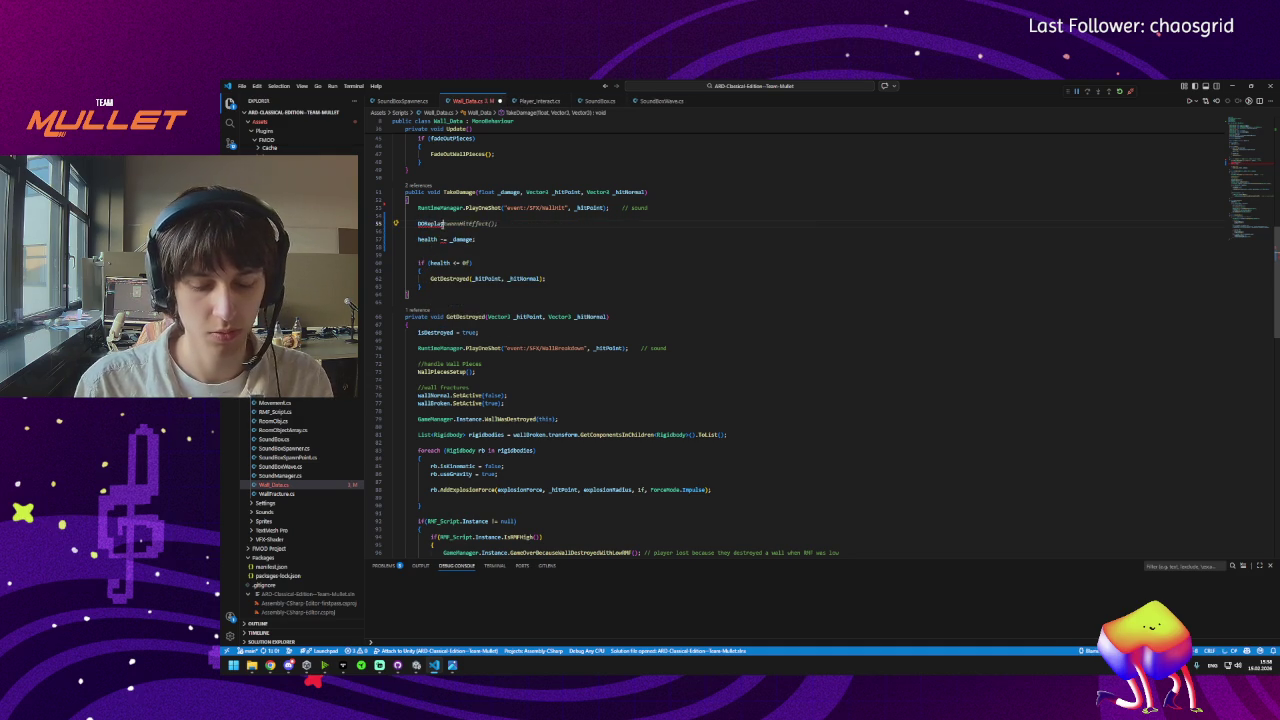
key(Home)
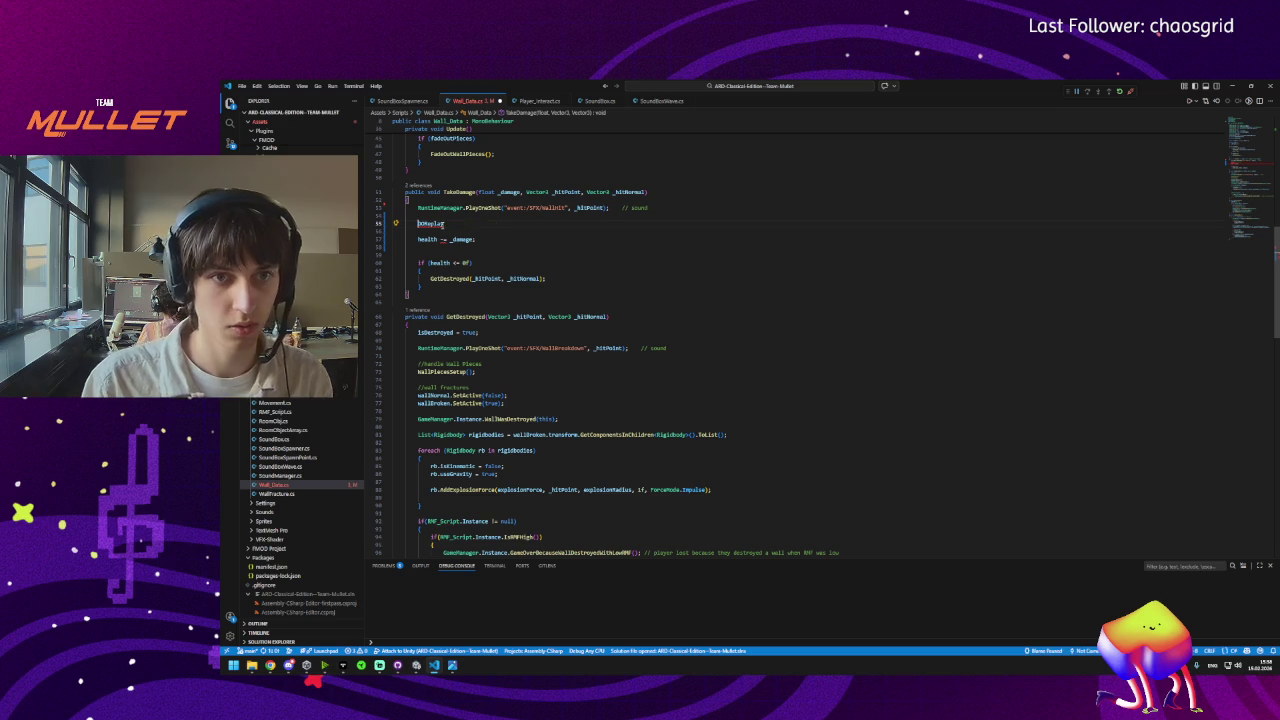
scroll(541, 318, up, 15)
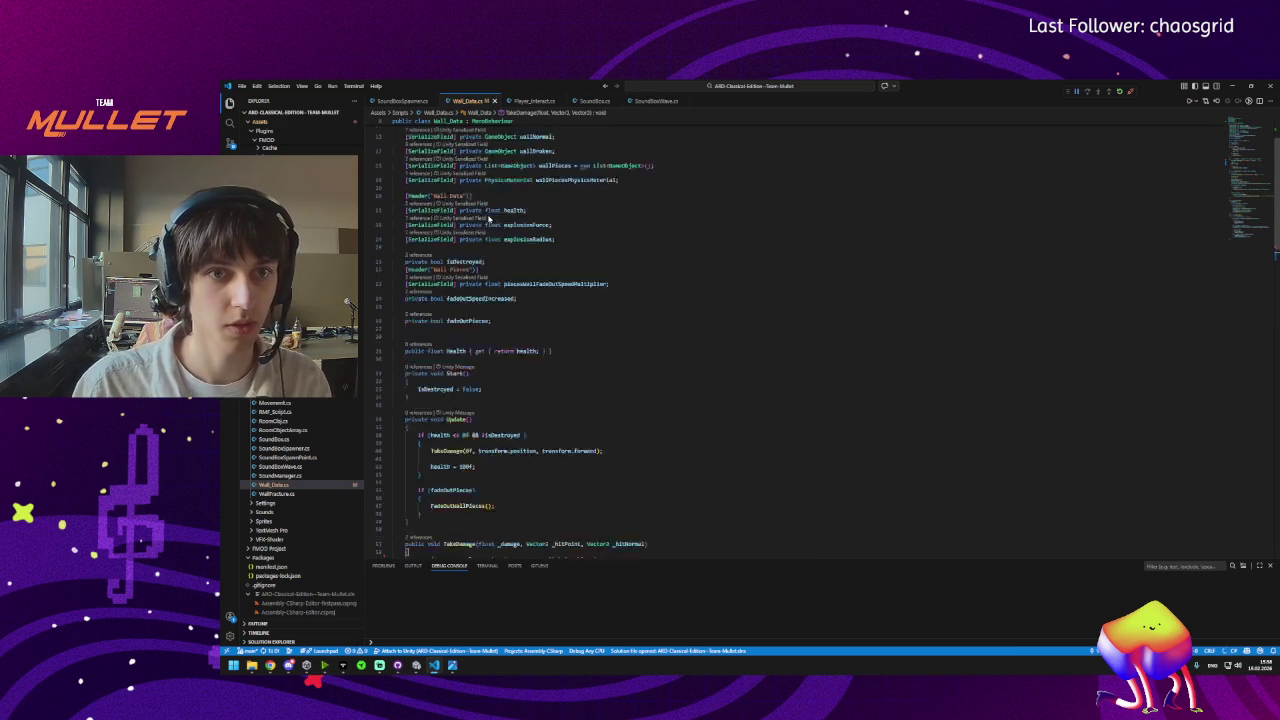
Add a 'DOTweenAnimation wallNormalAnim;' field below the physics material reference and save.
click(634, 265)
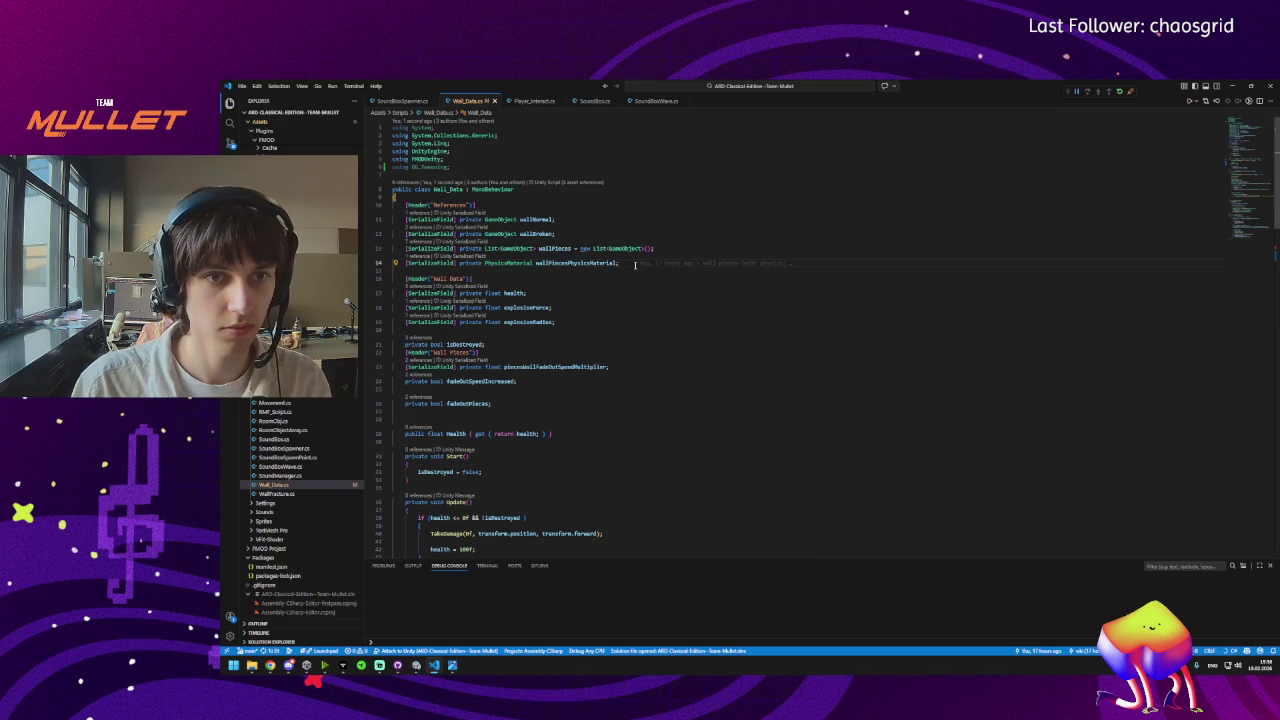
key(Return)
key(Return)
text(Do)
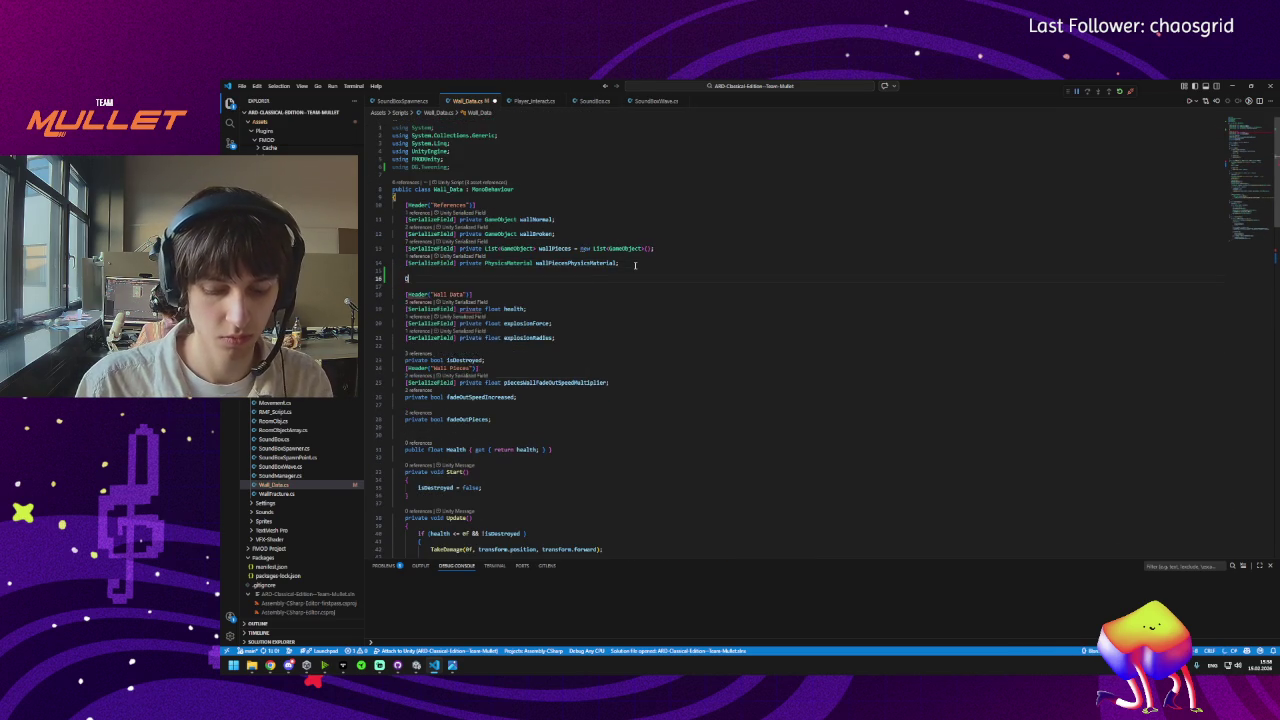
text(Twee)
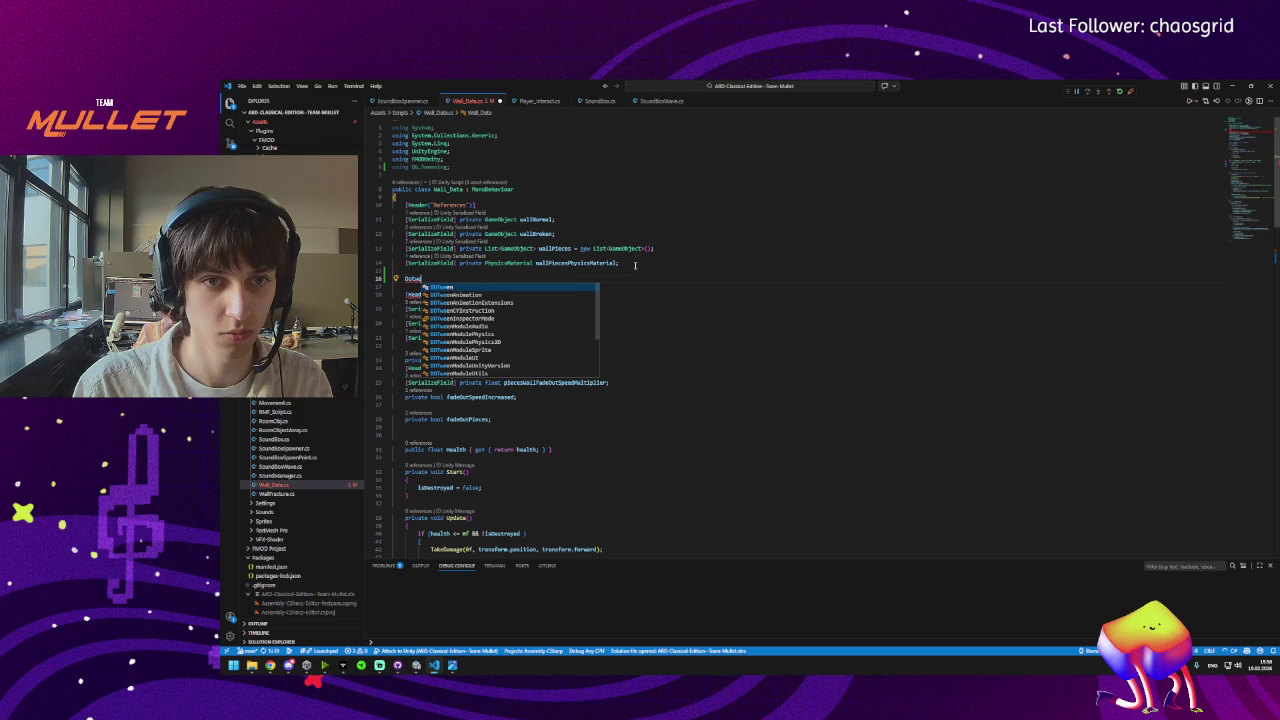
text(nA)
key(Tab)
text(wallNormalAnim;)
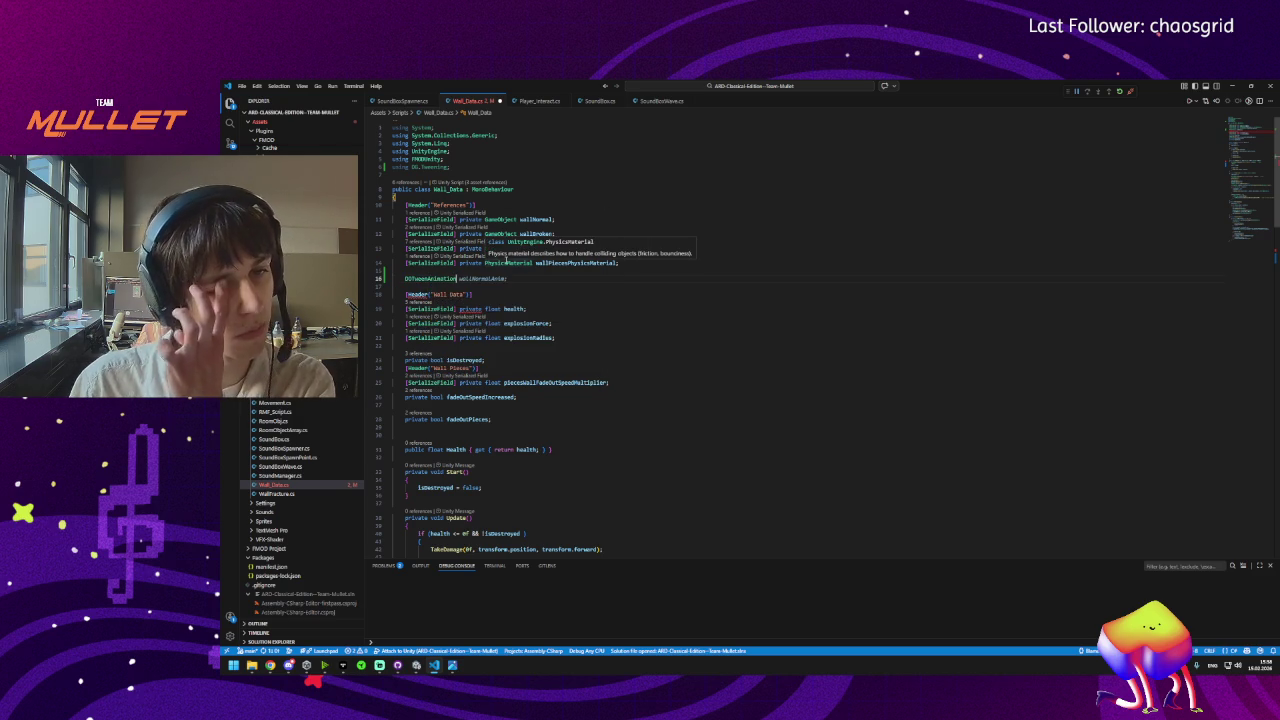
key(ctrl+s)
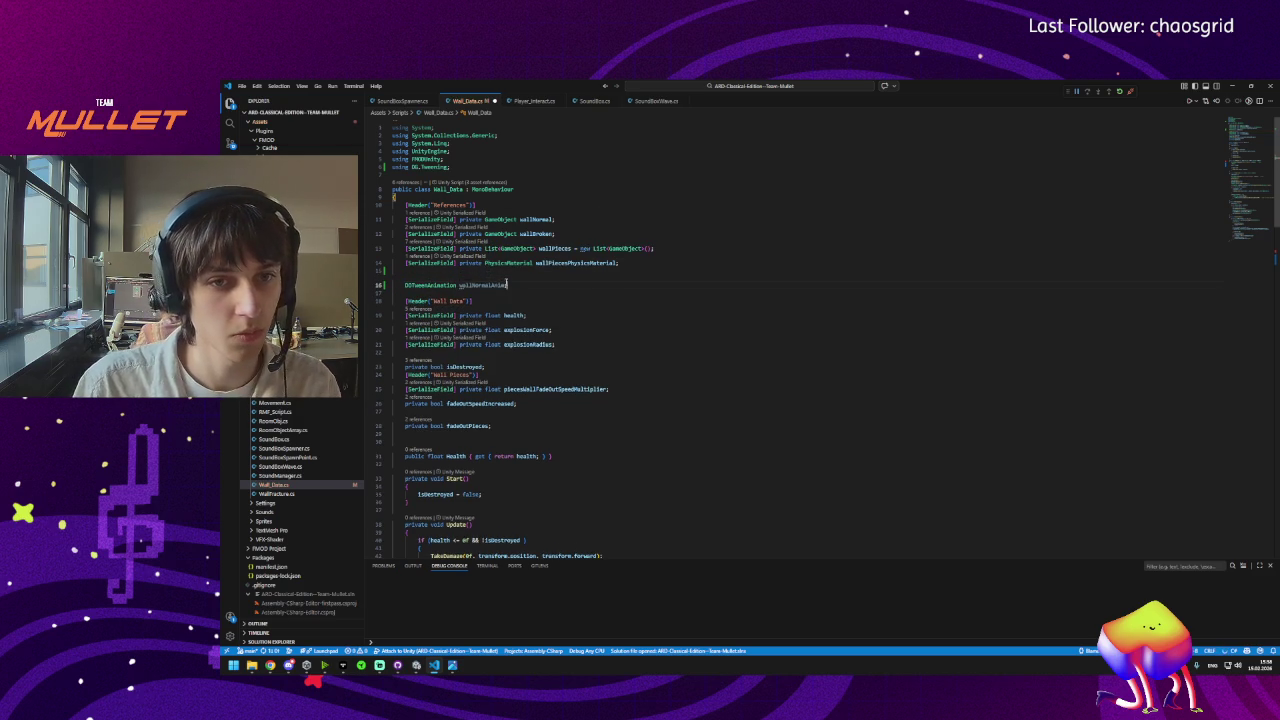
Change the field name from wallNormalAnim to wallHitAnim, save, and review the script.
click(483, 286)
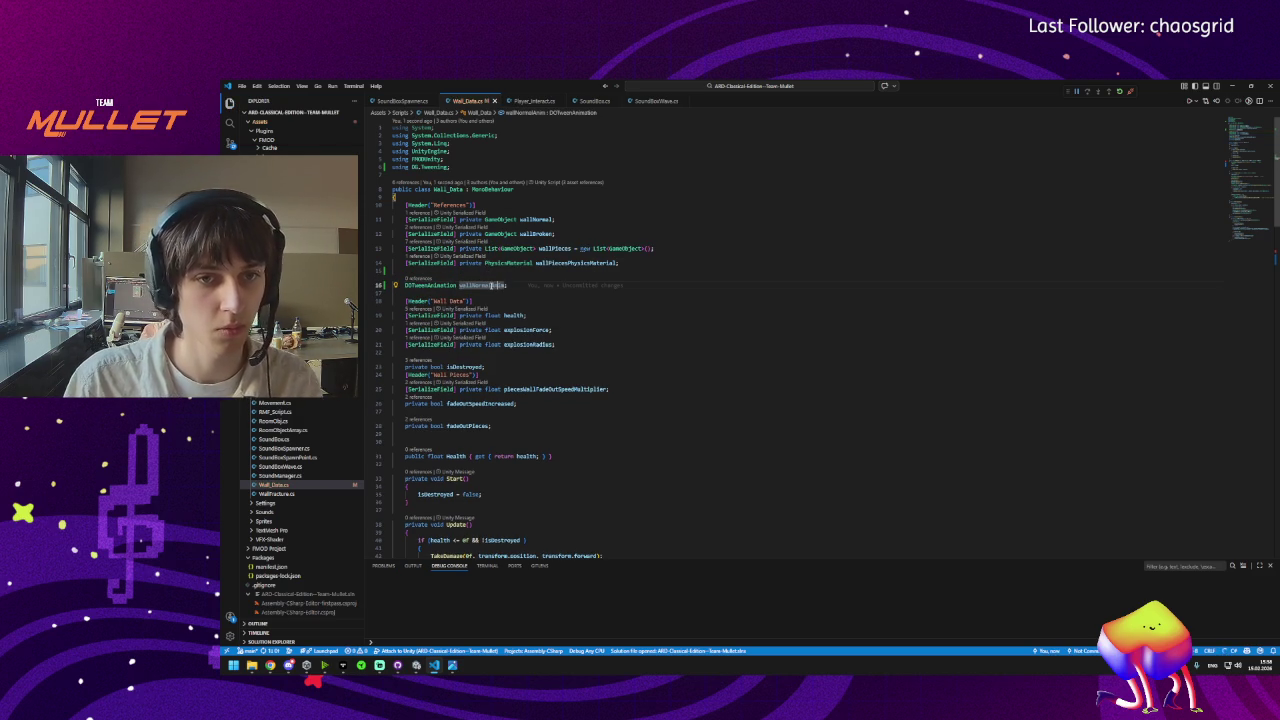
drag(490, 286, 460, 286)
text(wallHitted)
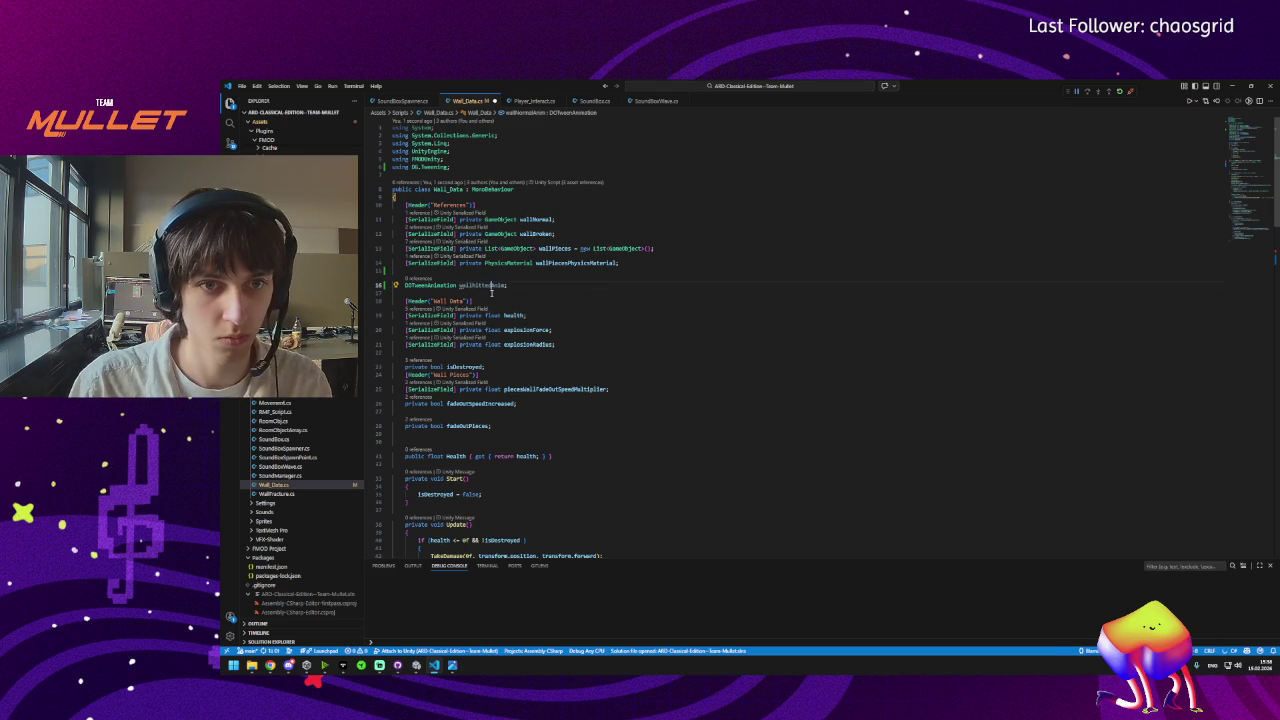
key(ctrl+s)
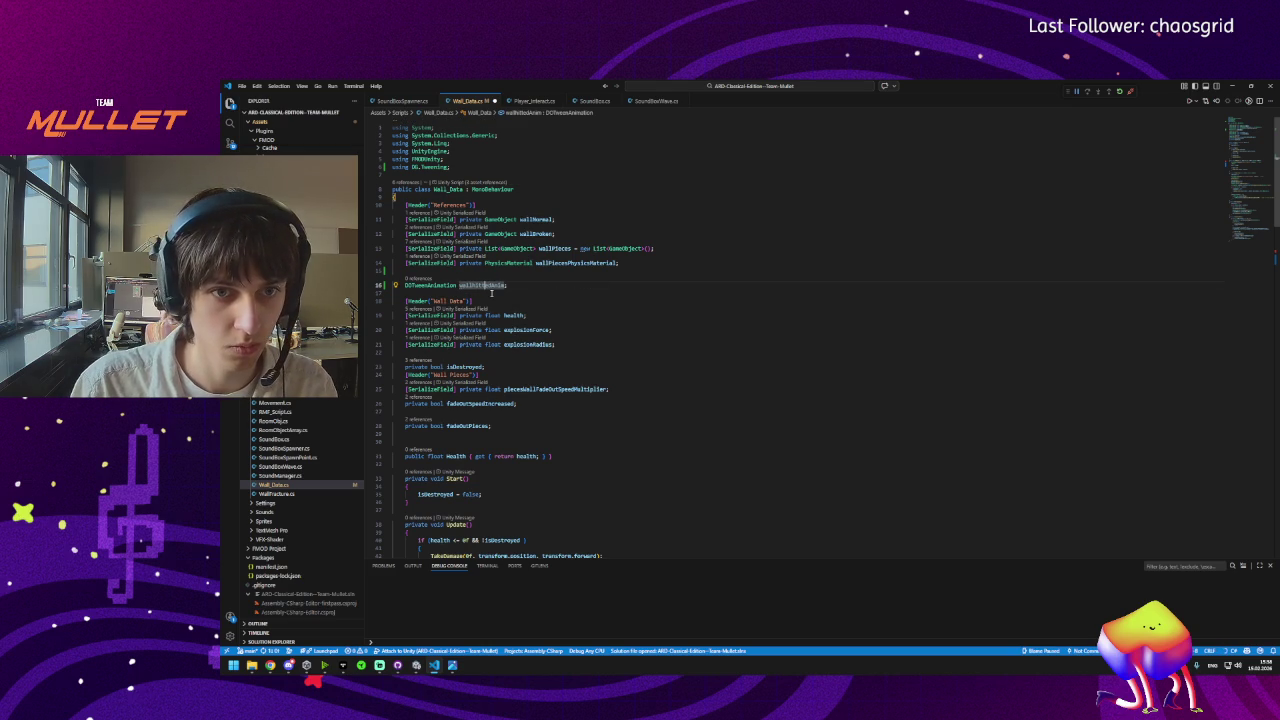
key(ctrl+s)
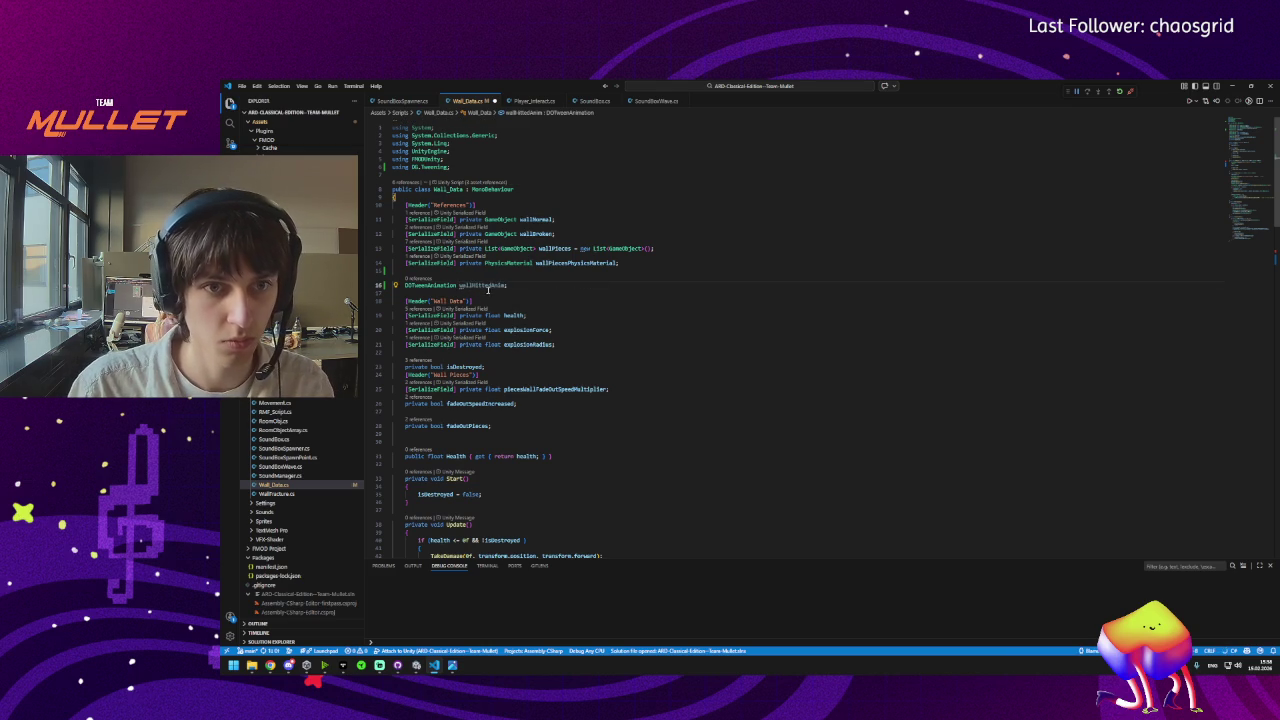
scroll(479, 320, down, 6)
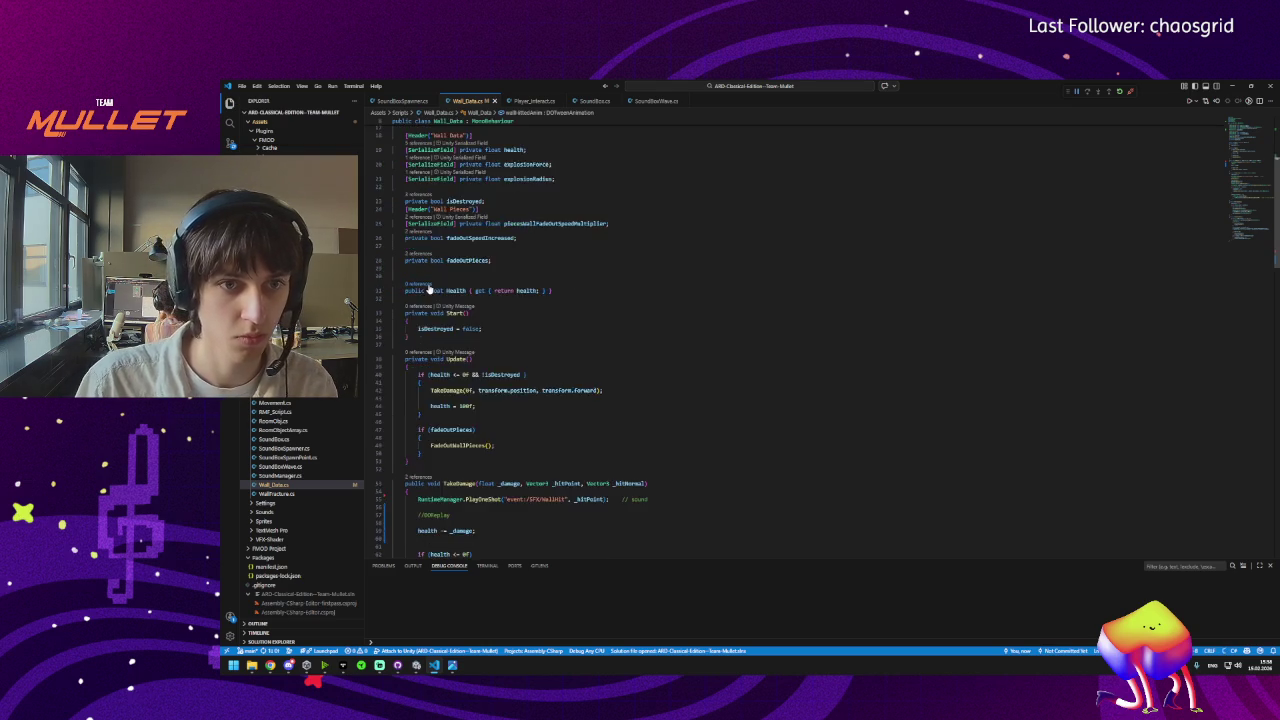
scroll(480, 360, down, 8)
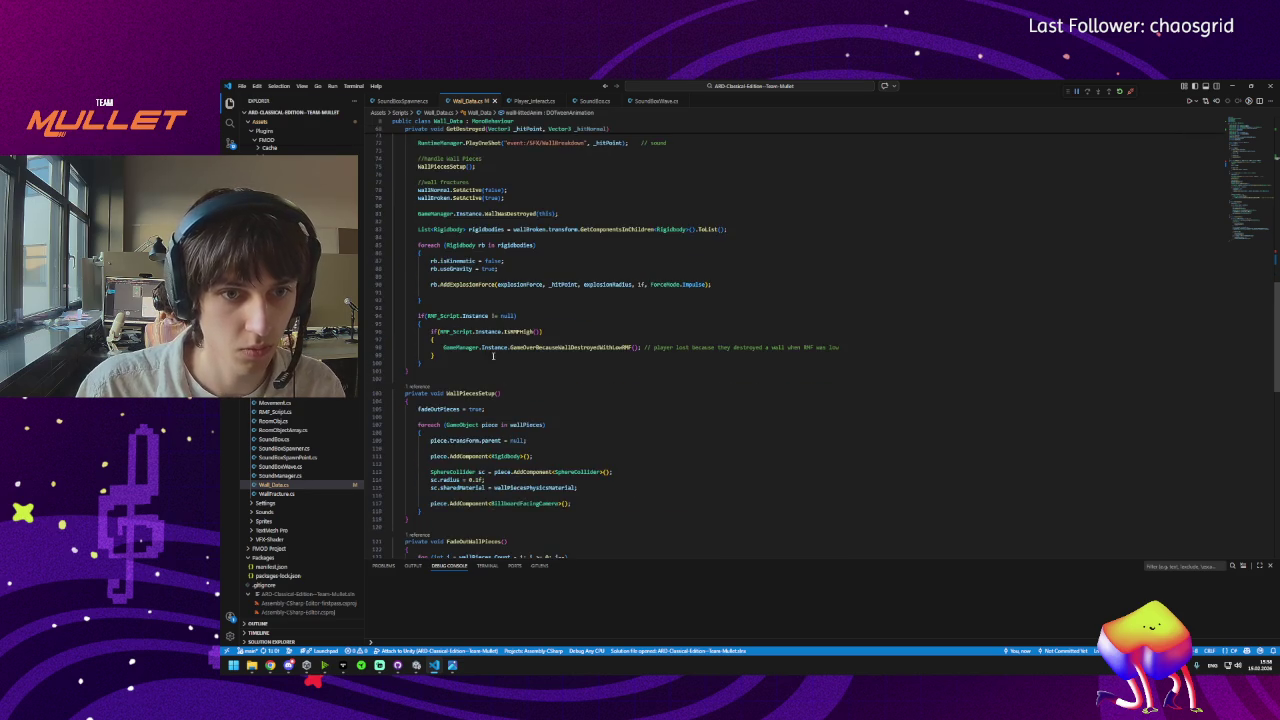
scroll(490, 360, down, 3)
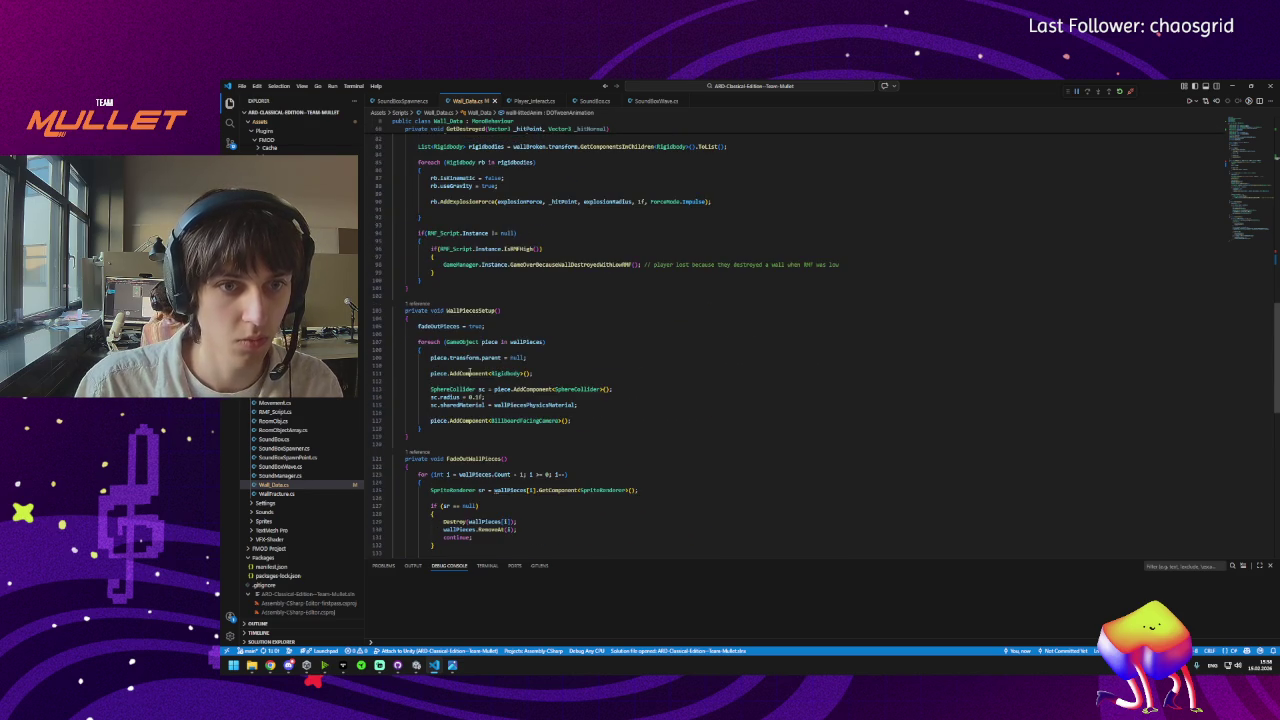
scroll(476, 330, up, 6)
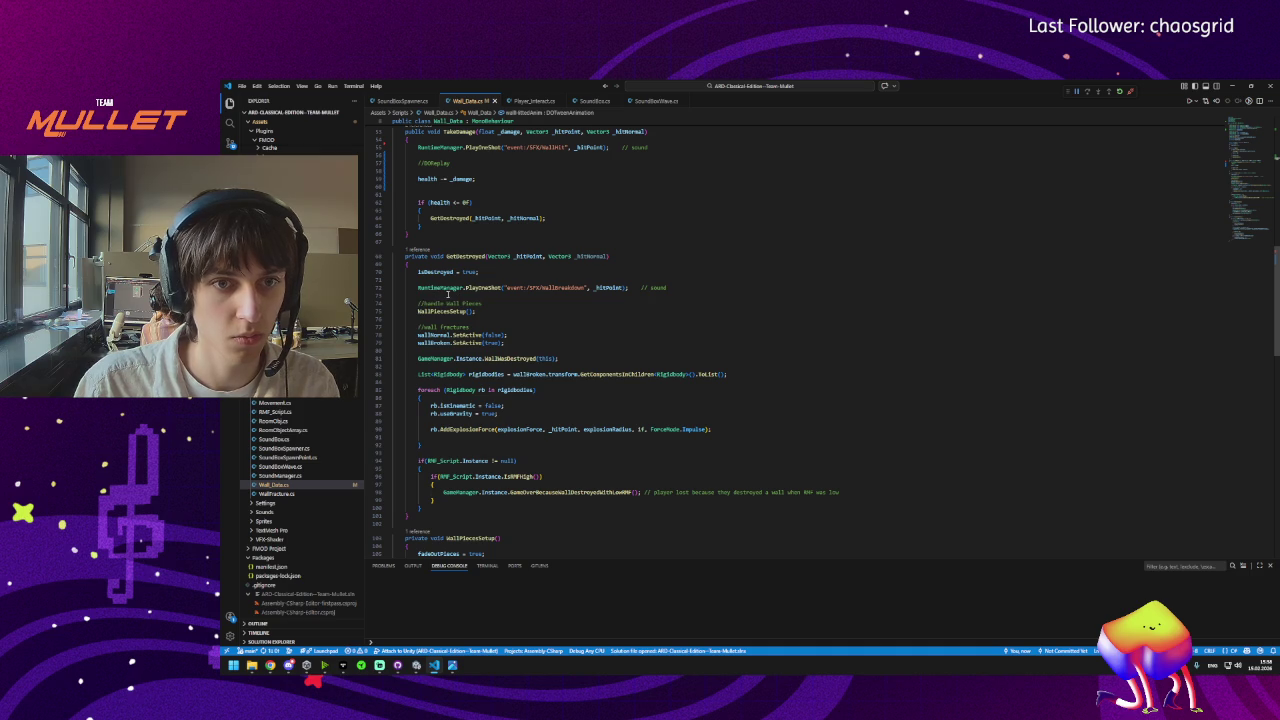
scroll(448, 295, up, 3)
double_click(424, 308)
Replace the //DOReplay comment in TakeDamage with wallHitAnim.DORestart() and save the script.
key(ctrl+slash)
text(wallHitAnim.DORestart();)
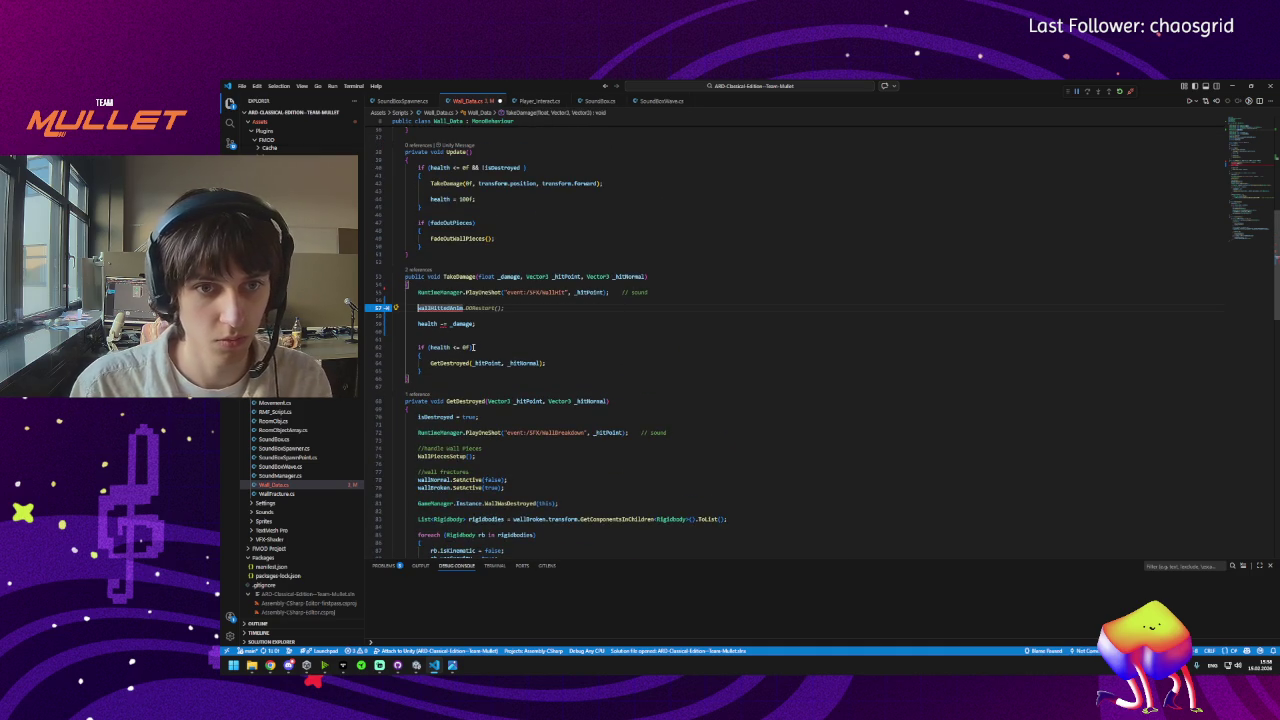
key(Tab)
key(ctrl+s)
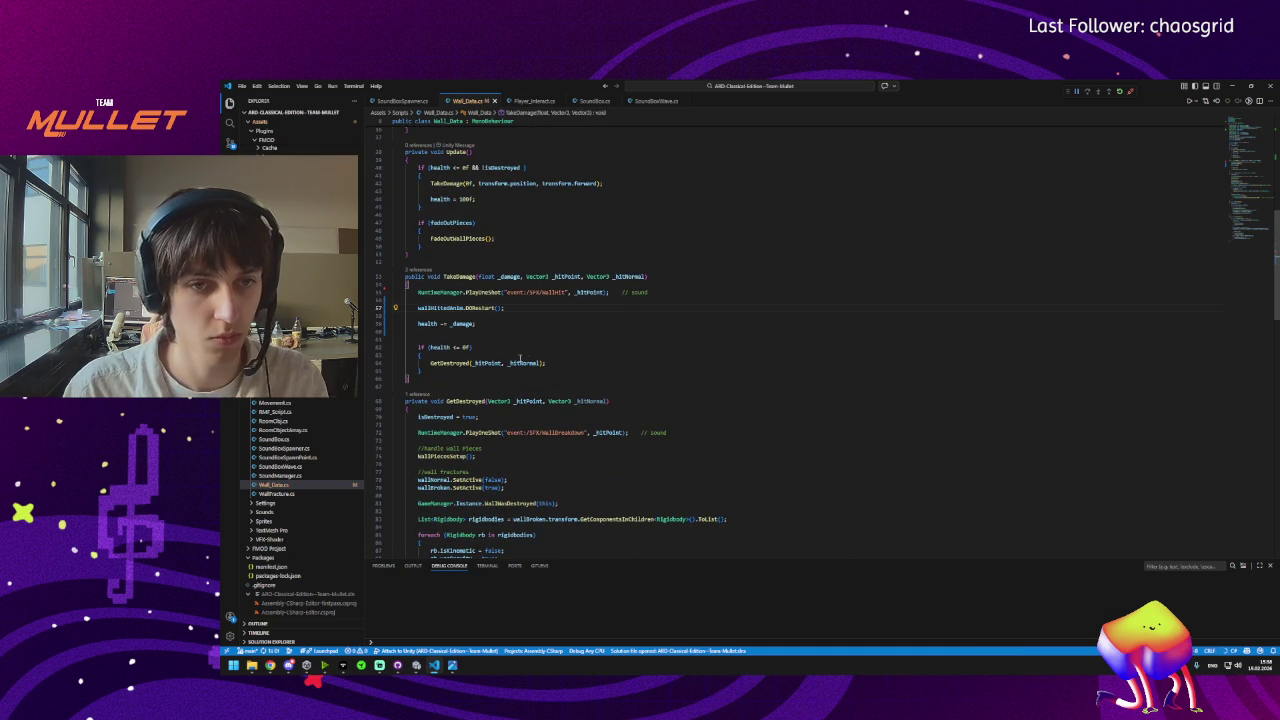
Return to the wall-hit DOTweenAnimation field declaration and select its name.
scroll(455, 318, up, 6)
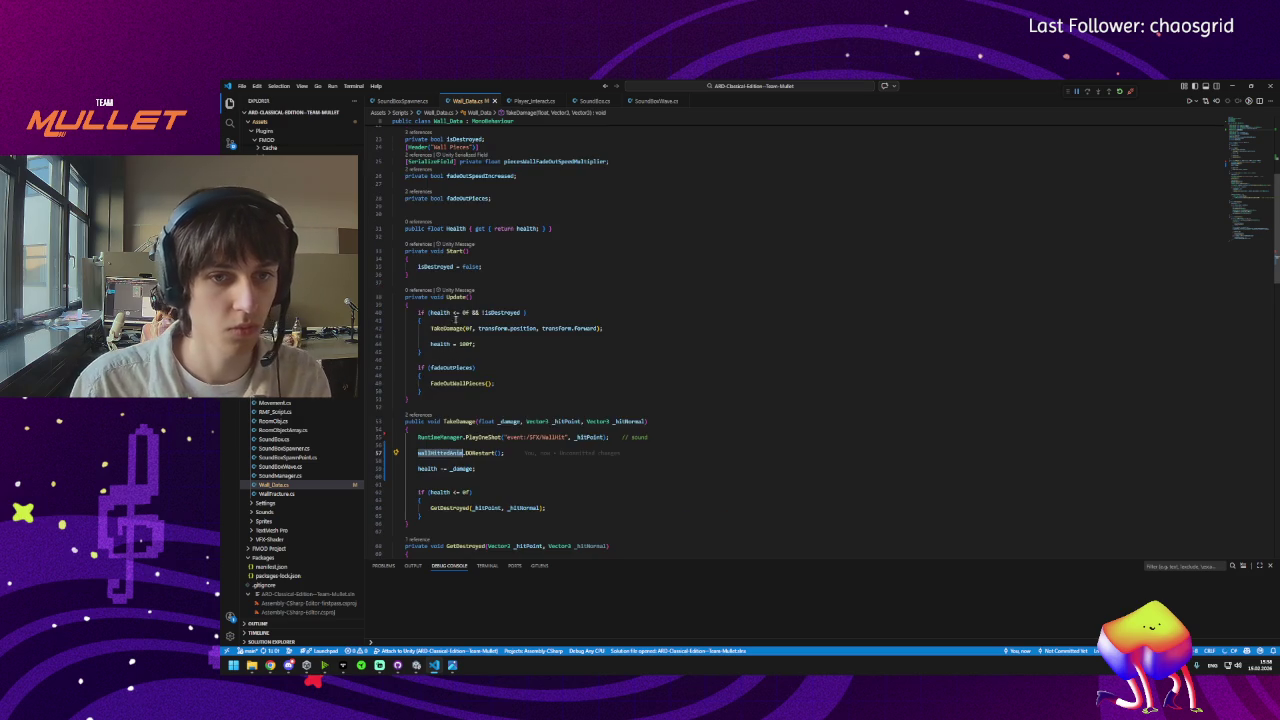
scroll(473, 344, up, 7)
click(481, 285)
key(Home)
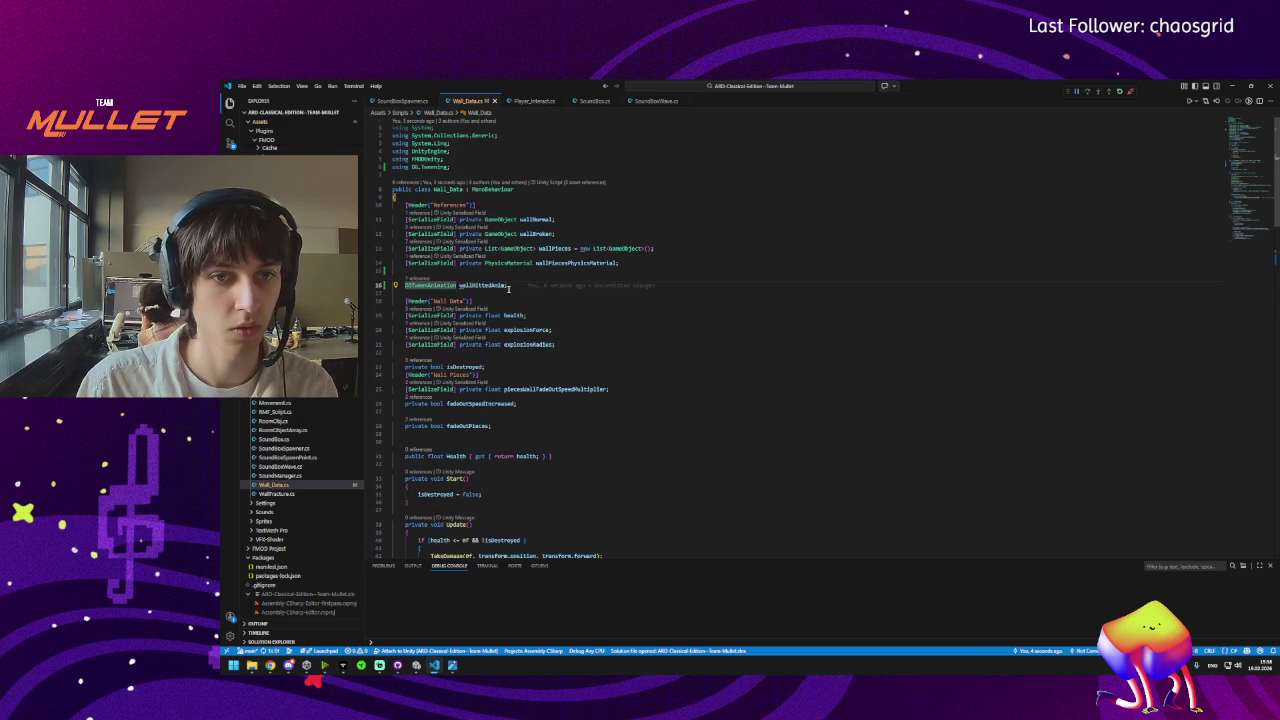
drag(512, 285, 410, 285)
click(414, 285)
scroll(493, 323, down, 15)
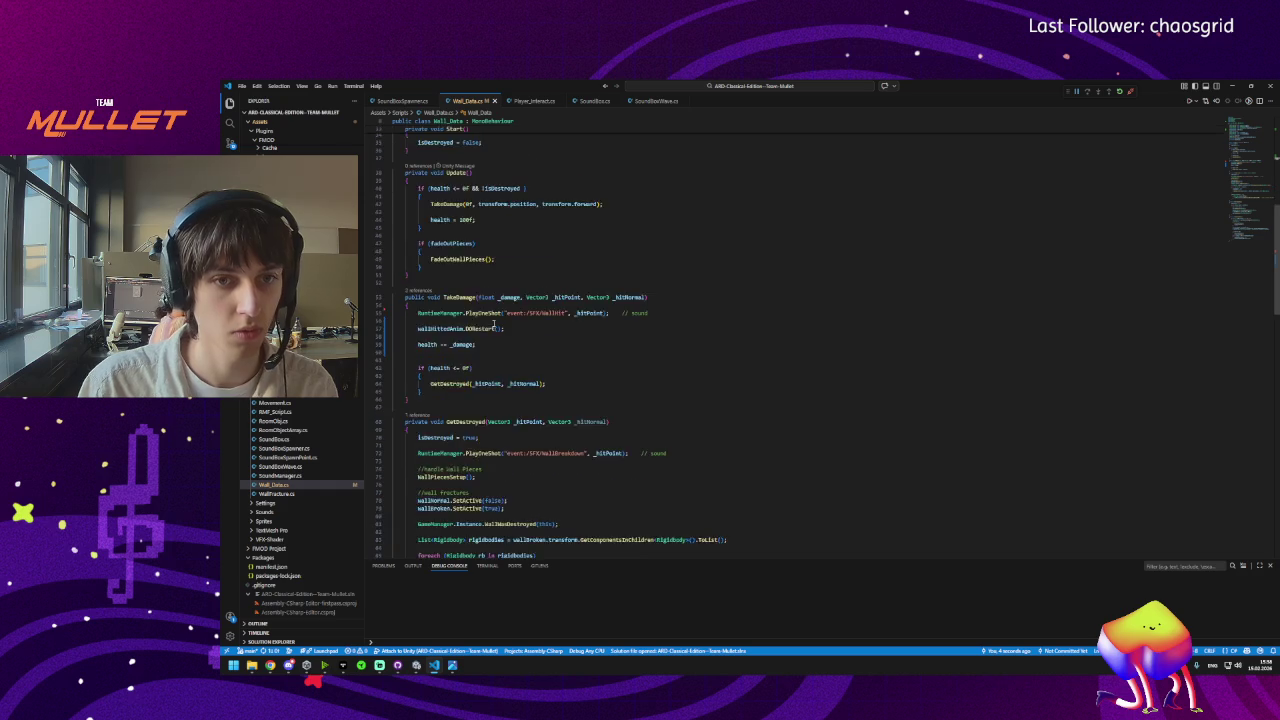
scroll(494, 376, down, 3)
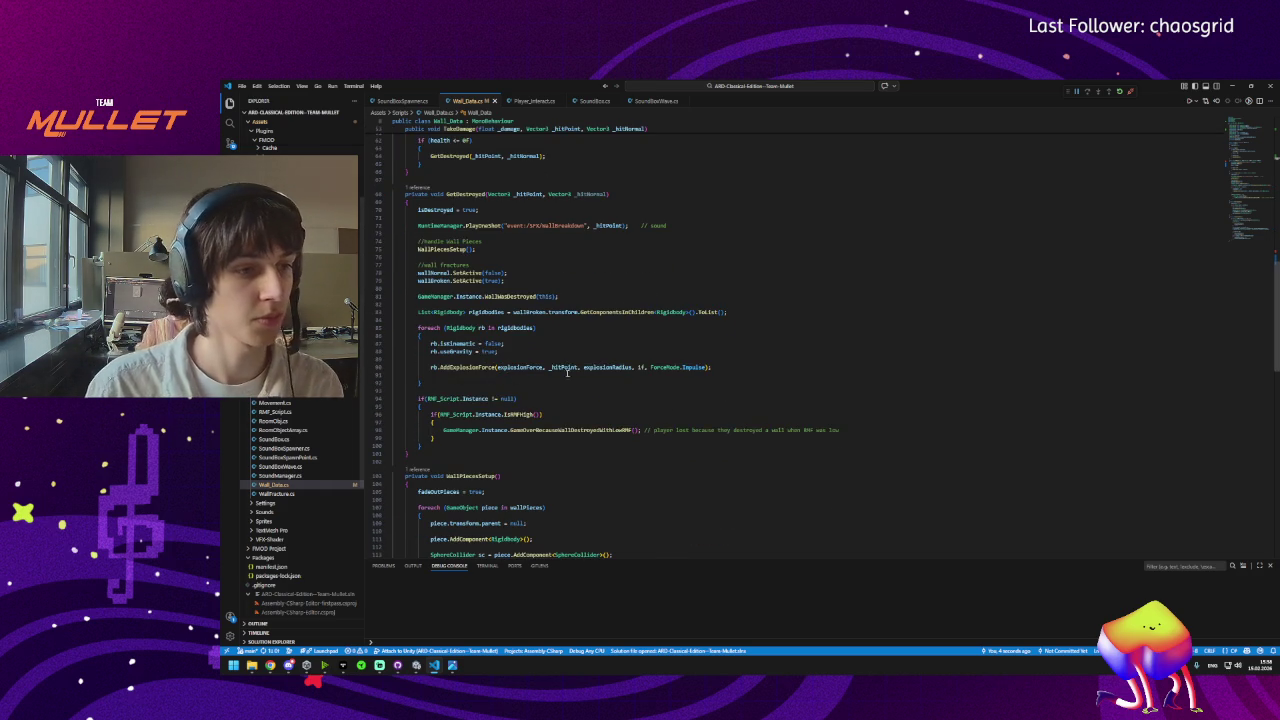
scroll(485, 330, up, 18)
scroll(478, 278, up, 1)
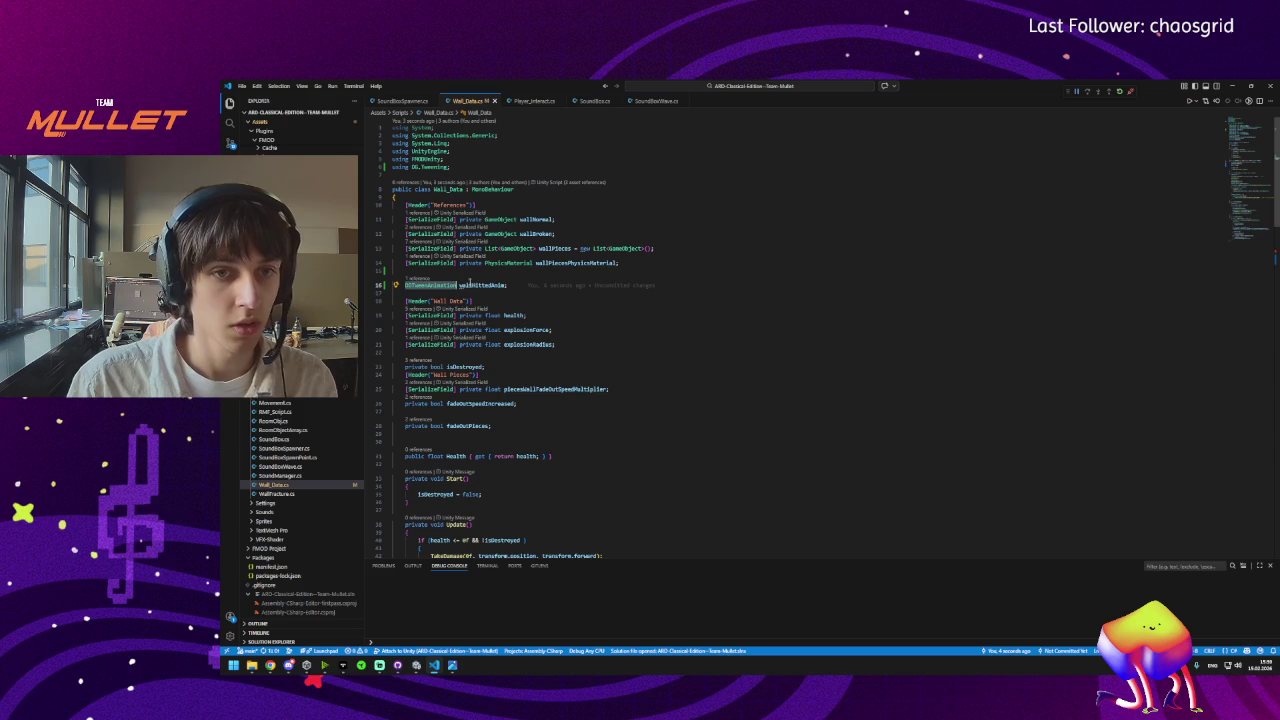
double_click(470, 285)
mouse_move(466, 287)
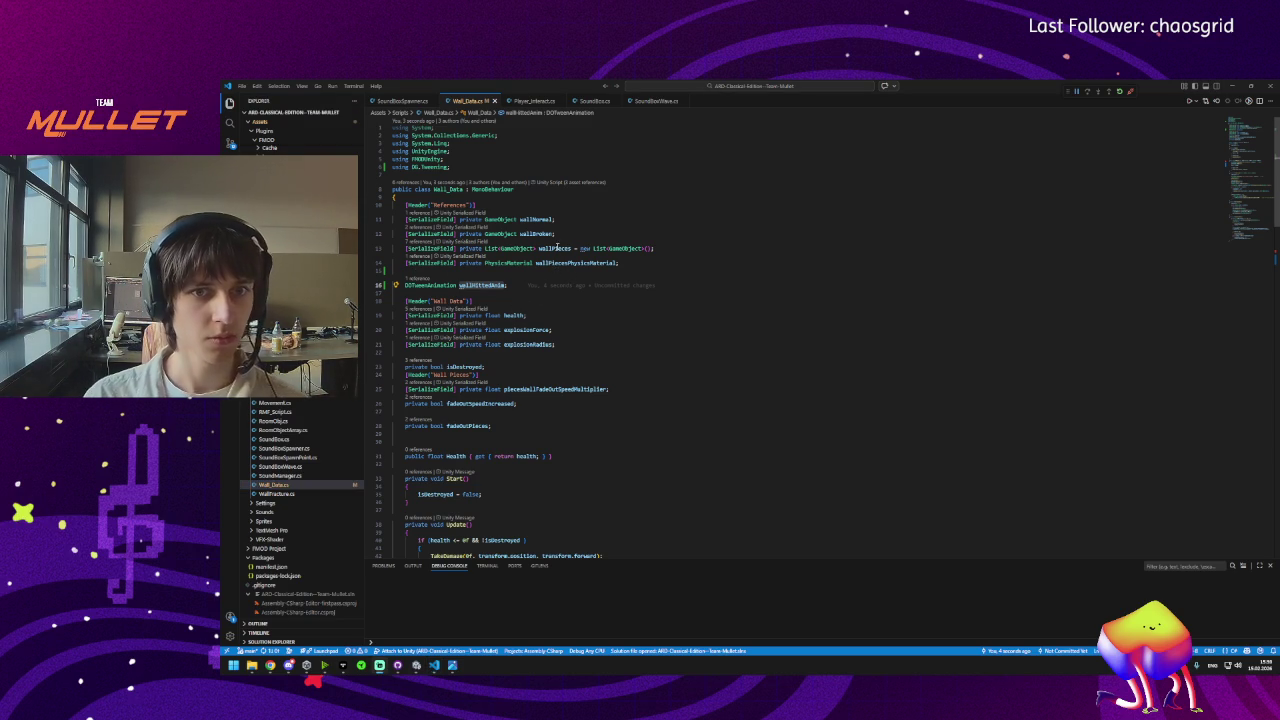
Prefix the line 16 wall-hit field with [SerializeField] private and save.
click(503, 289)
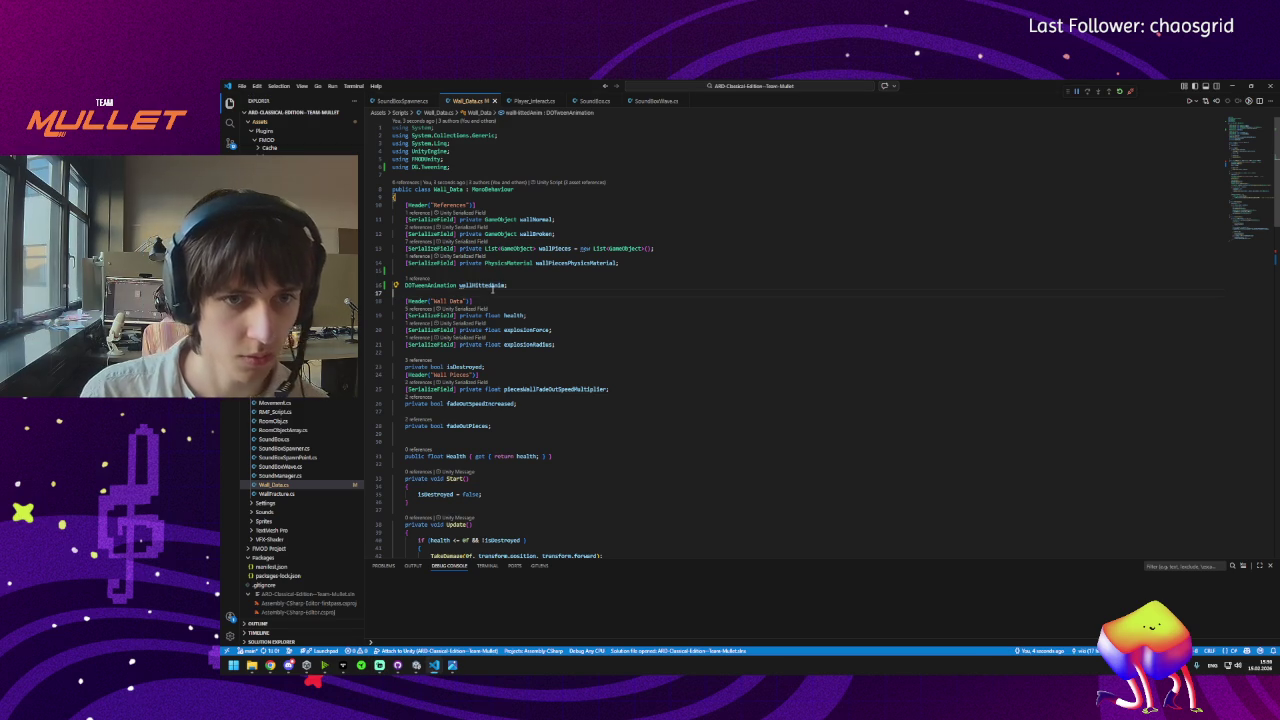
double_click(503, 285)
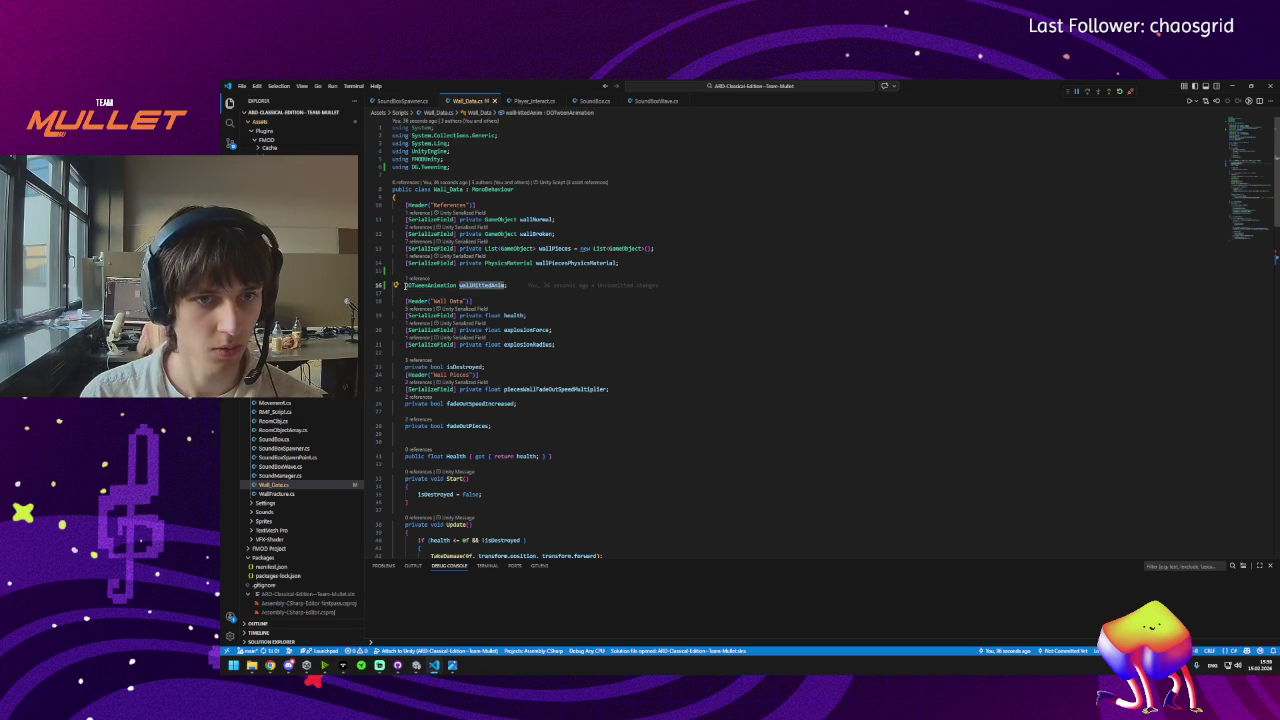
click(405, 286)
text([Seri)
key(Tab)
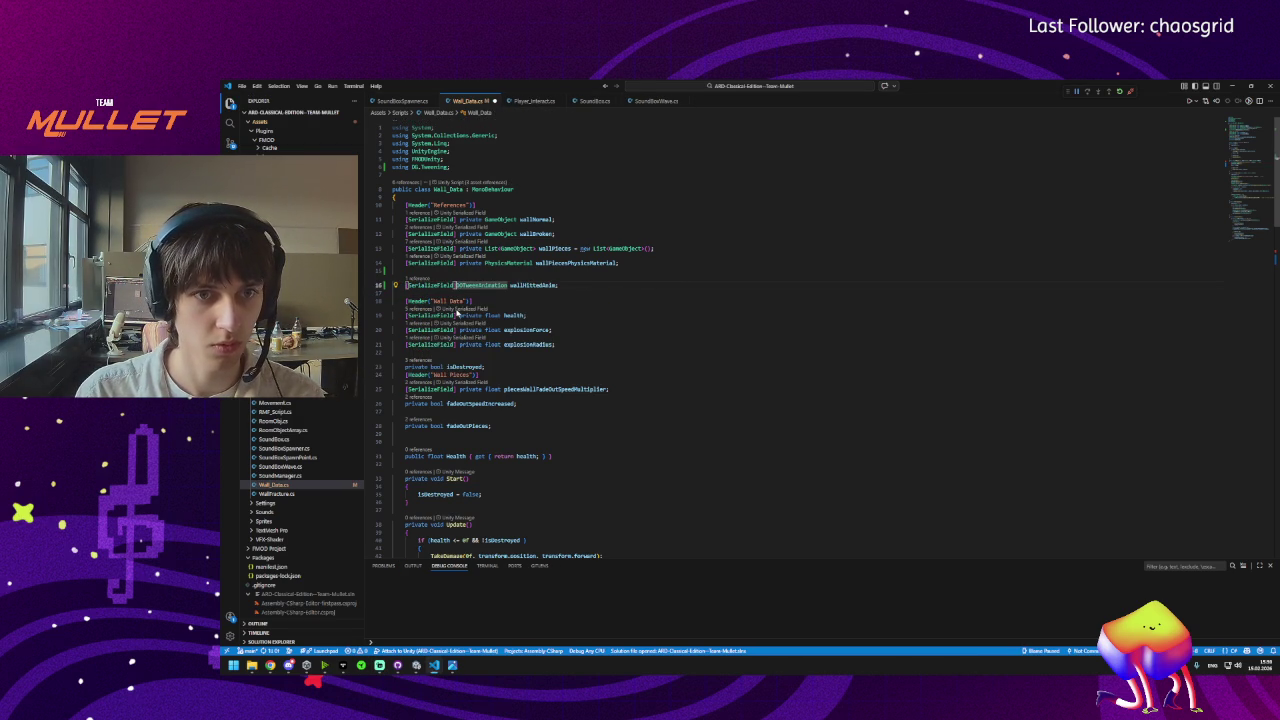
text(private)
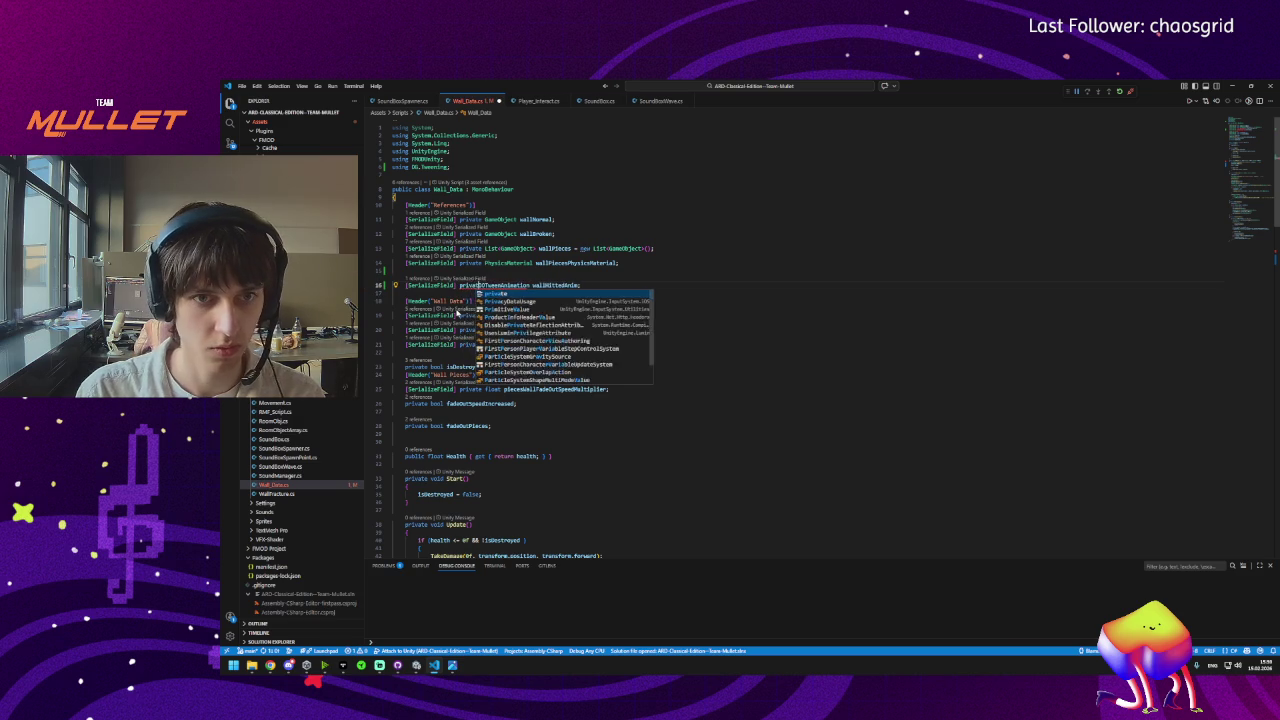
key(ctrl+s)
Select the wall-hit field name to check the updated declaration.
double_click(560, 285)
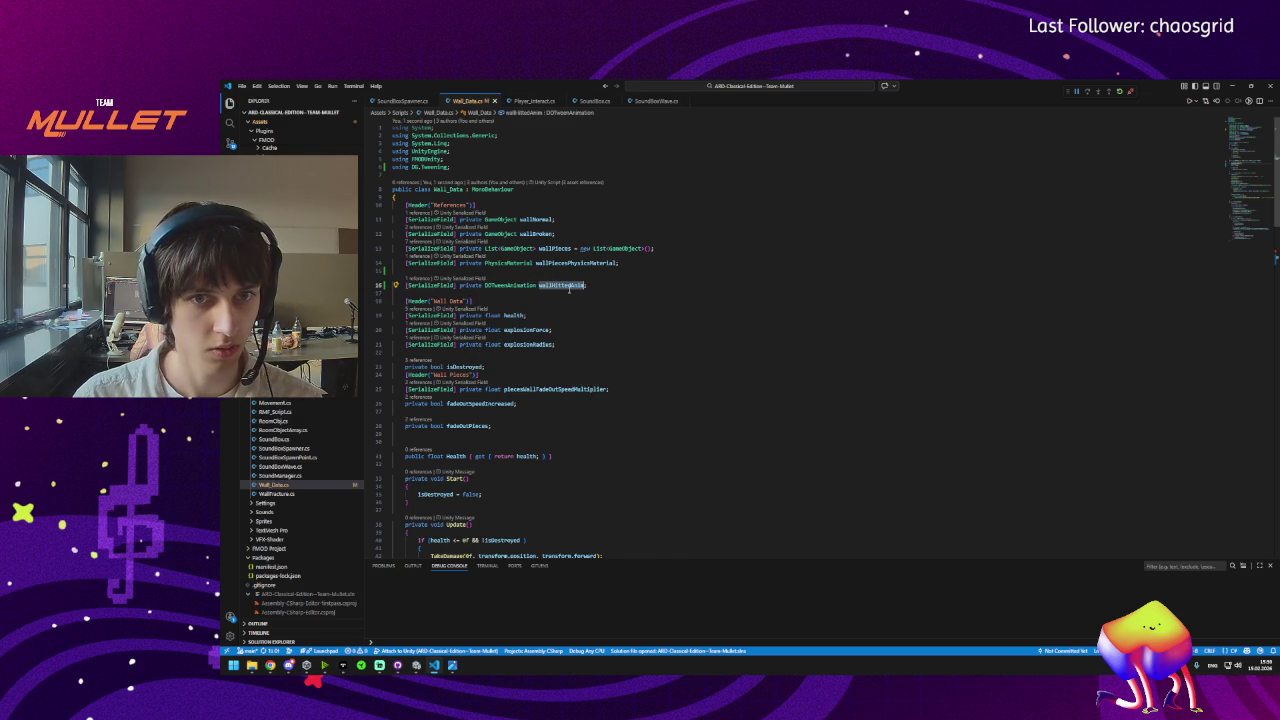
mouse_move(581, 249)
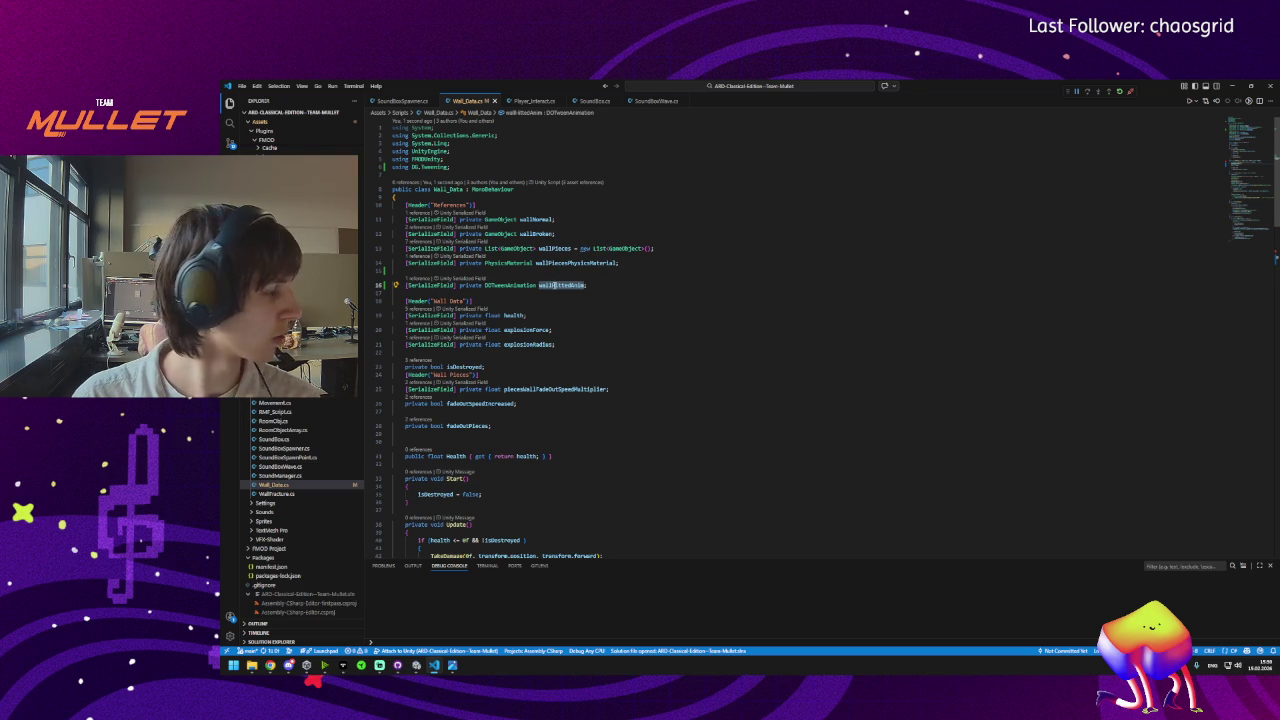
mouse_move(553, 285)
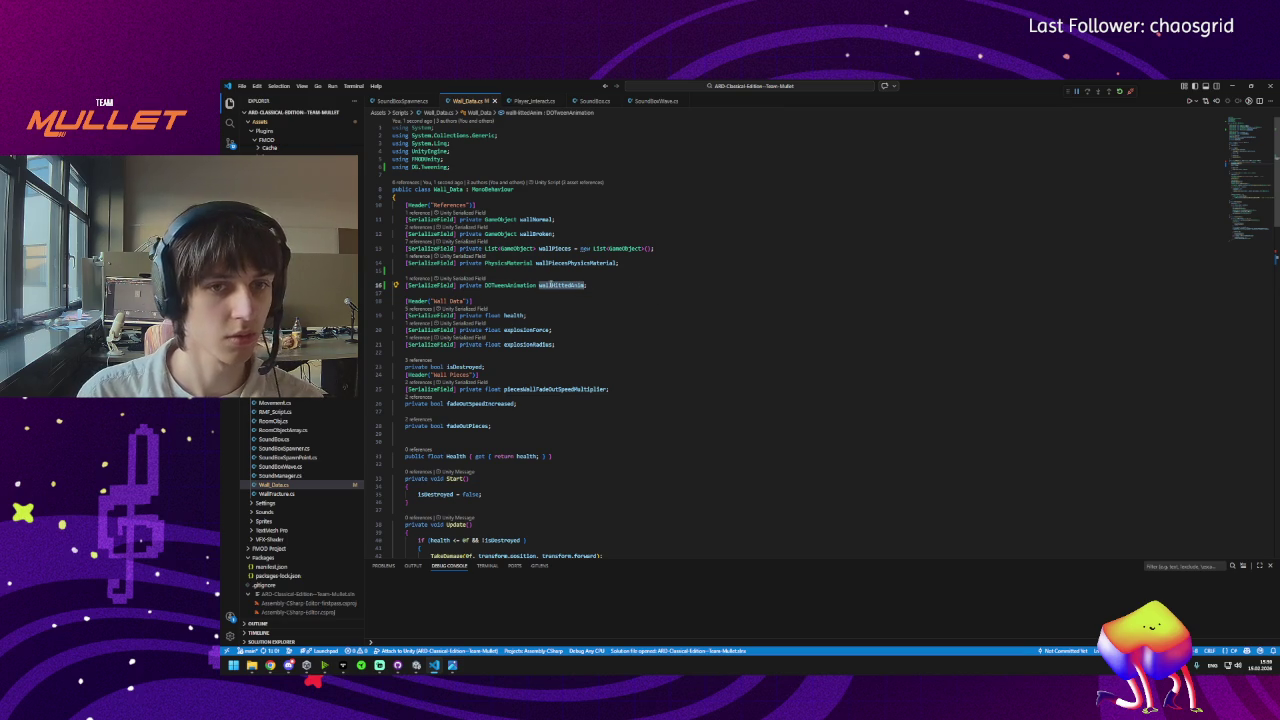
scroll(552, 288, down, 10)
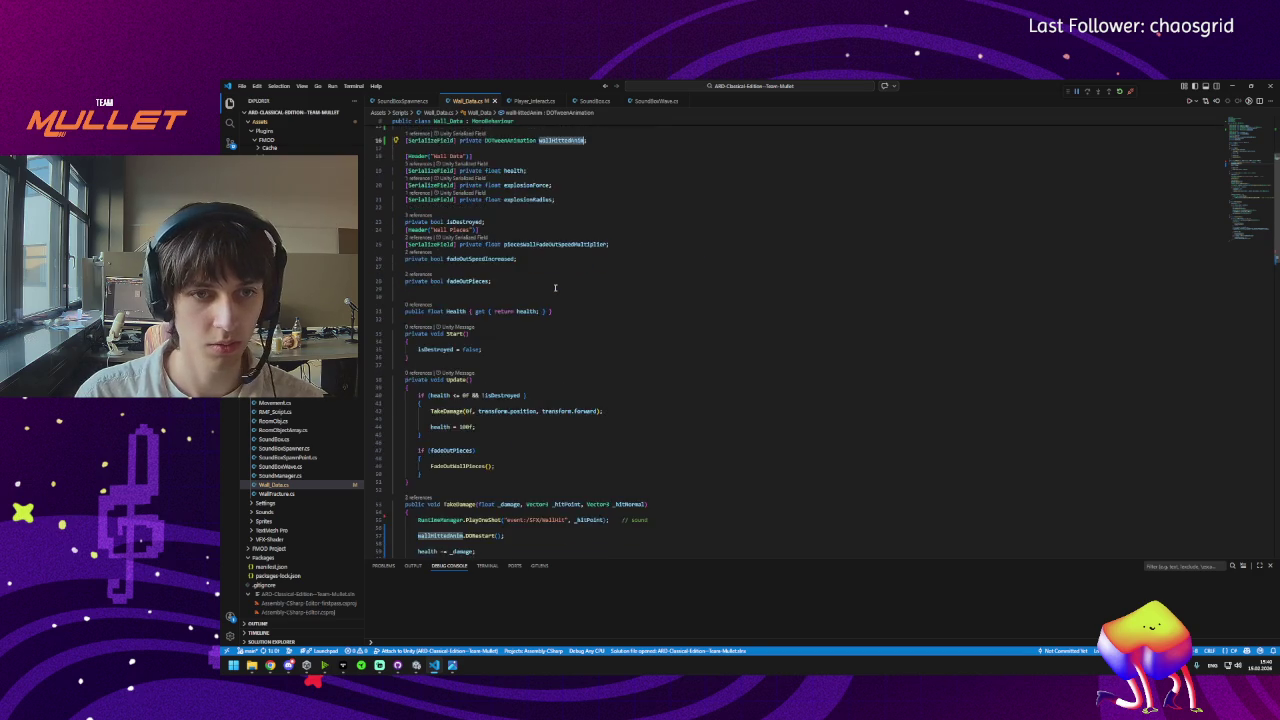
Copy the line 16 declaration onto line 17, fix its indentation, and select the copy's name.
scroll(488, 225, up, 8)
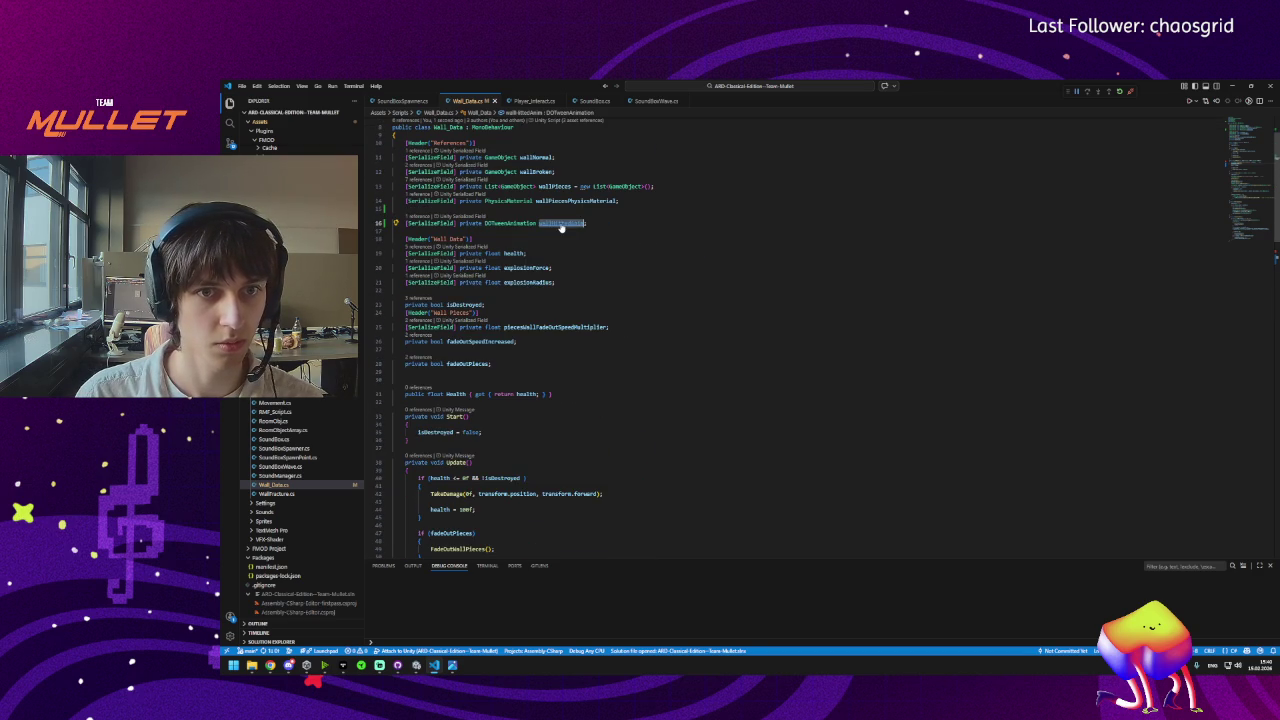
triple_click(600, 225)
key(ctrl+c)
click(600, 225)
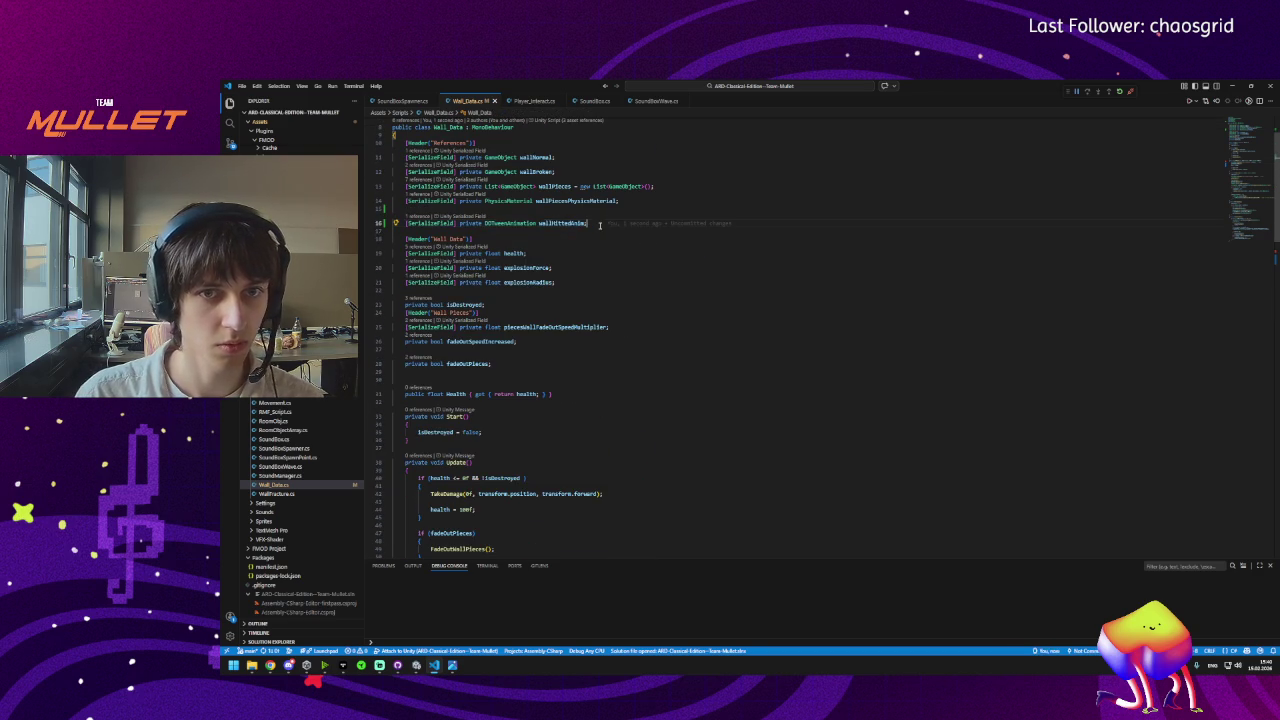
key(Return)
key(ctrl+v)
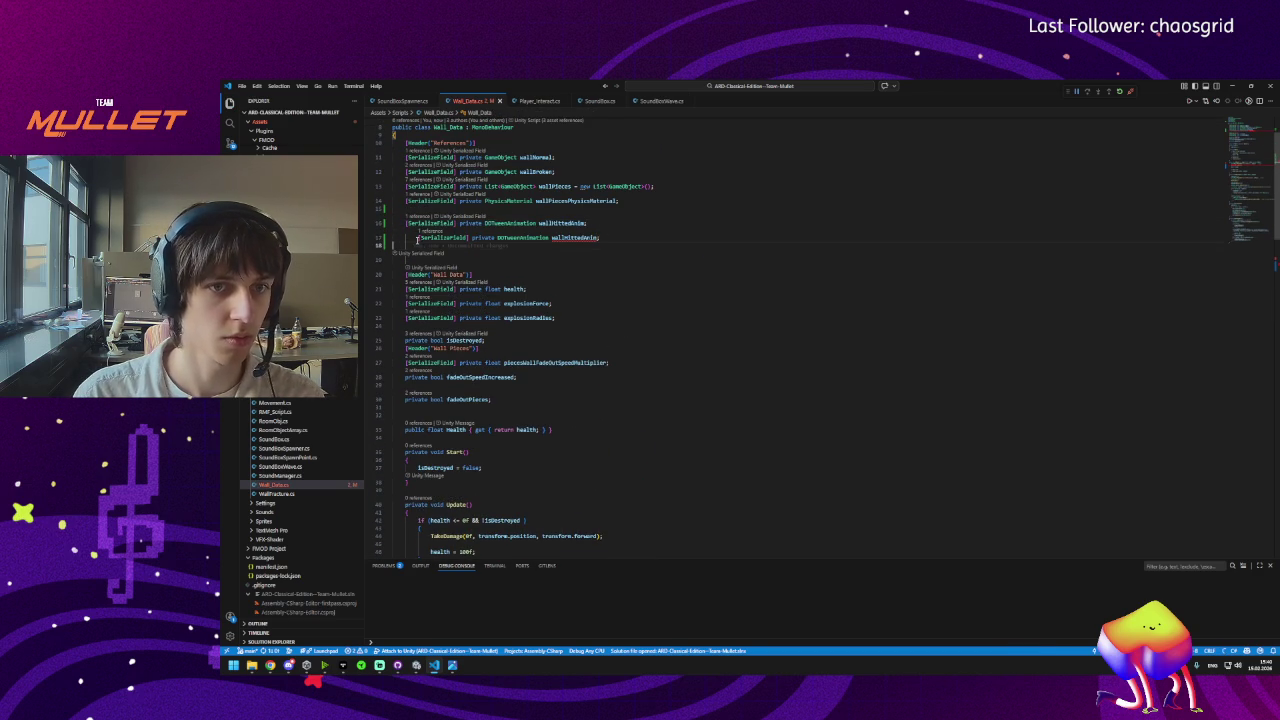
click(425, 237)
key(shift+Tab)
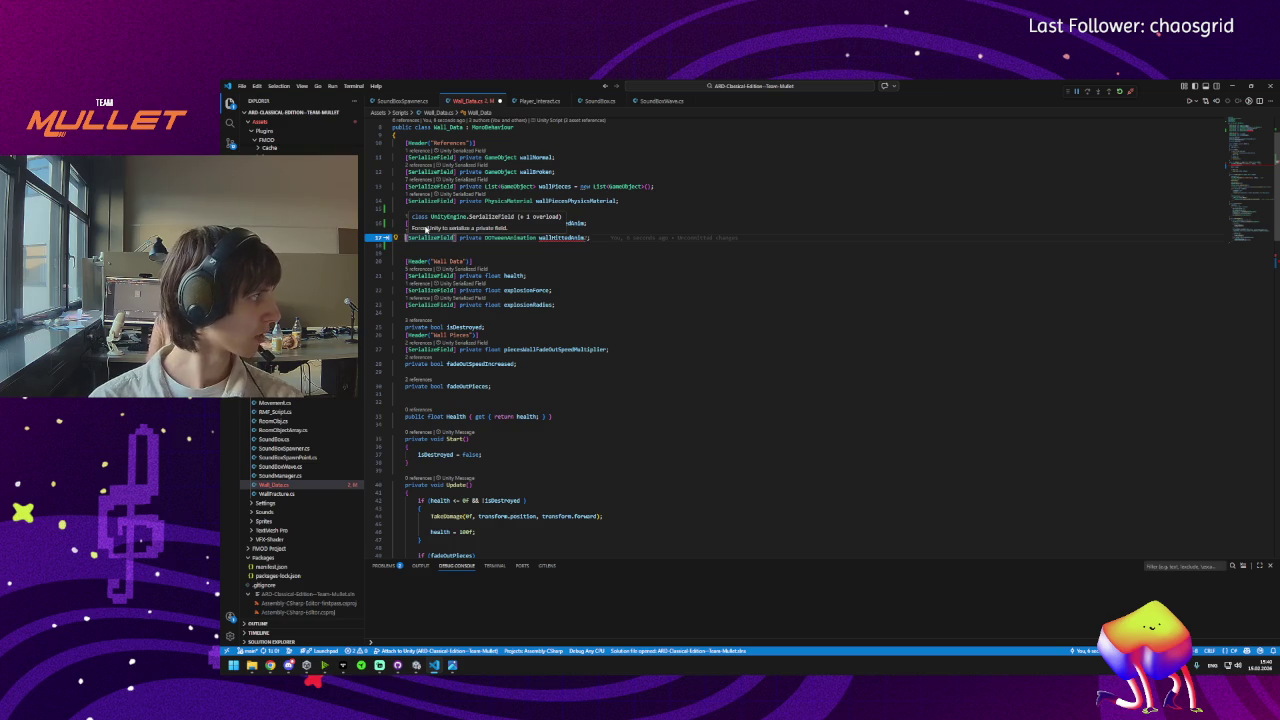
double_click(583, 237)
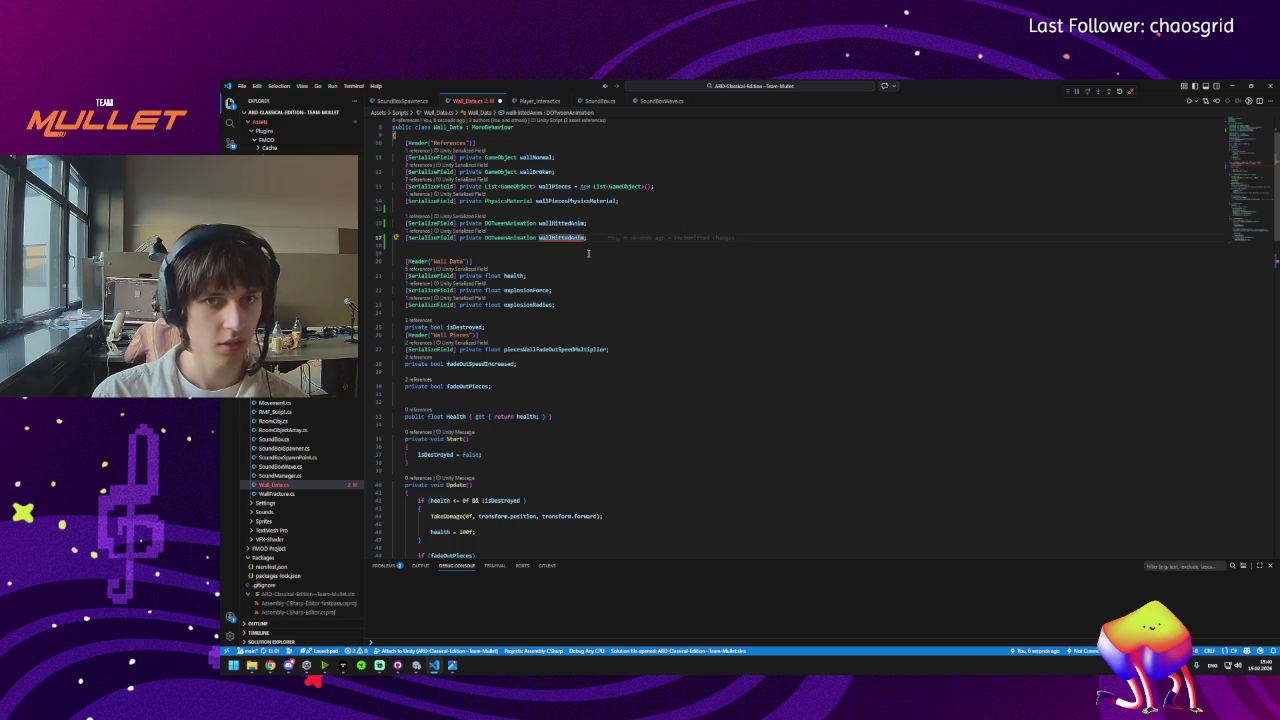